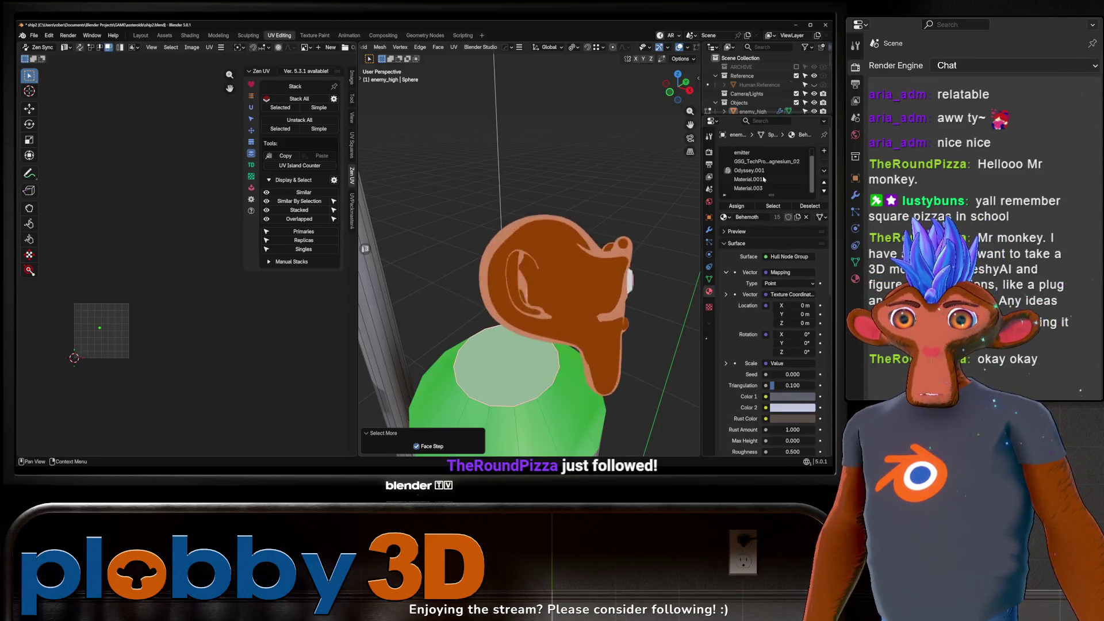
Step: Select the faces at the antenna rod's tip and assign Material.001 to them
{"action": "left_click", "coordinate": [763, 180]}
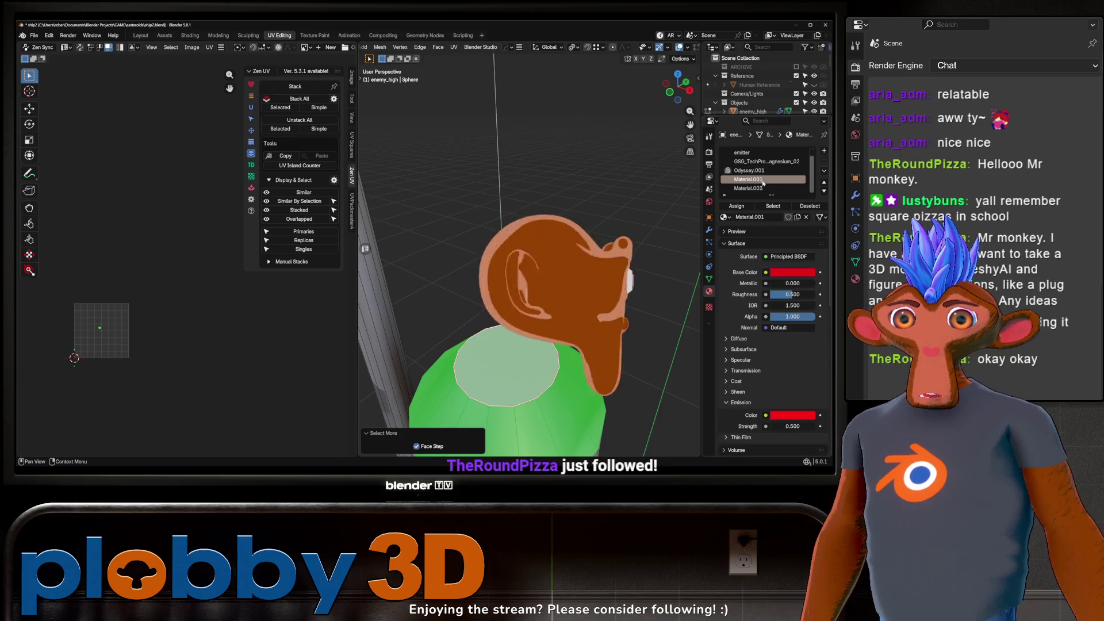
{"action": "key", "text": "Tab"}
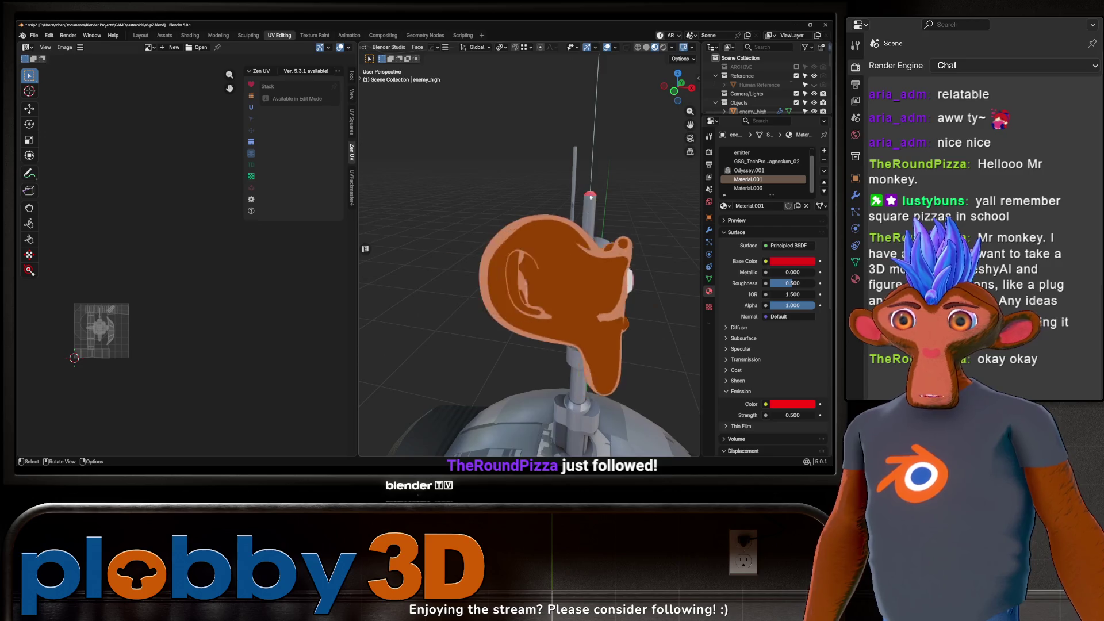
{"action": "key", "text": "Tab"}
{"action": "scroll", "coordinate": [565, 133], "scroll_direction": "up", "scroll_amount": 6}
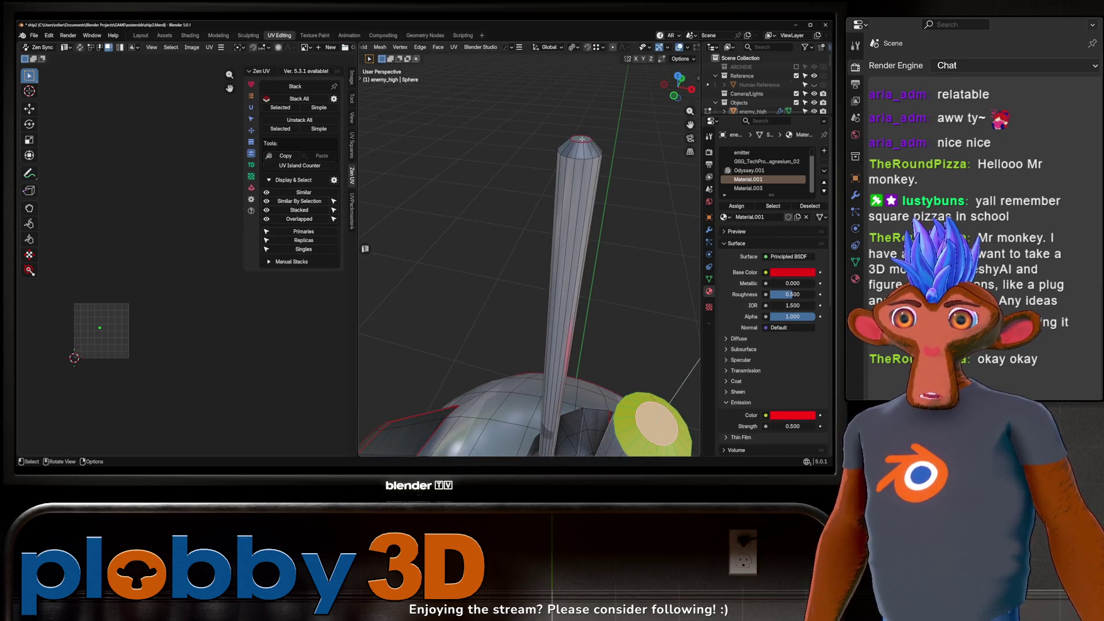
{"action": "left_click", "coordinate": [582, 138]}
{"action": "key", "text": "ctrl+KP_Add"}
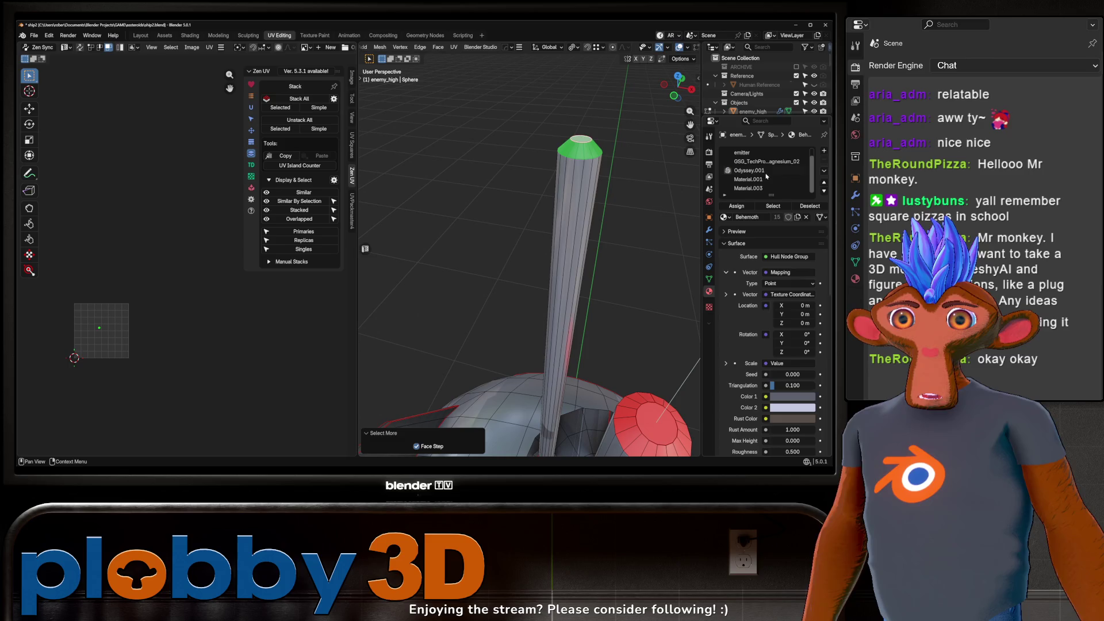
{"action": "left_click", "coordinate": [771, 180]}
{"action": "left_click", "coordinate": [742, 206]}
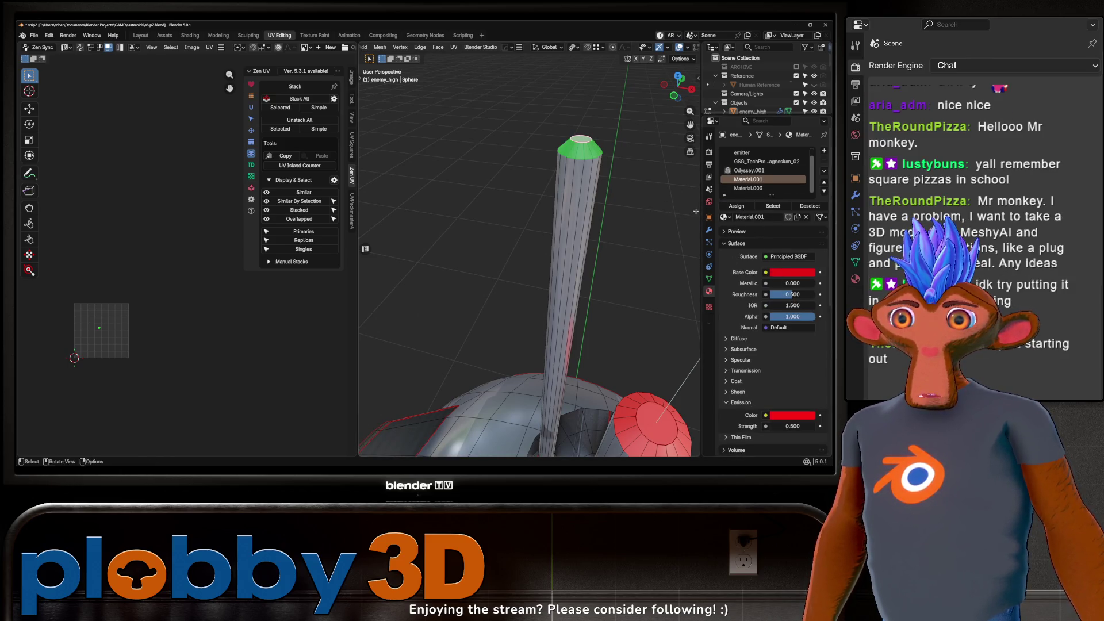
Step: Add a new material slot and fill it with Material.001, trying Material.003 and Material.002 first
{"action": "left_click", "coordinate": [823, 150]}
{"action": "left_click", "coordinate": [725, 217]}
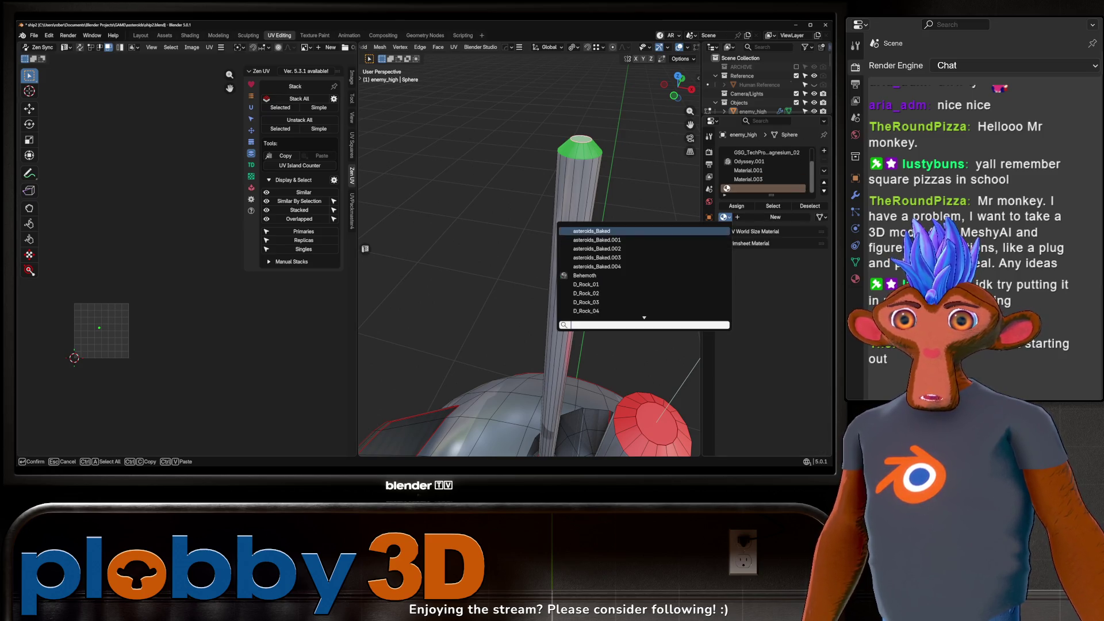
{"action": "scroll", "coordinate": [644, 276], "scroll_direction": "down", "scroll_amount": 3}
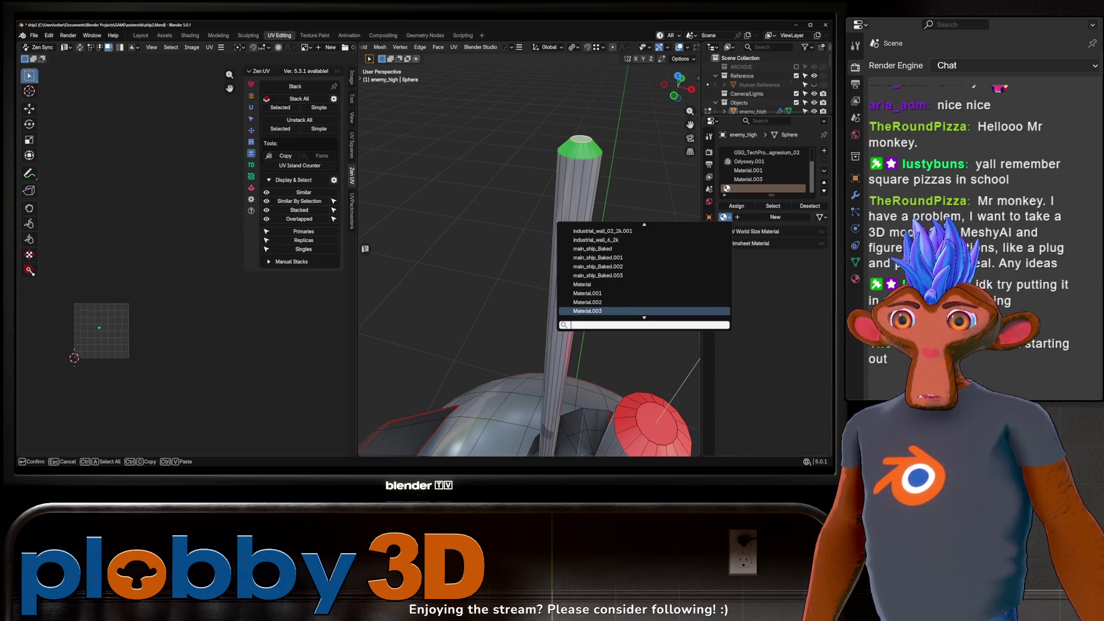
{"action": "left_click", "coordinate": [598, 310]}
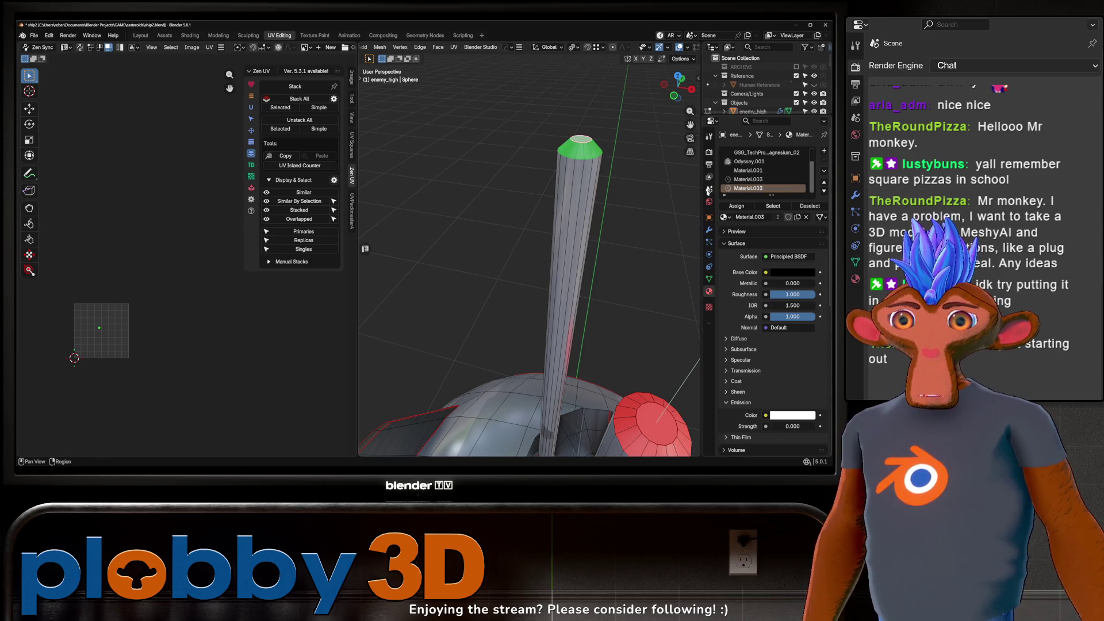
{"action": "left_click", "coordinate": [729, 215]}
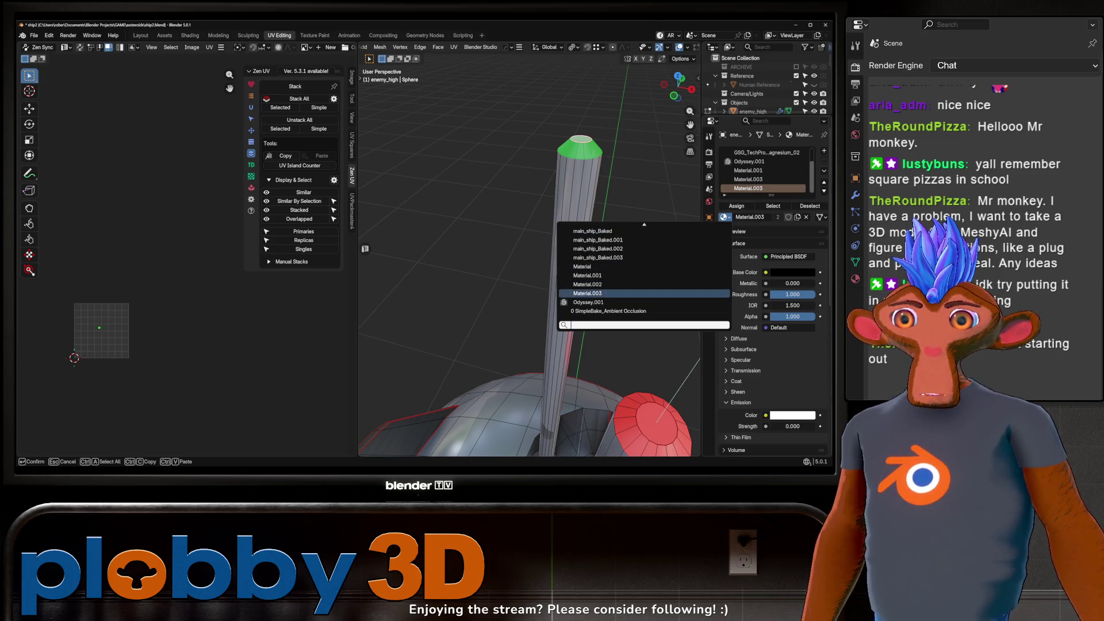
{"action": "left_click", "coordinate": [625, 283]}
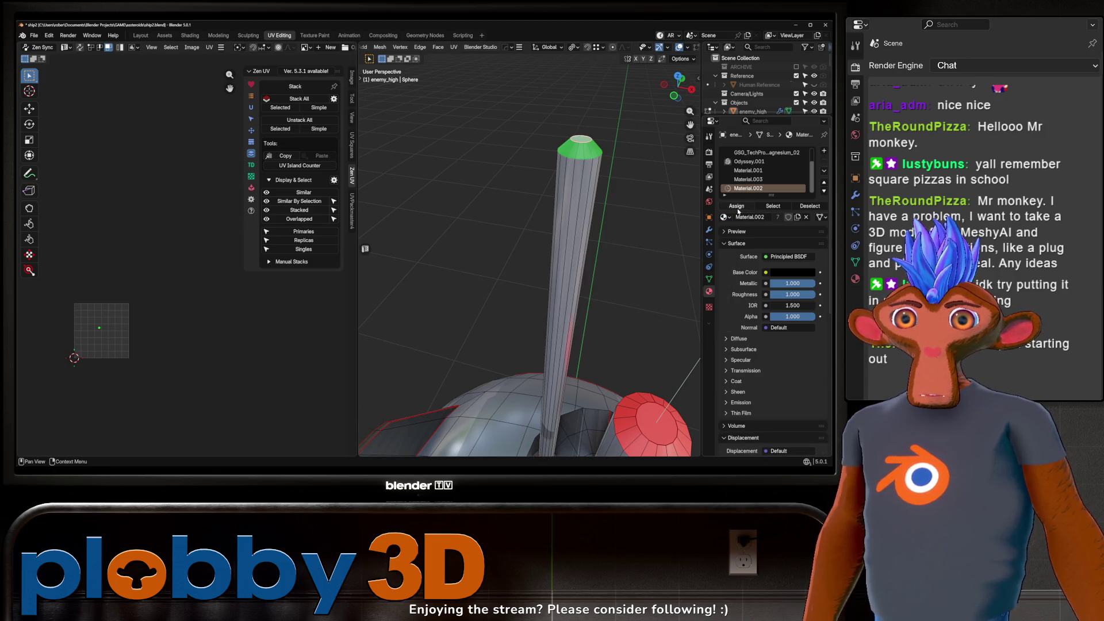
{"action": "left_click", "coordinate": [747, 179]}
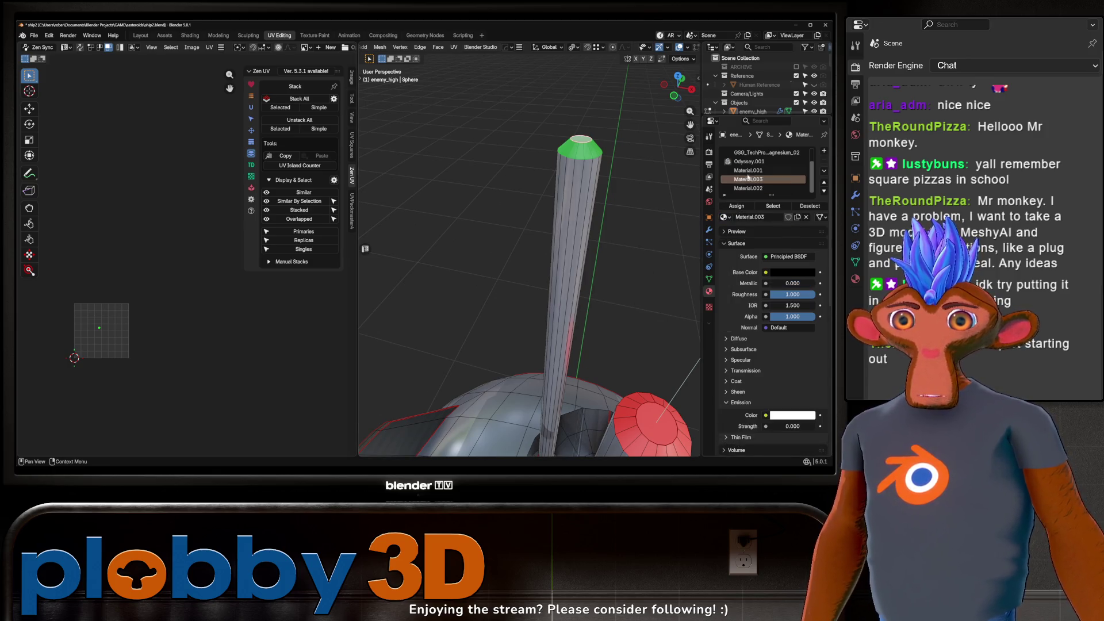
{"action": "left_click", "coordinate": [747, 171]}
{"action": "left_click", "coordinate": [743, 188]}
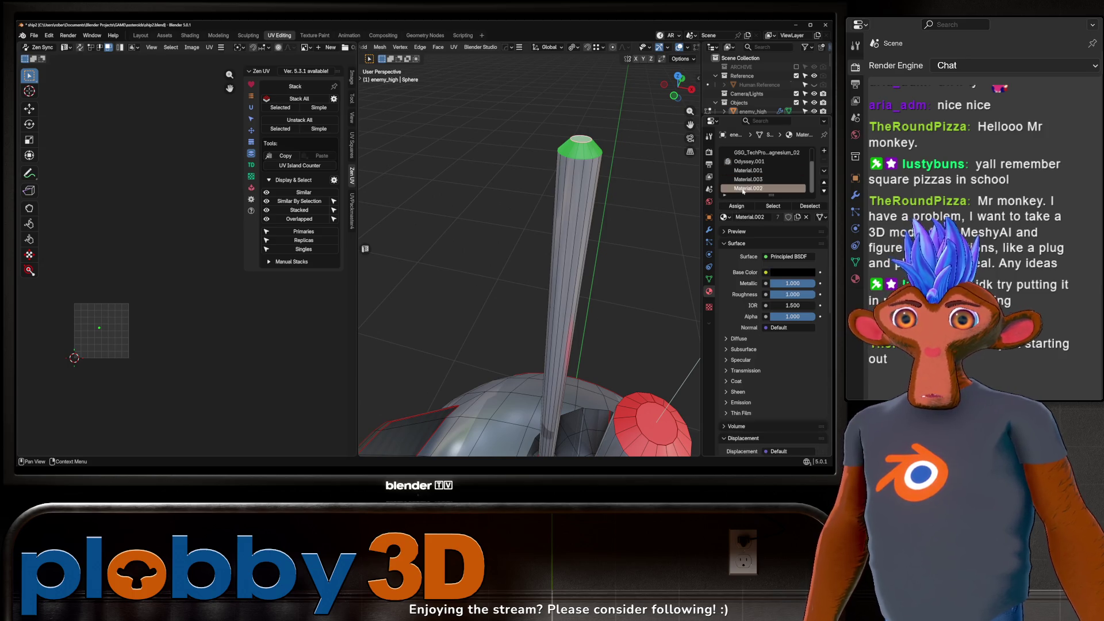
{"action": "left_click", "coordinate": [725, 216]}
{"action": "left_click", "coordinate": [667, 265]}
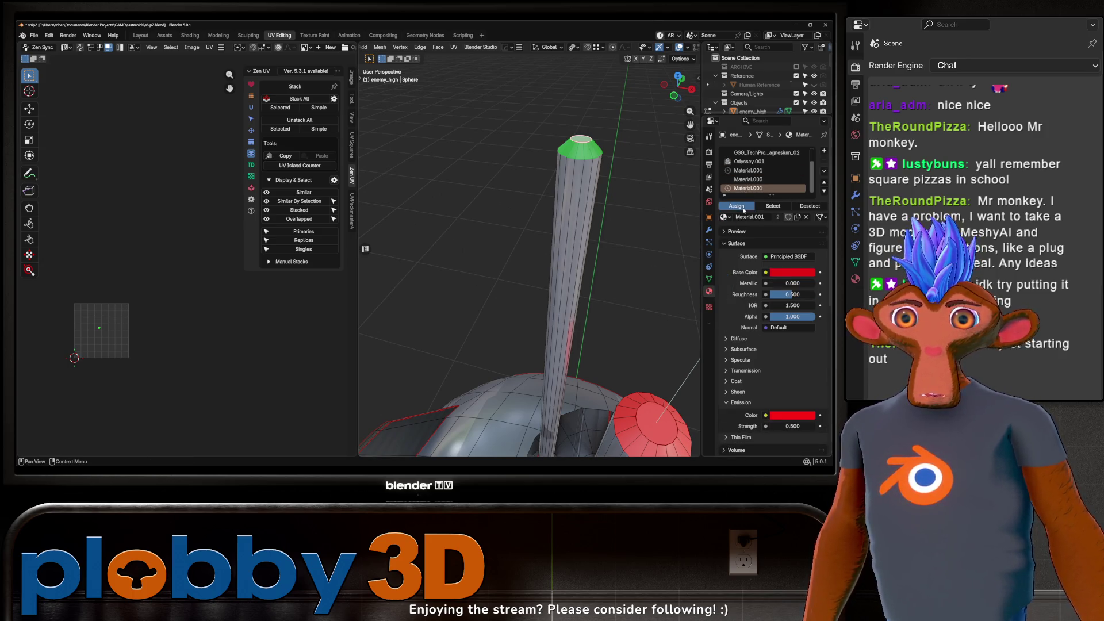
Step: Change Material.001's emission and base colours from red to orange, then return to Object Mode
{"action": "left_click", "coordinate": [794, 416]}
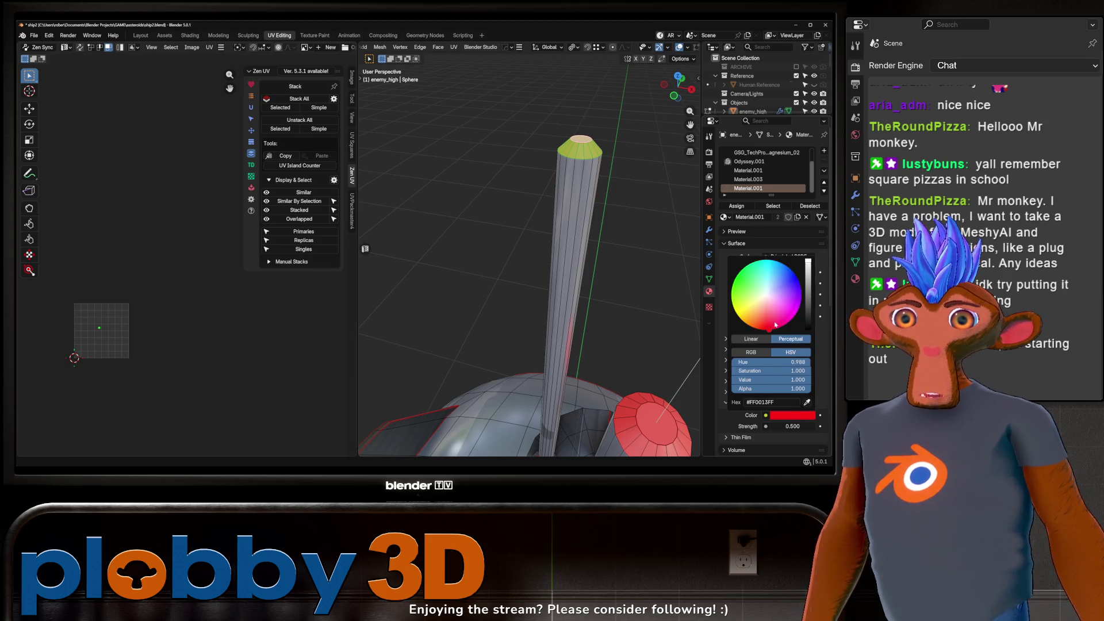
{"action": "left_click_drag", "start_coordinate": [742, 320], "coordinate": [748, 323]}
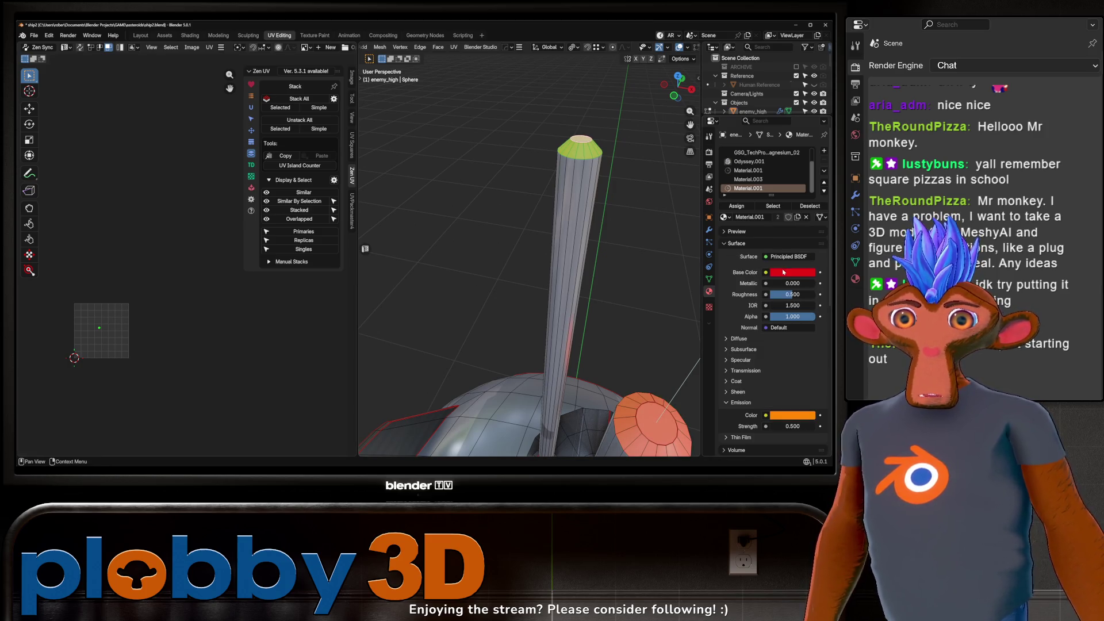
{"action": "left_click", "coordinate": [787, 271]}
{"action": "left_click", "coordinate": [758, 187]}
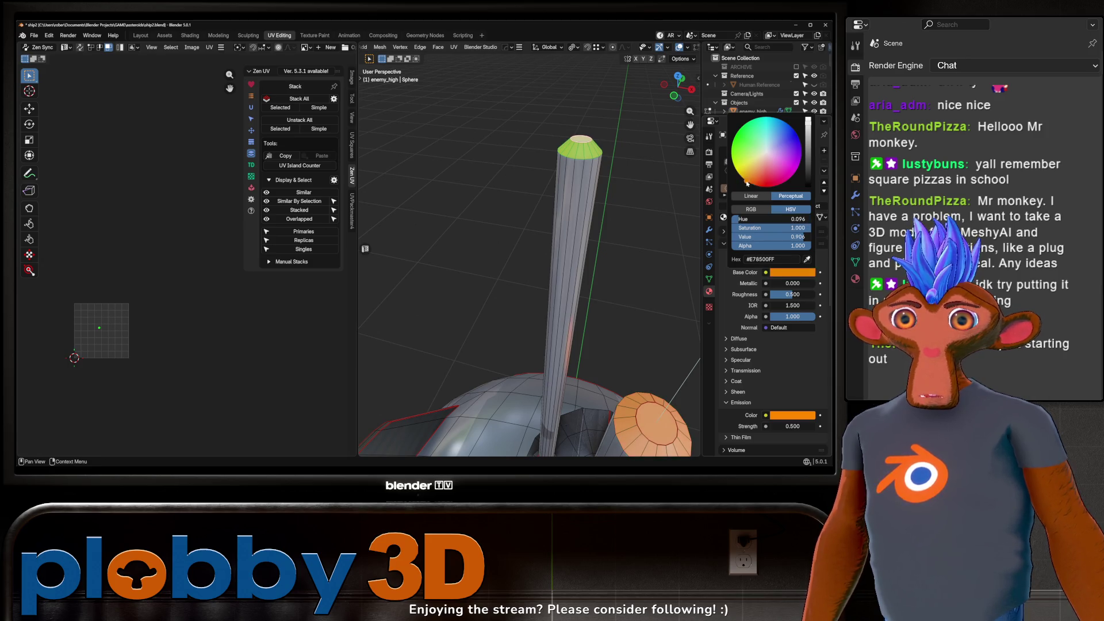
{"action": "key", "text": "Tab"}
{"action": "key", "text": "Tab"}
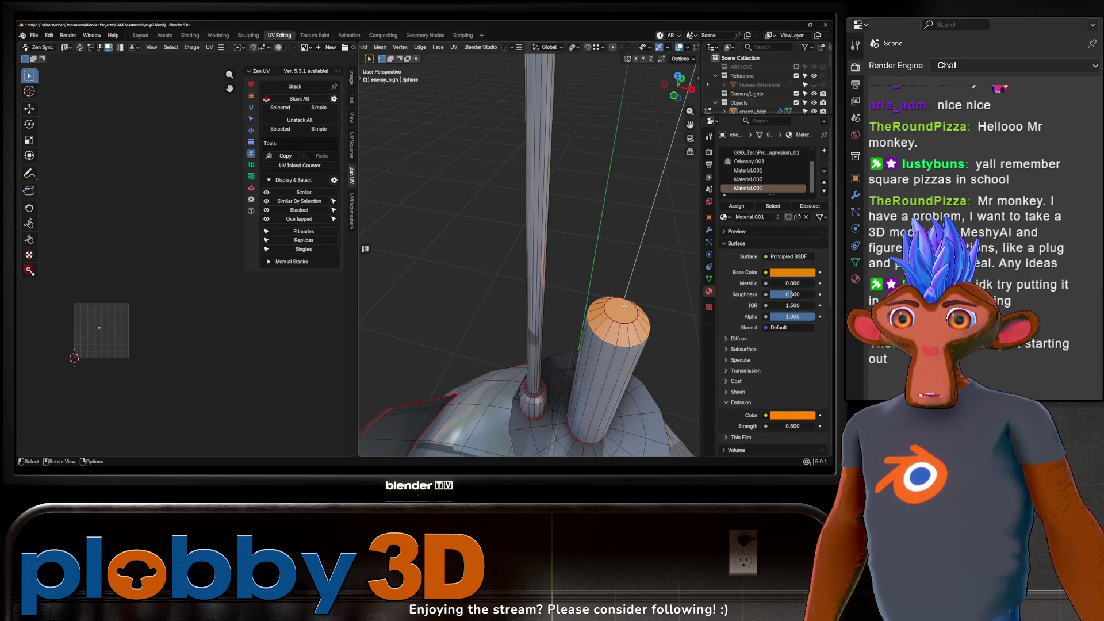
Step: Select the thicker cylinder's top cap and assign Material.004 to it
{"action": "left_click", "coordinate": [620, 313]}
{"action": "key", "text": "ctrl+KP_Add"}
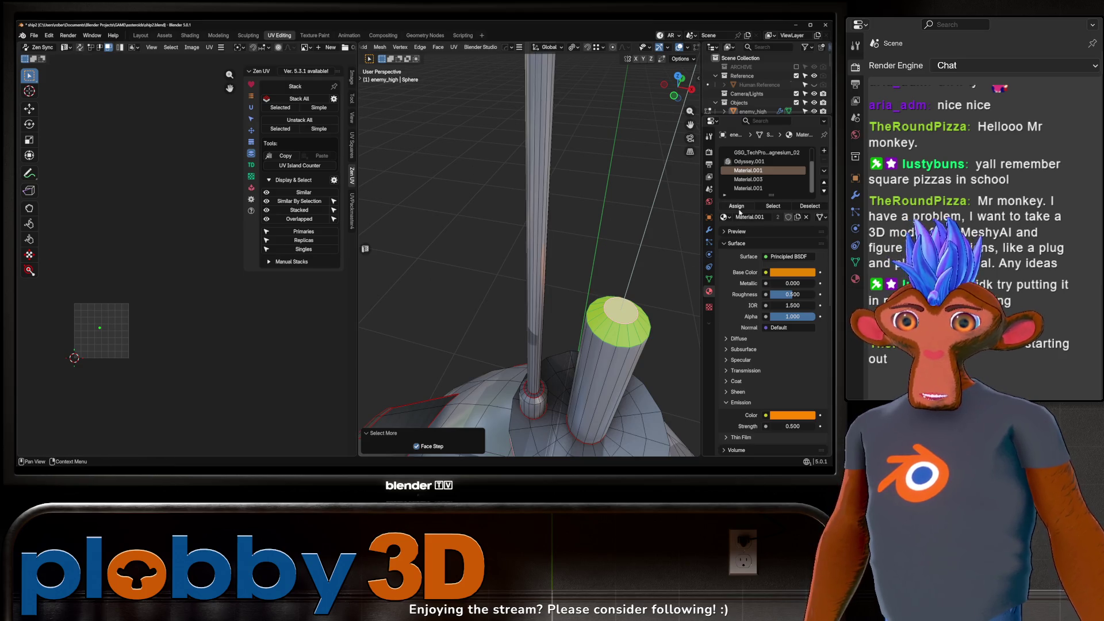
{"action": "left_click", "coordinate": [741, 209]}
{"action": "key", "text": "Tab"}
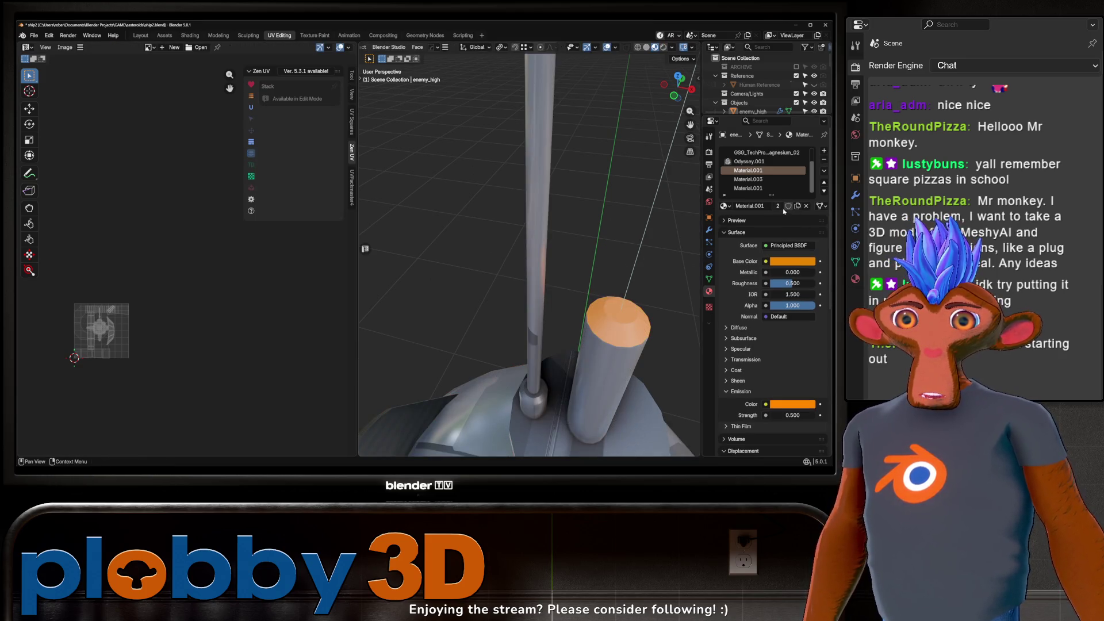
Step: Set Material.004's base and emission colours to red, then orbit to check the ship
{"action": "left_click", "coordinate": [766, 261]}
{"action": "left_click_drag", "start_coordinate": [762, 174], "coordinate": [757, 175]}
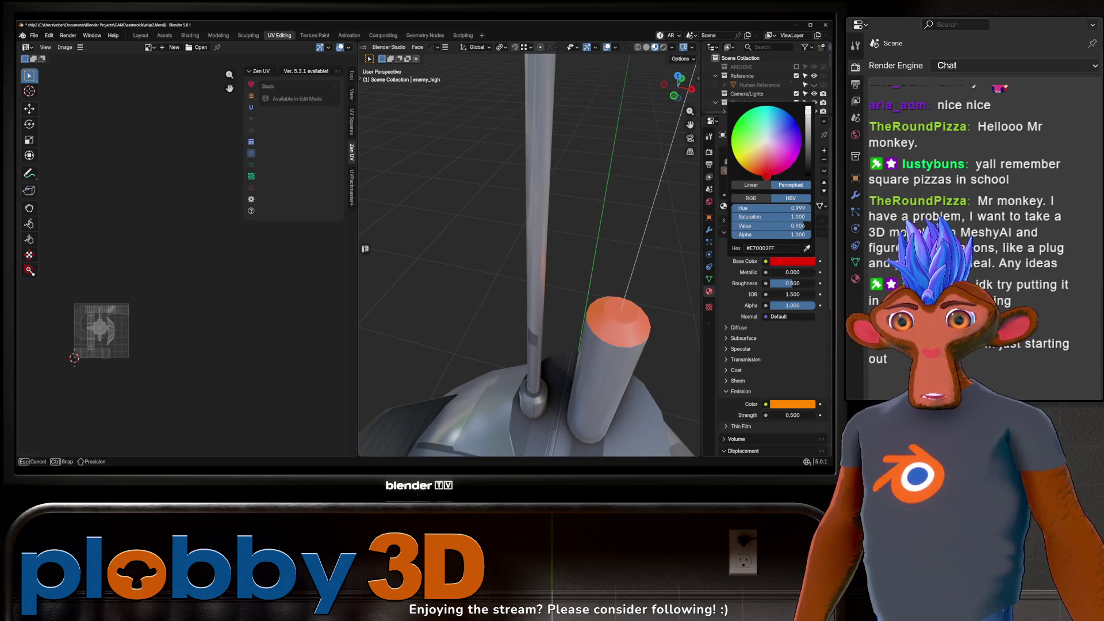
{"action": "left_click", "coordinate": [782, 404]}
{"action": "left_click_drag", "start_coordinate": [777, 315], "coordinate": [768, 318]}
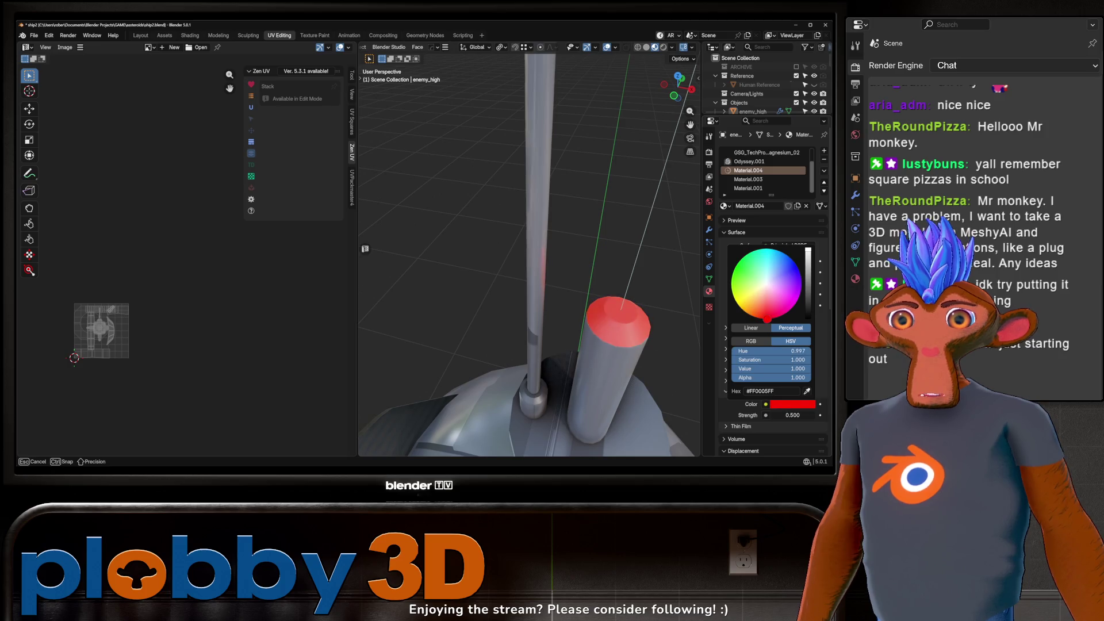
{"action": "scroll", "coordinate": [608, 248], "scroll_direction": "down", "scroll_amount": 8}
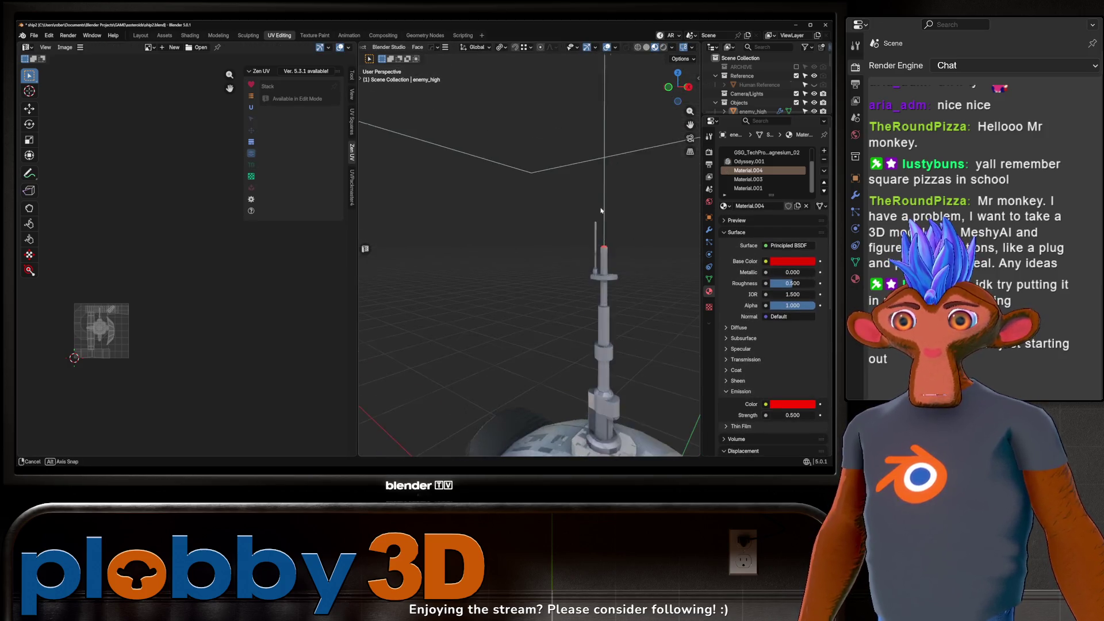
{"action": "left_click_drag", "start_coordinate": [607, 249], "coordinate": [511, 220]}
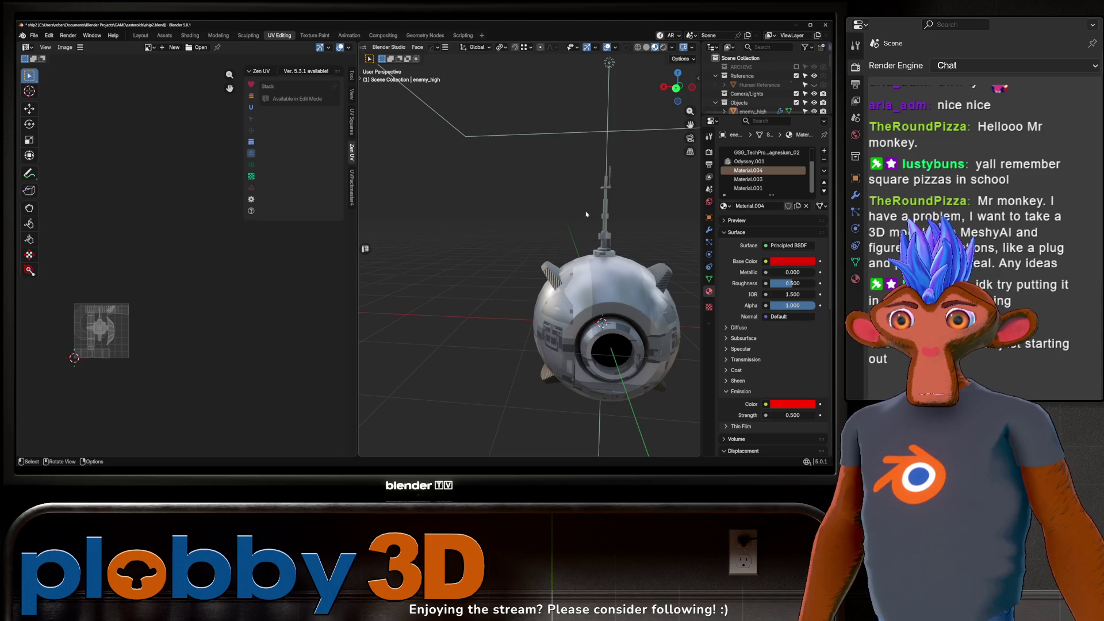
{"action": "left_click_drag", "start_coordinate": [586, 213], "coordinate": [529, 221]}
{"action": "scroll", "coordinate": [530, 217], "scroll_direction": "up", "scroll_amount": 6}
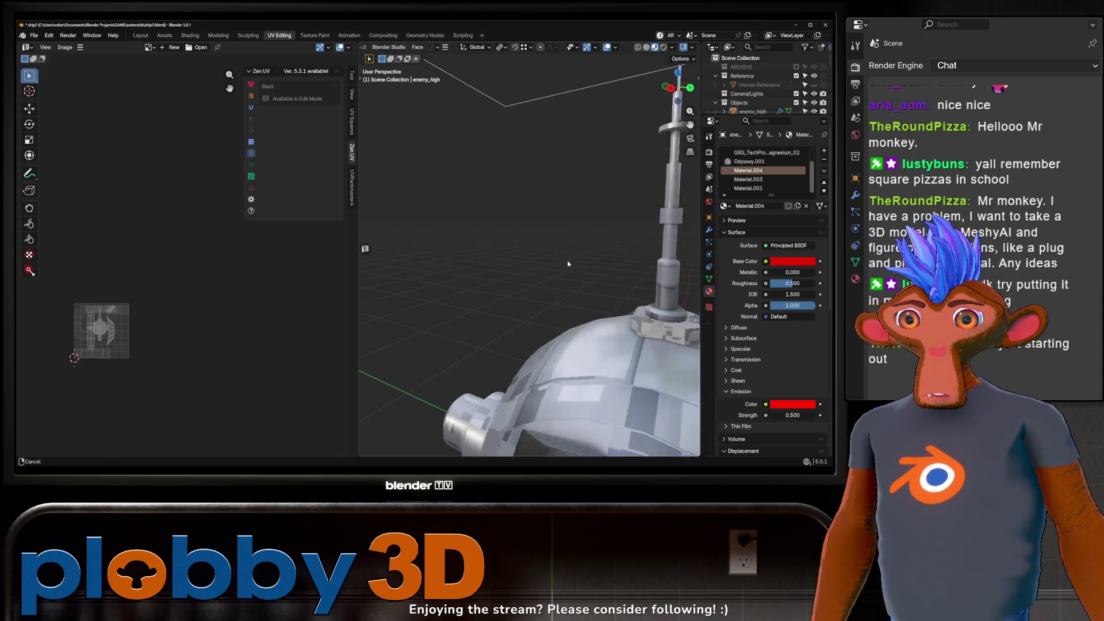
{"action": "left_click", "coordinate": [578, 247]}
Step: In Edit Mode, cut a new centred edge loop through the antenna's ring band
{"action": "key", "text": "Tab"}
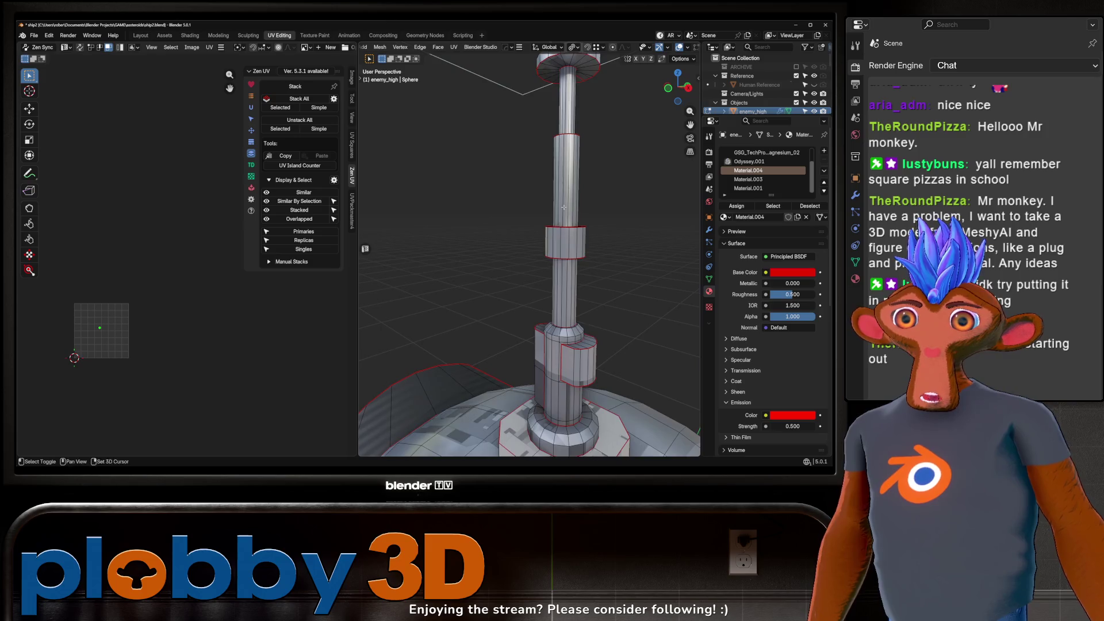
{"action": "scroll", "coordinate": [566, 271], "scroll_direction": "down", "scroll_amount": 4}
{"action": "left_click_drag", "start_coordinate": [558, 293], "coordinate": [598, 262]}
{"action": "left_click_drag", "start_coordinate": [515, 257], "coordinate": [558, 270]}
{"action": "scroll", "coordinate": [547, 266], "scroll_direction": "up", "scroll_amount": 5}
{"action": "key", "text": "ctrl+r"}
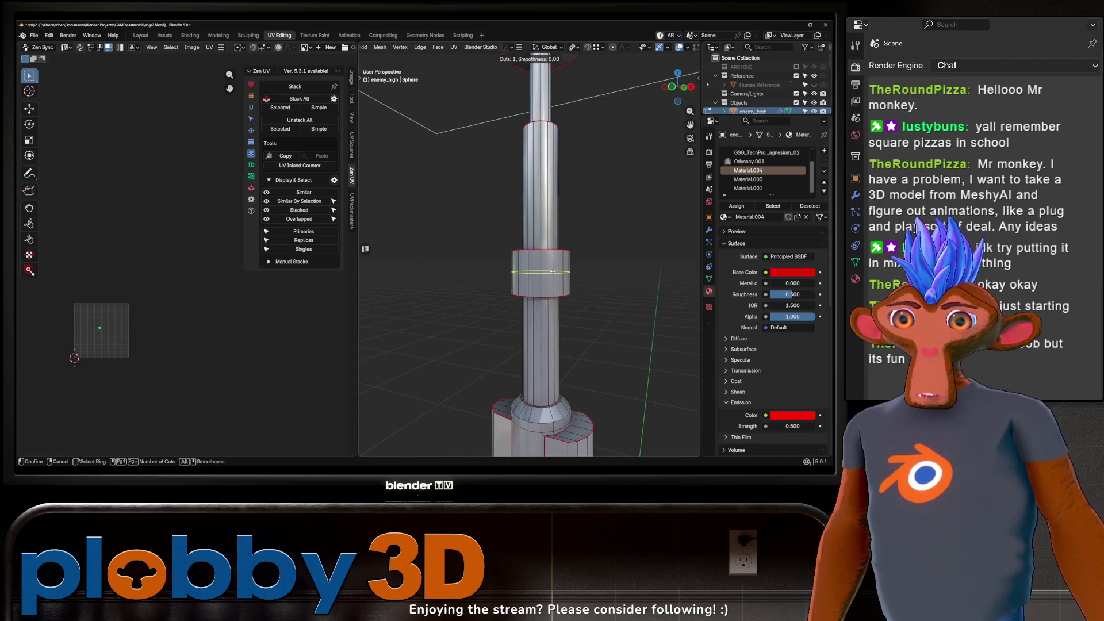
{"action": "left_click", "coordinate": [557, 270]}
{"action": "right_click", "coordinate": [557, 271]}
{"action": "key", "text": "ctrl+b"}
{"action": "right_click", "coordinate": [648, 247]}
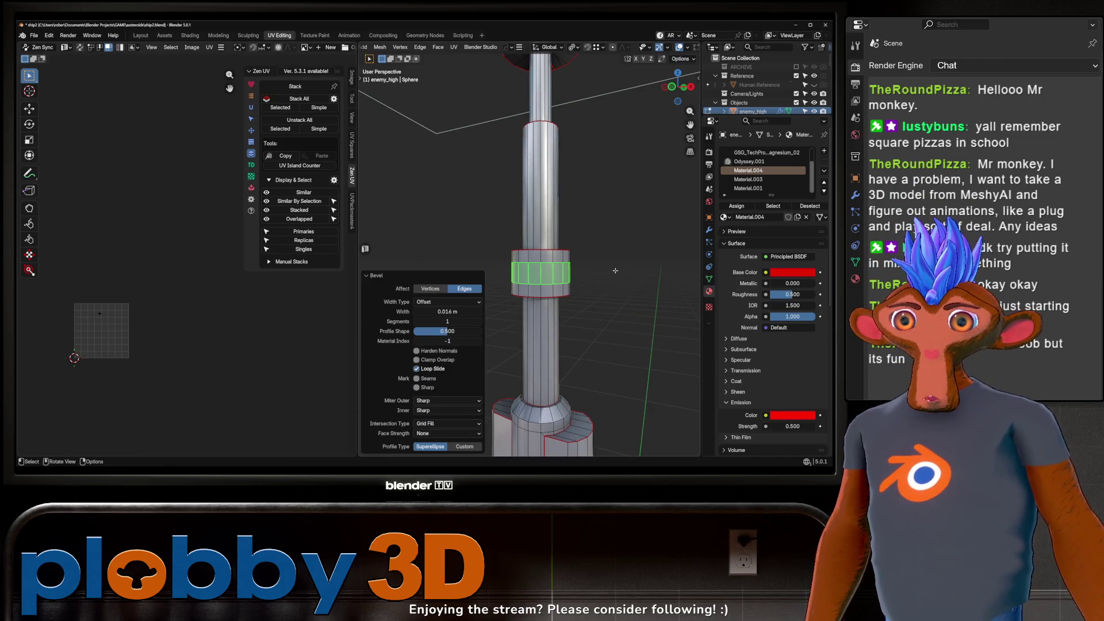
Step: Extrude the ring band in place and shrink it inward along its normals with Alt+S
{"action": "scroll", "coordinate": [632, 258], "scroll_direction": "up", "scroll_amount": 3}
{"action": "left_click_drag", "start_coordinate": [633, 259], "coordinate": [610, 297]}
{"action": "key", "text": "e"}
{"action": "right_click", "coordinate": [610, 297]}
{"action": "key", "text": "alt+s"}
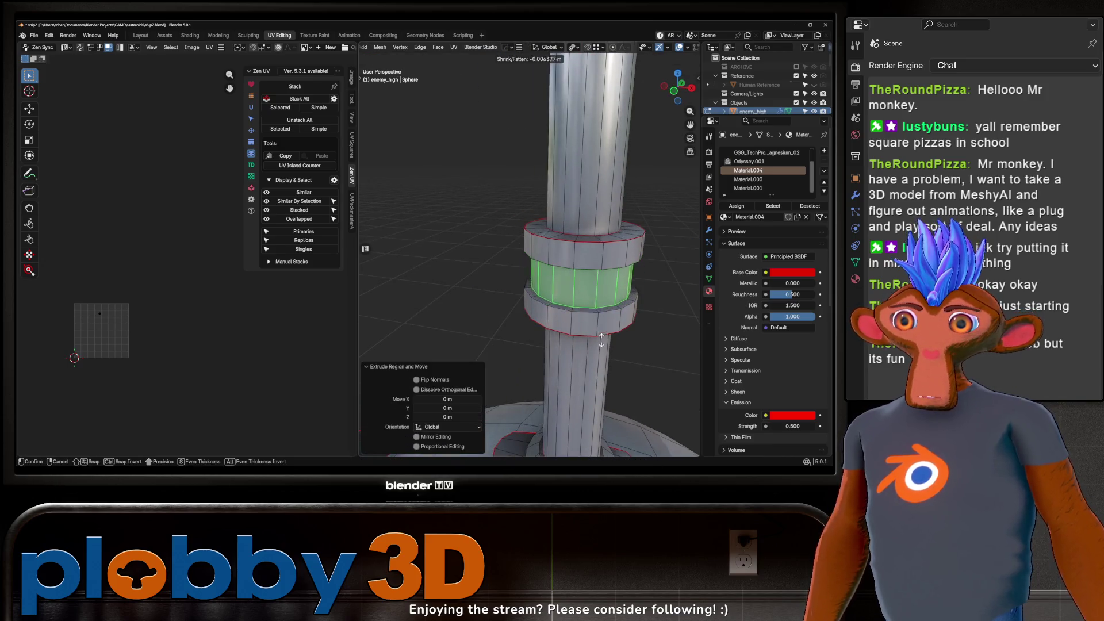
{"action": "left_click", "coordinate": [600, 345]}
{"action": "left_click_drag", "start_coordinate": [599, 345], "coordinate": [575, 322]}
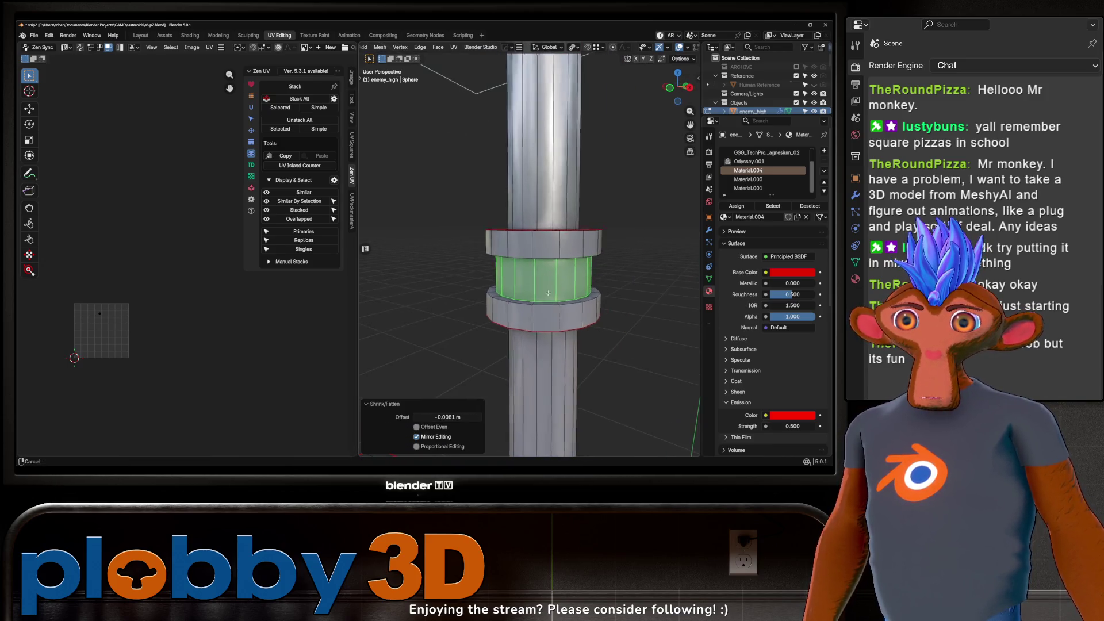
Step: Assign the orange Material.001 to the recessed band and return to Object Mode
{"action": "left_click", "coordinate": [756, 188]}
{"action": "left_click", "coordinate": [737, 206]}
{"action": "scroll", "coordinate": [577, 263], "scroll_direction": "down", "scroll_amount": 8}
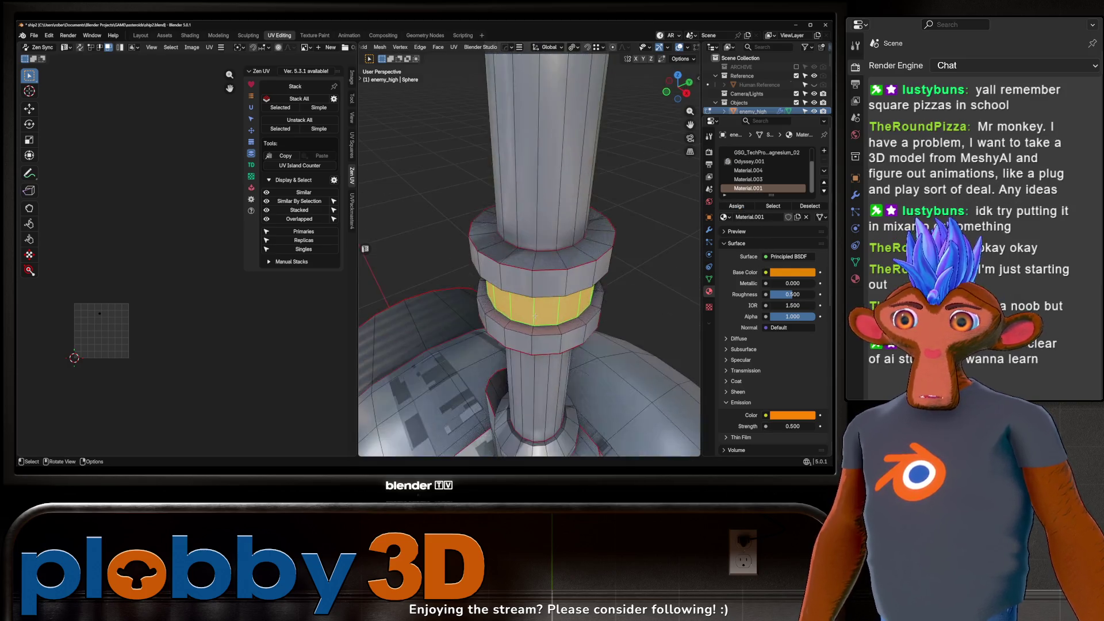
{"action": "key", "text": "Tab"}
{"action": "mouse_move", "coordinate": [578, 263]}
{"action": "left_mouse_down"}
{"action": "mouse_move", "coordinate": [583, 233]}
{"action": "mouse_move", "coordinate": [552, 242]}
{"action": "left_mouse_up"}
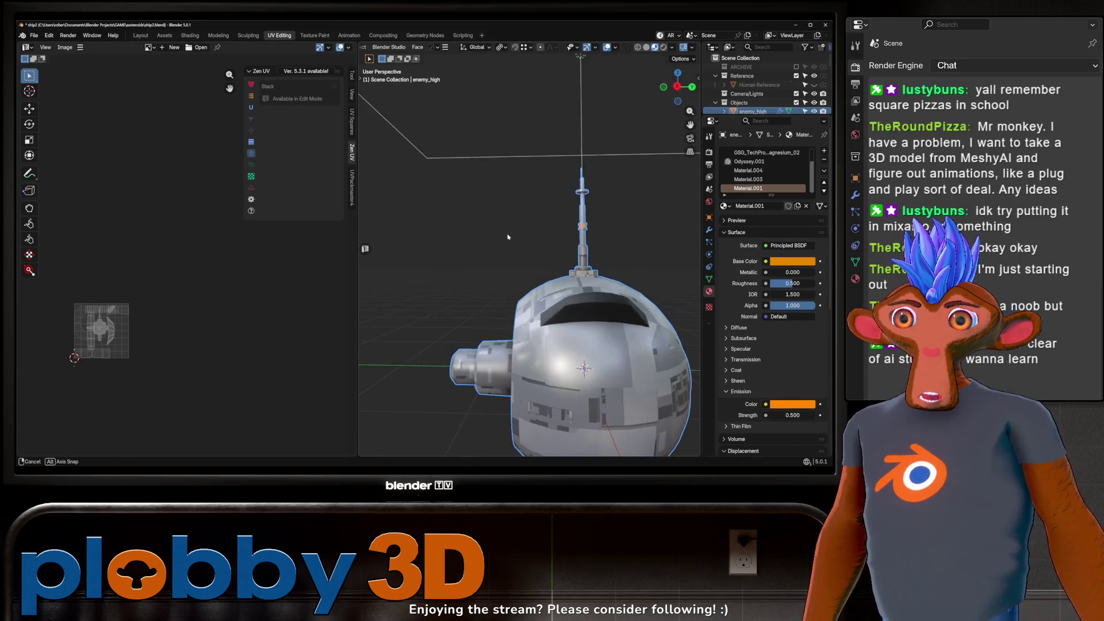
{"action": "scroll", "coordinate": [544, 246], "scroll_direction": "up", "scroll_amount": 5}
{"action": "scroll", "coordinate": [545, 246], "scroll_direction": "up", "scroll_amount": 3}
{"action": "scroll", "coordinate": [545, 247], "scroll_direction": "down", "scroll_amount": 4}
{"action": "mouse_move", "coordinate": [545, 247]}
{"action": "left_mouse_down"}
{"action": "mouse_move", "coordinate": [582, 237]}
{"action": "mouse_move", "coordinate": [511, 265]}
{"action": "left_mouse_up"}
{"action": "scroll", "coordinate": [531, 249], "scroll_direction": "down", "scroll_amount": 4}
{"action": "scroll", "coordinate": [518, 259], "scroll_direction": "down", "scroll_amount": 3}
{"action": "scroll", "coordinate": [510, 265], "scroll_direction": "up", "scroll_amount": 3}
{"action": "scroll", "coordinate": [510, 265], "scroll_direction": "up", "scroll_amount": 4}
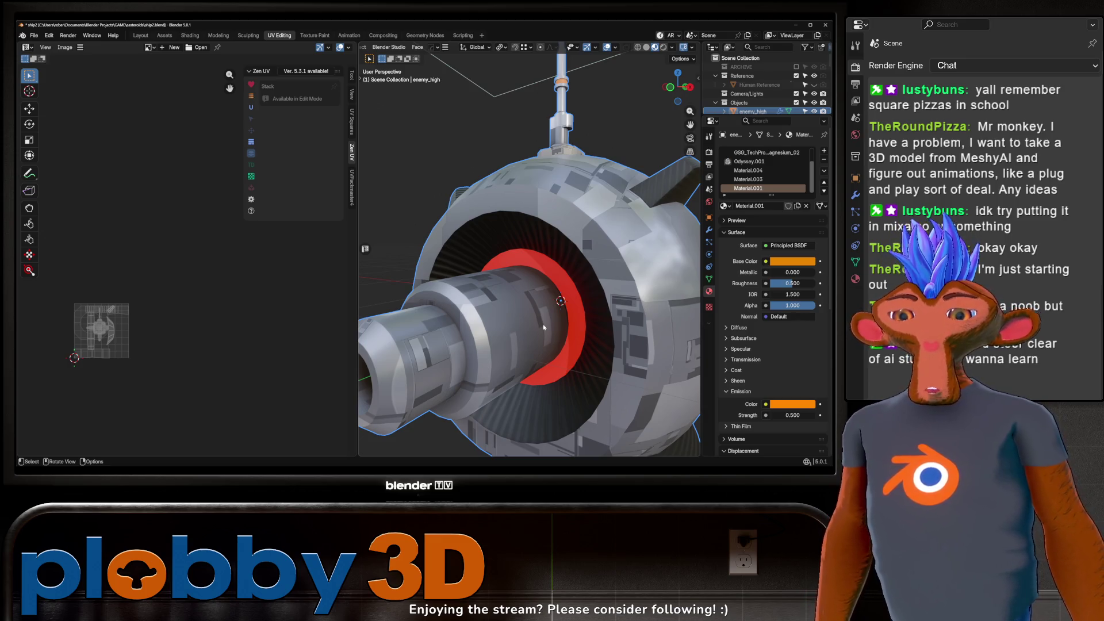
{"action": "key", "text": "Tab"}
{"action": "scroll", "coordinate": [560, 344], "scroll_direction": "up", "scroll_amount": 3}
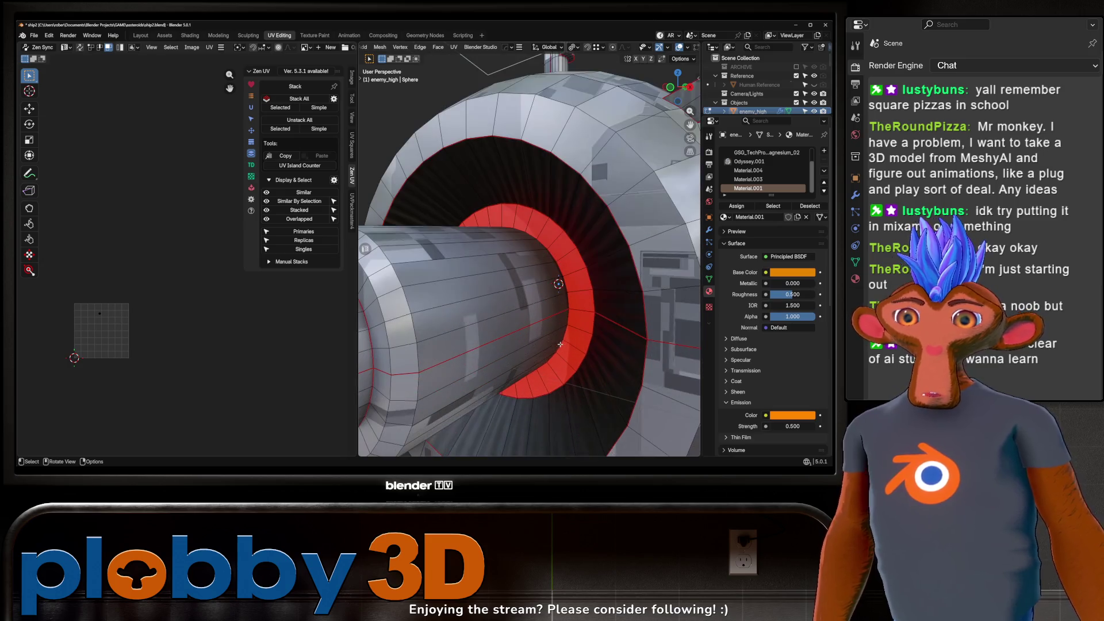
{"action": "scroll", "coordinate": [567, 350], "scroll_direction": "down", "scroll_amount": 2}
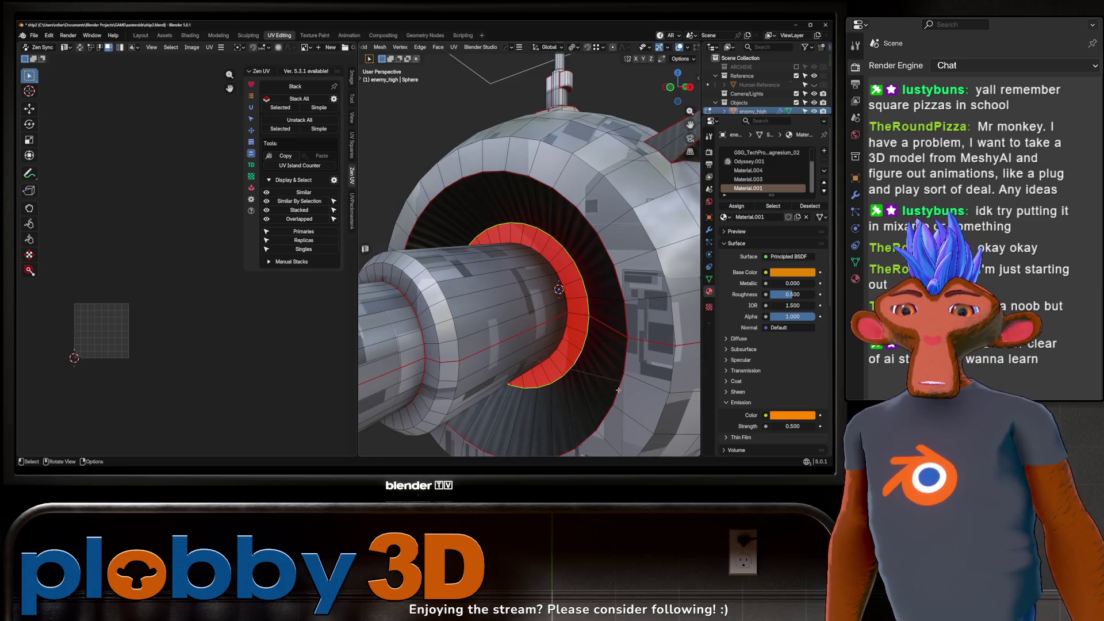
{"action": "key", "text": "Tab"}
{"action": "scroll", "coordinate": [532, 310], "scroll_direction": "down", "scroll_amount": 5}
{"action": "mouse_move", "coordinate": [531, 311]}
{"action": "left_mouse_down"}
{"action": "mouse_move", "coordinate": [540, 263]}
{"action": "mouse_move", "coordinate": [506, 234]}
{"action": "left_mouse_up"}
{"action": "scroll", "coordinate": [534, 288], "scroll_direction": "down", "scroll_amount": 3}
{"action": "scroll", "coordinate": [540, 263], "scroll_direction": "up", "scroll_amount": 5}
{"action": "scroll", "coordinate": [506, 234], "scroll_direction": "up", "scroll_amount": 8}
{"action": "key", "text": "Tab"}
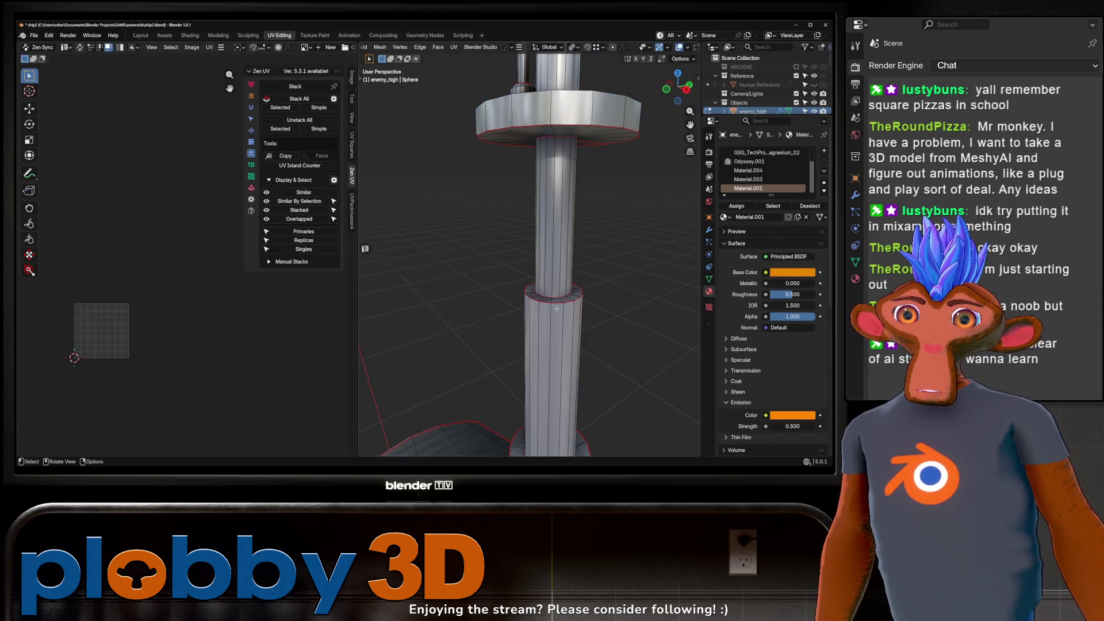
{"action": "left_click", "coordinate": [556, 305], "text": "alt"}
{"action": "key", "text": "ctrl+b"}
{"action": "left_click", "coordinate": [611, 295]}
{"action": "key", "text": "Tab"}
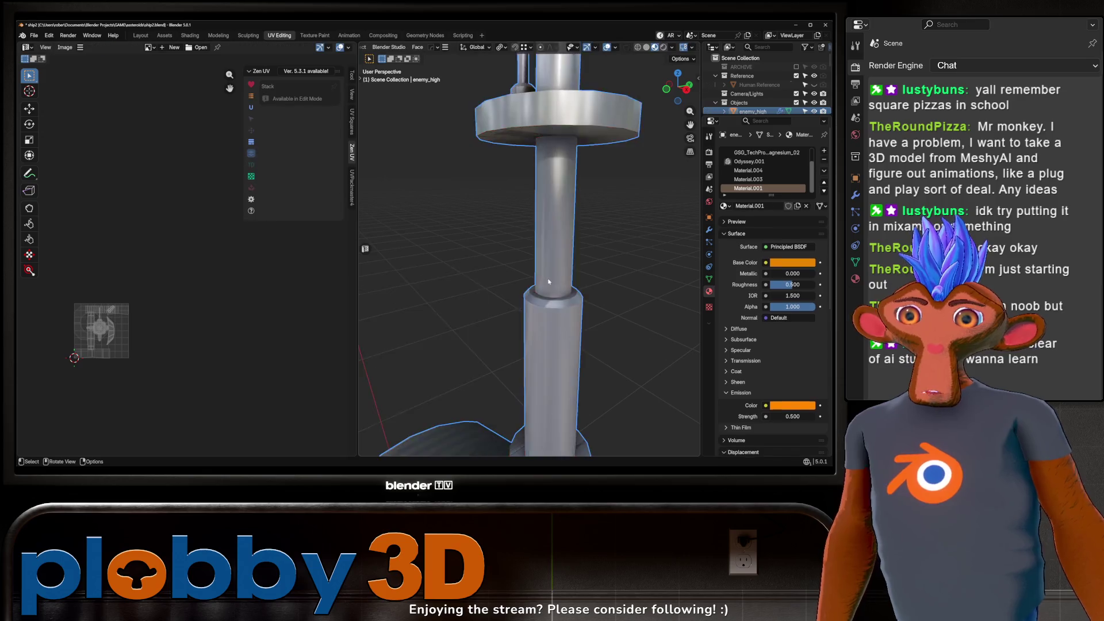
{"action": "scroll", "coordinate": [578, 215], "scroll_direction": "down", "scroll_amount": 8}
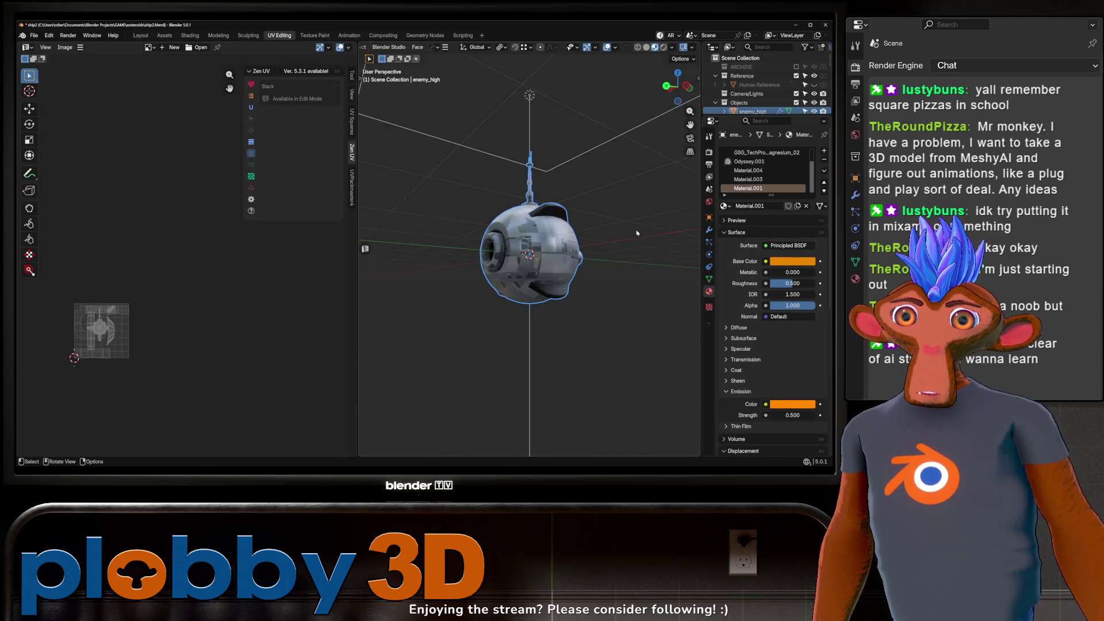
{"action": "mouse_move", "coordinate": [529, 302]}
{"action": "left_mouse_down"}
{"action": "mouse_move", "coordinate": [670, 303]}
{"action": "mouse_move", "coordinate": [524, 292]}
{"action": "mouse_move", "coordinate": [546, 259]}
{"action": "mouse_move", "coordinate": [480, 272]}
{"action": "mouse_move", "coordinate": [402, 236]}
{"action": "mouse_move", "coordinate": [358, 264]}
{"action": "mouse_move", "coordinate": [401, 263]}
{"action": "mouse_move", "coordinate": [365, 246]}
{"action": "left_mouse_up"}
Step: Switch to the Layout workspace's rendered preview and view the drone front-on
{"action": "left_click", "coordinate": [141, 35]}
{"action": "mouse_move", "coordinate": [404, 215]}
{"action": "left_mouse_down"}
{"action": "mouse_move", "coordinate": [468, 225]}
{"action": "mouse_move", "coordinate": [345, 126]}
{"action": "left_mouse_up"}
{"action": "scroll", "coordinate": [309, 102], "scroll_direction": "up", "scroll_amount": 3}
{"action": "scroll", "coordinate": [310, 103], "scroll_direction": "up", "scroll_amount": 2}
{"action": "scroll", "coordinate": [345, 230], "scroll_direction": "up", "scroll_amount": 3}
{"action": "scroll", "coordinate": [356, 268], "scroll_direction": "down", "scroll_amount": 3}
{"action": "mouse_move", "coordinate": [356, 268]}
{"action": "left_mouse_down"}
{"action": "mouse_move", "coordinate": [395, 202]}
{"action": "mouse_move", "coordinate": [410, 248]}
{"action": "left_mouse_up"}
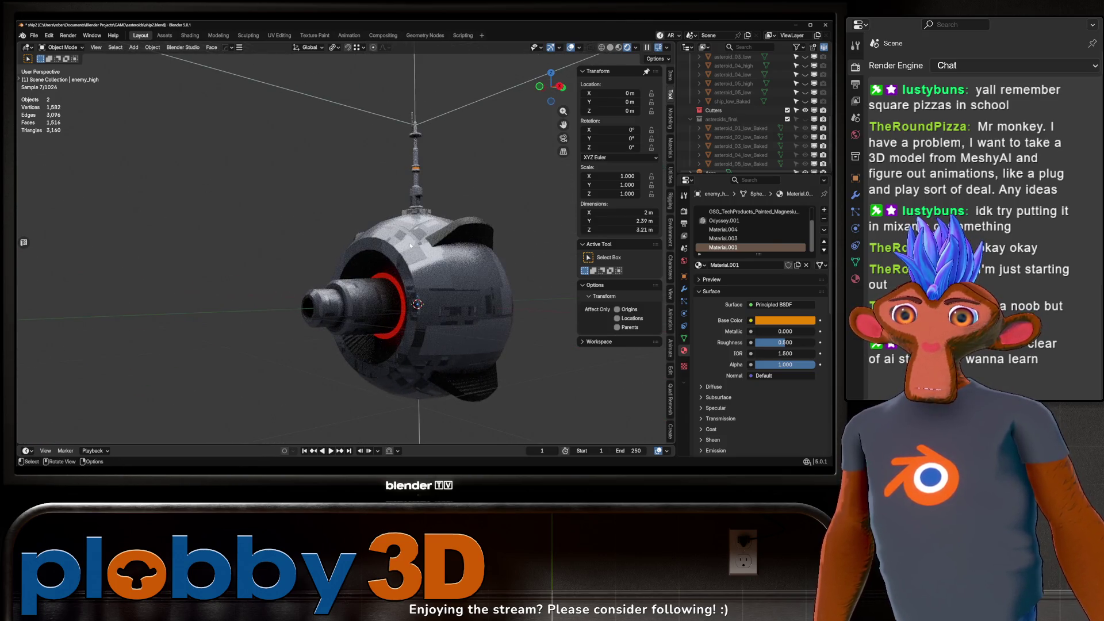
{"action": "scroll", "coordinate": [467, 231], "scroll_direction": "down", "scroll_amount": 2}
{"action": "scroll", "coordinate": [752, 230], "scroll_direction": "up", "scroll_amount": 2}
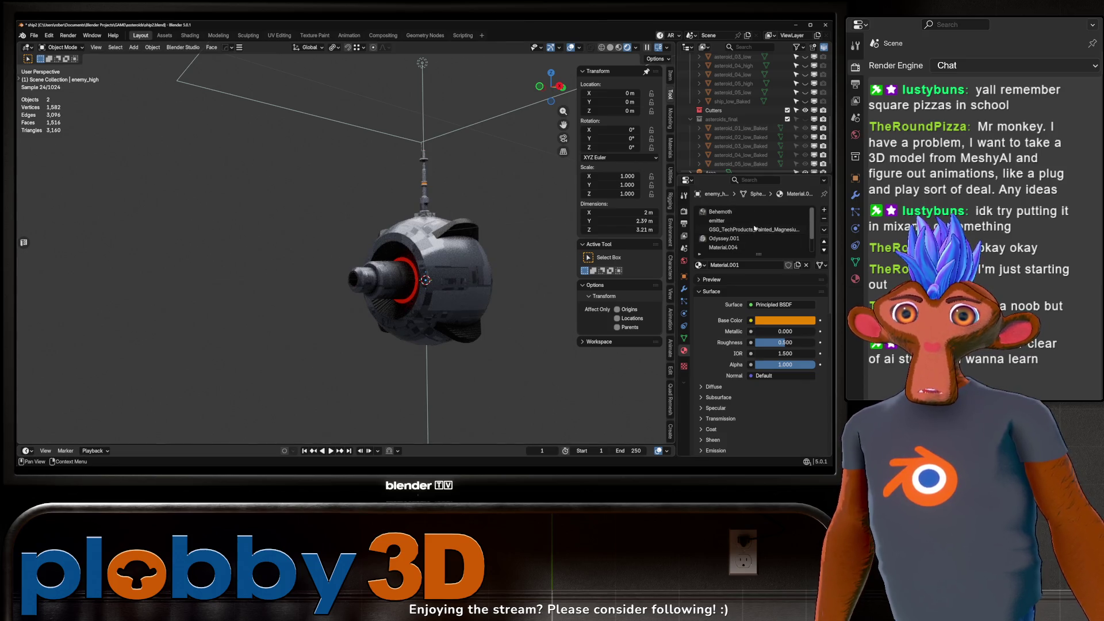
{"action": "scroll", "coordinate": [736, 154], "scroll_direction": "down", "scroll_amount": 2}
{"action": "scroll", "coordinate": [737, 154], "scroll_direction": "up", "scroll_amount": 6}
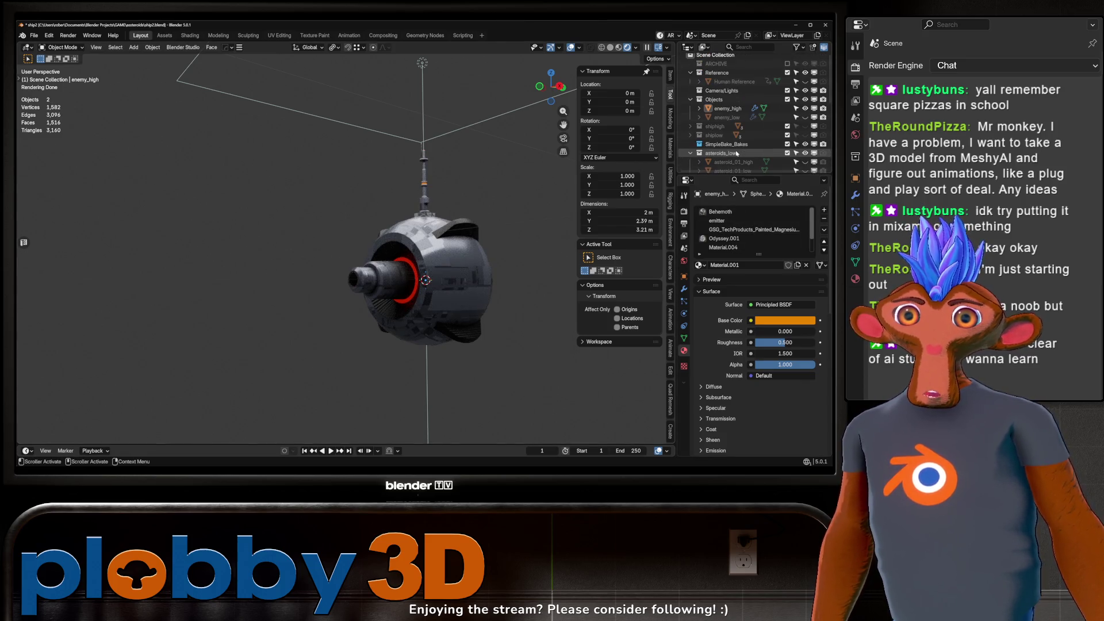
Step: Unhide and select enemy_low, enter Edit Mode, then switch to the Sculpting workspace
{"action": "left_click", "coordinate": [728, 117]}
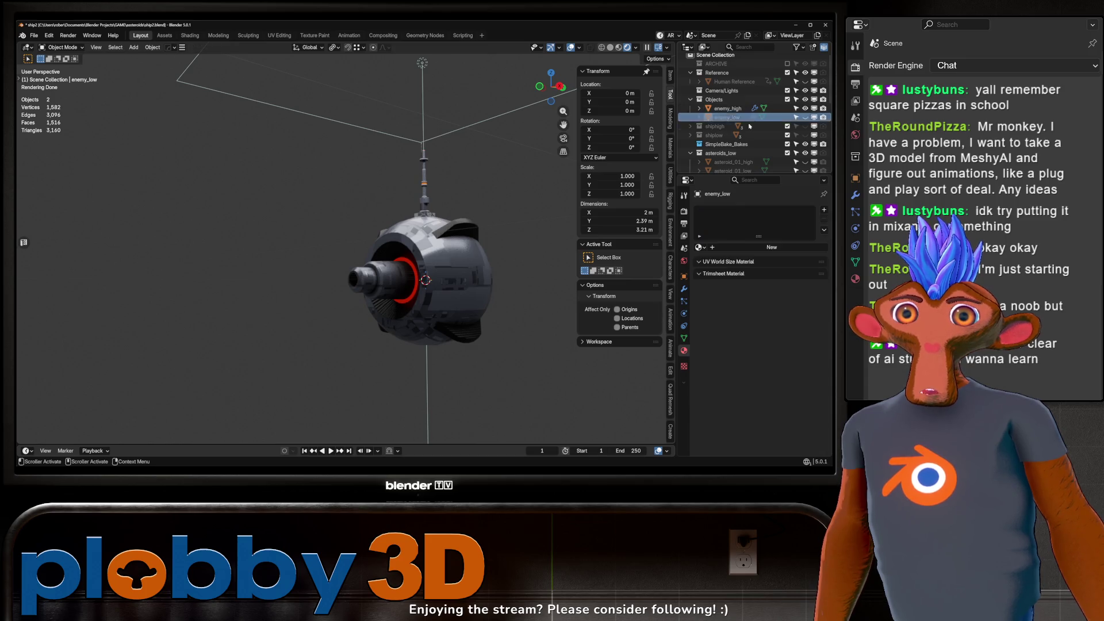
{"action": "left_click", "coordinate": [805, 117]}
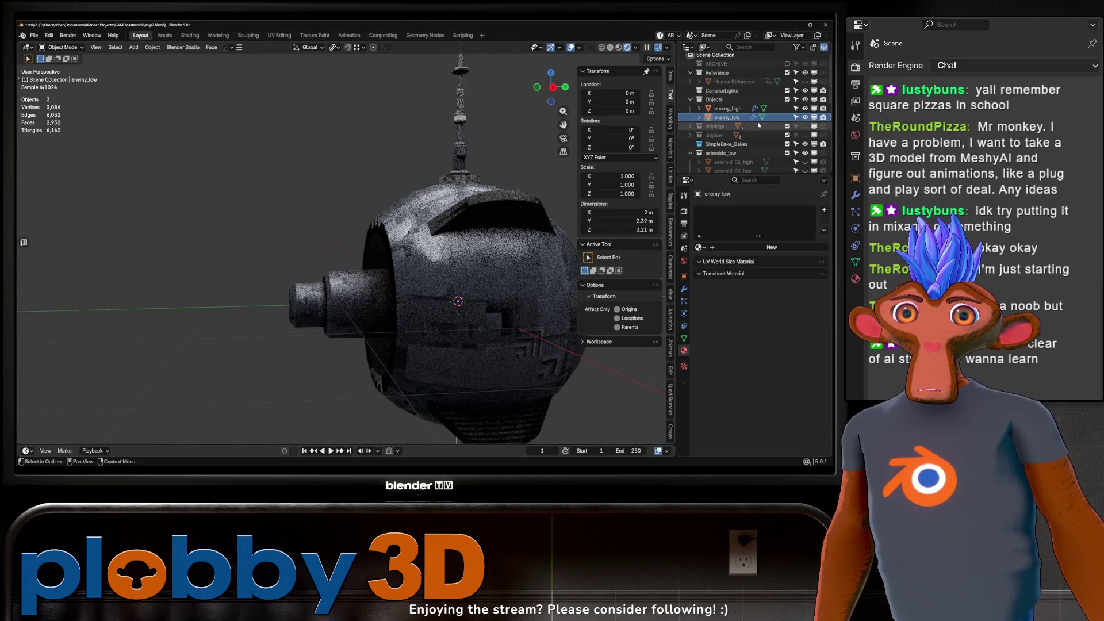
{"action": "left_click", "coordinate": [728, 109]}
{"action": "left_click", "coordinate": [727, 117]}
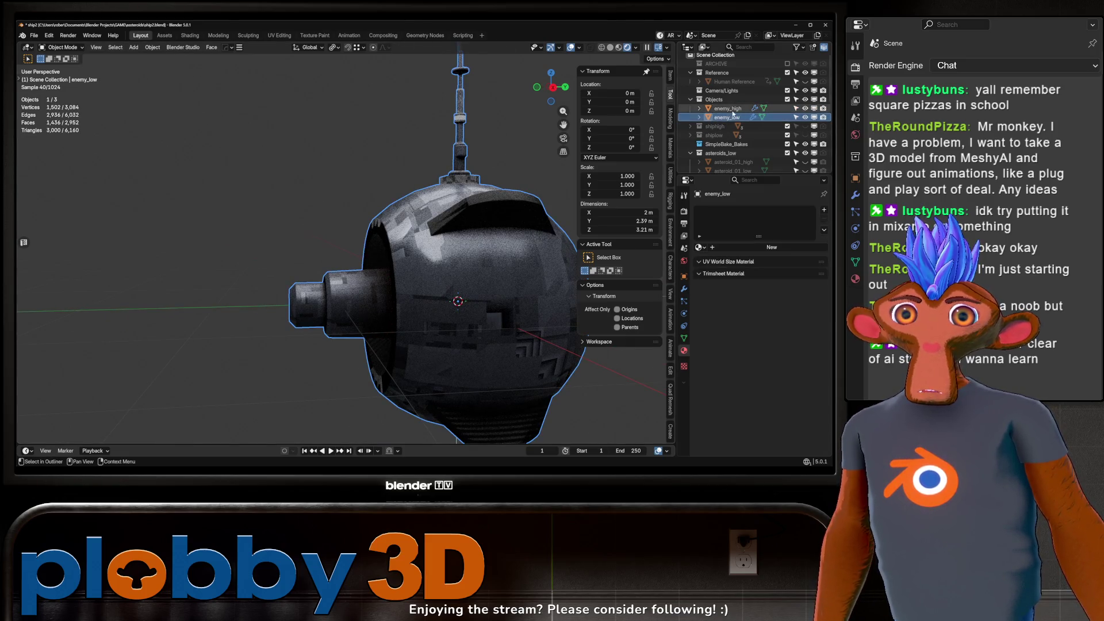
{"action": "key", "text": "Tab"}
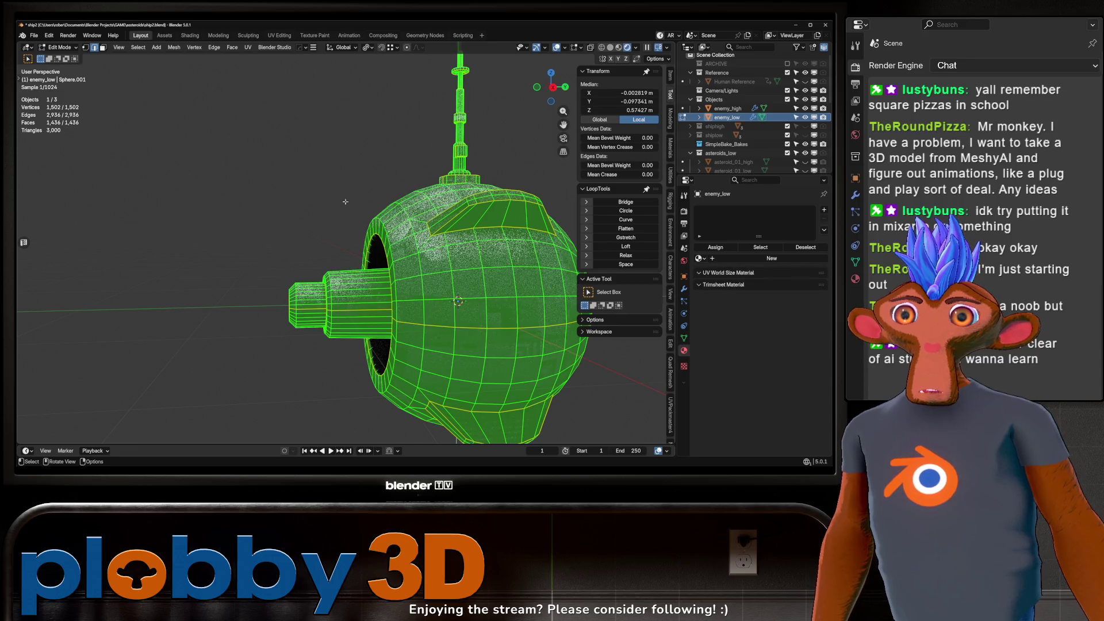
{"action": "left_click", "coordinate": [244, 37]}
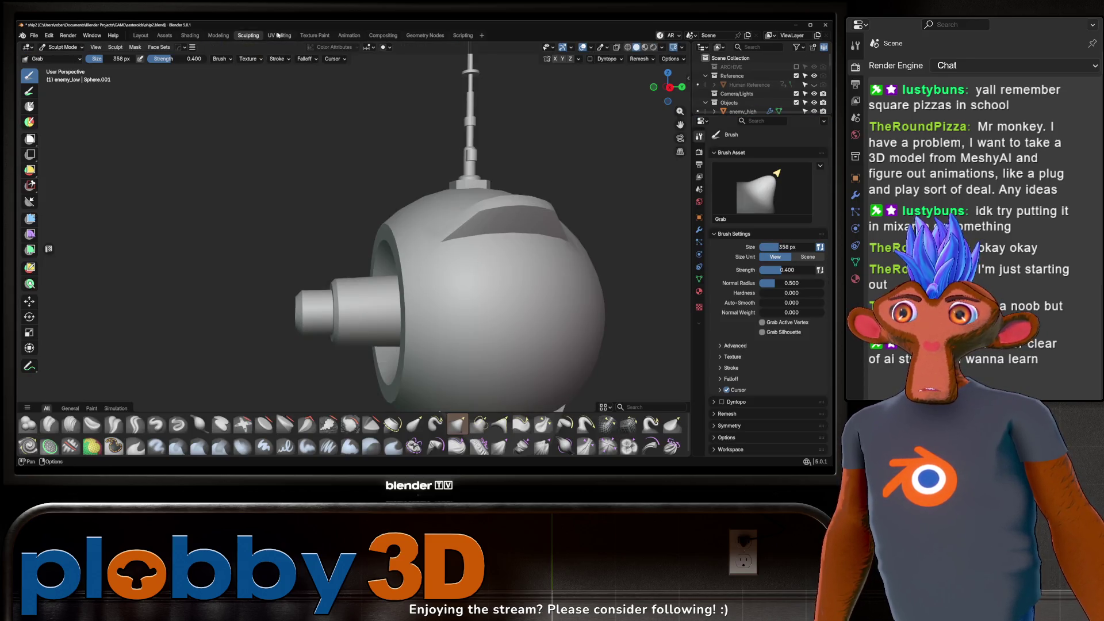
Step: Switch to UV Editing and enter Edit Mode on enemy_low to show its UV islands
{"action": "left_click", "coordinate": [280, 36]}
{"action": "left_click_drag", "start_coordinate": [552, 253], "coordinate": [581, 267]}
{"action": "scroll", "coordinate": [770, 92], "scroll_direction": "down", "scroll_amount": 3}
{"action": "key", "text": "Tab"}
{"action": "scroll", "coordinate": [549, 294], "scroll_direction": "down", "scroll_amount": 4}
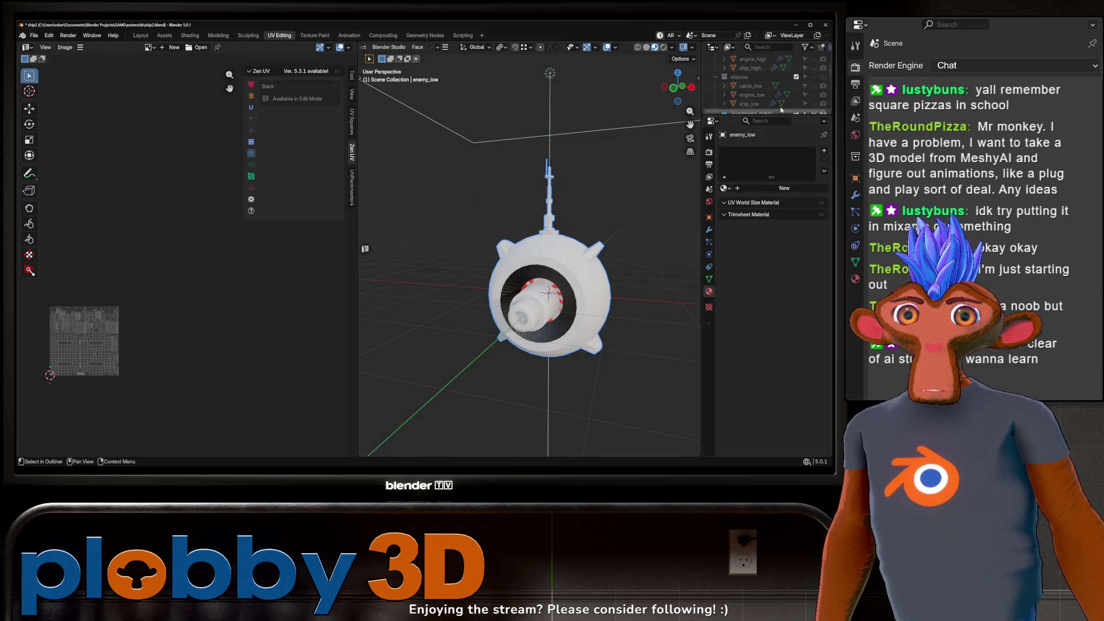
{"action": "scroll", "coordinate": [776, 92], "scroll_direction": "up", "scroll_amount": 3}
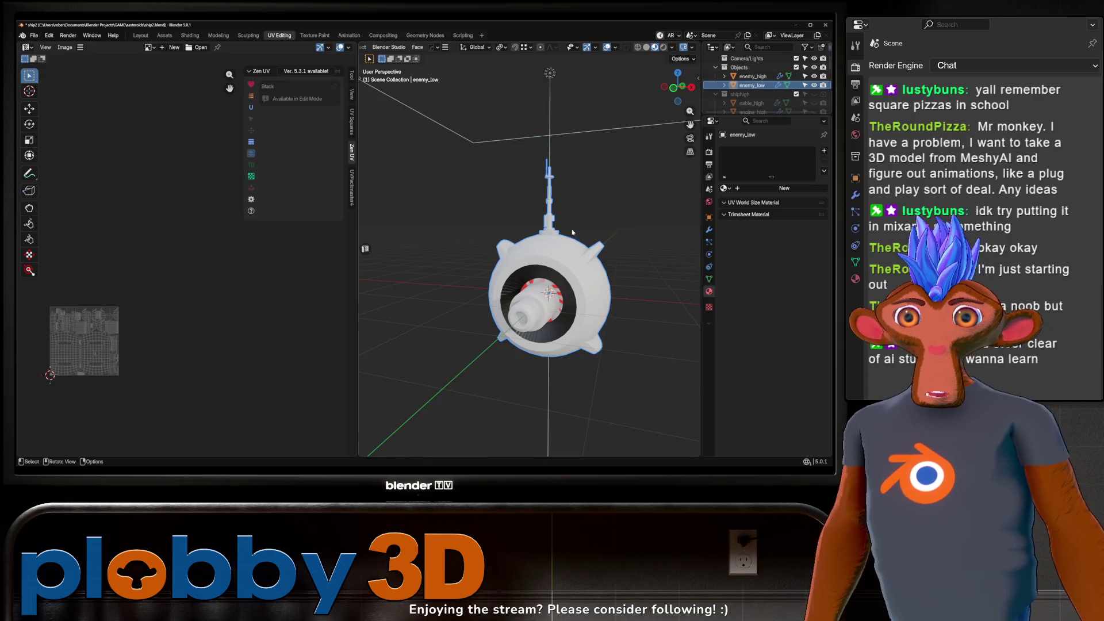
{"action": "key", "text": "Tab"}
{"action": "scroll", "coordinate": [529, 282], "scroll_direction": "up", "scroll_amount": 4}
{"action": "scroll", "coordinate": [138, 304], "scroll_direction": "up", "scroll_amount": 8}
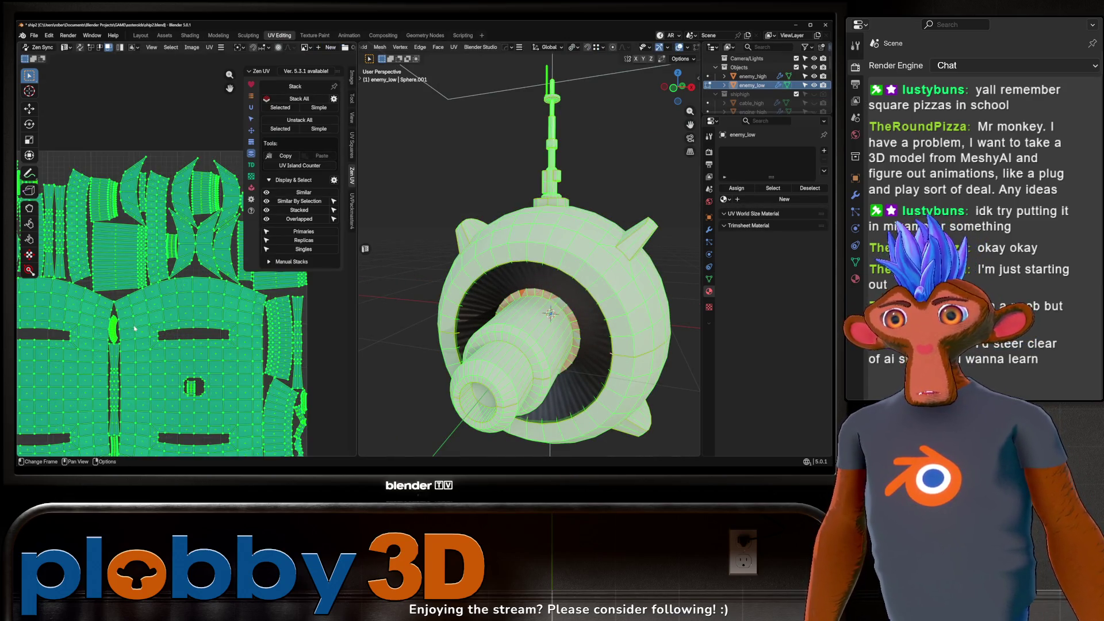
Step: Pack the UV islands with UVPackmaster4, then return to Object Mode in the Layout workspace
{"action": "left_click", "coordinate": [352, 213]}
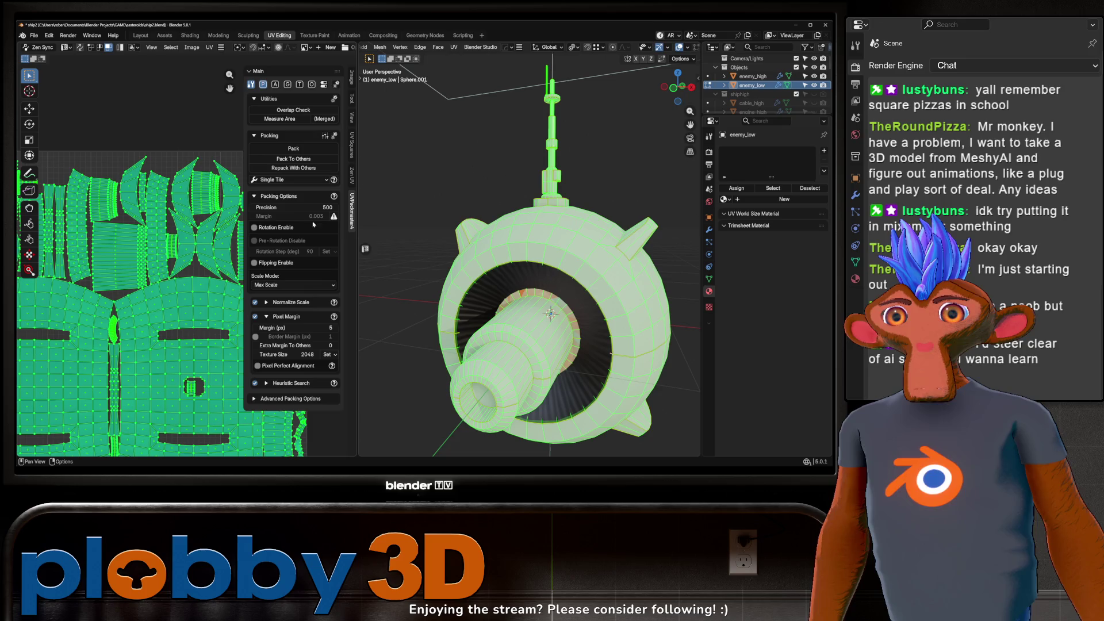
{"action": "scroll", "coordinate": [144, 345], "scroll_direction": "down", "scroll_amount": 5}
{"action": "scroll", "coordinate": [143, 345], "scroll_direction": "up", "scroll_amount": 4}
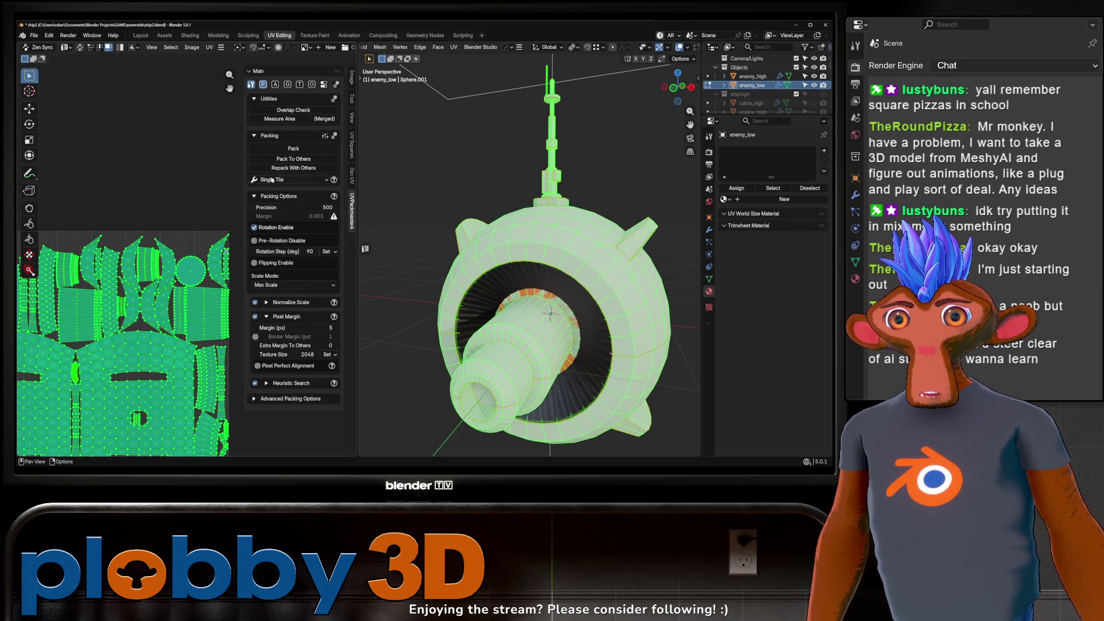
{"action": "left_click", "coordinate": [291, 149]}
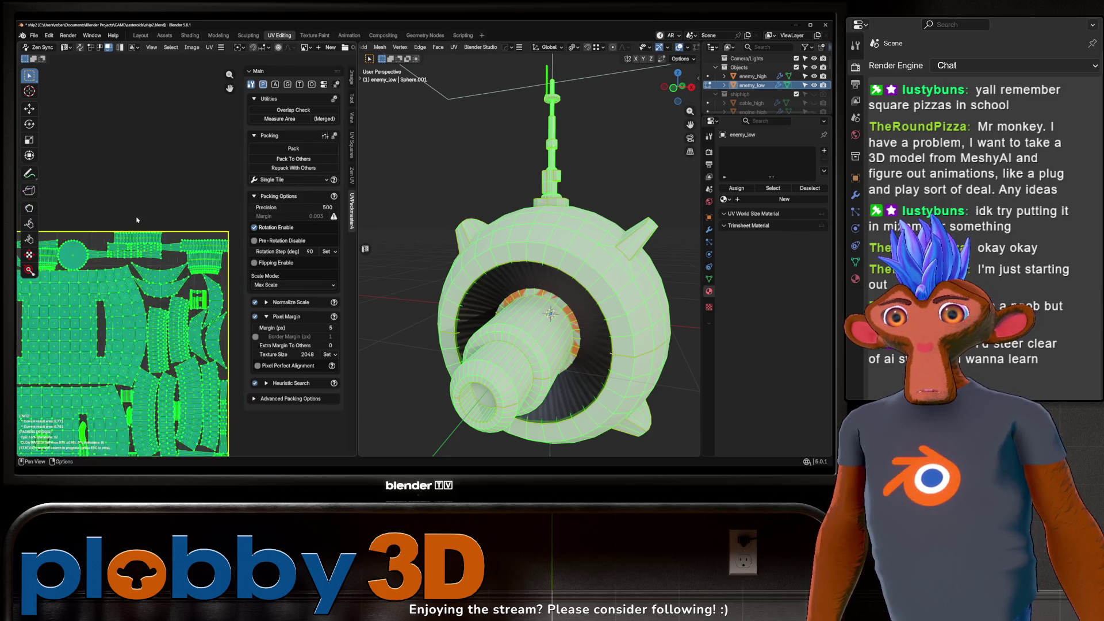
{"action": "scroll", "coordinate": [116, 261], "scroll_direction": "up", "scroll_amount": 3}
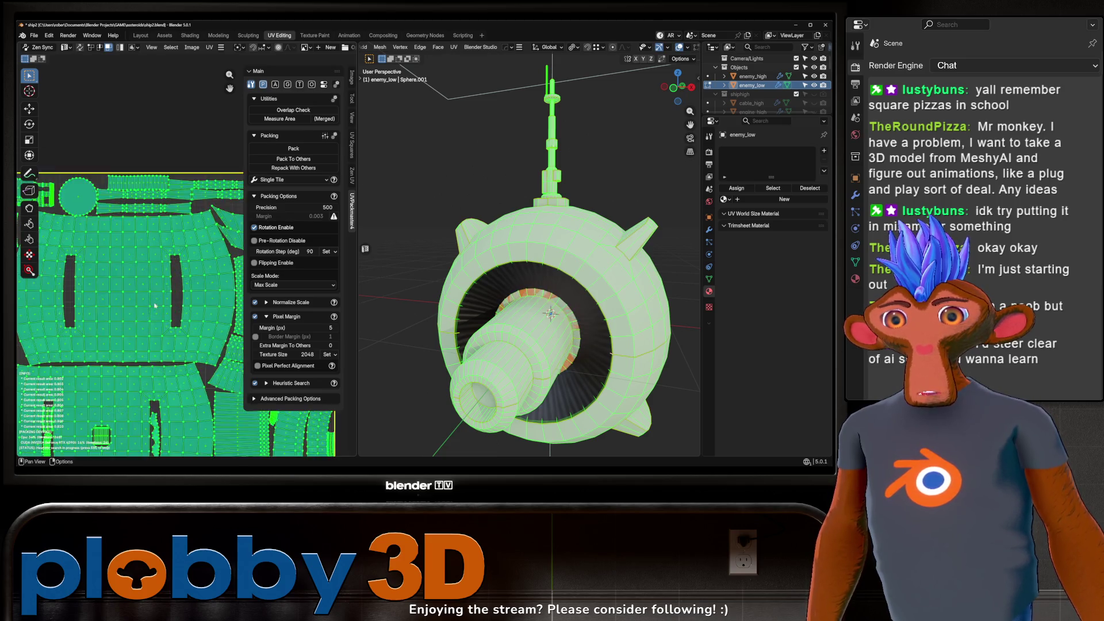
{"action": "scroll", "coordinate": [155, 308], "scroll_direction": "down", "scroll_amount": 2}
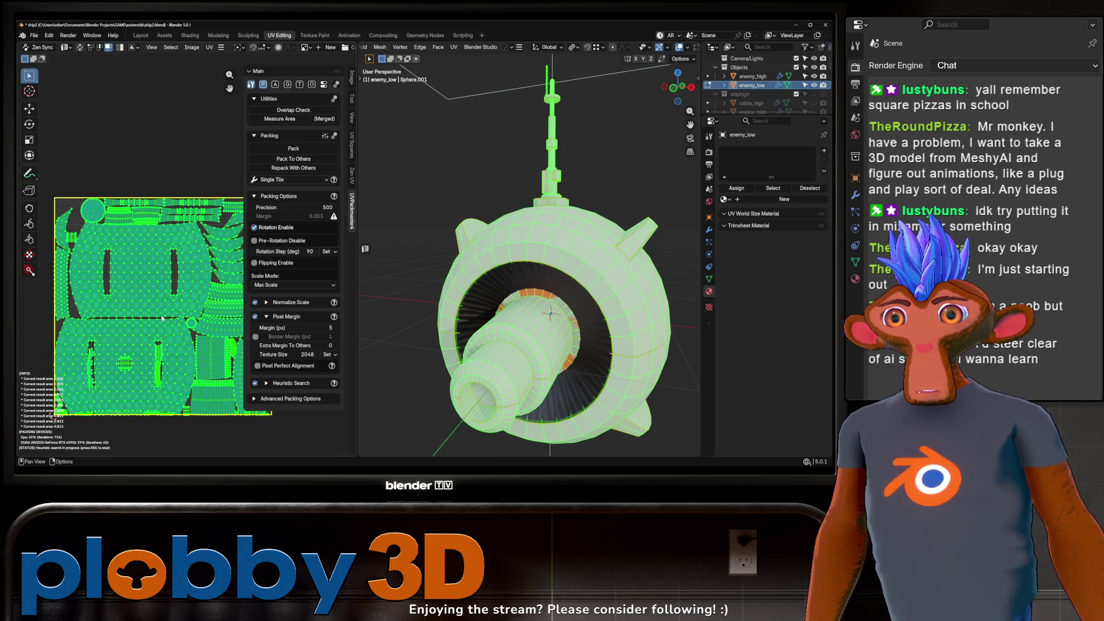
{"action": "scroll", "coordinate": [172, 350], "scroll_direction": "down", "scroll_amount": 2}
{"action": "scroll", "coordinate": [186, 385], "scroll_direction": "up", "scroll_amount": 4}
{"action": "left_click_drag", "start_coordinate": [186, 385], "coordinate": [206, 281]}
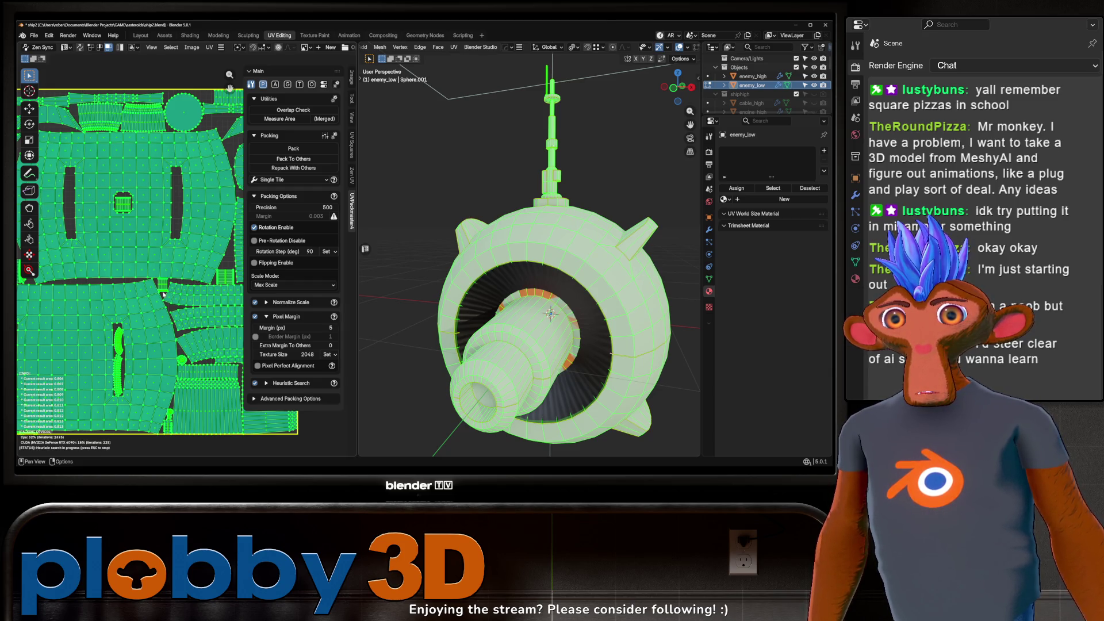
{"action": "key", "text": "Escape"}
{"action": "key", "text": "Tab"}
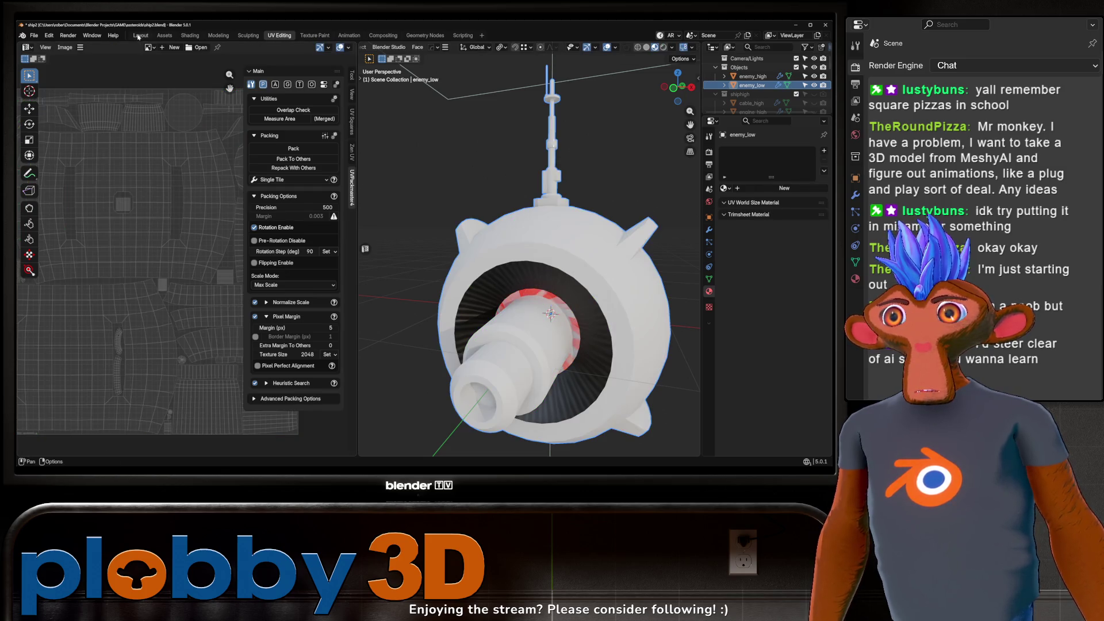
{"action": "left_click", "coordinate": [139, 37]}
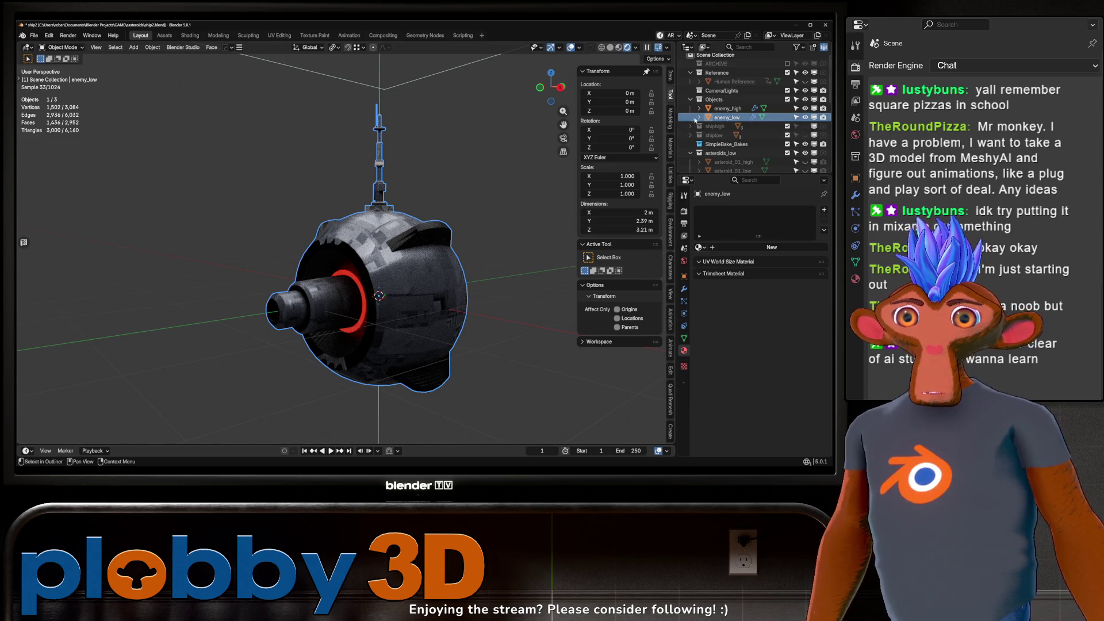
Step: Switch the viewport to Solid shading and clear SimpleBake's Bake objects list in Render properties
{"action": "left_click", "coordinate": [610, 48]}
{"action": "left_click", "coordinate": [684, 212]}
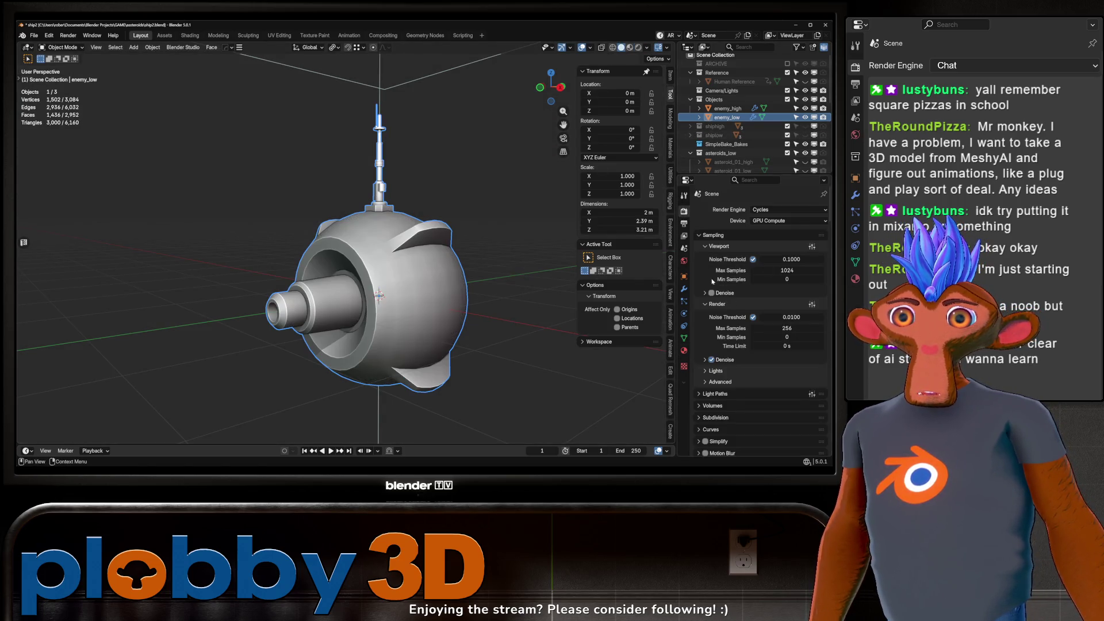
{"action": "scroll", "coordinate": [744, 359], "scroll_direction": "down", "scroll_amount": 10}
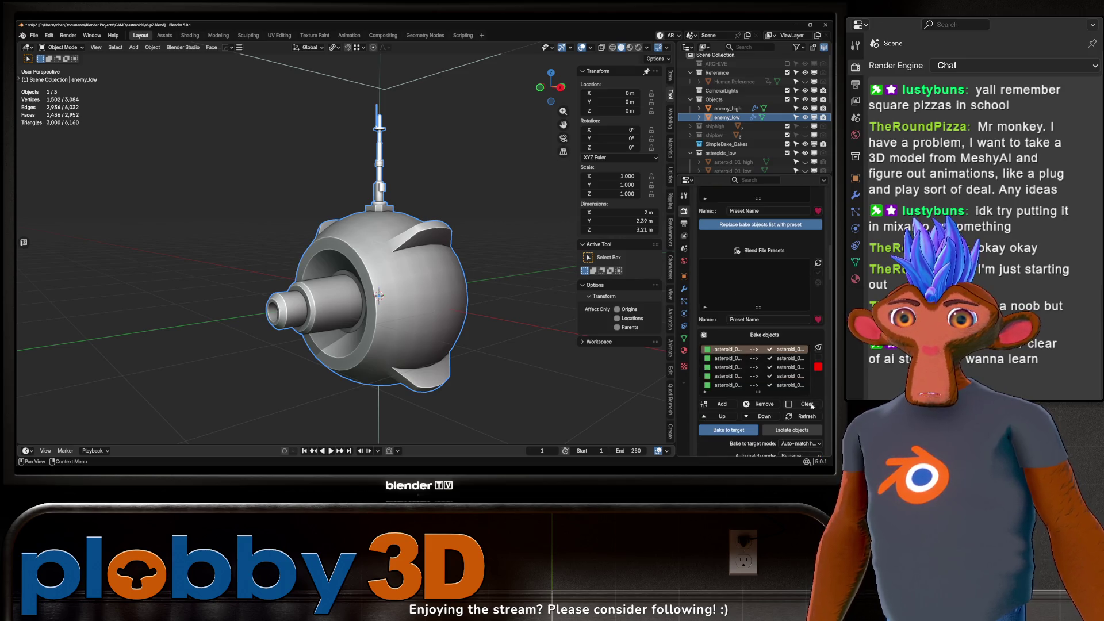
{"action": "left_click", "coordinate": [807, 404]}
Step: Set the SimpleBake batch name to 'enemy'
{"action": "scroll", "coordinate": [727, 363], "scroll_direction": "down", "scroll_amount": 5}
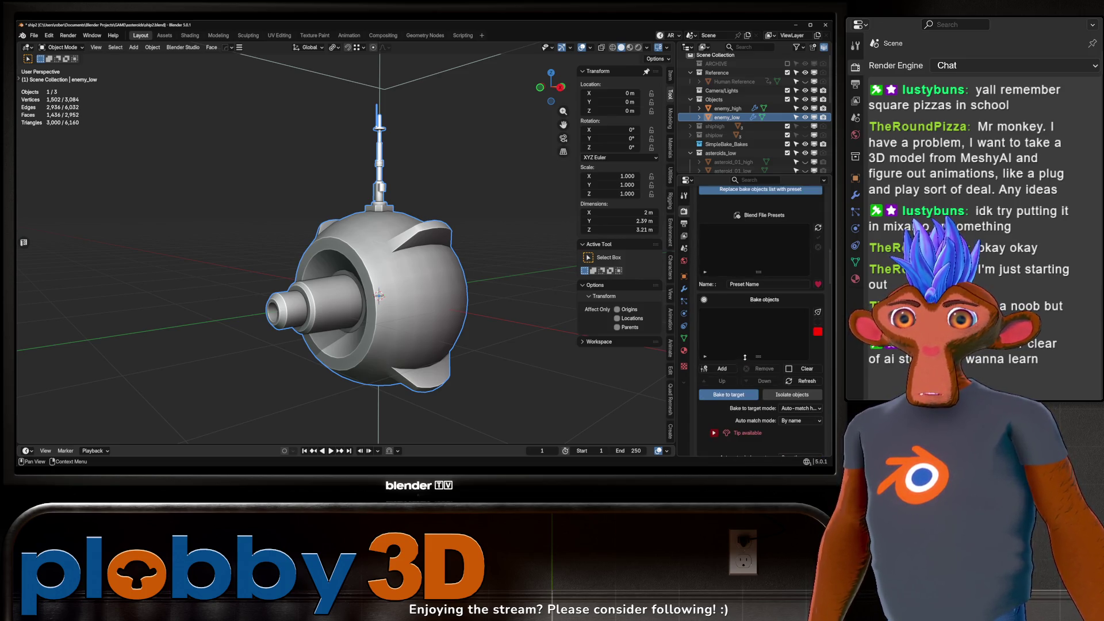
{"action": "scroll", "coordinate": [786, 371], "scroll_direction": "down", "scroll_amount": 10}
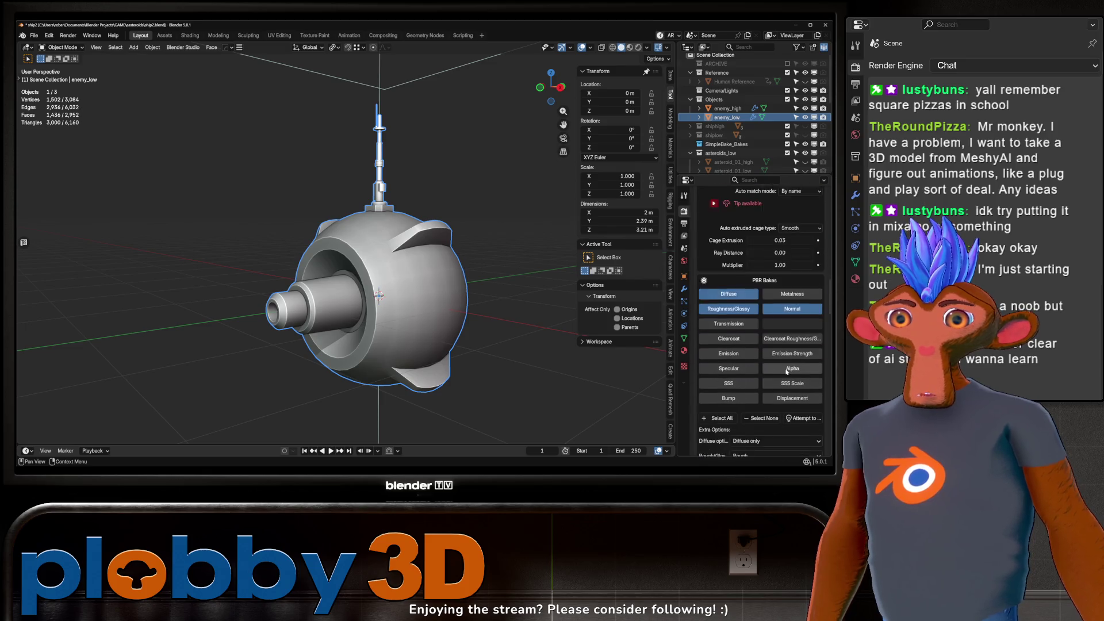
{"action": "scroll", "coordinate": [786, 371], "scroll_direction": "down", "scroll_amount": 3}
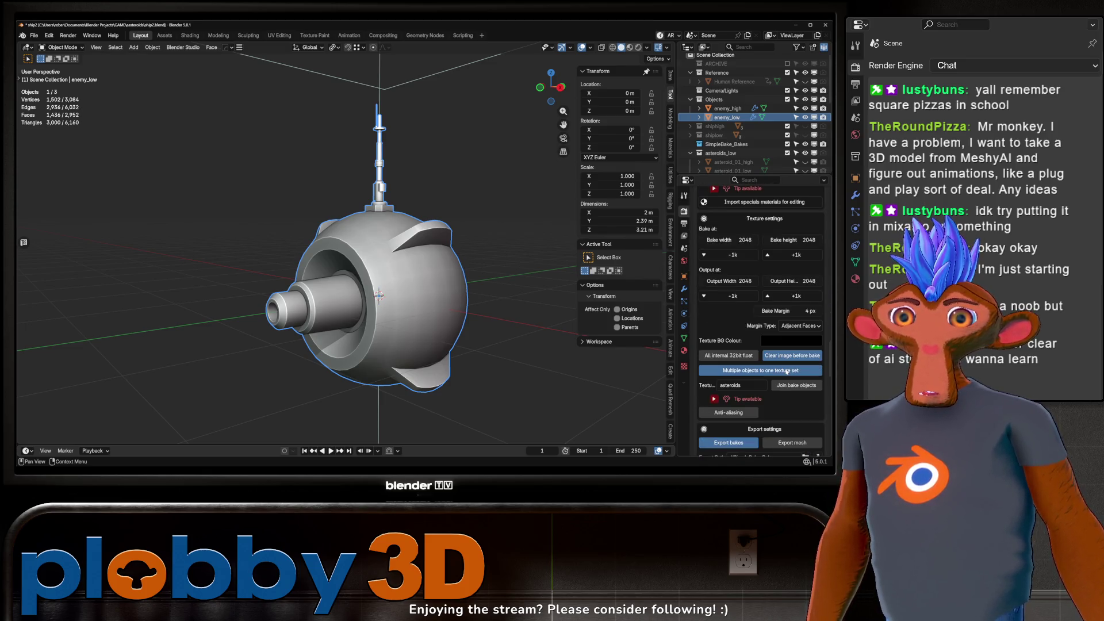
{"action": "scroll", "coordinate": [787, 372], "scroll_direction": "down", "scroll_amount": 5}
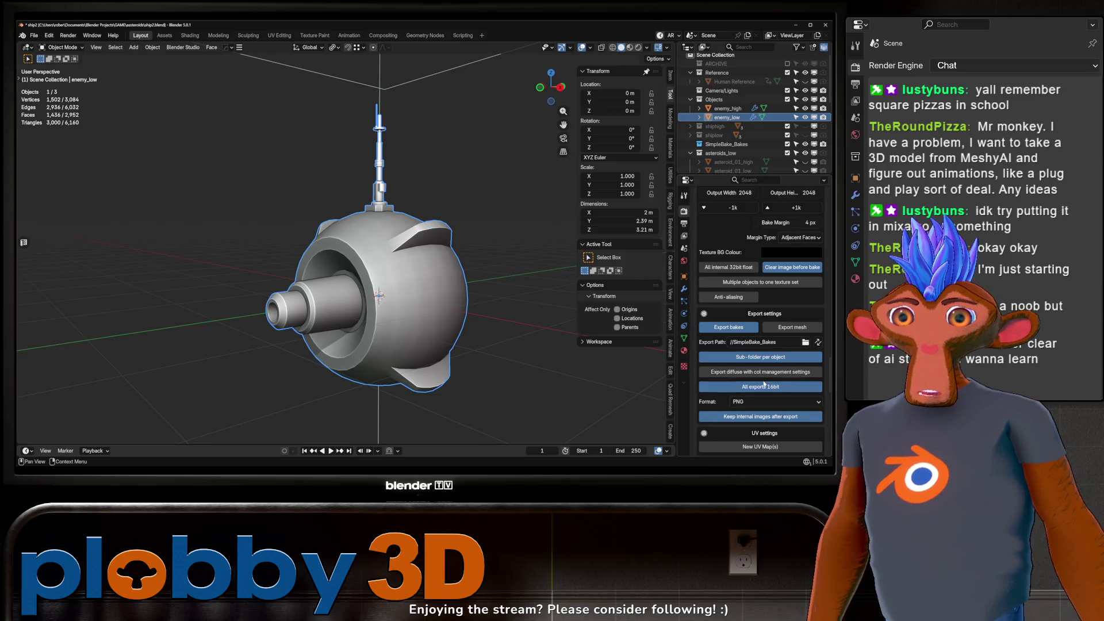
{"action": "scroll", "coordinate": [765, 382], "scroll_direction": "down", "scroll_amount": 15}
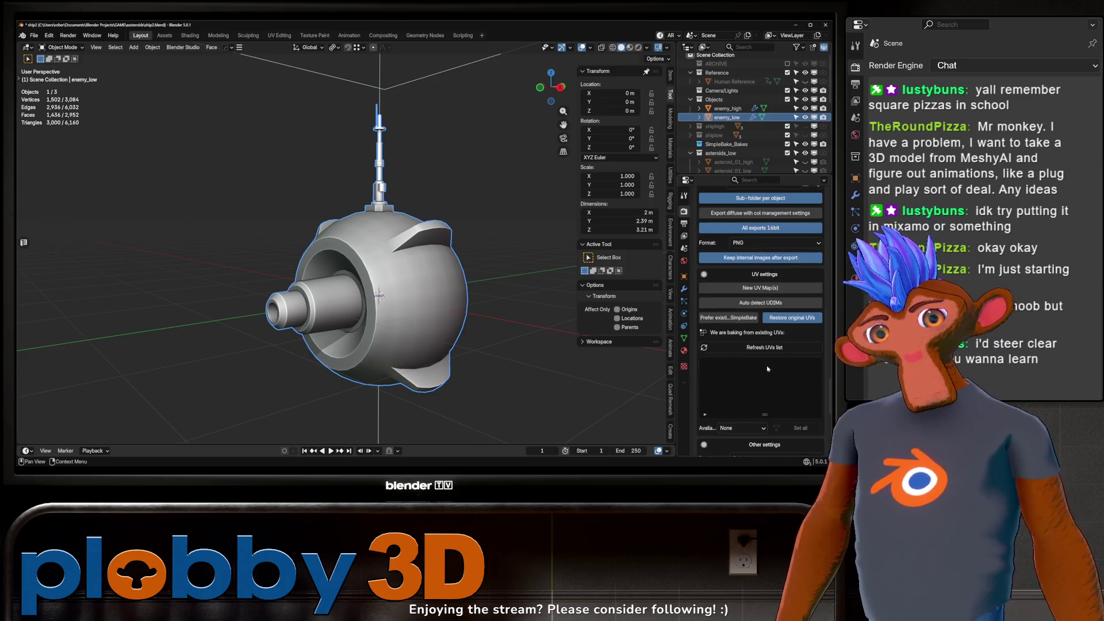
{"action": "scroll", "coordinate": [767, 369], "scroll_direction": "down", "scroll_amount": 4}
{"action": "left_click", "coordinate": [759, 246]}
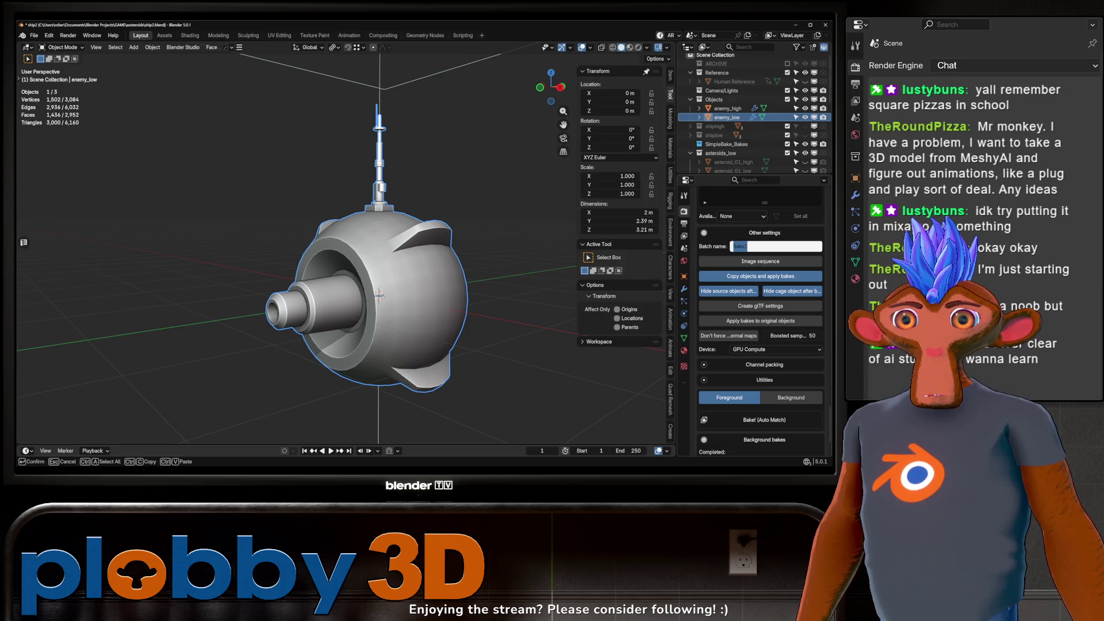
{"action": "type", "text": "enemy"}
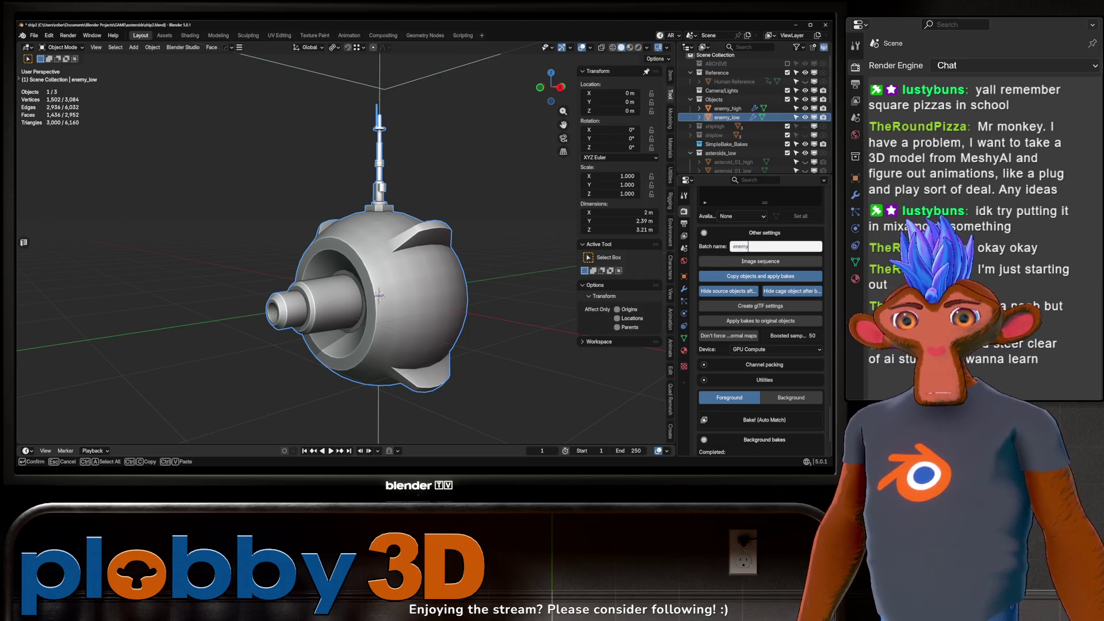
{"action": "key", "text": "Return"}
{"action": "scroll", "coordinate": [744, 309], "scroll_direction": "down", "scroll_amount": 10}
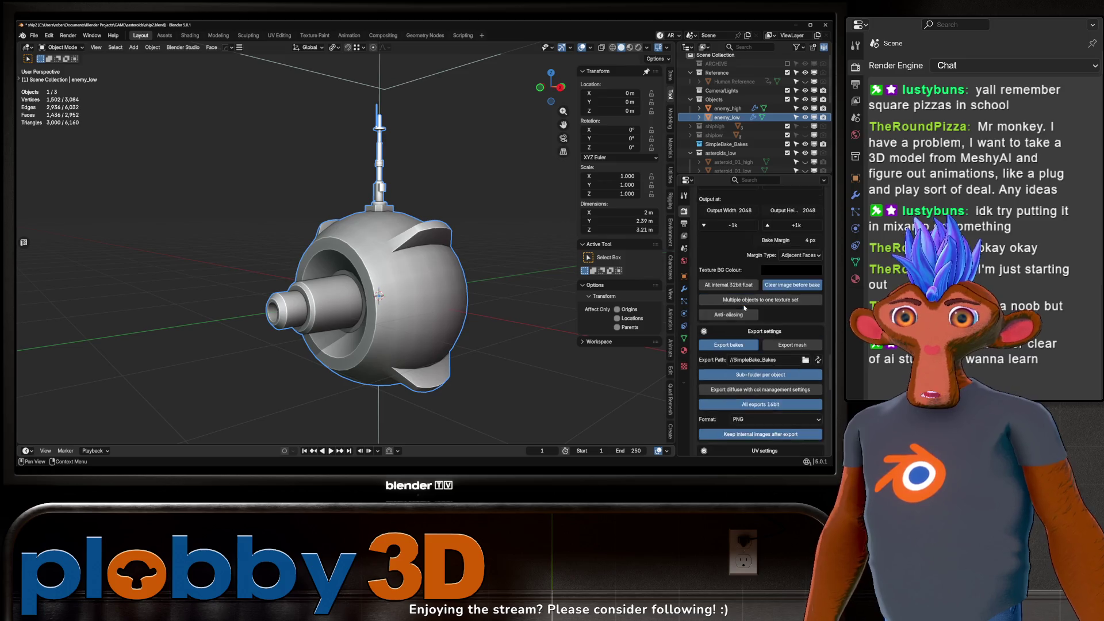
{"action": "scroll", "coordinate": [745, 309], "scroll_direction": "up", "scroll_amount": 12}
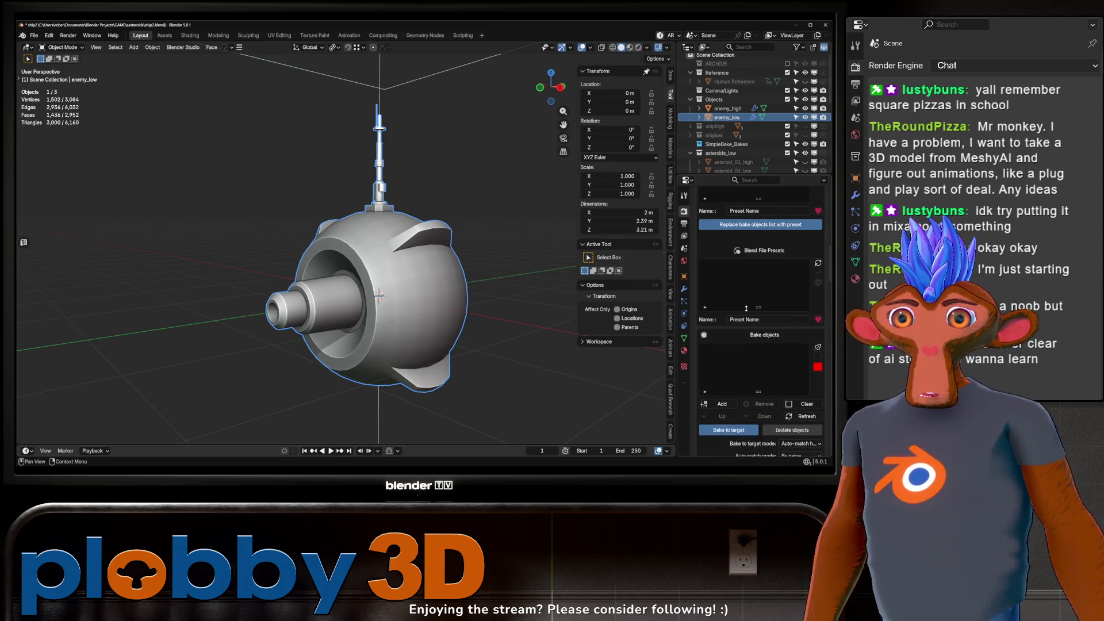
Step: Add enemy_high to the Bake objects list and set bake-to-target mode to Standard
{"action": "left_click", "coordinate": [727, 108]}
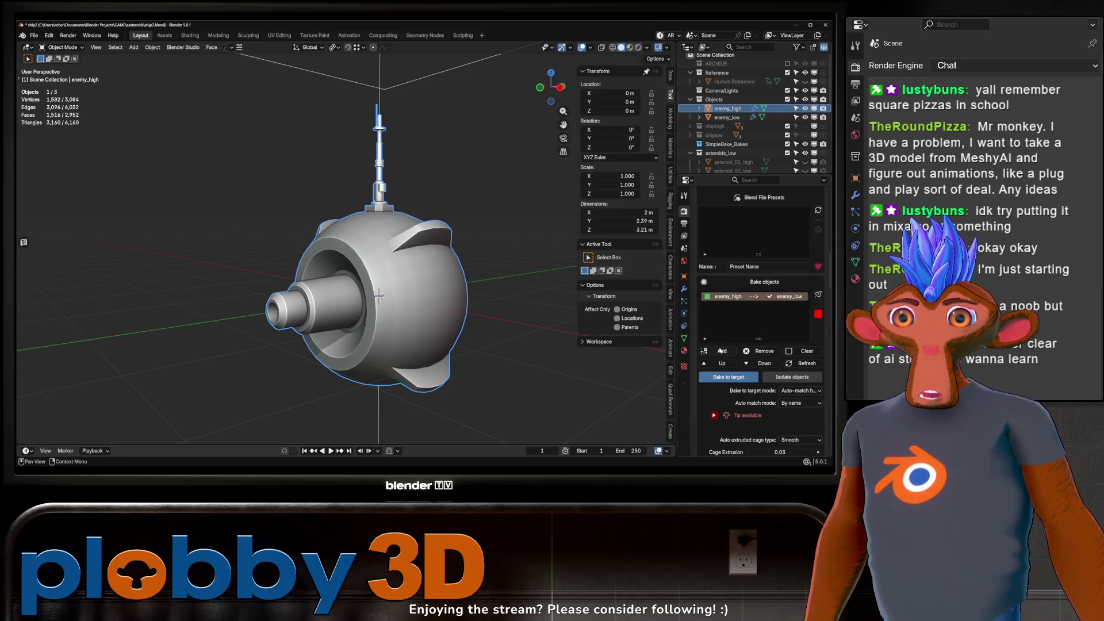
{"action": "left_click", "coordinate": [722, 404]}
{"action": "scroll", "coordinate": [759, 317], "scroll_direction": "down", "scroll_amount": 5}
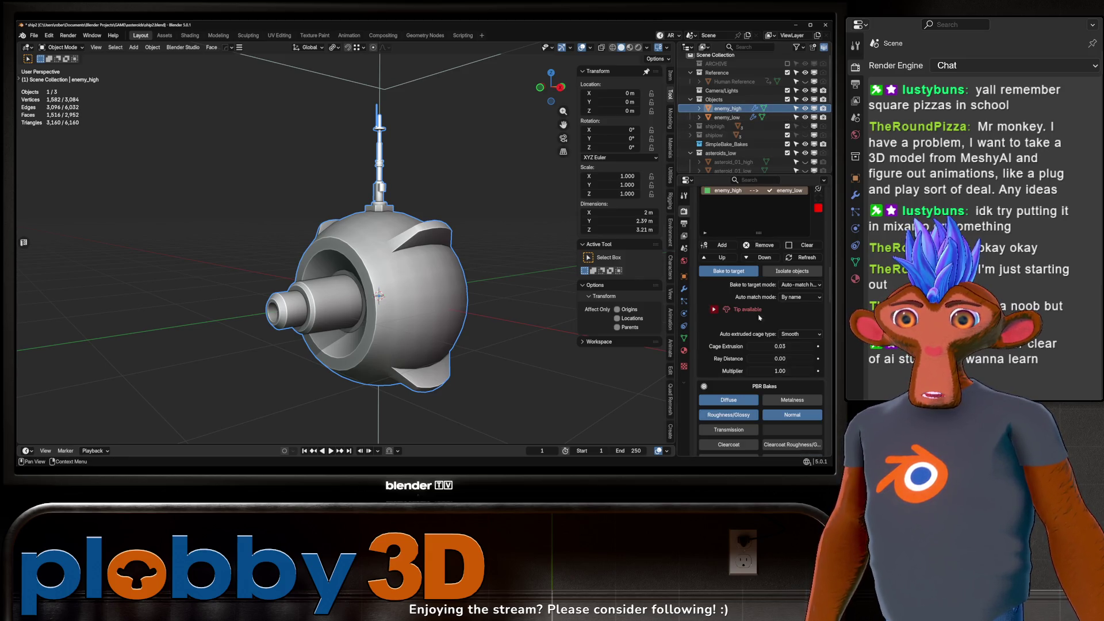
{"action": "left_click", "coordinate": [813, 286]}
{"action": "left_click", "coordinate": [794, 295]}
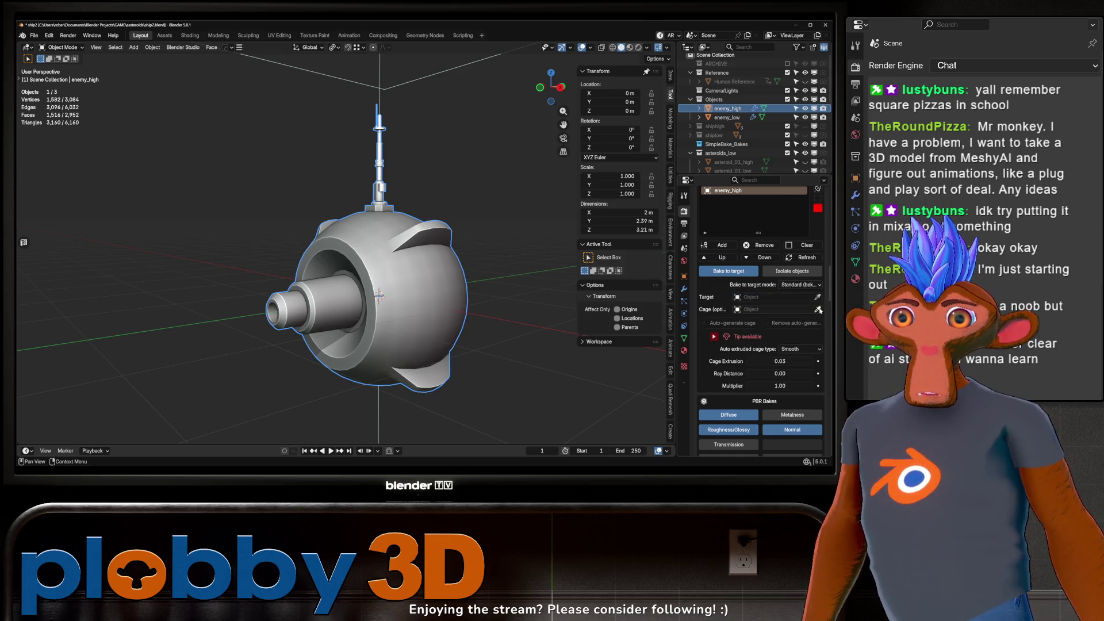
Step: Pick enemy_low as the bake target, auto-generate a cage with 0.00 extrusion, then remove it
{"action": "left_click", "coordinate": [817, 297]}
{"action": "left_click", "coordinate": [728, 117]}
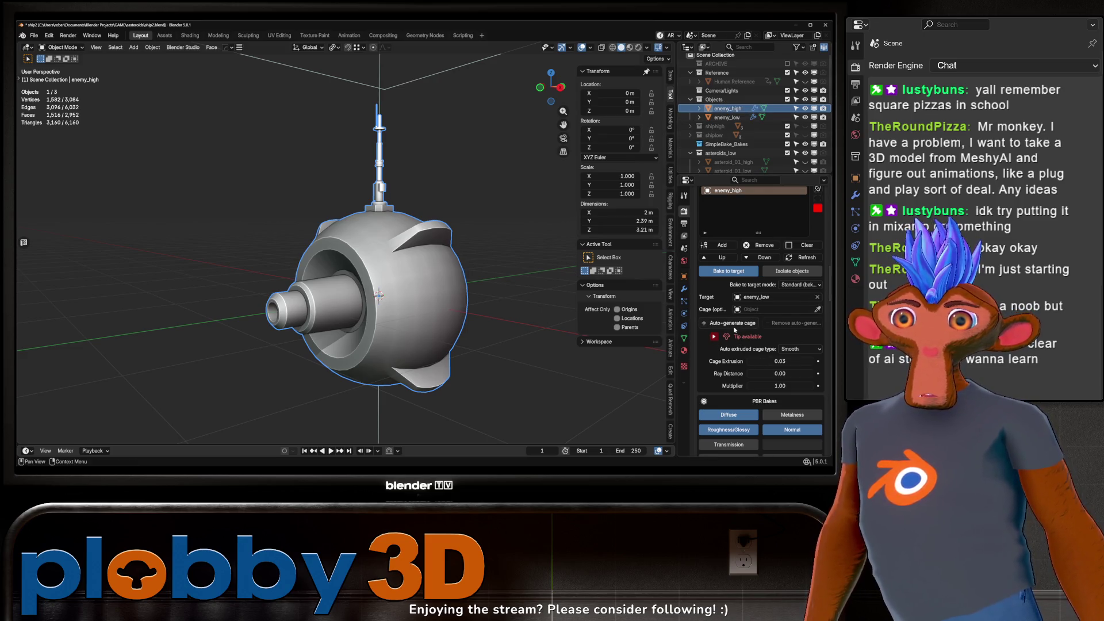
{"action": "left_click", "coordinate": [731, 323]}
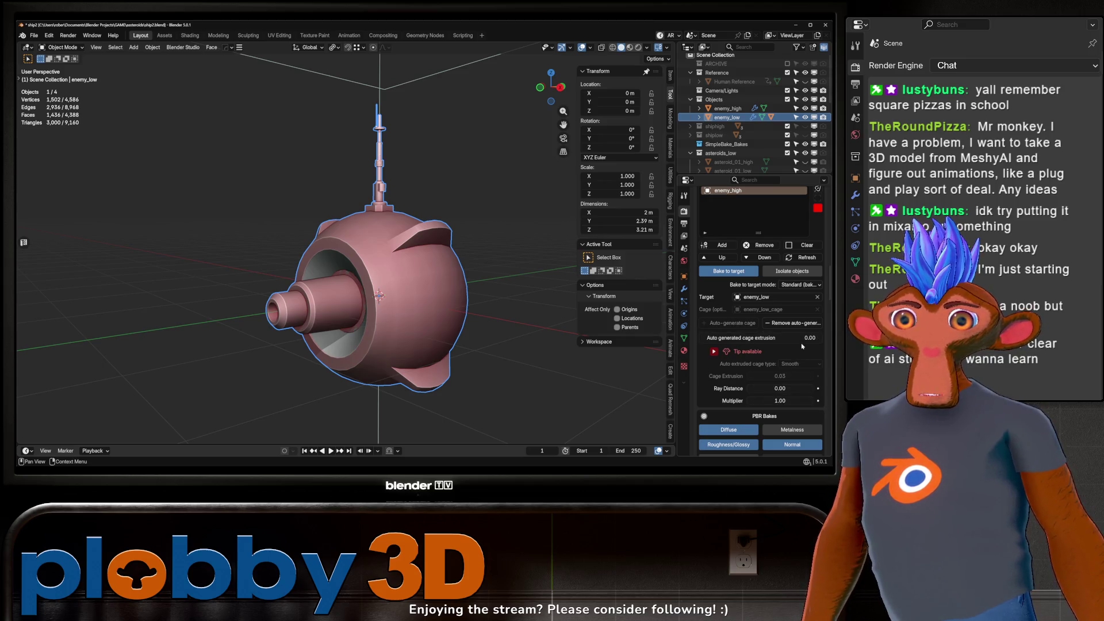
{"action": "left_click", "coordinate": [759, 338]}
{"action": "key", "text": "BackSpace"}
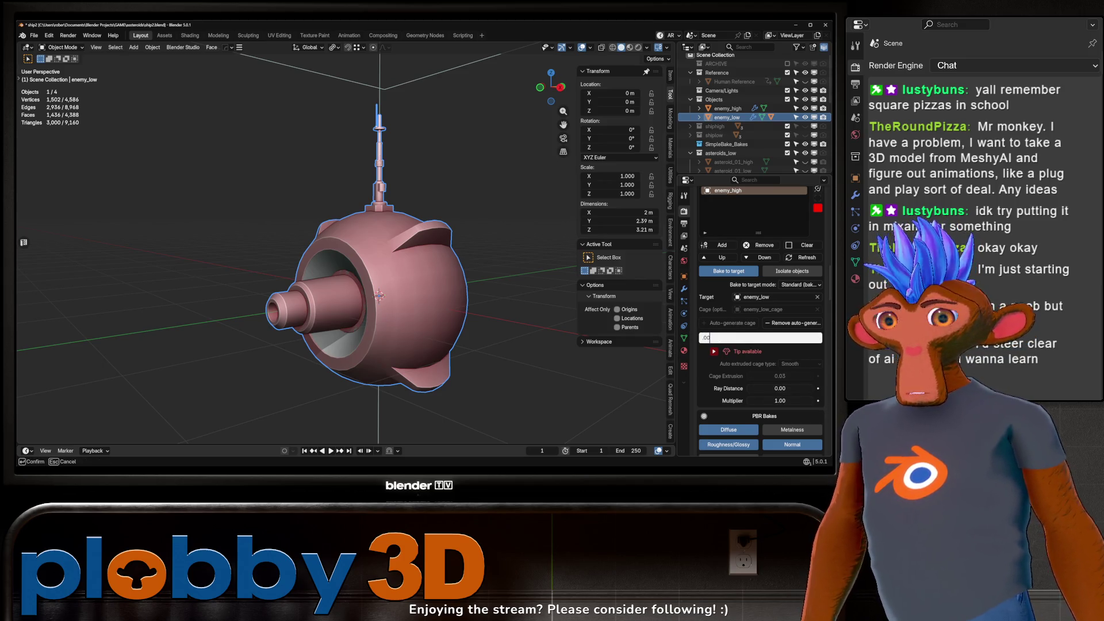
{"action": "type", "text": "2"}
{"action": "key", "text": "Return"}
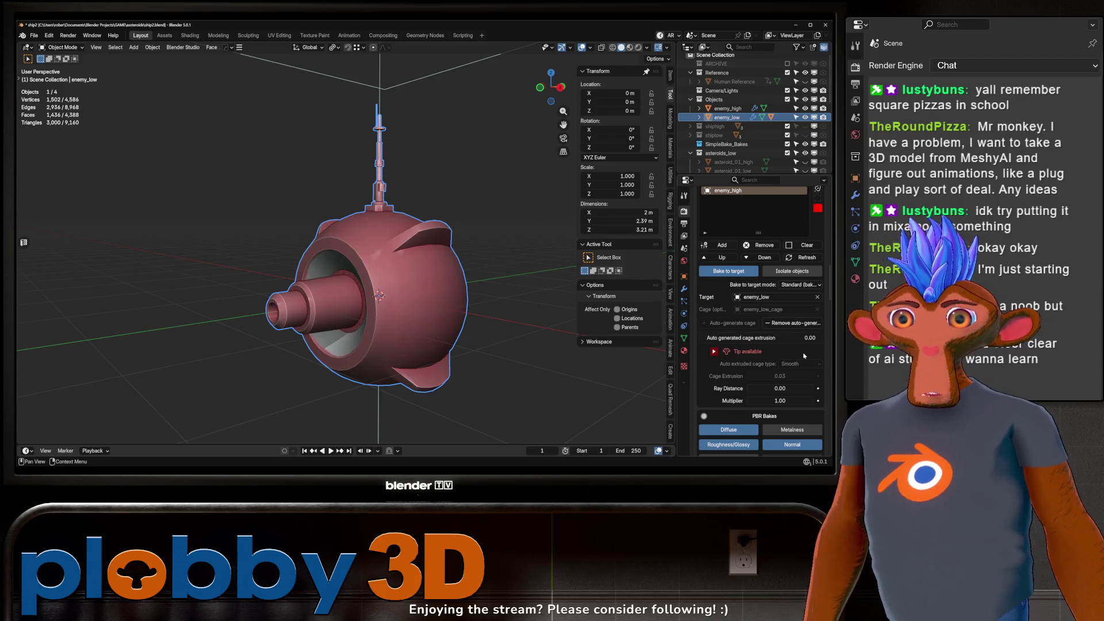
{"action": "mouse_move", "coordinate": [379, 313]}
{"action": "left_mouse_down"}
{"action": "mouse_move", "coordinate": [448, 303]}
{"action": "mouse_move", "coordinate": [430, 287]}
{"action": "mouse_move", "coordinate": [477, 286]}
{"action": "mouse_move", "coordinate": [419, 332]}
{"action": "mouse_move", "coordinate": [398, 310]}
{"action": "mouse_move", "coordinate": [397, 281]}
{"action": "left_mouse_up"}
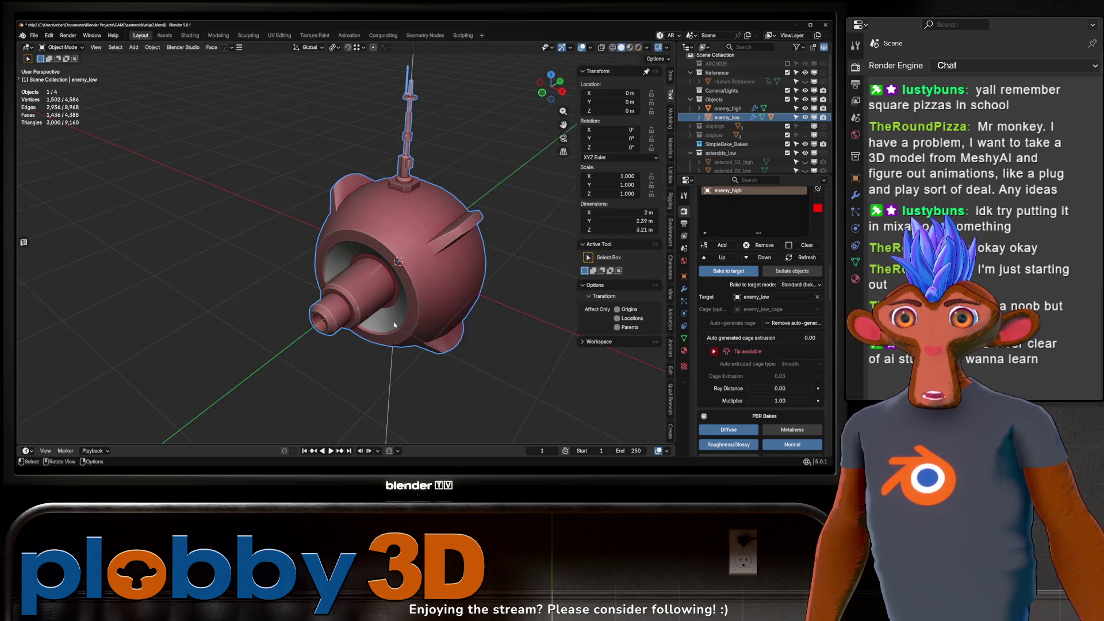
{"action": "left_click", "coordinate": [797, 325]}
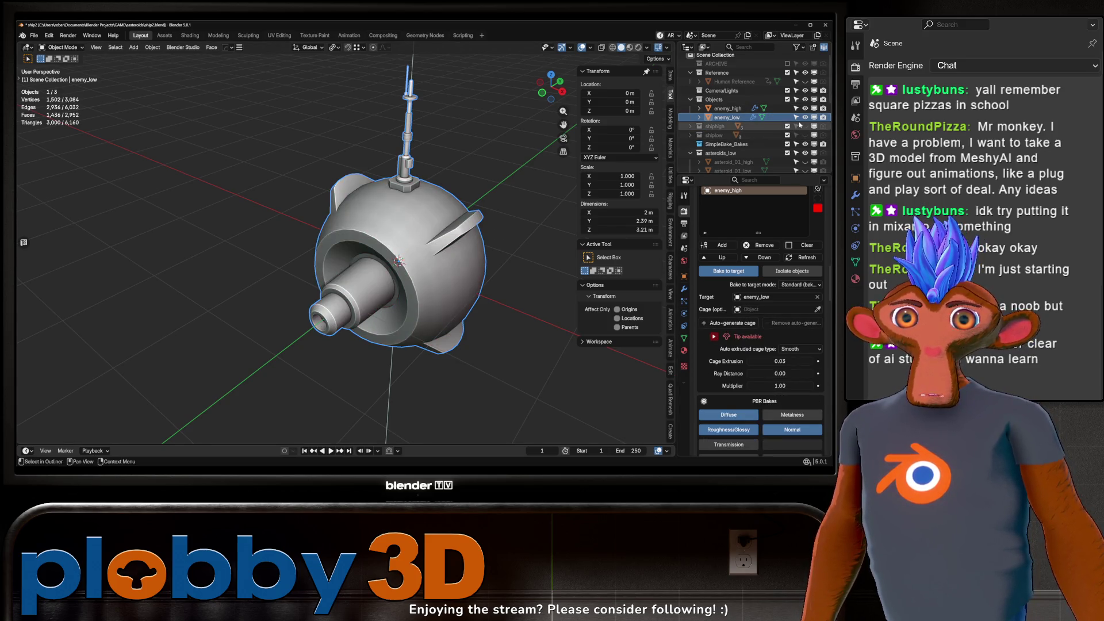
{"action": "scroll", "coordinate": [752, 121], "scroll_direction": "down", "scroll_amount": 1}
Step: Rename enemy_low to enemy_low_oops and hide it in the viewport
{"action": "double_click", "coordinate": [727, 109]}
{"action": "type", "text": "_oops"}
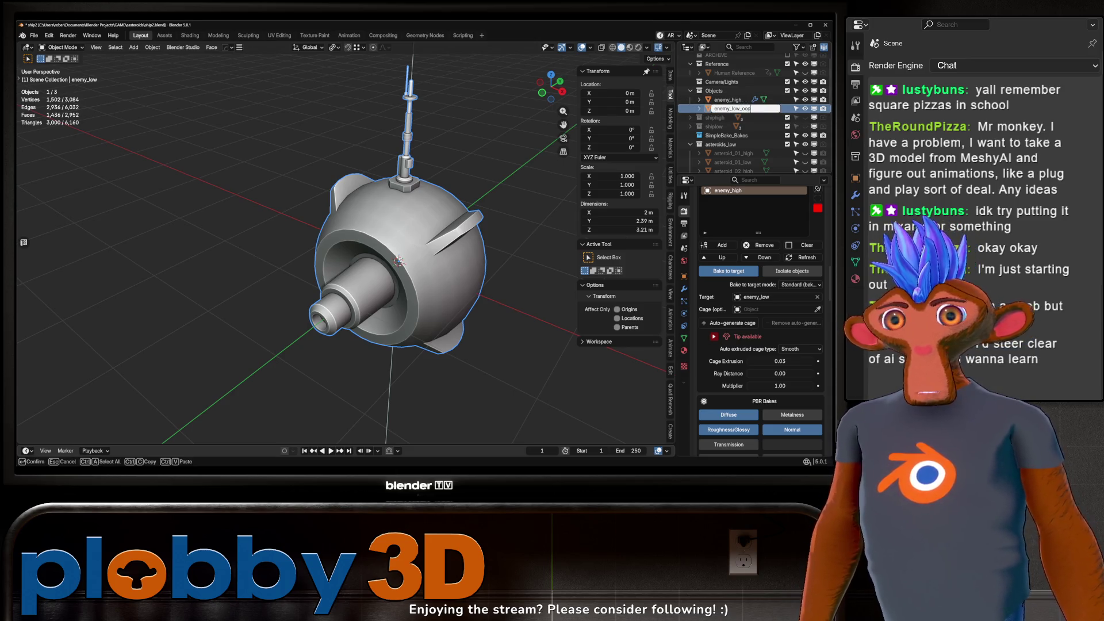
{"action": "key", "text": "Return"}
{"action": "left_click", "coordinate": [805, 108]}
Step: Duplicate enemy_high in place and delete enemy_low_oops
{"action": "left_click", "coordinate": [727, 99]}
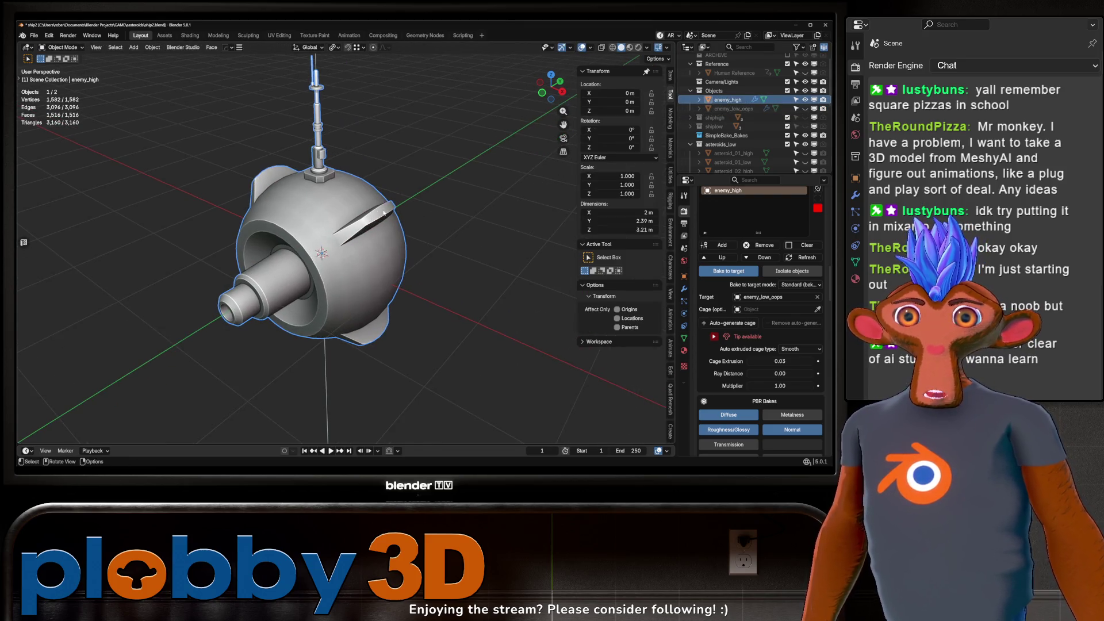
{"action": "key", "text": "shift+d"}
{"action": "key", "text": "Escape"}
{"action": "left_click", "coordinate": [730, 118]}
{"action": "key", "text": "Delete"}
Step: Rename the duplicate enemy_high.001 to enemy_low and enter Edit Mode on it
{"action": "double_click", "coordinate": [733, 108]}
{"action": "key", "text": "End"}
{"action": "key", "text": "BackSpace"}
{"action": "key", "text": "BackSpace"}
{"action": "key", "text": "BackSpace"}
{"action": "key", "text": "BackSpace"}
{"action": "type", "text": "low"}
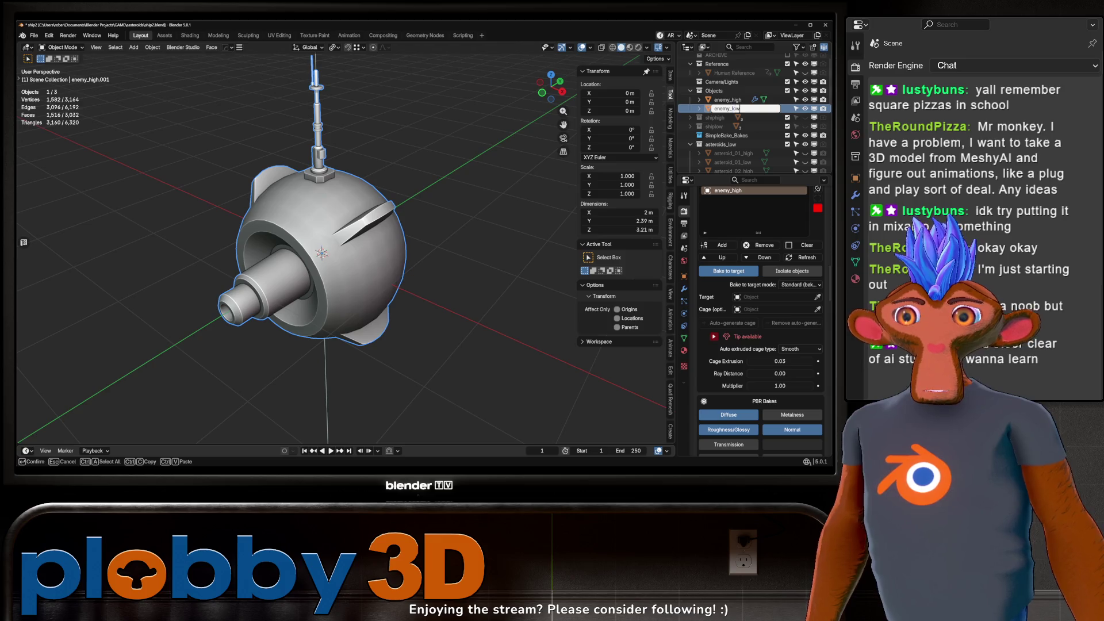
{"action": "key", "text": "Return"}
{"action": "key", "text": "Tab"}
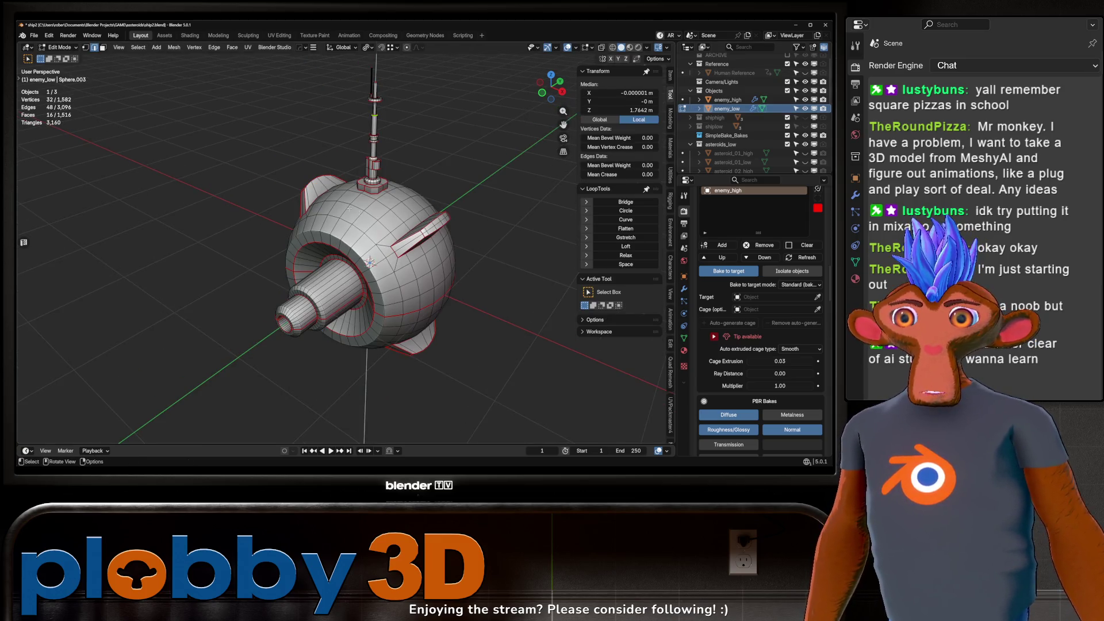
Step: Unwrap all of enemy_low with Unwrap Minimum Stretch and view it in the UV Editing workspace
{"action": "key", "text": "a"}
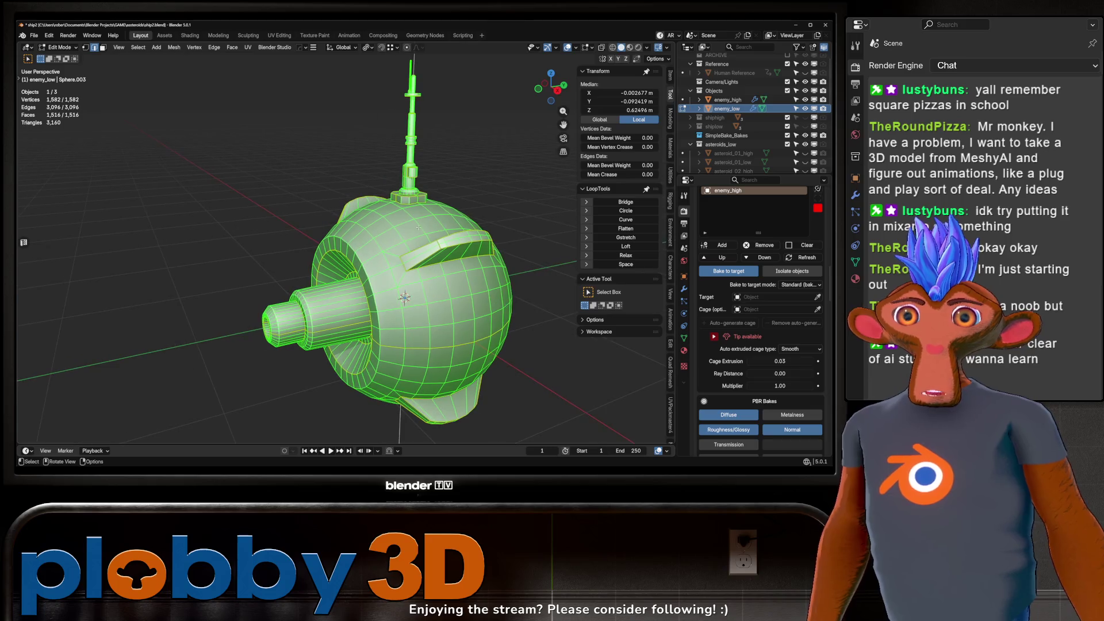
{"action": "key", "text": "Tab"}
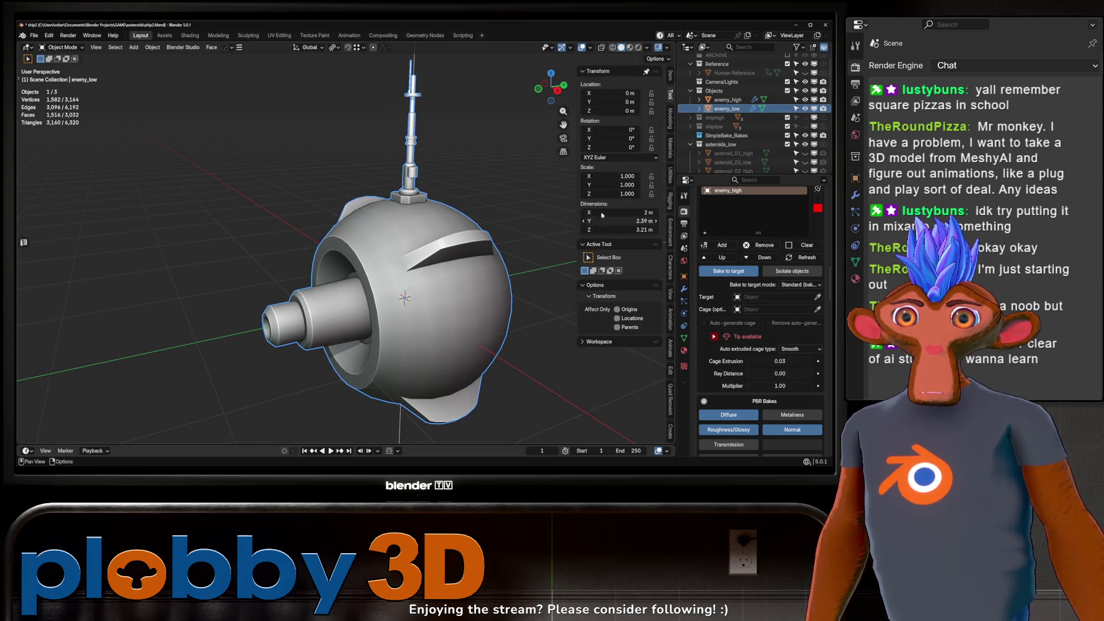
{"action": "left_click", "coordinate": [728, 100]}
{"action": "left_click", "coordinate": [727, 109]}
{"action": "key", "text": "Tab"}
{"action": "left_click_drag", "start_coordinate": [464, 245], "coordinate": [316, 236]}
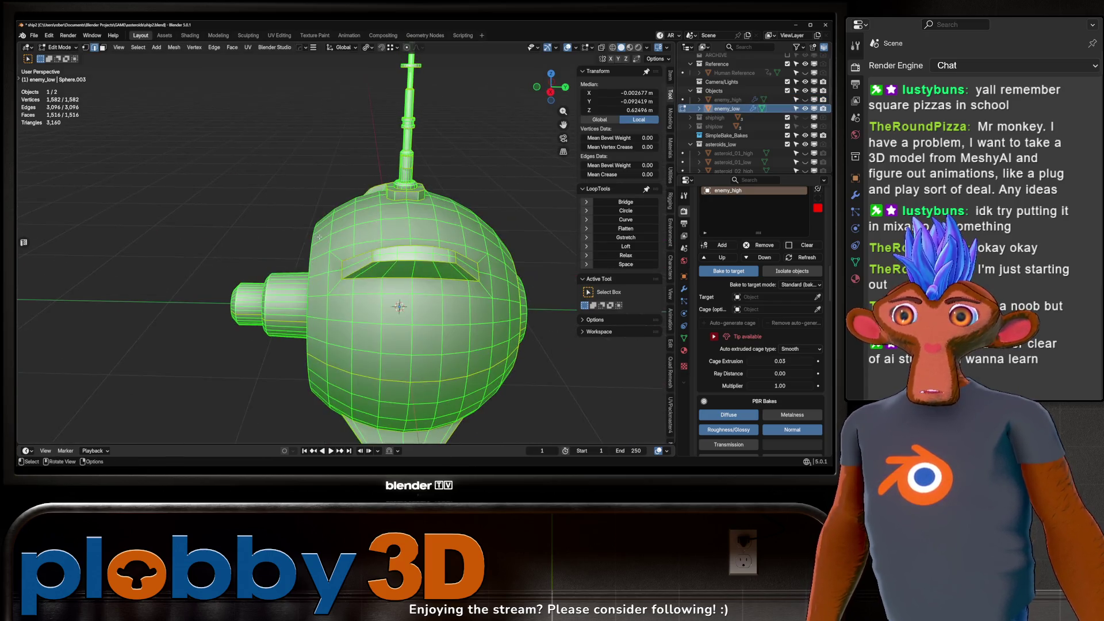
{"action": "key", "text": "u"}
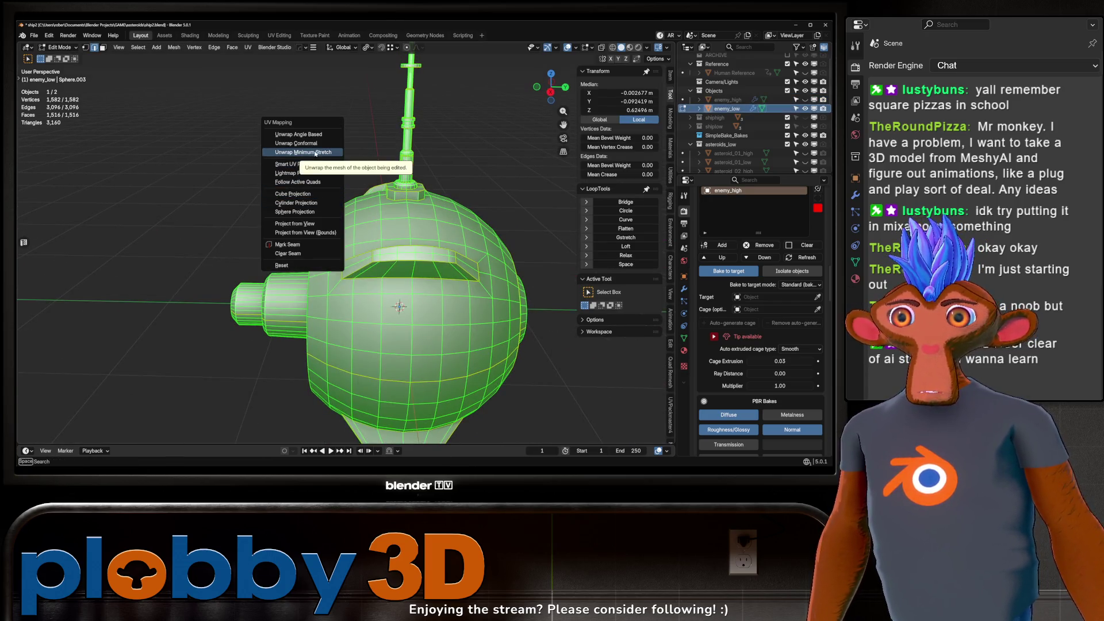
{"action": "left_click", "coordinate": [316, 152]}
{"action": "left_click", "coordinate": [279, 35]}
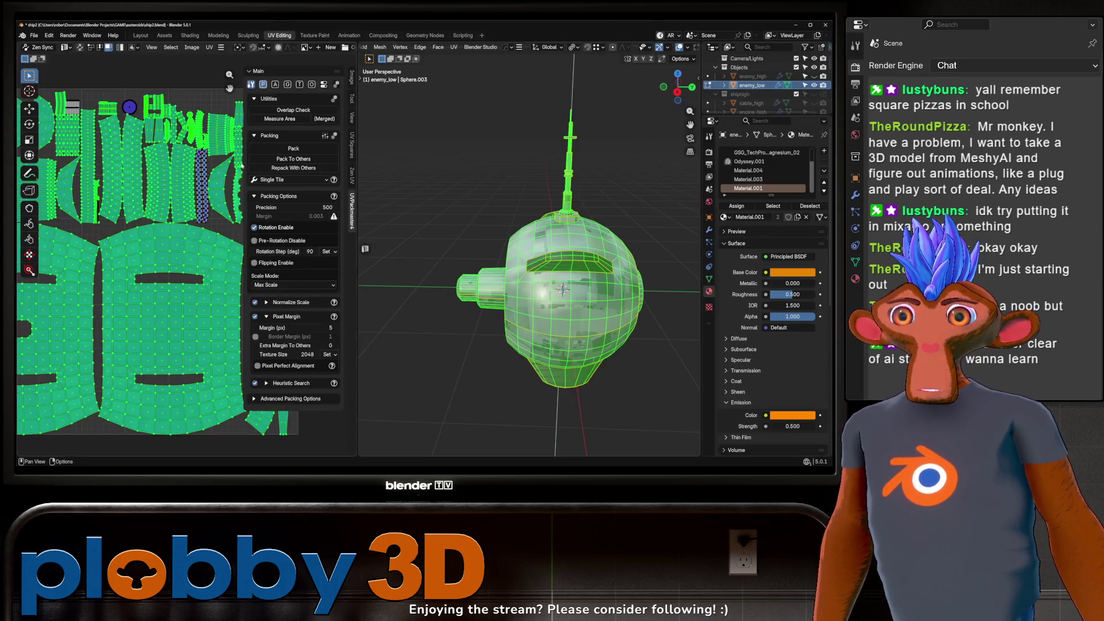
Step: Pack enemy_low's UV islands with UVPackmaster, stop packing, and leave Edit Mode
{"action": "left_click", "coordinate": [293, 148]}
{"action": "scroll", "coordinate": [138, 230], "scroll_direction": "down", "scroll_amount": 1}
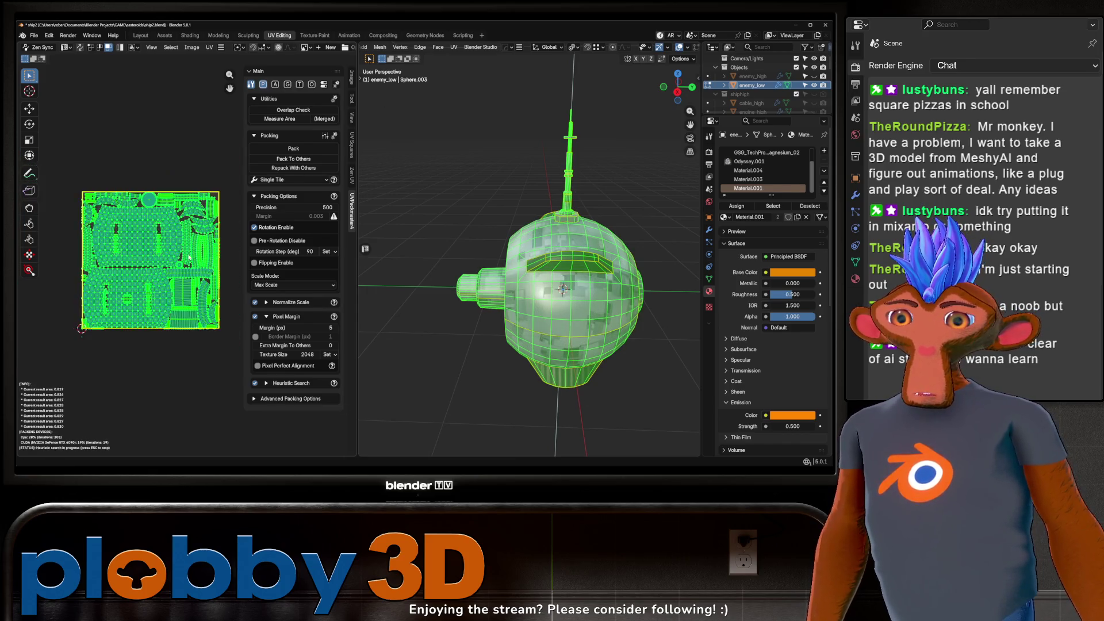
{"action": "scroll", "coordinate": [150, 249], "scroll_direction": "up", "scroll_amount": 1}
{"action": "left_click_drag", "start_coordinate": [518, 276], "coordinate": [402, 293]}
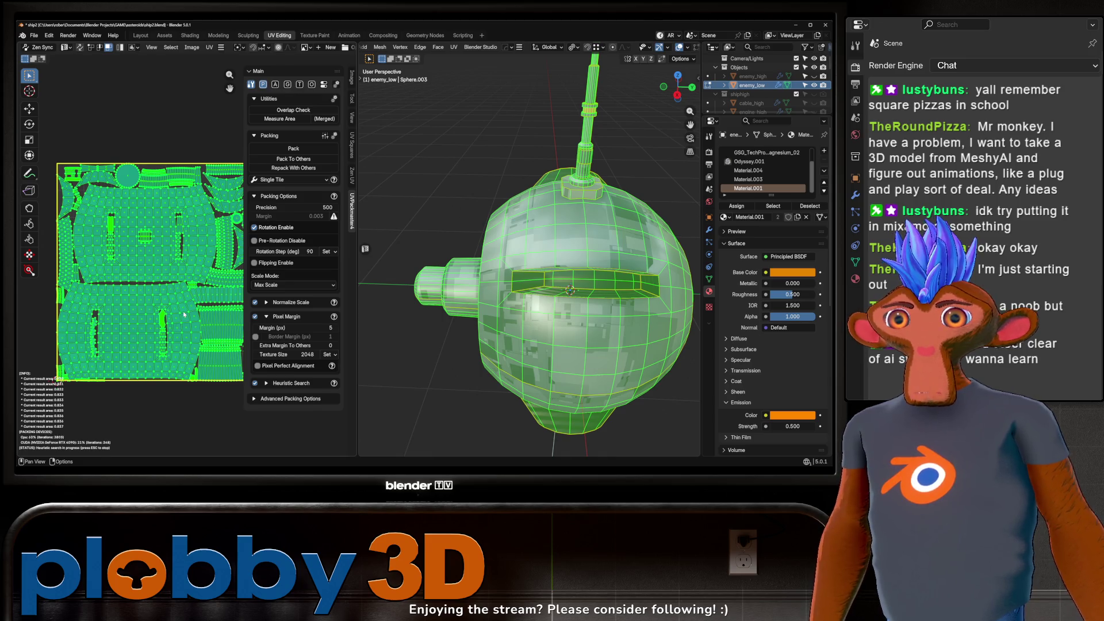
{"action": "key", "text": "Escape"}
{"action": "key", "text": "Tab"}
Step: Remove all material slots from enemy_low and return to the Layout workspace
{"action": "left_click_drag", "start_coordinate": [481, 294], "coordinate": [549, 277]}
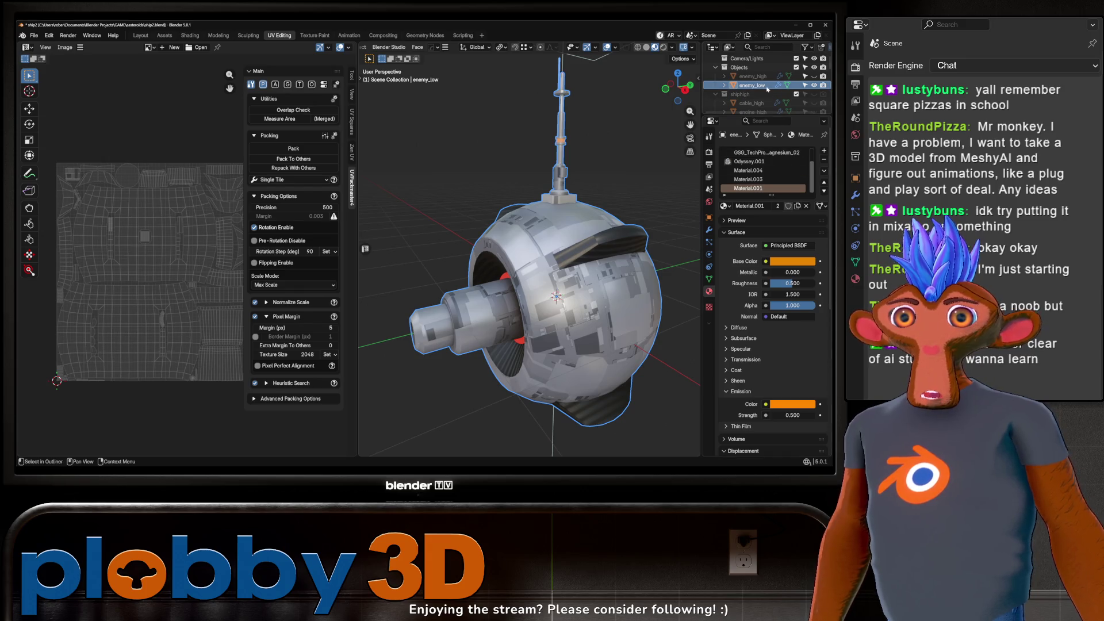
{"action": "left_click", "coordinate": [824, 159]}
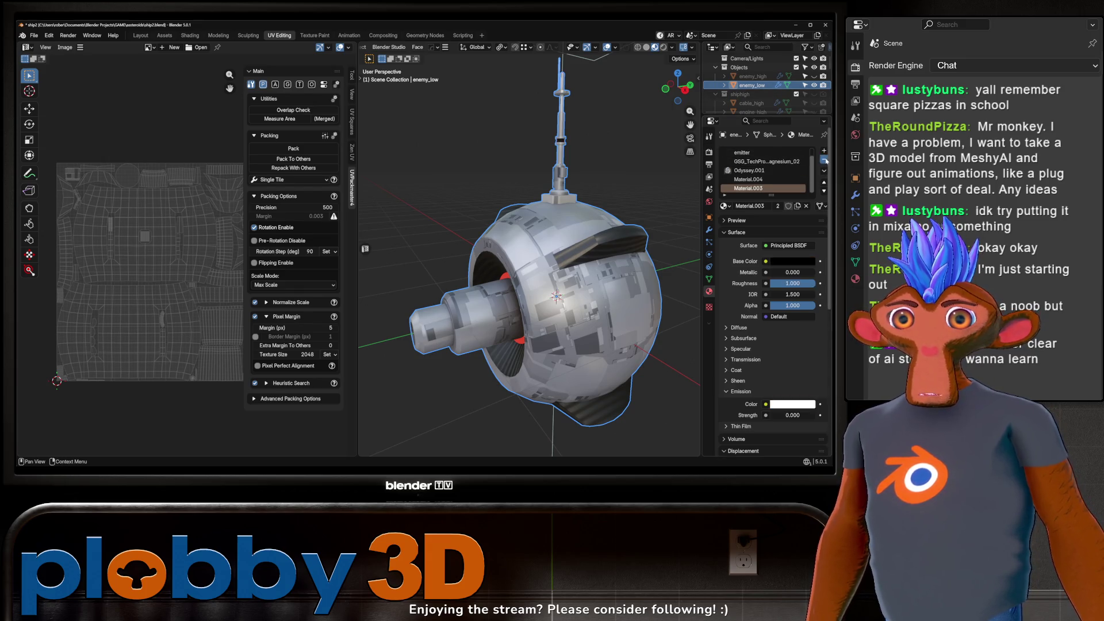
{"action": "left_click", "coordinate": [824, 159]}
{"action": "left_click", "coordinate": [824, 159]}
{"action": "left_click", "coordinate": [824, 159]}
{"action": "left_click", "coordinate": [824, 159]}
{"action": "left_click", "coordinate": [824, 159]}
{"action": "left_click", "coordinate": [824, 159]}
{"action": "left_click_drag", "start_coordinate": [547, 270], "coordinate": [561, 252]}
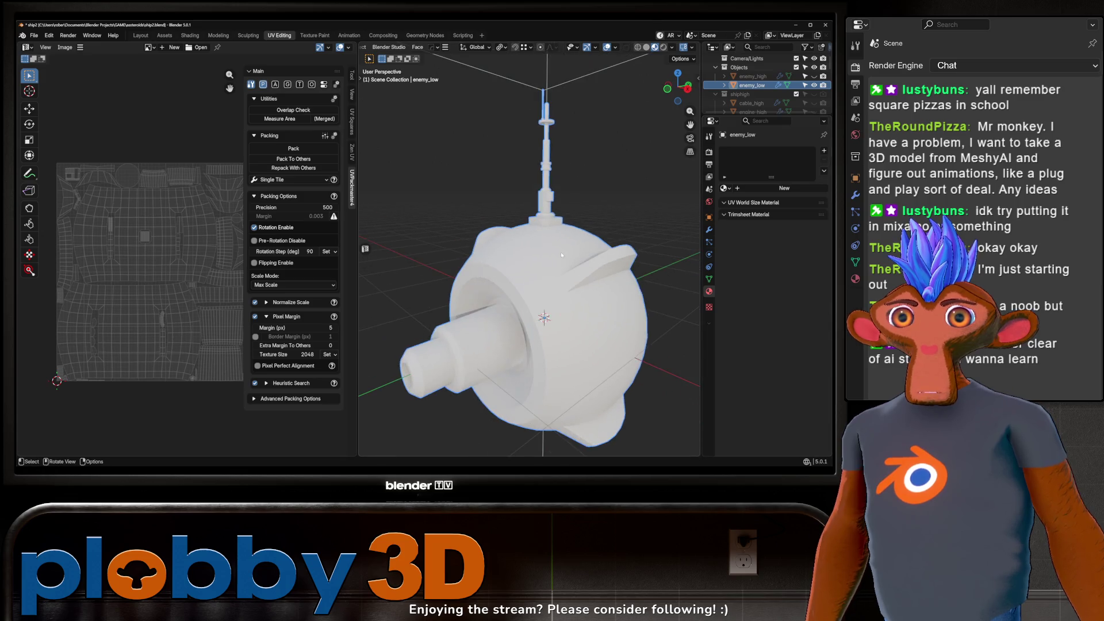
{"action": "left_click_drag", "start_coordinate": [690, 125], "coordinate": [647, 104]}
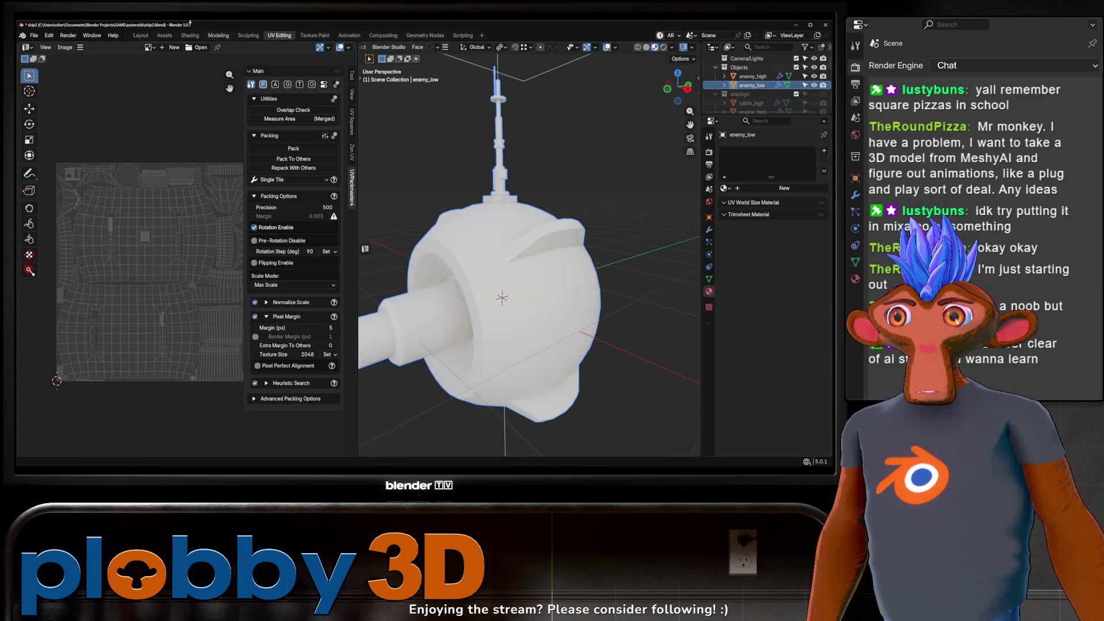
{"action": "left_click", "coordinate": [141, 36]}
Step: Set enemy_low as the SimpleBake target using the eyedropper
{"action": "scroll", "coordinate": [708, 335], "scroll_direction": "down", "scroll_amount": 3}
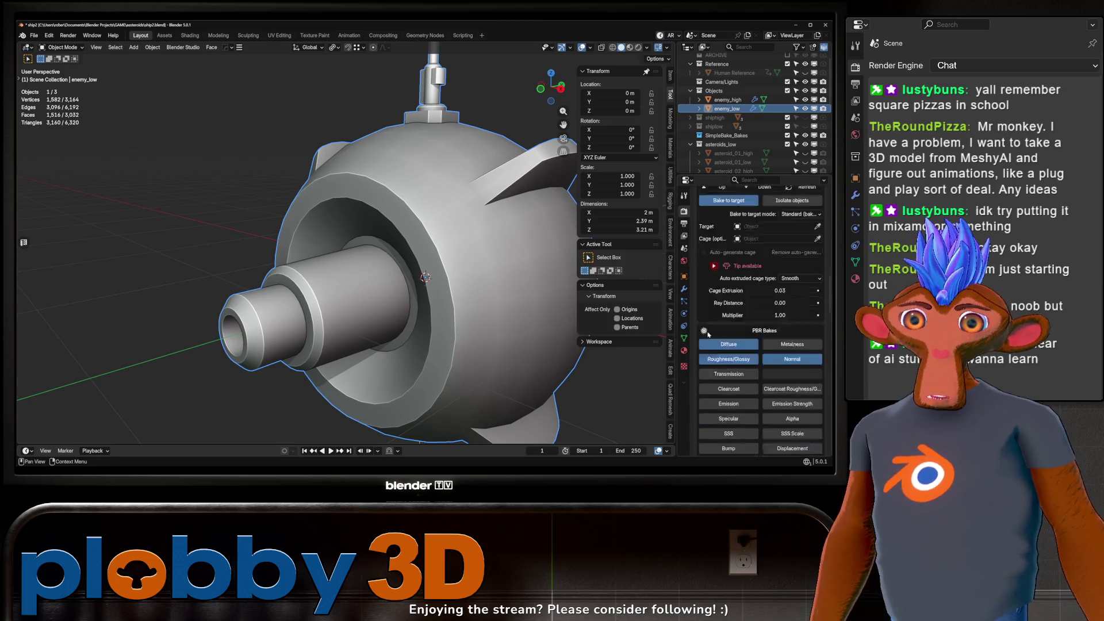
{"action": "scroll", "coordinate": [708, 335], "scroll_direction": "up", "scroll_amount": 5}
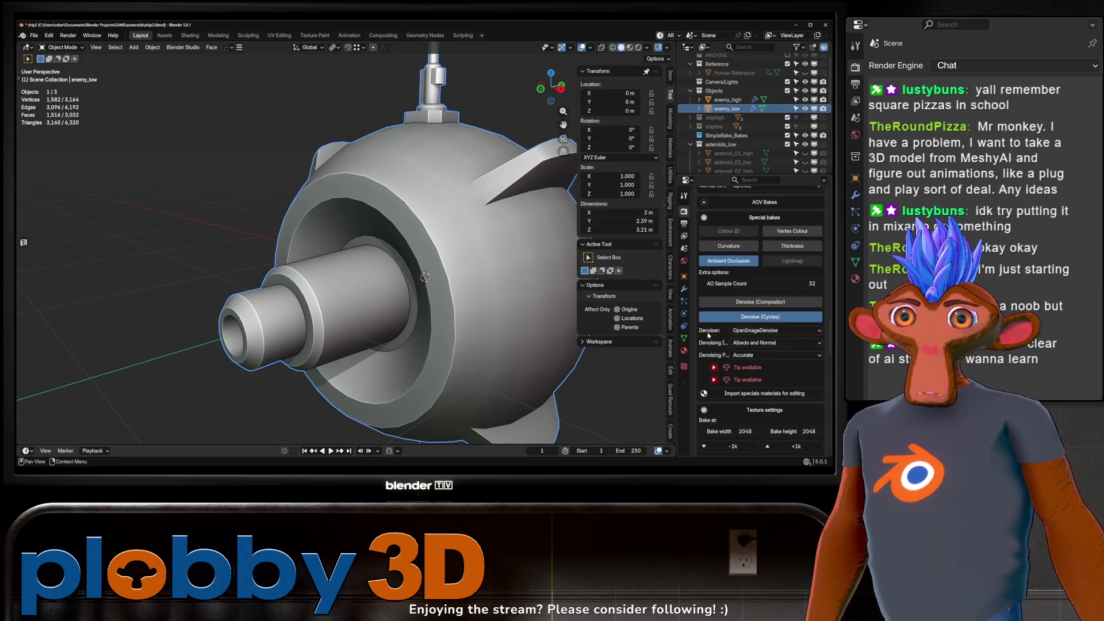
{"action": "scroll", "coordinate": [708, 335], "scroll_direction": "up", "scroll_amount": 5}
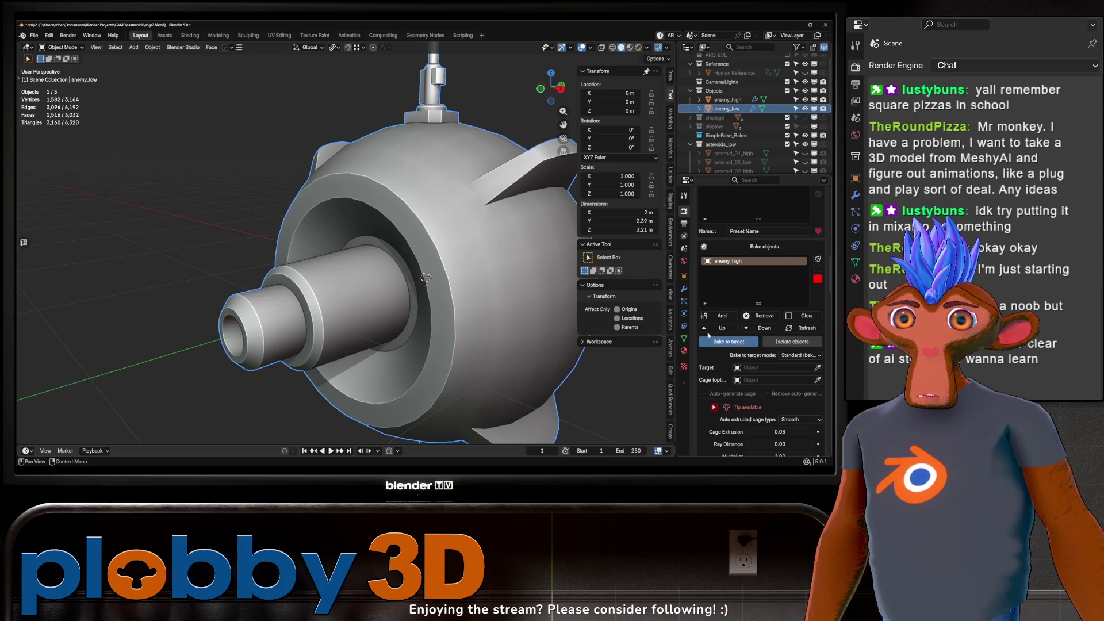
{"action": "left_click_drag", "start_coordinate": [437, 253], "coordinate": [428, 237]}
{"action": "left_click", "coordinate": [818, 368]}
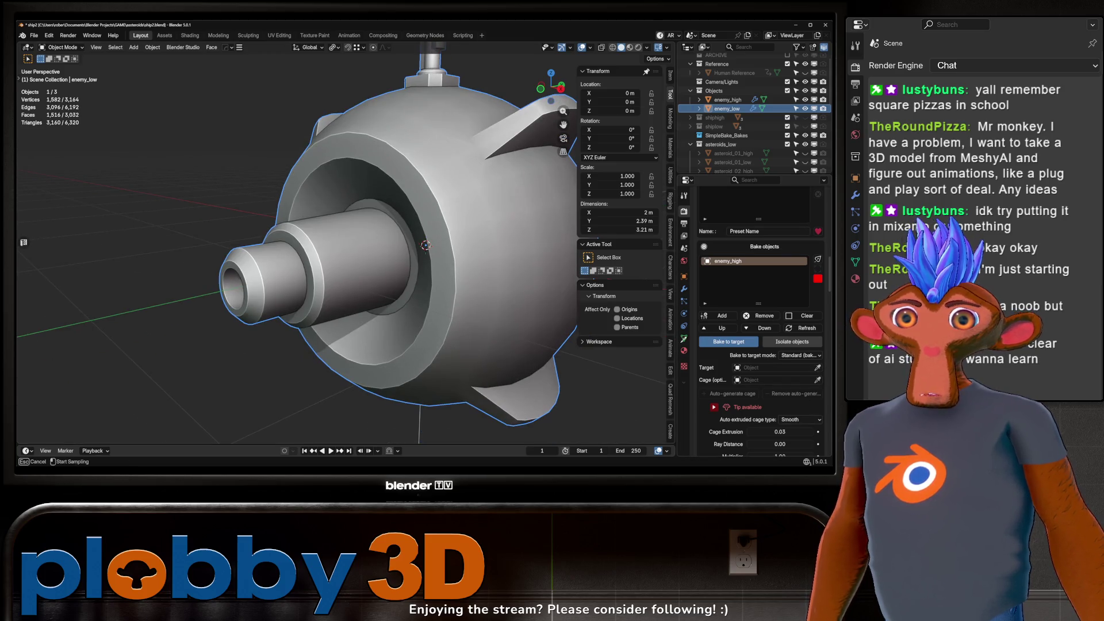
{"action": "left_click", "coordinate": [727, 109]}
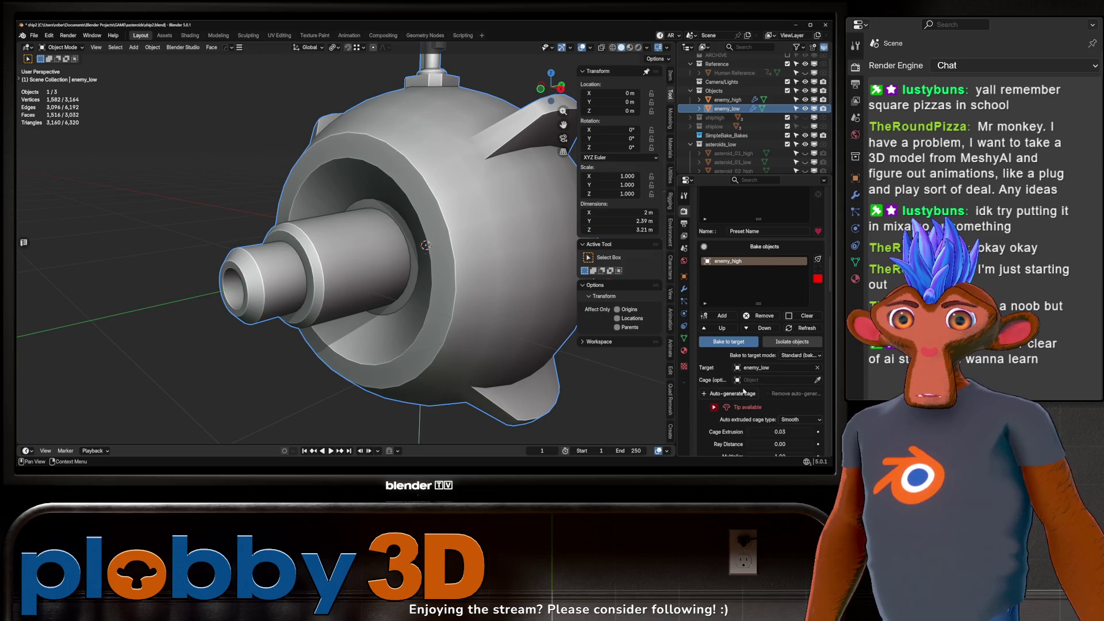
Step: Auto-generate a bake cage with 0.00 extrusion
{"action": "left_click", "coordinate": [736, 393]}
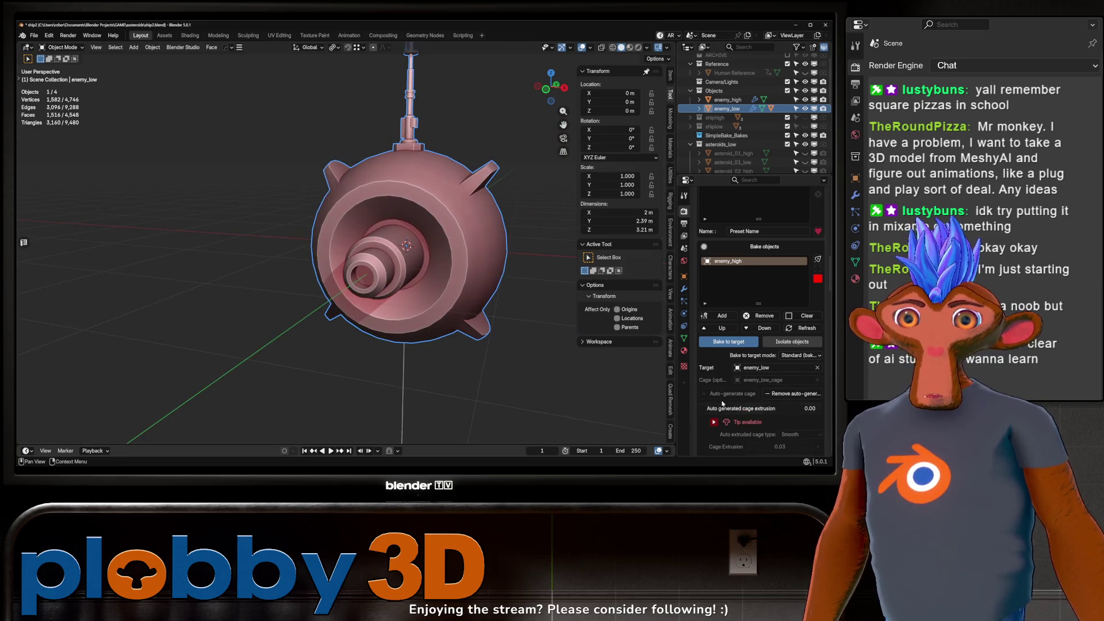
{"action": "left_click", "coordinate": [719, 406]}
{"action": "key", "text": "Return"}
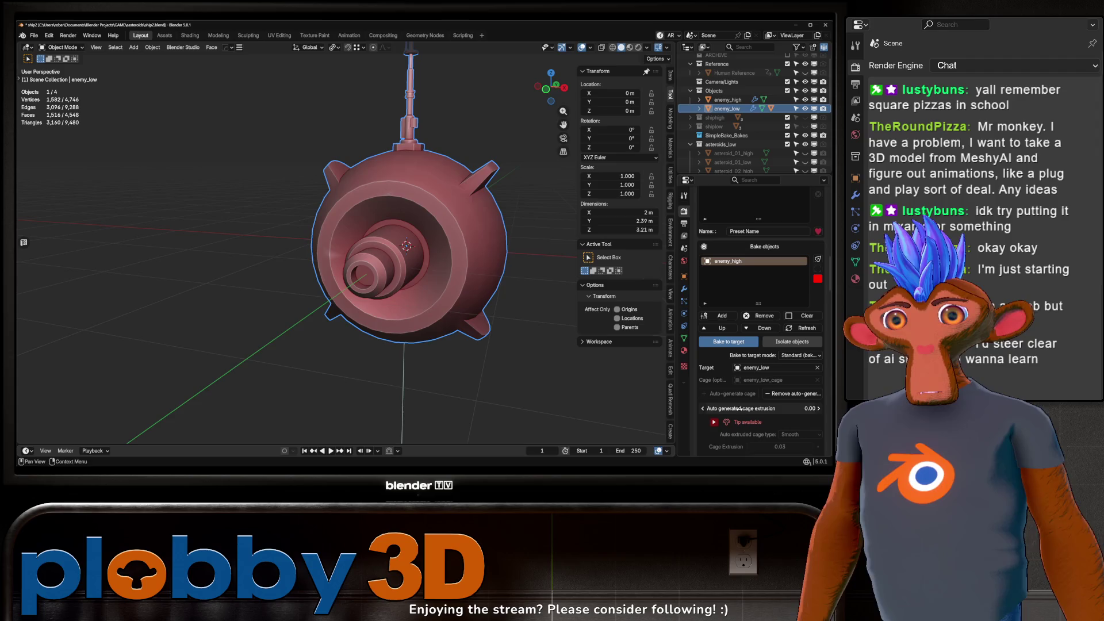
{"action": "scroll", "coordinate": [387, 252], "scroll_direction": "up", "scroll_amount": 5}
{"action": "scroll", "coordinate": [333, 259], "scroll_direction": "down", "scroll_amount": 5}
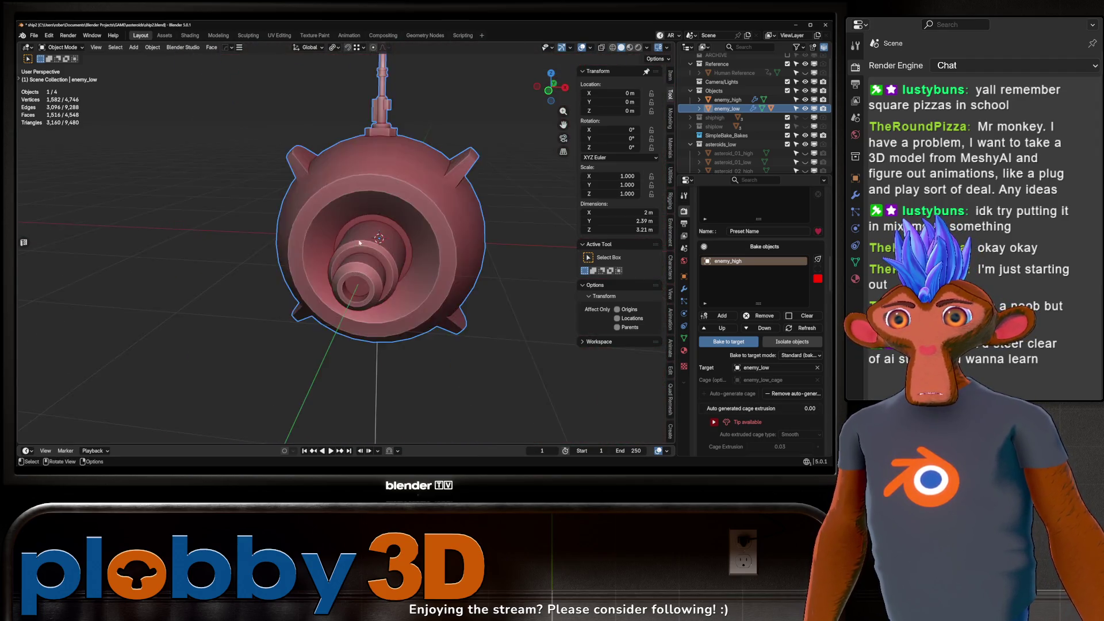
{"action": "left_click_drag", "start_coordinate": [356, 244], "coordinate": [437, 248]}
{"action": "left_click", "coordinate": [759, 409]}
{"action": "key", "text": "BackSpace"}
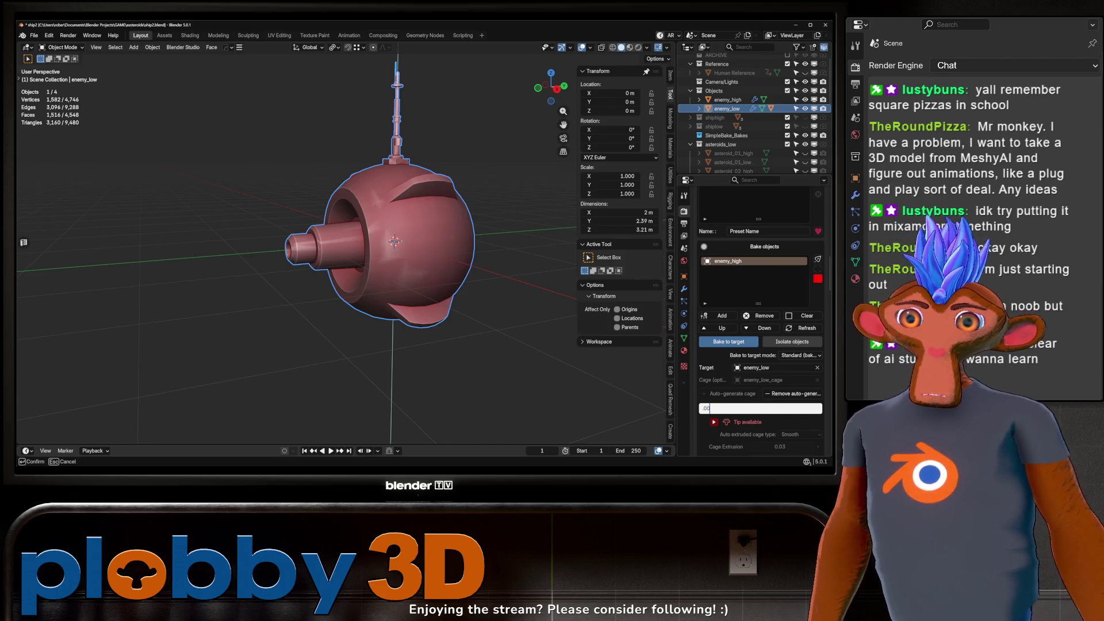
{"action": "key", "text": "Return"}
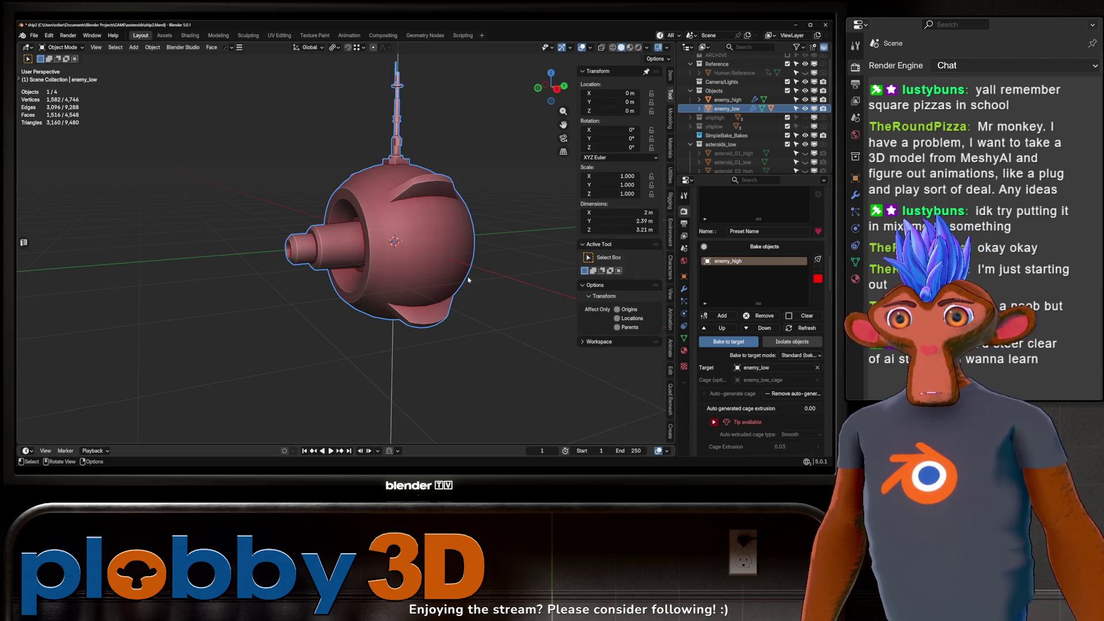
Step: Auto-select the bake passes, adding Metalness, Emission and Emission Strength
{"action": "scroll", "coordinate": [443, 240], "scroll_direction": "up", "scroll_amount": 4}
{"action": "mouse_move", "coordinate": [446, 246]}
{"action": "left_mouse_down"}
{"action": "mouse_move", "coordinate": [414, 229]}
{"action": "mouse_move", "coordinate": [430, 212]}
{"action": "mouse_move", "coordinate": [437, 241]}
{"action": "left_mouse_up"}
{"action": "scroll", "coordinate": [430, 212], "scroll_direction": "down", "scroll_amount": 4}
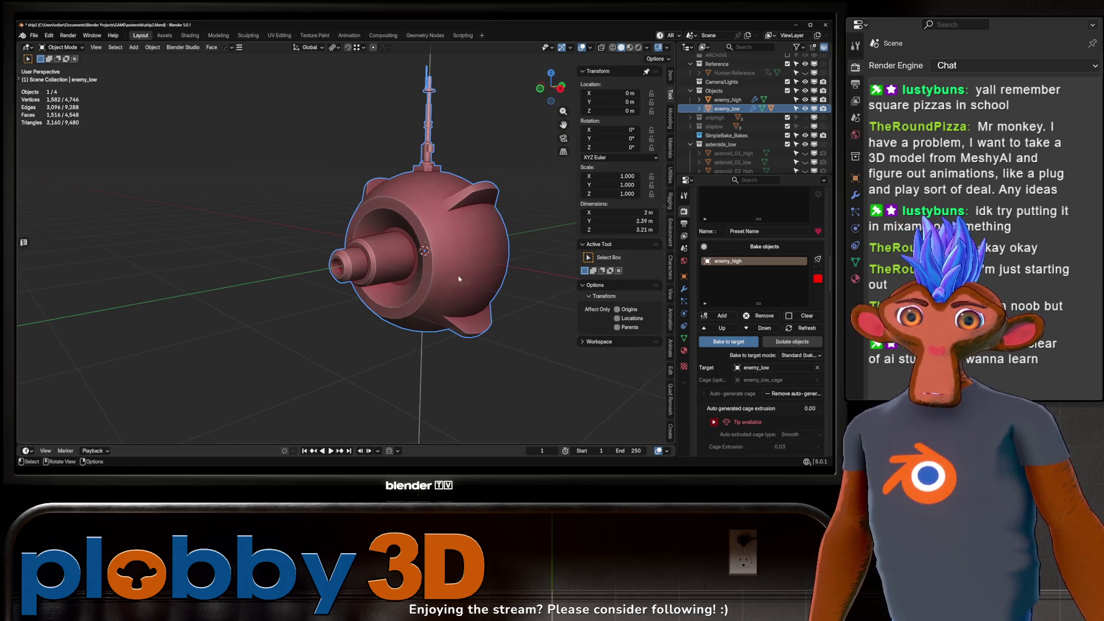
{"action": "scroll", "coordinate": [765, 345], "scroll_direction": "down", "scroll_amount": 8}
{"action": "left_click", "coordinate": [793, 414]}
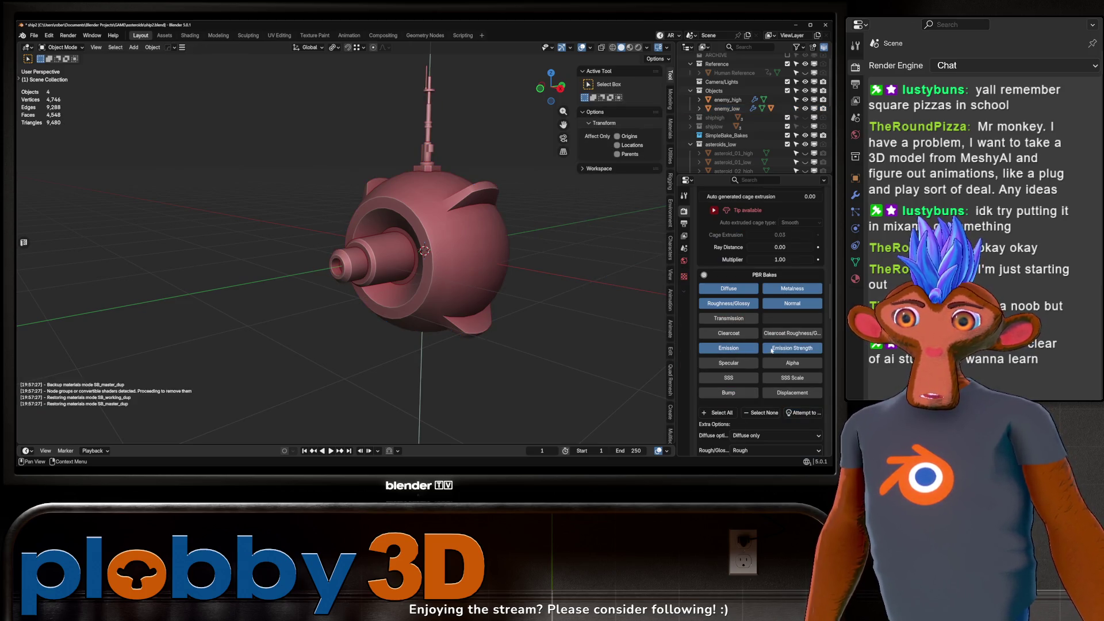
Step: Keep the bake resolution at 2048 and set a 4 px bake margin
{"action": "scroll", "coordinate": [775, 349], "scroll_direction": "down", "scroll_amount": 10}
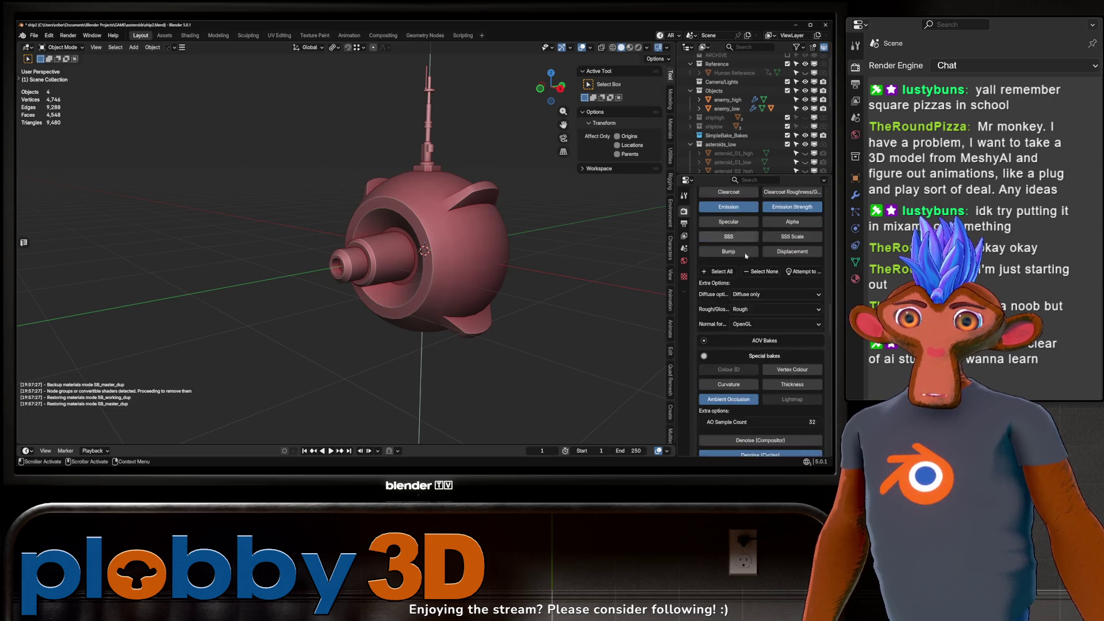
{"action": "scroll", "coordinate": [747, 258], "scroll_direction": "up", "scroll_amount": 4}
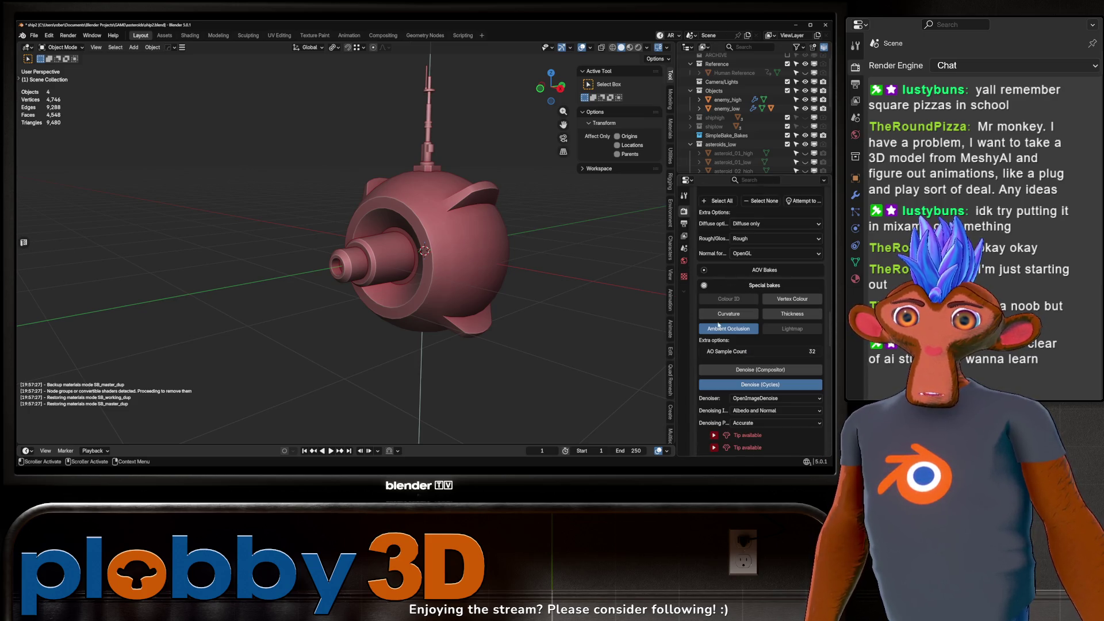
{"action": "scroll", "coordinate": [761, 278], "scroll_direction": "down", "scroll_amount": 7}
{"action": "left_click", "coordinate": [783, 337]}
{"action": "left_click", "coordinate": [729, 378]}
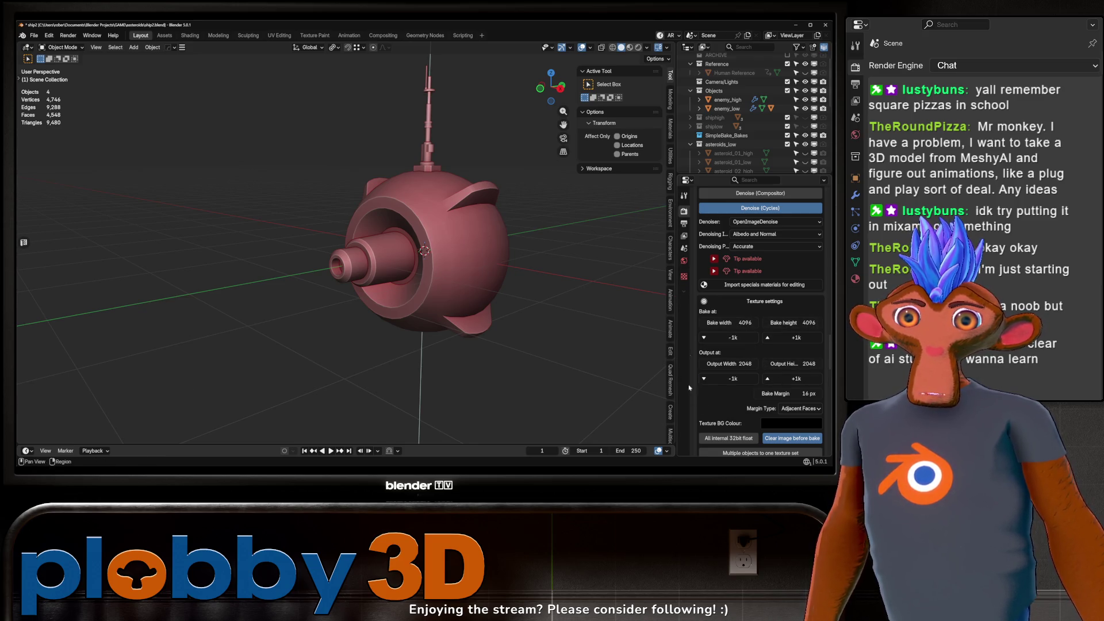
{"action": "left_click", "coordinate": [782, 394]}
{"action": "type", "text": "4"}
{"action": "key", "text": "Return"}
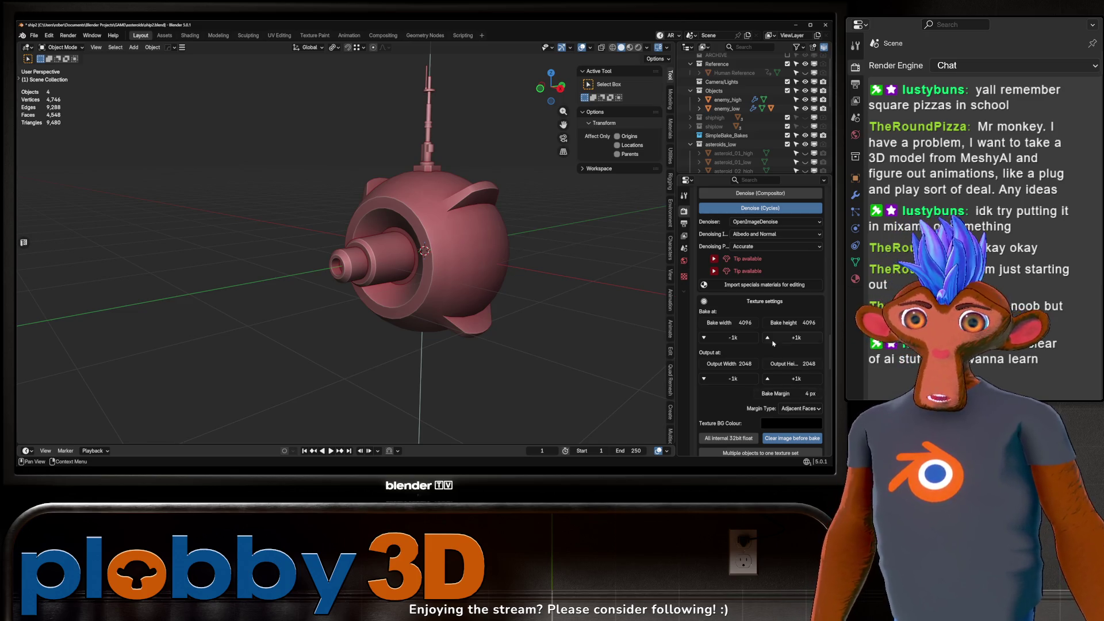
Step: Bake multiple objects into one texture set named enemyship, and save ship2.blend
{"action": "scroll", "coordinate": [771, 331], "scroll_direction": "down", "scroll_amount": 6}
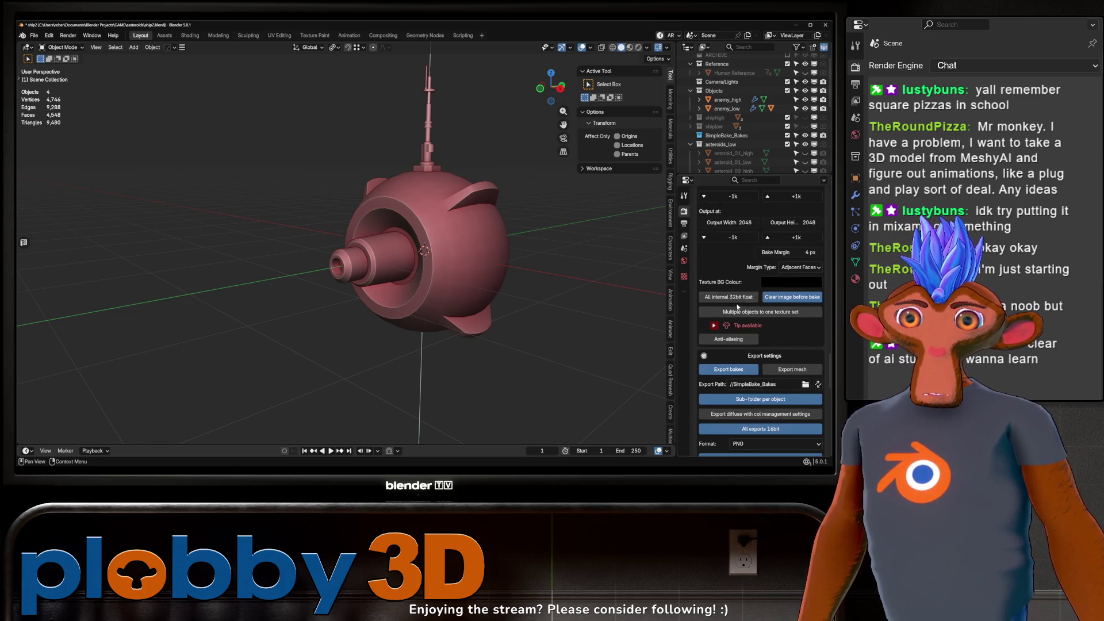
{"action": "left_click", "coordinate": [760, 312]}
{"action": "left_click", "coordinate": [742, 327]}
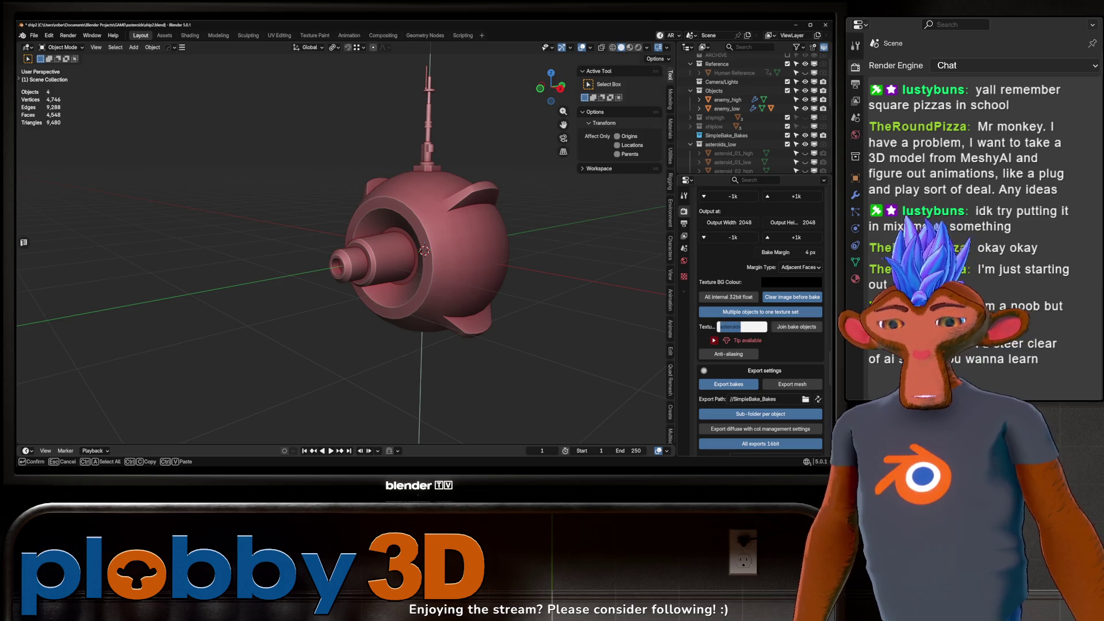
{"action": "type", "text": "enemy"}
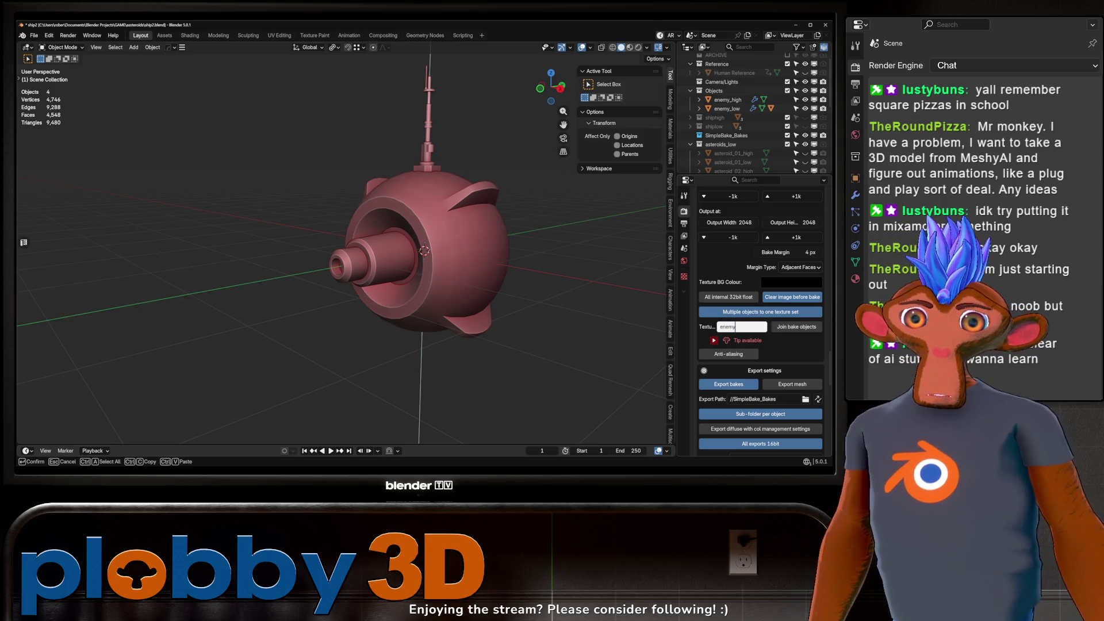
{"action": "type", "text": "ship"}
{"action": "key", "text": "Return"}
{"action": "key", "text": "ctrl+s"}
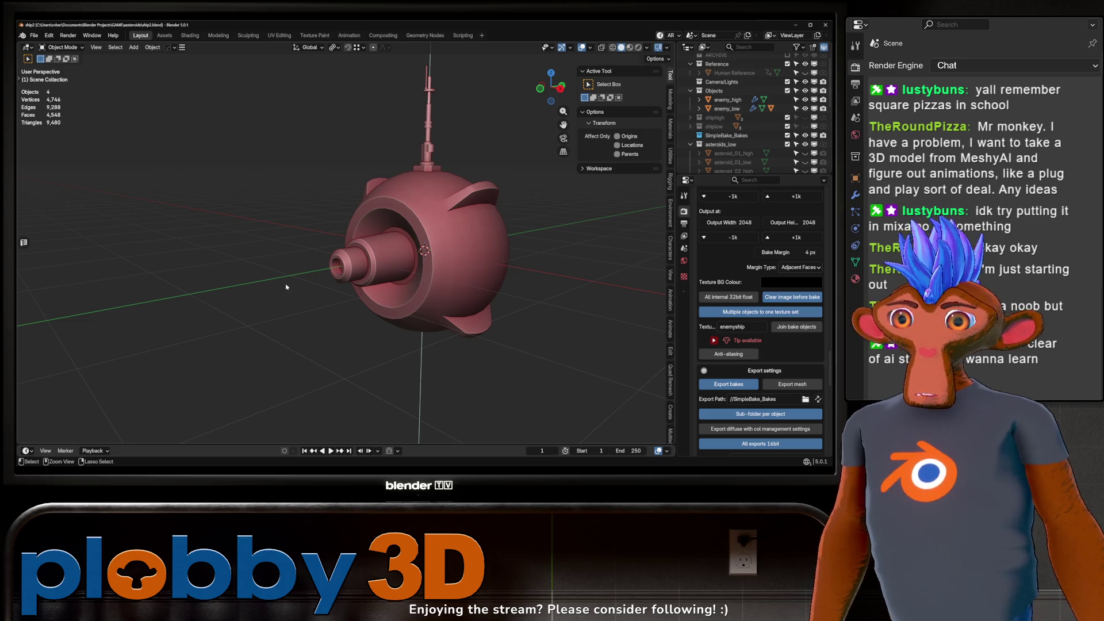
Step: Run SimpleBake's bake to target for the enemy ship
{"action": "scroll", "coordinate": [752, 406], "scroll_direction": "down", "scroll_amount": 10}
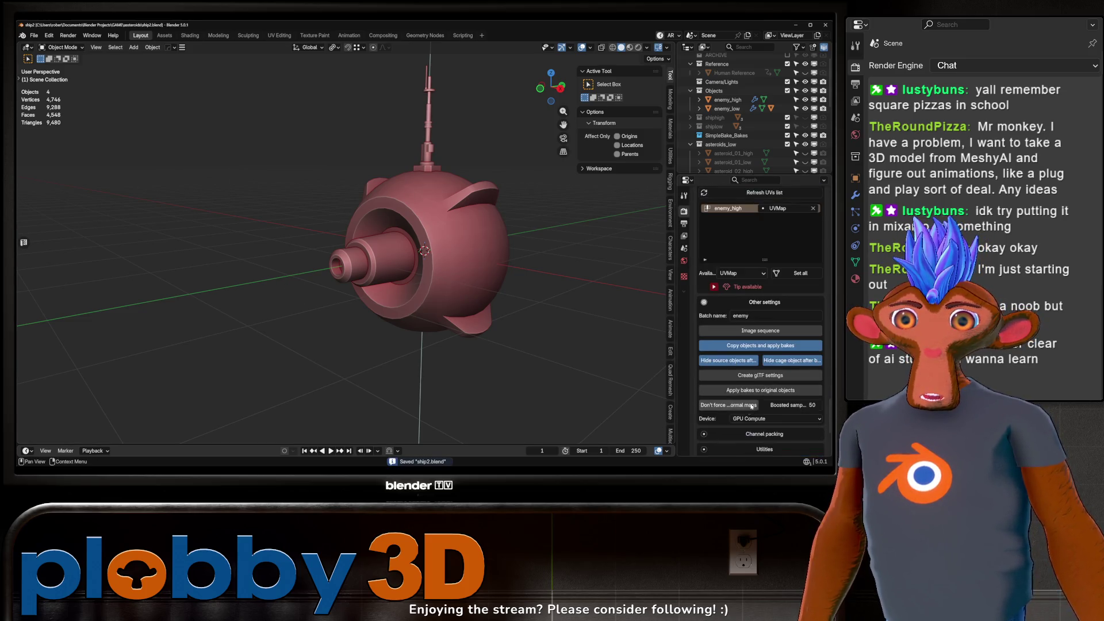
{"action": "scroll", "coordinate": [751, 406], "scroll_direction": "down", "scroll_amount": 5}
{"action": "left_click", "coordinate": [753, 383]}
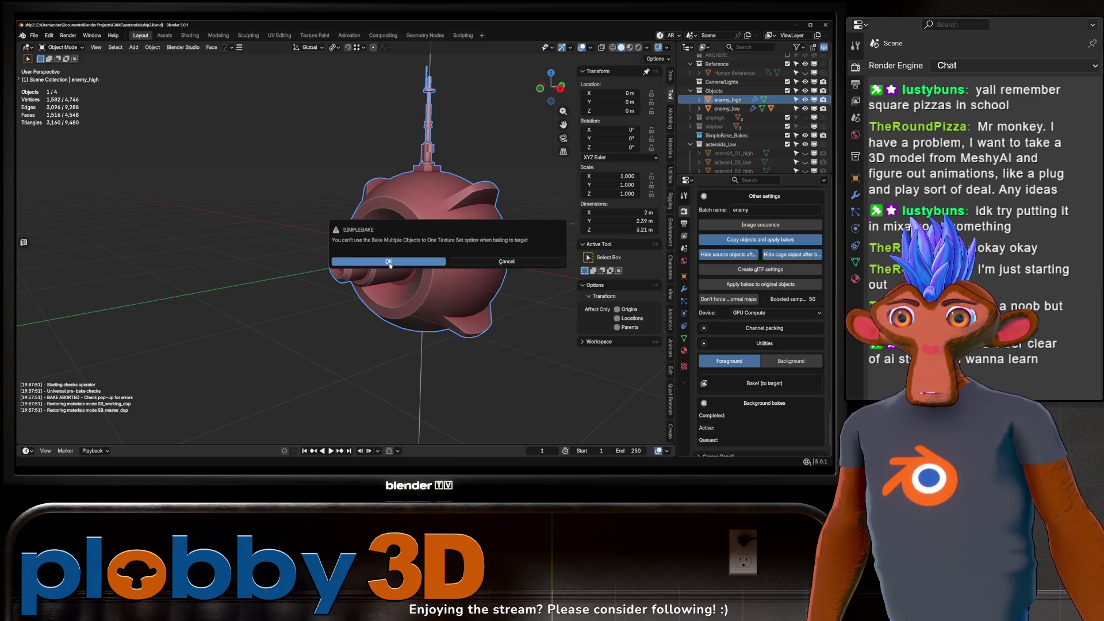
Step: Dismiss the texture-set bake error and start the foreground bake to target
{"action": "left_click", "coordinate": [389, 261]}
{"action": "scroll", "coordinate": [780, 314], "scroll_direction": "up", "scroll_amount": 5}
{"action": "scroll", "coordinate": [781, 314], "scroll_direction": "up", "scroll_amount": 10}
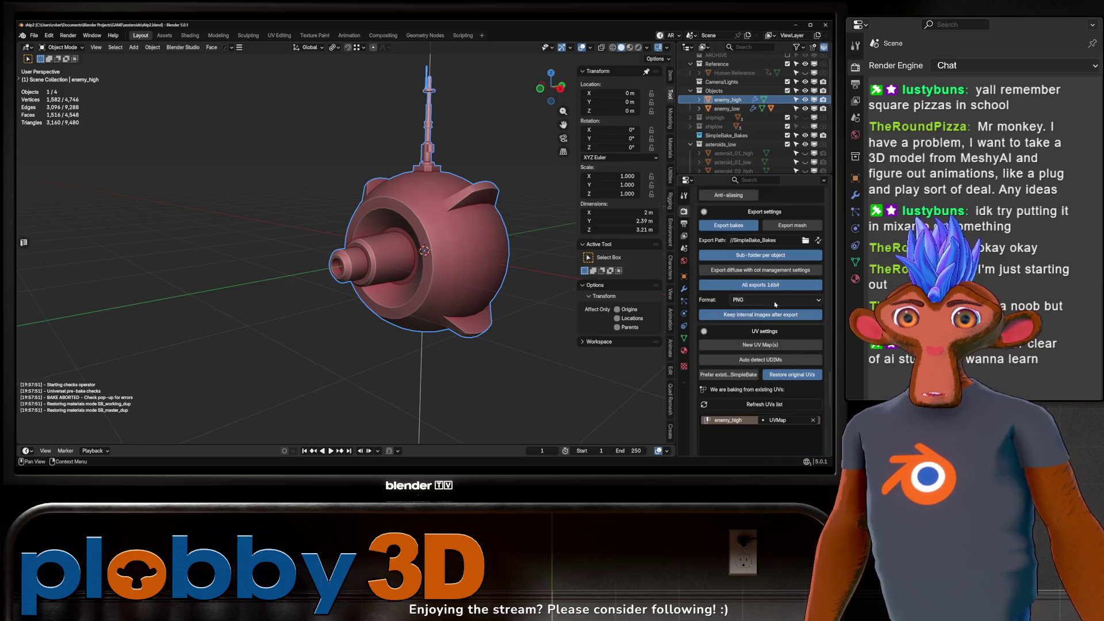
{"action": "scroll", "coordinate": [770, 345], "scroll_direction": "up", "scroll_amount": 4}
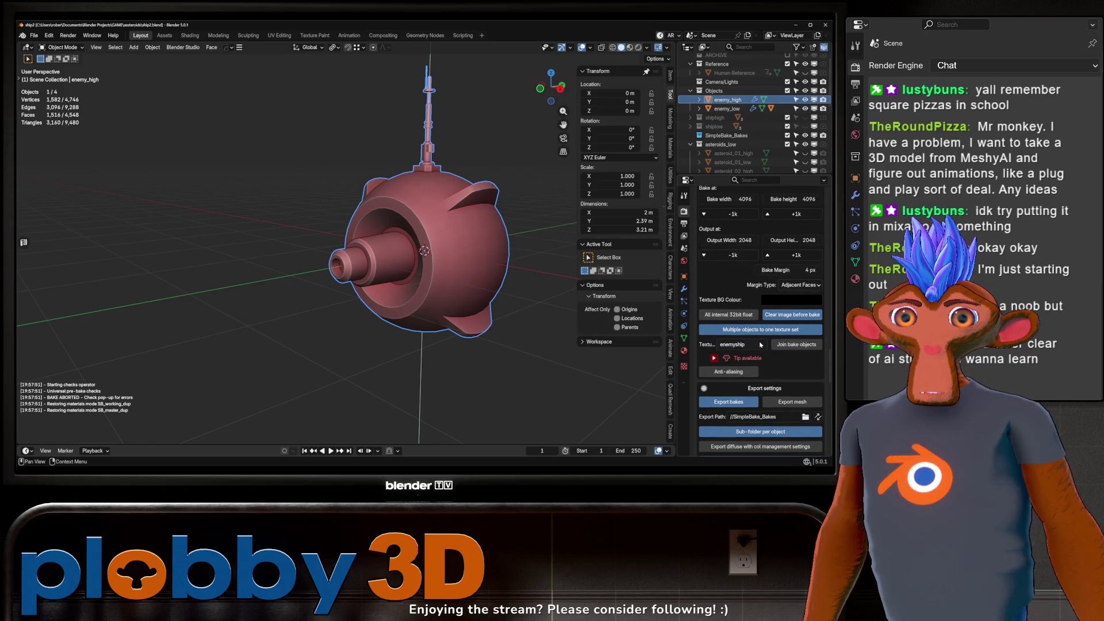
{"action": "scroll", "coordinate": [761, 338], "scroll_direction": "down", "scroll_amount": 12}
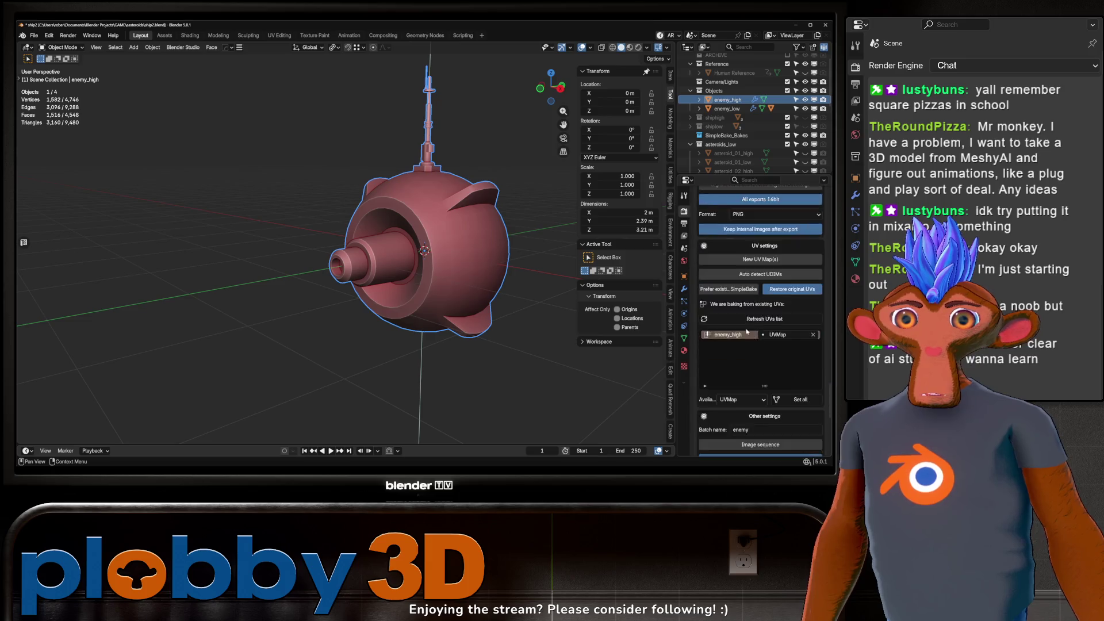
{"action": "left_click", "coordinate": [730, 358]}
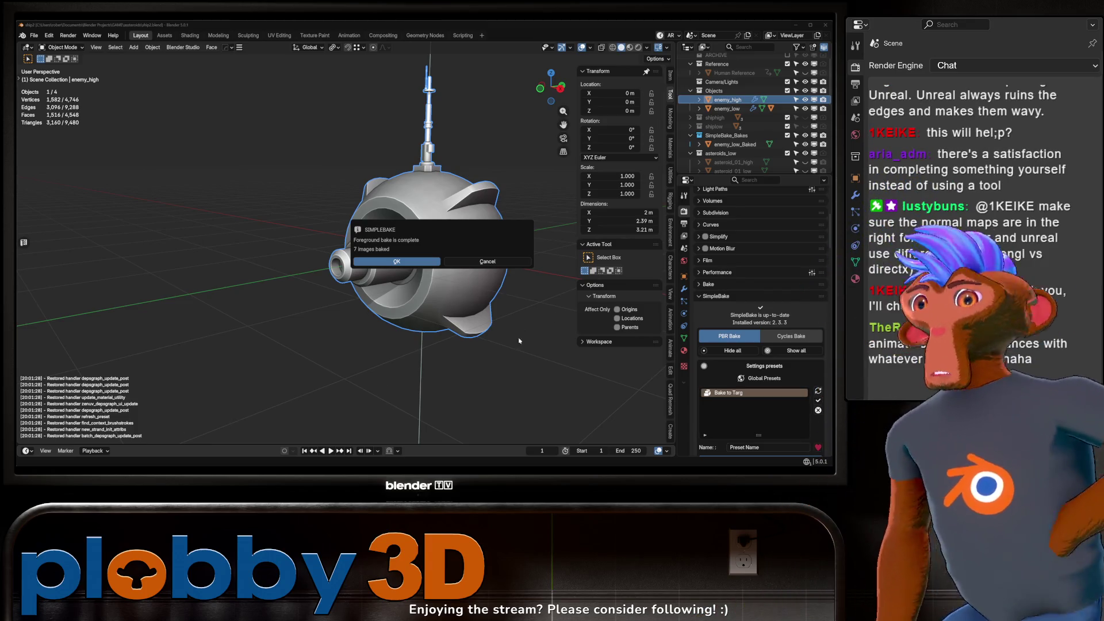
Step: Close the bake-complete message and inspect the baked ship from several angles
{"action": "left_click", "coordinate": [397, 261]}
{"action": "left_click_drag", "start_coordinate": [437, 332], "coordinate": [384, 218]}
{"action": "scroll", "coordinate": [384, 218], "scroll_direction": "up", "scroll_amount": 5}
{"action": "mouse_move", "coordinate": [458, 256]}
{"action": "left_mouse_down"}
{"action": "mouse_move", "coordinate": [382, 147]}
{"action": "mouse_move", "coordinate": [370, 175]}
{"action": "mouse_move", "coordinate": [435, 145]}
{"action": "mouse_move", "coordinate": [347, 136]}
{"action": "mouse_move", "coordinate": [368, 144]}
{"action": "left_mouse_up"}
{"action": "scroll", "coordinate": [362, 181], "scroll_direction": "down", "scroll_amount": 5}
{"action": "scroll", "coordinate": [426, 147], "scroll_direction": "up", "scroll_amount": 3}
{"action": "scroll", "coordinate": [727, 111], "scroll_direction": "down", "scroll_amount": 5}
{"action": "scroll", "coordinate": [727, 111], "scroll_direction": "up", "scroll_amount": 6}
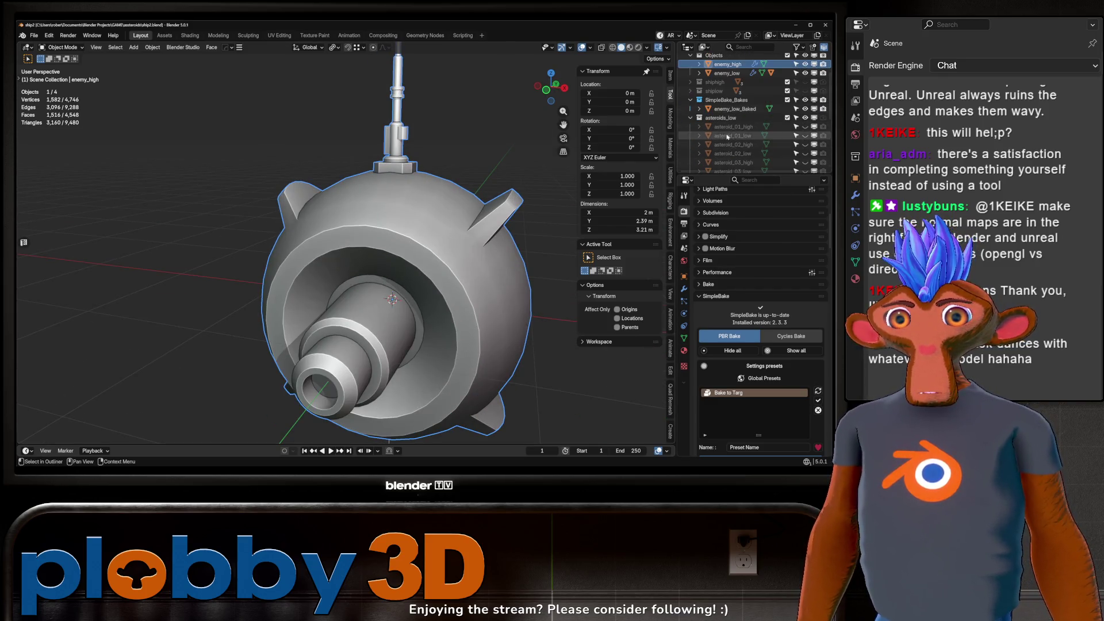
{"action": "scroll", "coordinate": [723, 138], "scroll_direction": "up", "scroll_amount": 2}
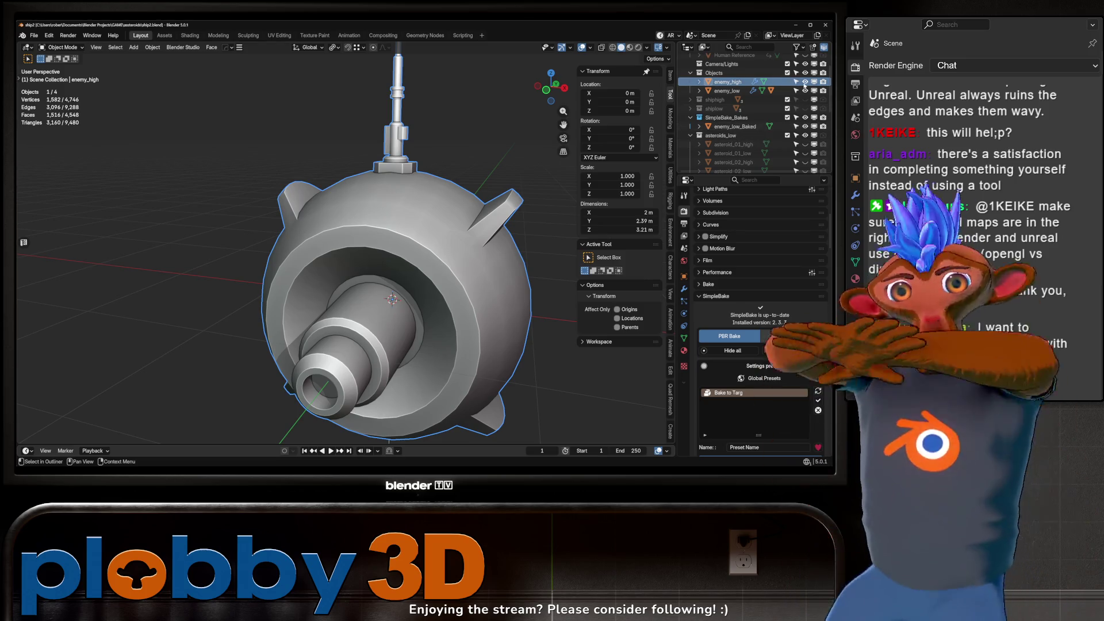
Step: Hide enemy_high and switch the viewport to Material Preview shading
{"action": "left_click", "coordinate": [805, 81]}
{"action": "left_click", "coordinate": [630, 47]}
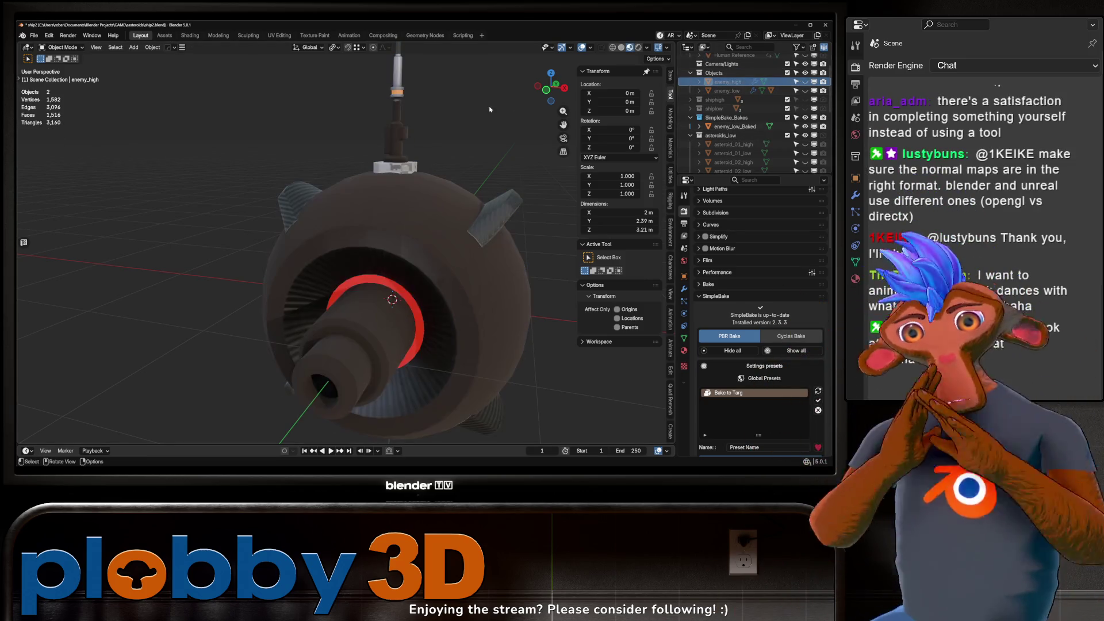
{"action": "mouse_move", "coordinate": [489, 110]}
{"action": "left_mouse_down"}
{"action": "mouse_move", "coordinate": [490, 249]}
{"action": "mouse_move", "coordinate": [322, 261]}
{"action": "left_mouse_up"}
{"action": "scroll", "coordinate": [402, 261], "scroll_direction": "down", "scroll_amount": 4}
{"action": "scroll", "coordinate": [379, 264], "scroll_direction": "up", "scroll_amount": 3}
Step: Select enemy_low_Baked and open it in the Shading workspace
{"action": "left_click", "coordinate": [735, 127]}
{"action": "mouse_move", "coordinate": [402, 230]}
{"action": "left_mouse_down"}
{"action": "mouse_move", "coordinate": [423, 207]}
{"action": "mouse_move", "coordinate": [396, 253]}
{"action": "mouse_move", "coordinate": [421, 280]}
{"action": "mouse_move", "coordinate": [414, 264]}
{"action": "mouse_move", "coordinate": [345, 258]}
{"action": "mouse_move", "coordinate": [375, 254]}
{"action": "mouse_move", "coordinate": [390, 281]}
{"action": "left_mouse_up"}
{"action": "scroll", "coordinate": [350, 278], "scroll_direction": "up", "scroll_amount": 3}
{"action": "scroll", "coordinate": [375, 254], "scroll_direction": "down", "scroll_amount": 3}
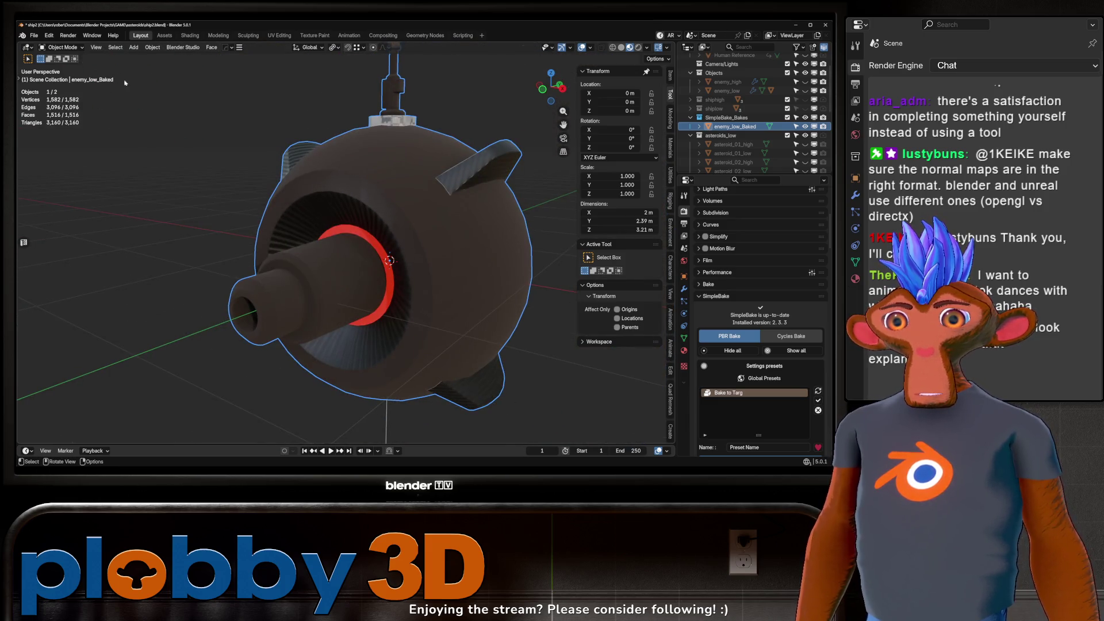
{"action": "left_click", "coordinate": [190, 35]}
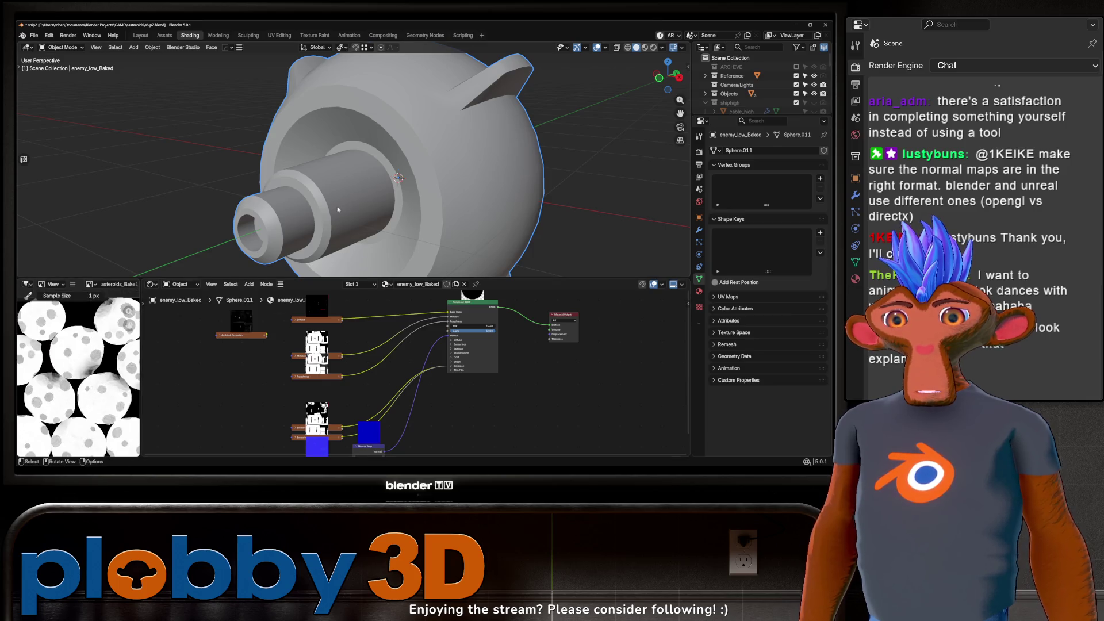
Step: Load the enemy_low baked texture into the image editor to inspect it
{"action": "scroll", "coordinate": [340, 210], "scroll_direction": "down", "scroll_amount": 2}
{"action": "scroll", "coordinate": [330, 327], "scroll_direction": "up", "scroll_amount": 3}
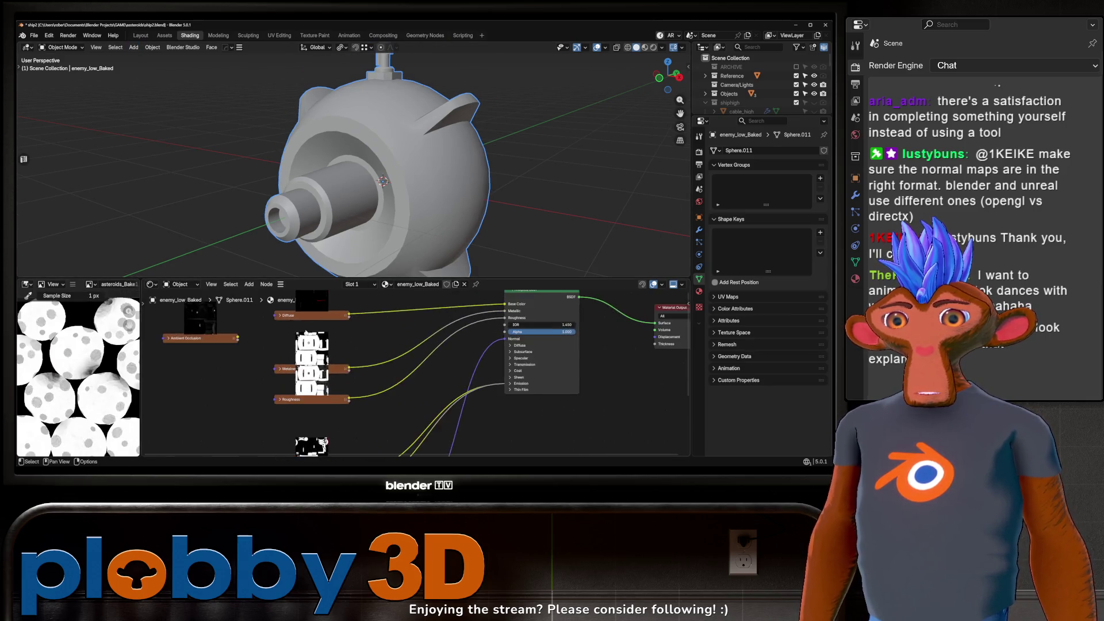
{"action": "scroll", "coordinate": [311, 314], "scroll_direction": "up", "scroll_amount": 2}
{"action": "left_click", "coordinate": [311, 311]}
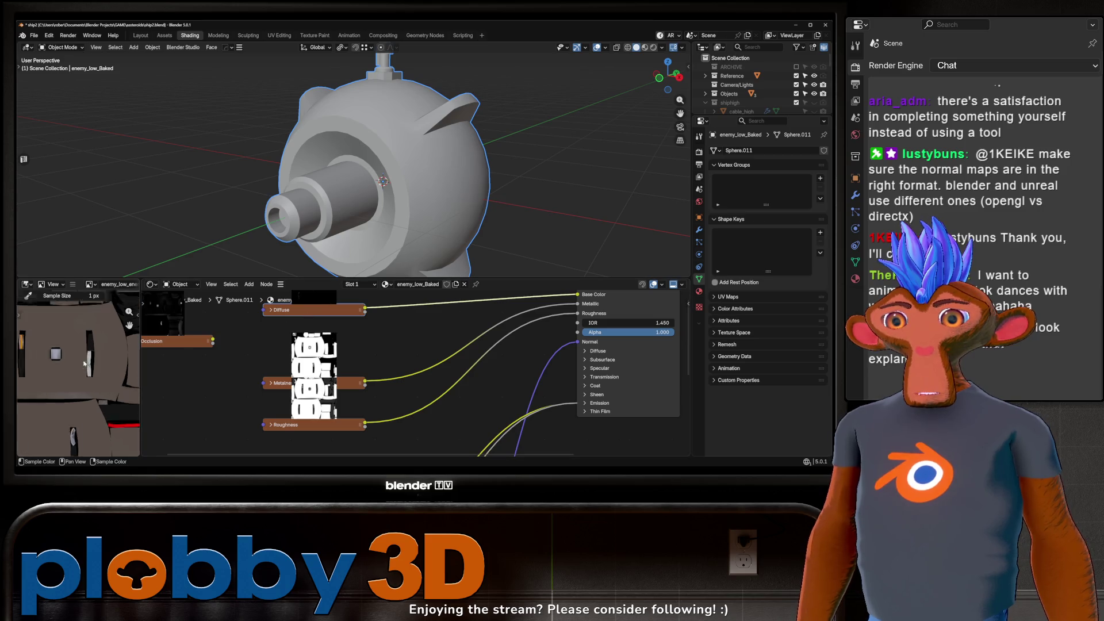
Step: Return to the Layout workspace and hide enemy_low_Baked in the Outliner
{"action": "scroll", "coordinate": [284, 353], "scroll_direction": "down", "scroll_amount": 2}
{"action": "scroll", "coordinate": [340, 379], "scroll_direction": "down", "scroll_amount": 3}
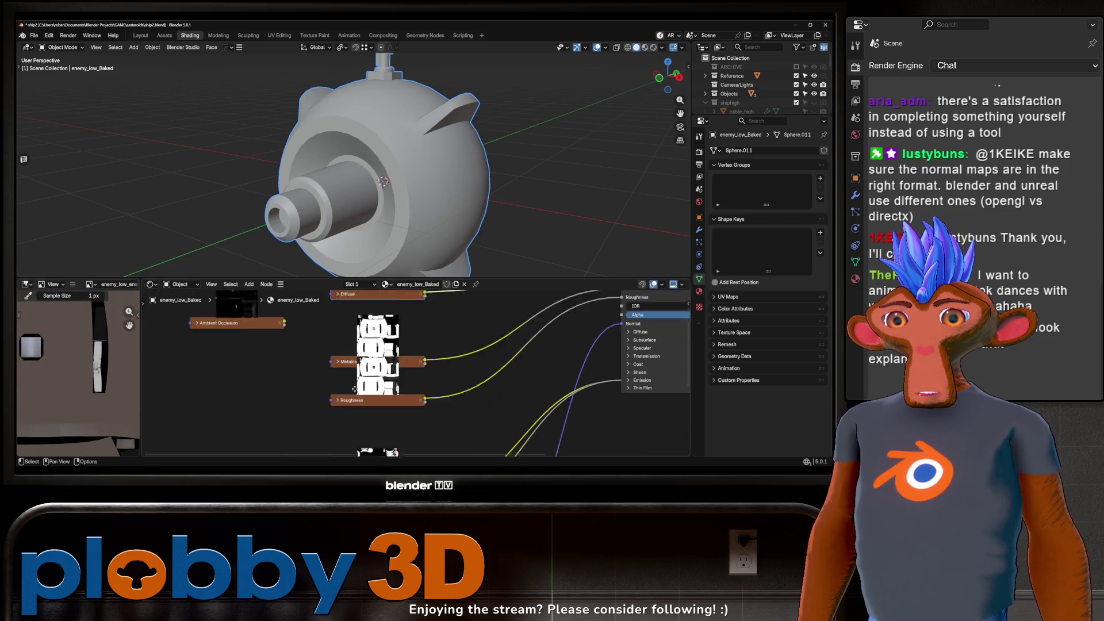
{"action": "left_click", "coordinate": [140, 35]}
{"action": "left_click", "coordinate": [805, 126]}
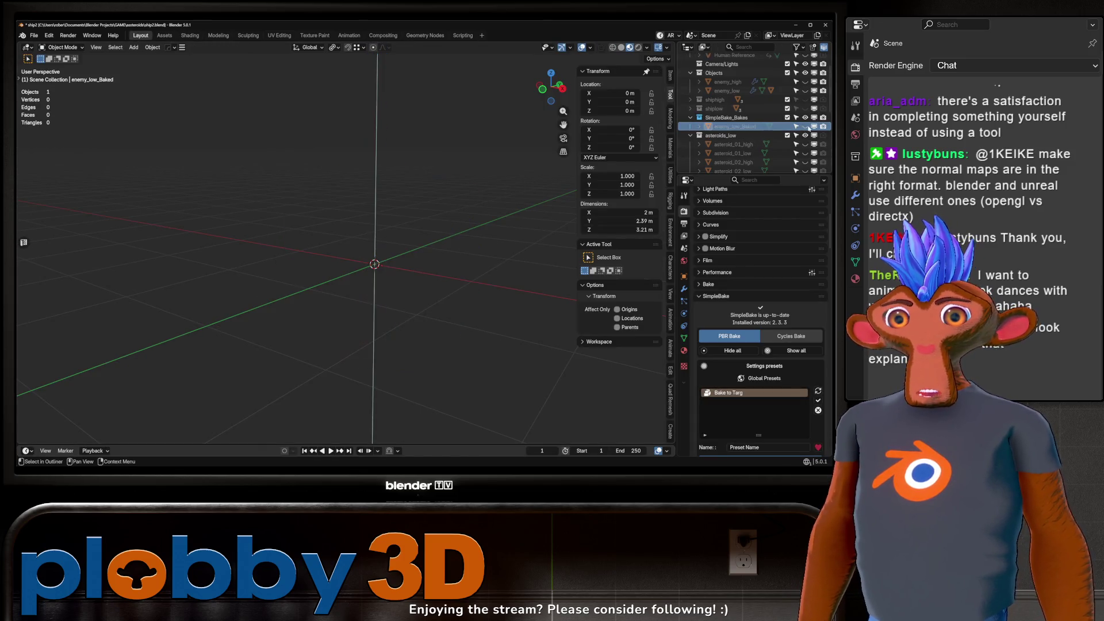
Step: Toggle enemy_high's visibility to compare against the bake, and switch to Rendered shading
{"action": "left_click", "coordinate": [805, 82]}
{"action": "left_click", "coordinate": [804, 82]}
{"action": "left_click", "coordinate": [804, 83]}
{"action": "left_click", "coordinate": [804, 82]}
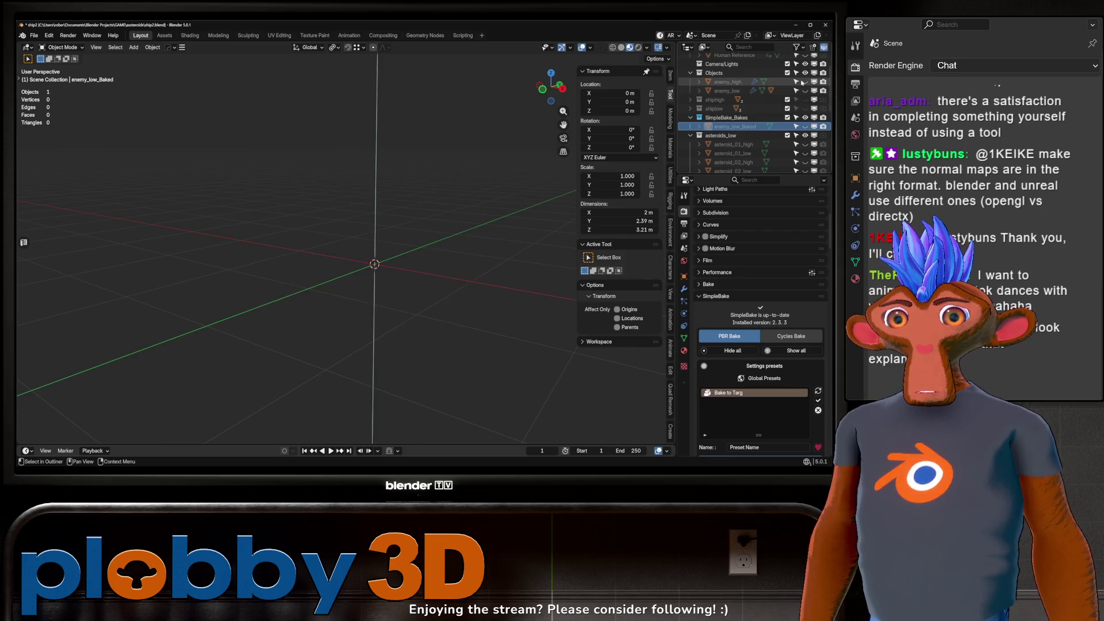
{"action": "left_click", "coordinate": [805, 82]}
{"action": "left_click", "coordinate": [804, 83]}
{"action": "left_click", "coordinate": [804, 83]}
{"action": "left_click", "coordinate": [638, 47]}
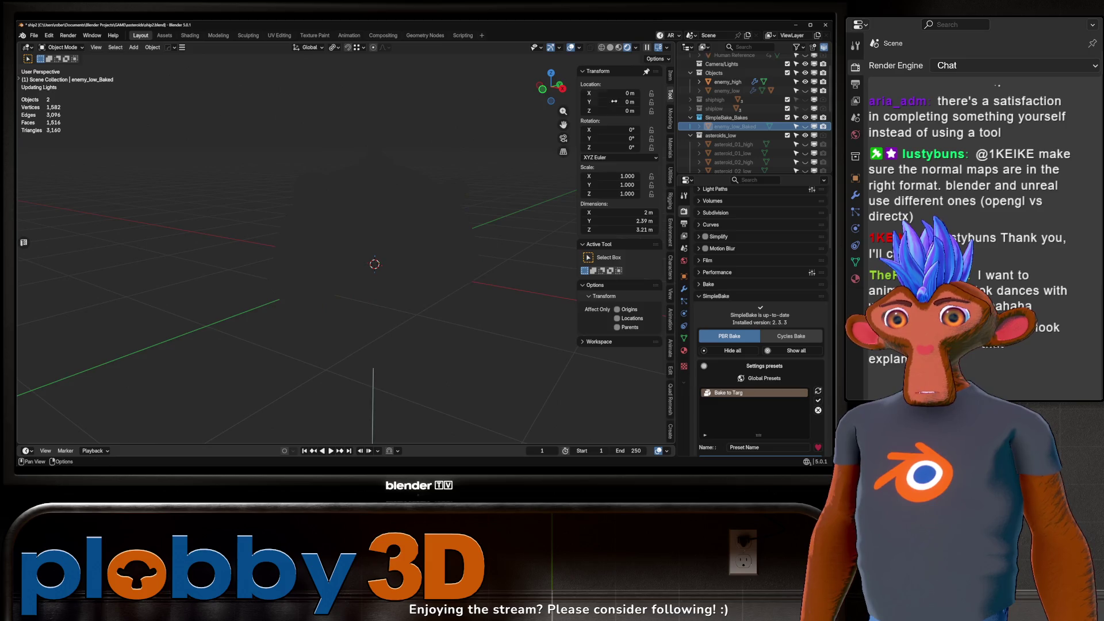
Step: Hide enemy_high, unhide enemy_low_Baked, and centre the view on it
{"action": "left_click", "coordinate": [805, 82]}
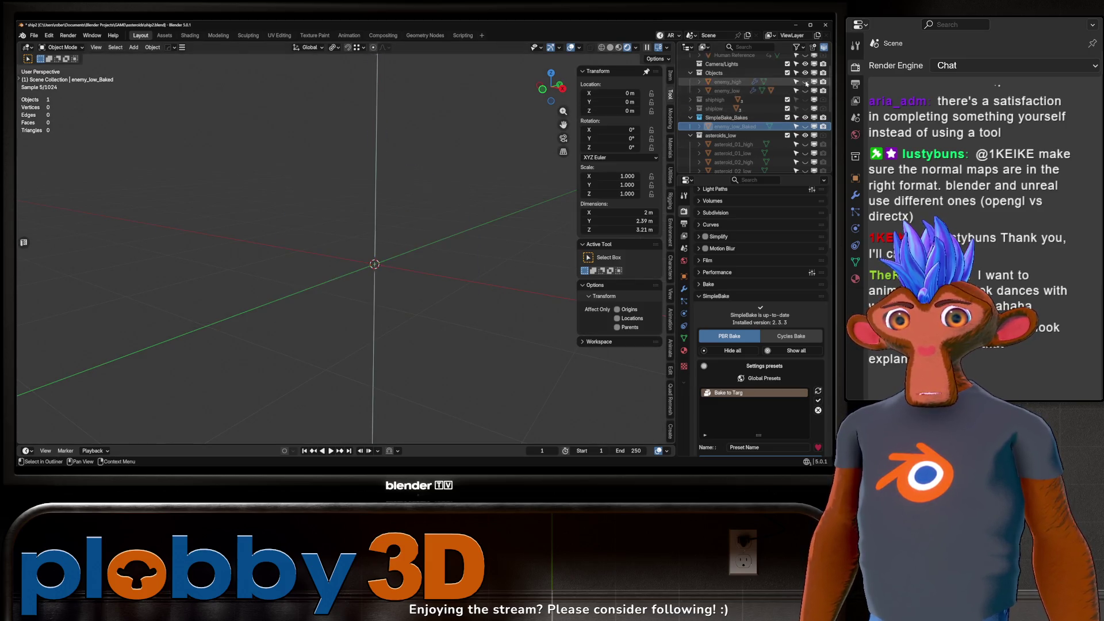
{"action": "left_click", "coordinate": [806, 126]}
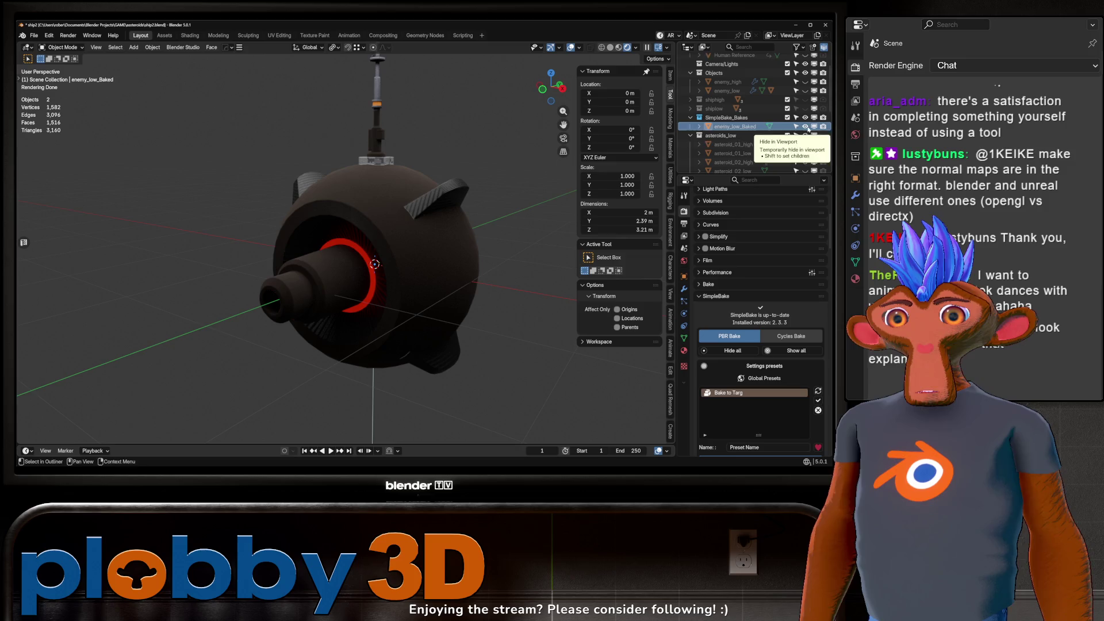
{"action": "left_click_drag", "start_coordinate": [322, 172], "coordinate": [381, 155]}
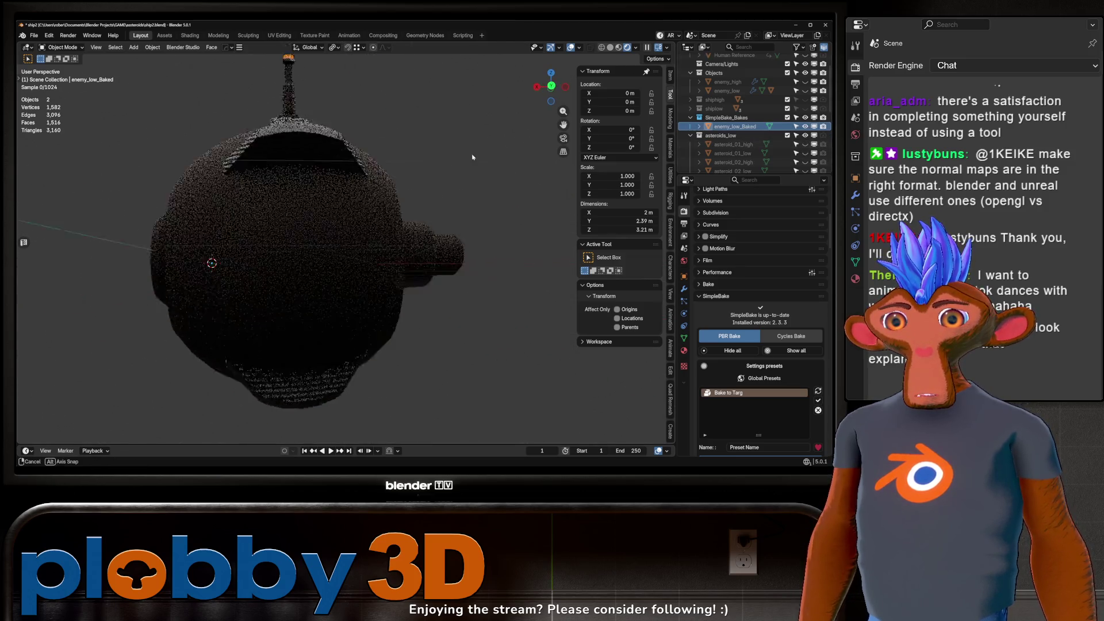
{"action": "scroll", "coordinate": [382, 158], "scroll_direction": "up", "scroll_amount": 5}
{"action": "scroll", "coordinate": [345, 161], "scroll_direction": "down", "scroll_amount": 5}
{"action": "scroll", "coordinate": [231, 142], "scroll_direction": "up", "scroll_amount": 4}
{"action": "scroll", "coordinate": [232, 142], "scroll_direction": "down", "scroll_amount": 3}
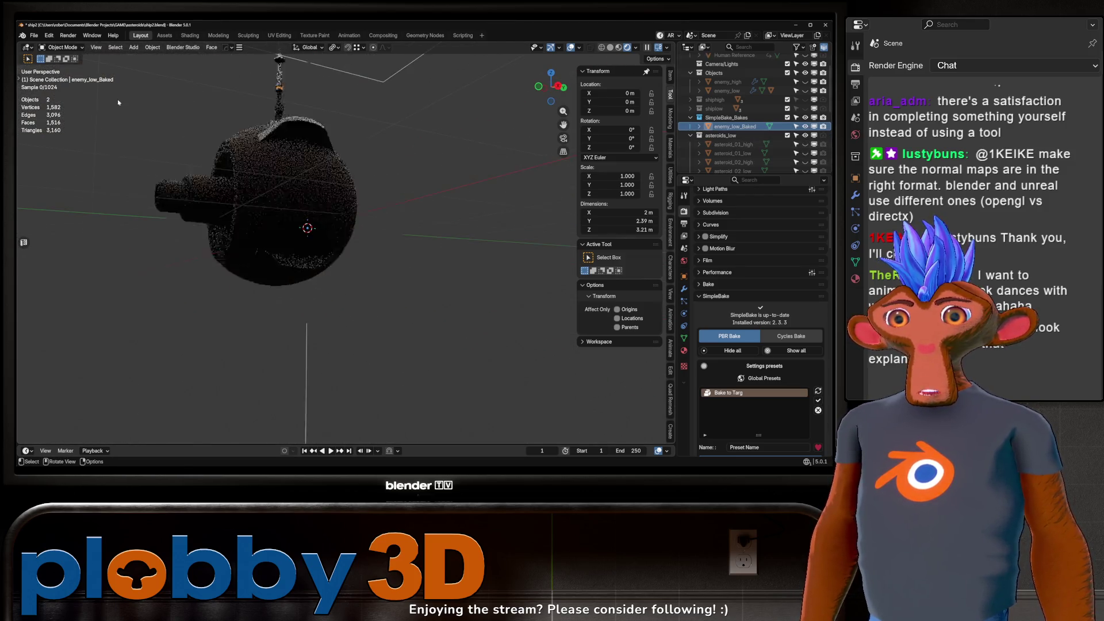
{"action": "key", "text": "KP_Decimal"}
Step: Inspect the baked model from several sides, selecting and framing it with Numpad period
{"action": "scroll", "coordinate": [215, 151], "scroll_direction": "up", "scroll_amount": 3}
{"action": "scroll", "coordinate": [224, 161], "scroll_direction": "down", "scroll_amount": 3}
{"action": "mouse_move", "coordinate": [241, 173]}
{"action": "left_mouse_down"}
{"action": "mouse_move", "coordinate": [322, 230]}
{"action": "mouse_move", "coordinate": [317, 171]}
{"action": "mouse_move", "coordinate": [339, 230]}
{"action": "mouse_move", "coordinate": [355, 235]}
{"action": "left_mouse_up"}
{"action": "scroll", "coordinate": [315, 190], "scroll_direction": "up", "scroll_amount": 3}
{"action": "scroll", "coordinate": [317, 171], "scroll_direction": "down", "scroll_amount": 3}
{"action": "scroll", "coordinate": [339, 230], "scroll_direction": "up", "scroll_amount": 3}
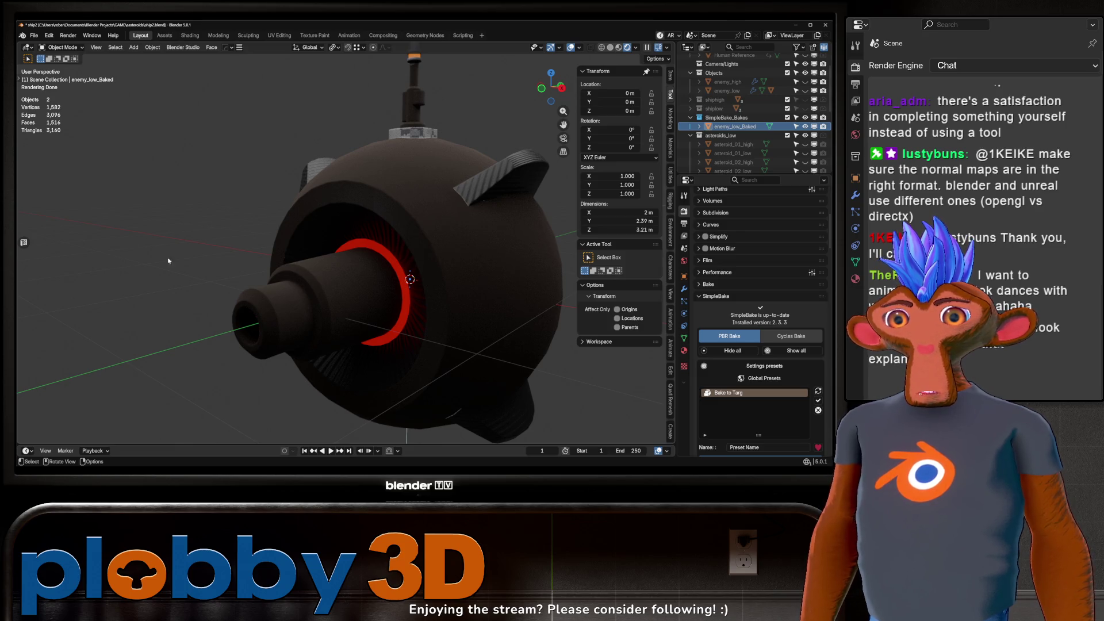
{"action": "mouse_move", "coordinate": [278, 227]}
{"action": "left_mouse_down"}
{"action": "mouse_move", "coordinate": [253, 230]}
{"action": "mouse_move", "coordinate": [459, 188]}
{"action": "left_mouse_up"}
{"action": "left_click", "coordinate": [459, 188]}
{"action": "key", "text": "KP_Decimal"}
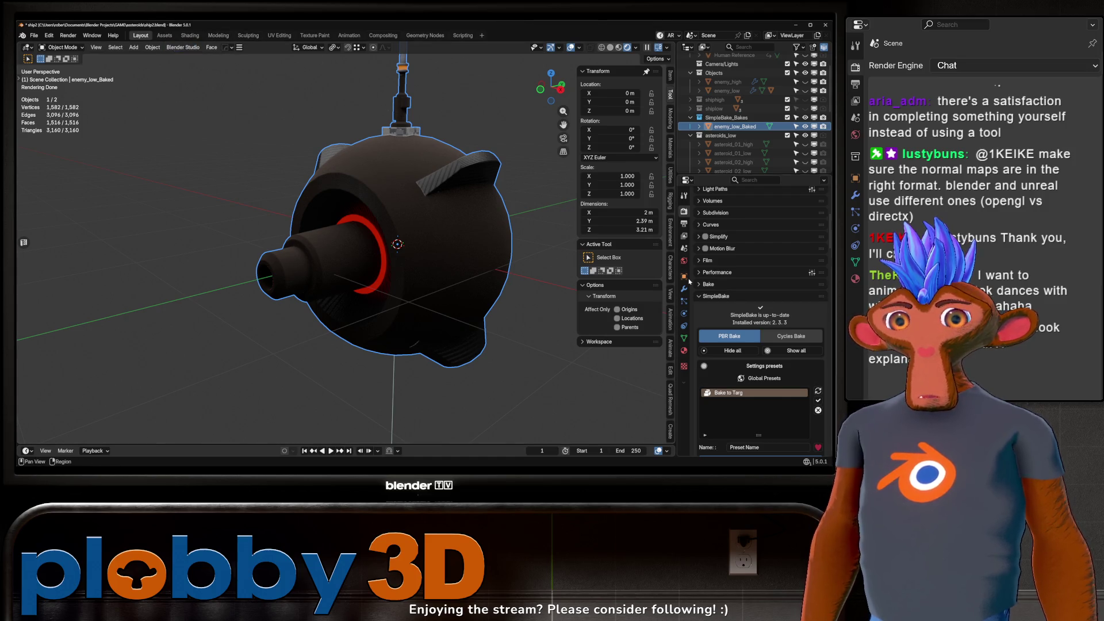
{"action": "scroll", "coordinate": [777, 364], "scroll_direction": "down", "scroll_amount": 10}
{"action": "scroll", "coordinate": [777, 364], "scroll_direction": "down", "scroll_amount": 5}
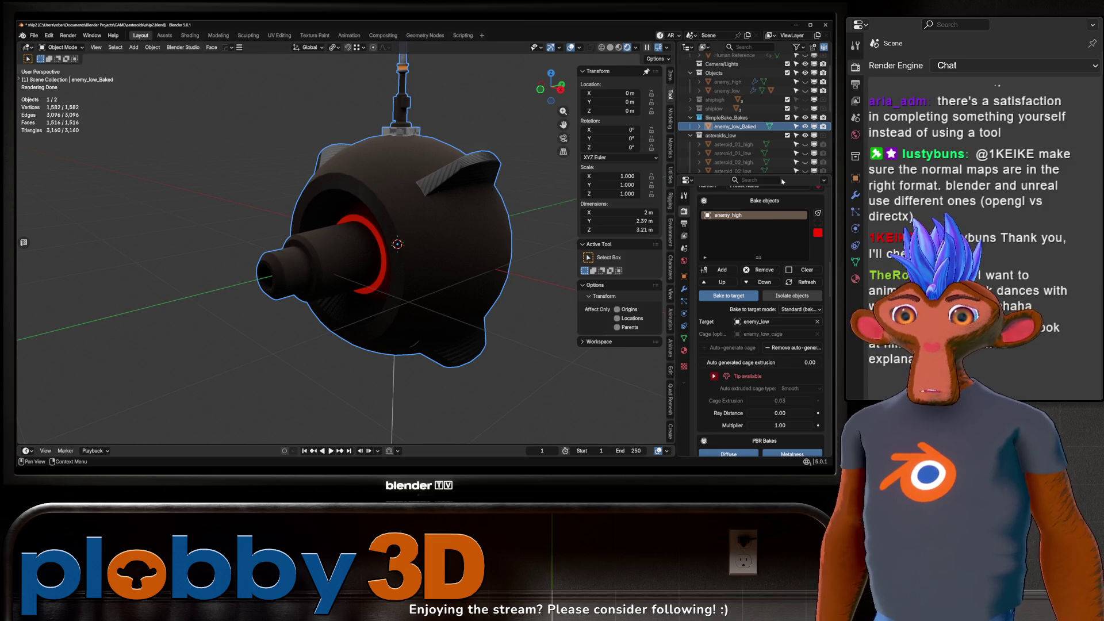
Step: Delete the enemy_low_Baked object and unhide enemy_high and enemy_low
{"action": "key", "text": "Delete"}
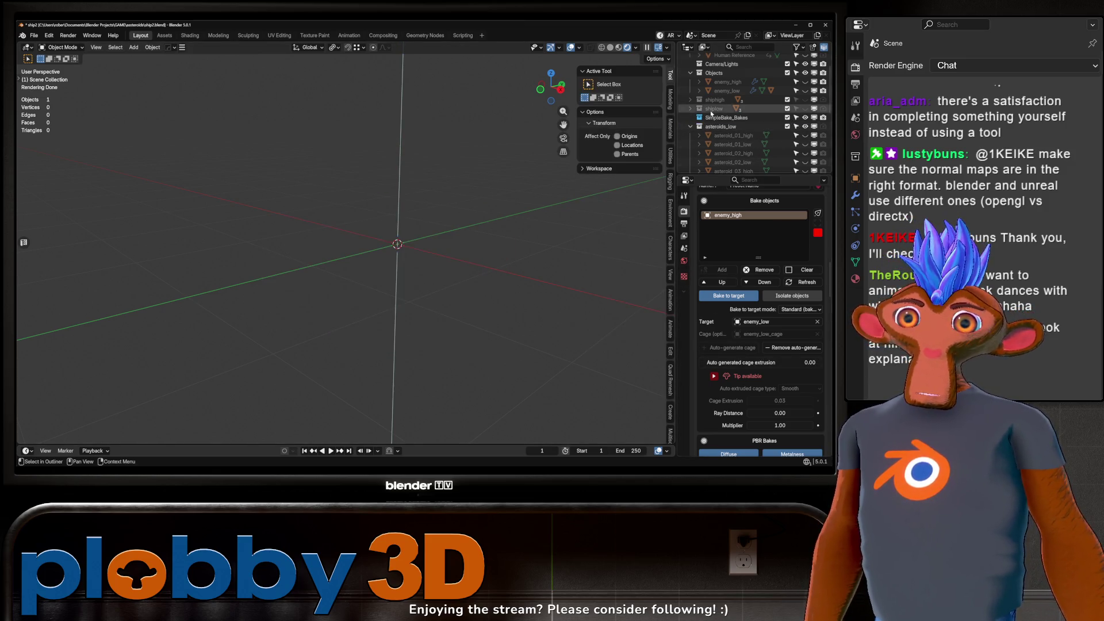
{"action": "scroll", "coordinate": [802, 117], "scroll_direction": "up", "scroll_amount": 2}
{"action": "key", "text": "alt+h"}
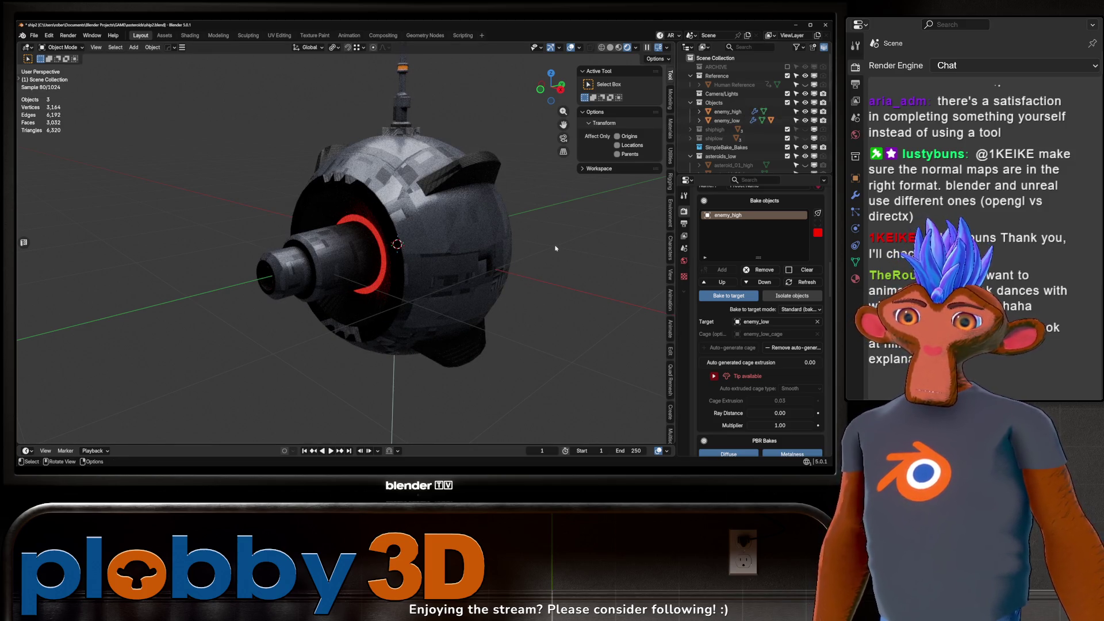
Step: Set the cage extrusion to 0.01, the bake resolution to 2048, and confirm the bake margin
{"action": "left_click", "coordinate": [759, 362]}
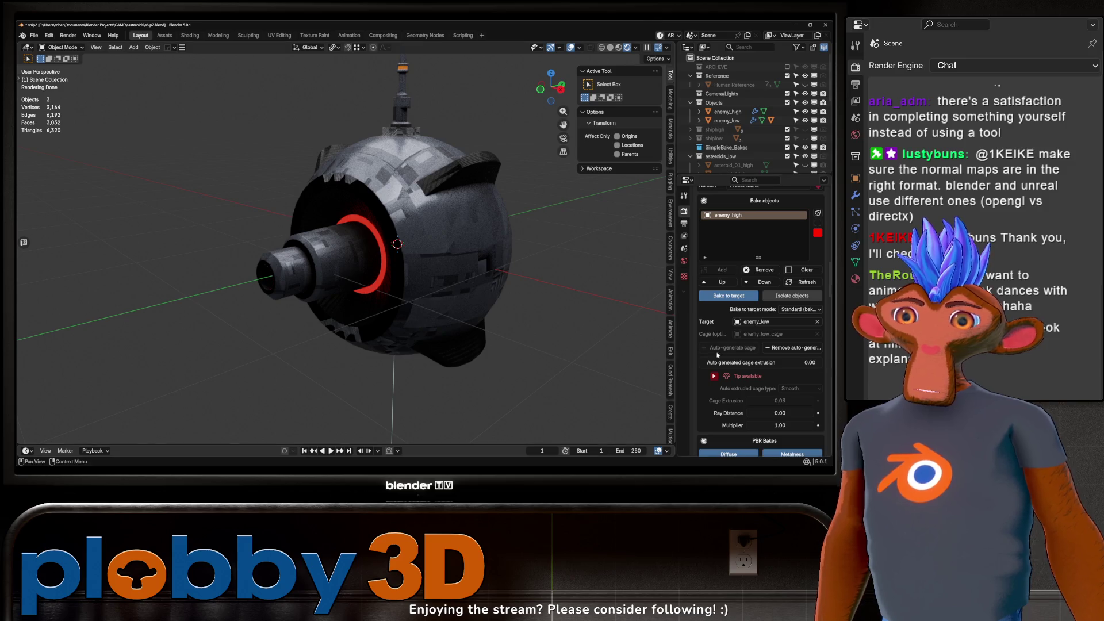
{"action": "type", "text": "0.01"}
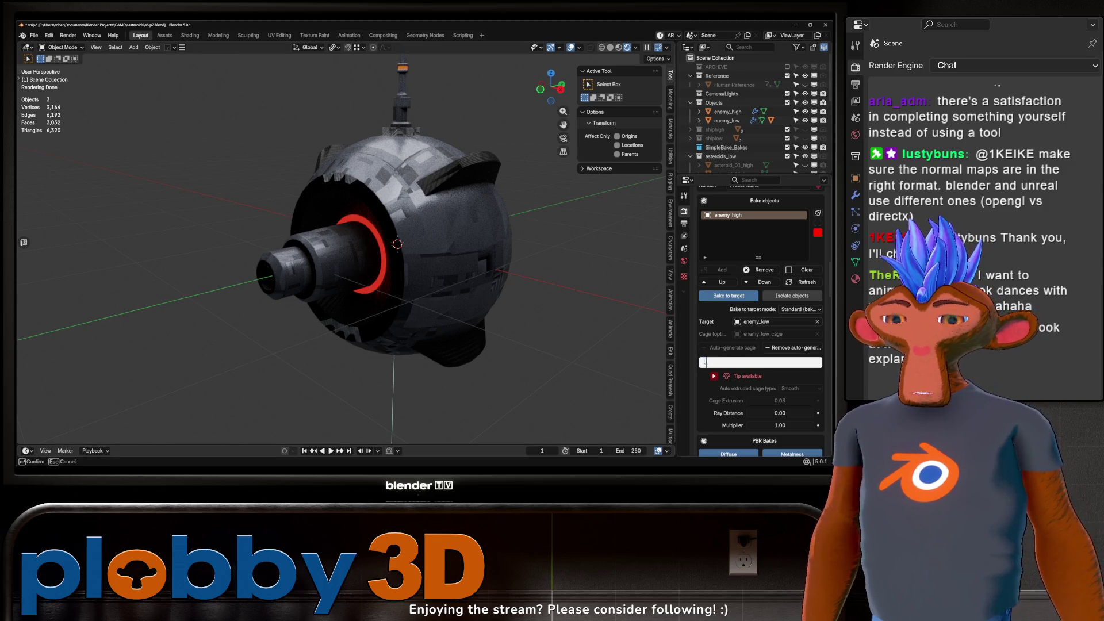
{"action": "key", "text": "Return"}
{"action": "scroll", "coordinate": [741, 437], "scroll_direction": "down", "scroll_amount": 15}
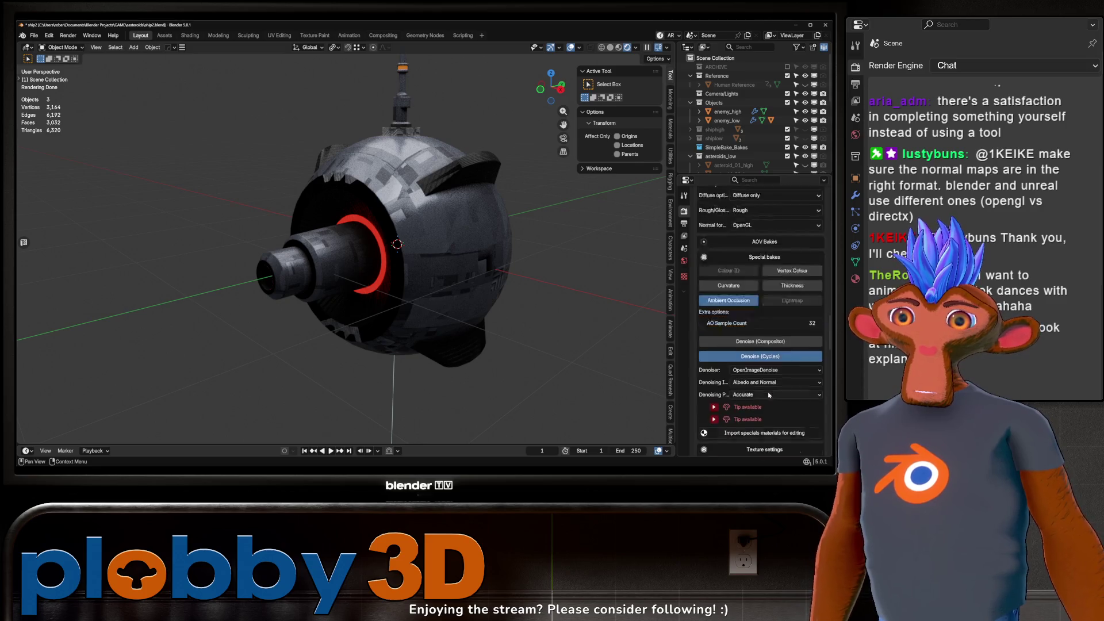
{"action": "left_click", "coordinate": [733, 326]}
{"action": "left_click", "coordinate": [733, 326]}
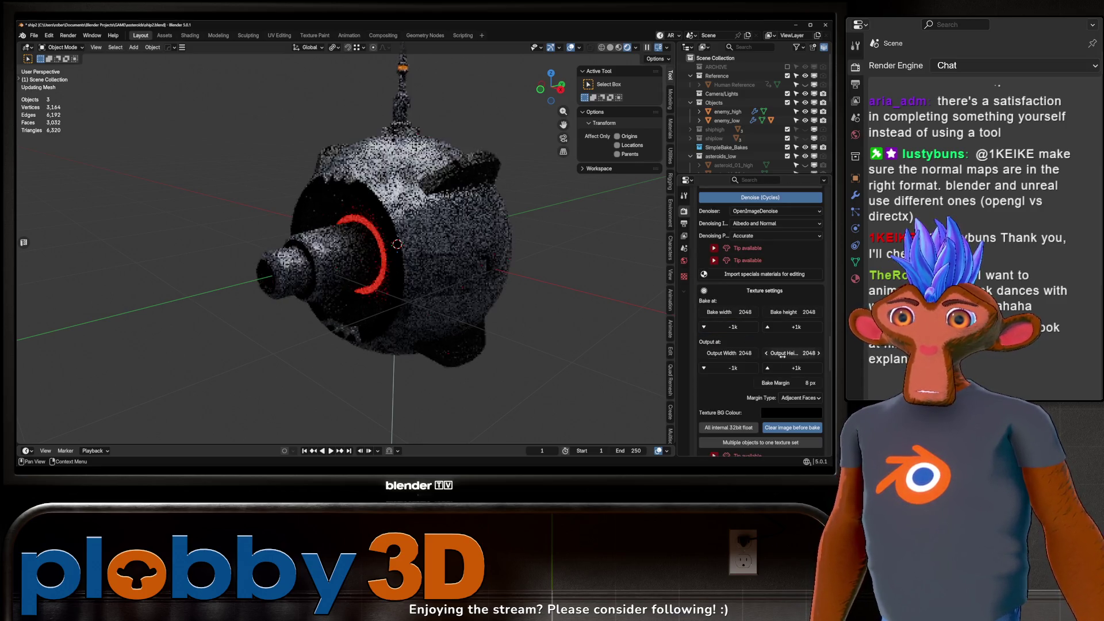
{"action": "left_click", "coordinate": [757, 383]}
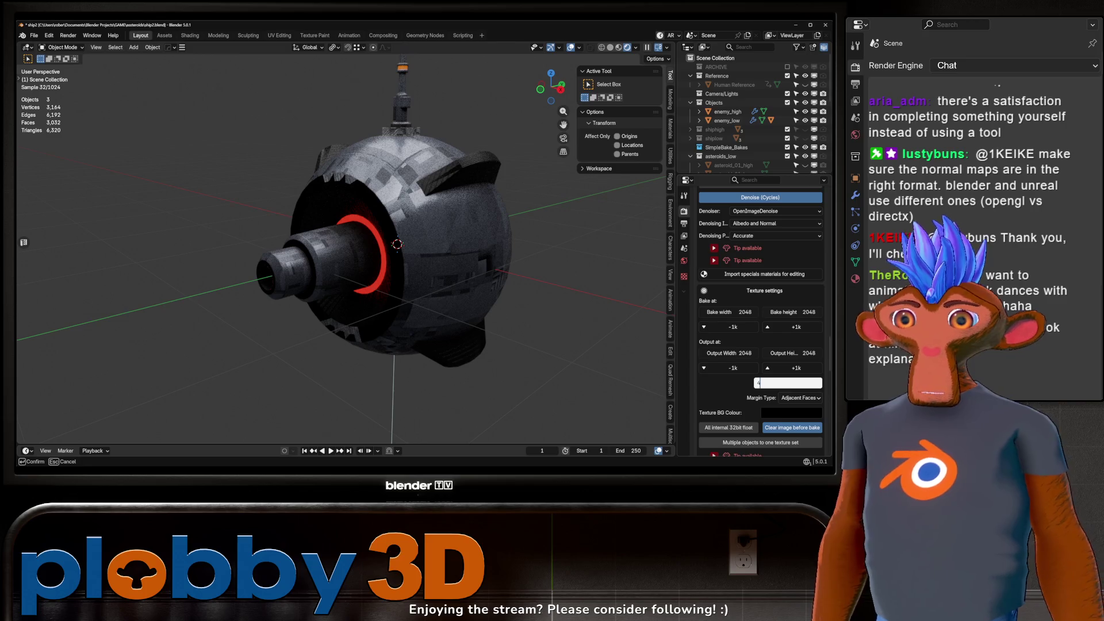
{"action": "key", "text": "Return"}
Step: Switch the viewport to Solid shading and start the SimpleBake Bake to target
{"action": "scroll", "coordinate": [766, 365], "scroll_direction": "down", "scroll_amount": 10}
{"action": "scroll", "coordinate": [766, 365], "scroll_direction": "down", "scroll_amount": 3}
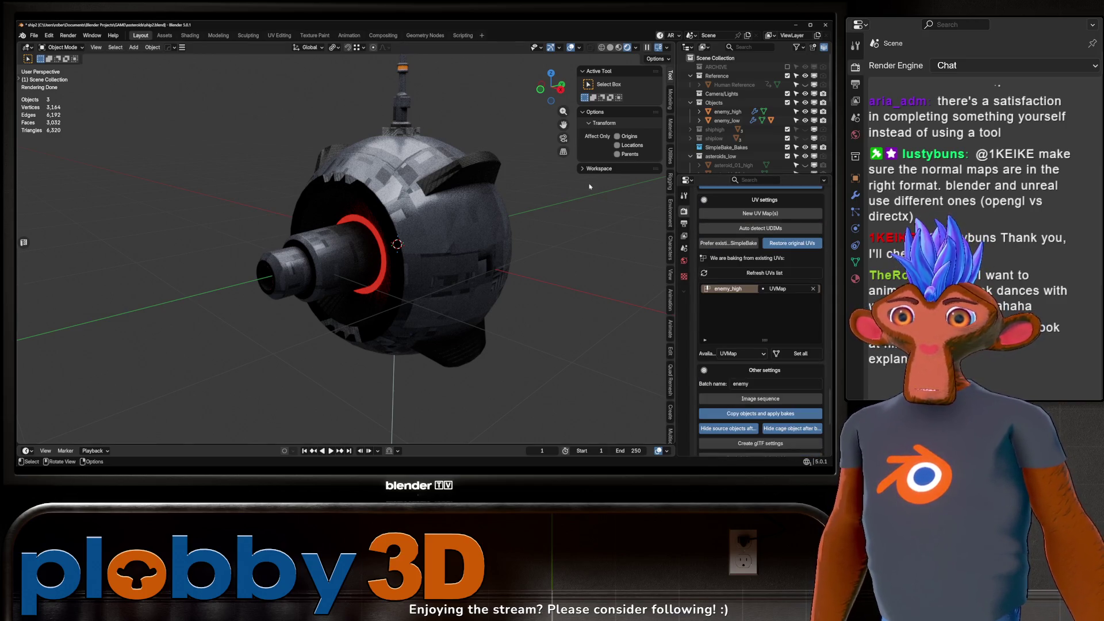
{"action": "left_click", "coordinate": [610, 47]}
{"action": "scroll", "coordinate": [758, 332], "scroll_direction": "down", "scroll_amount": 5}
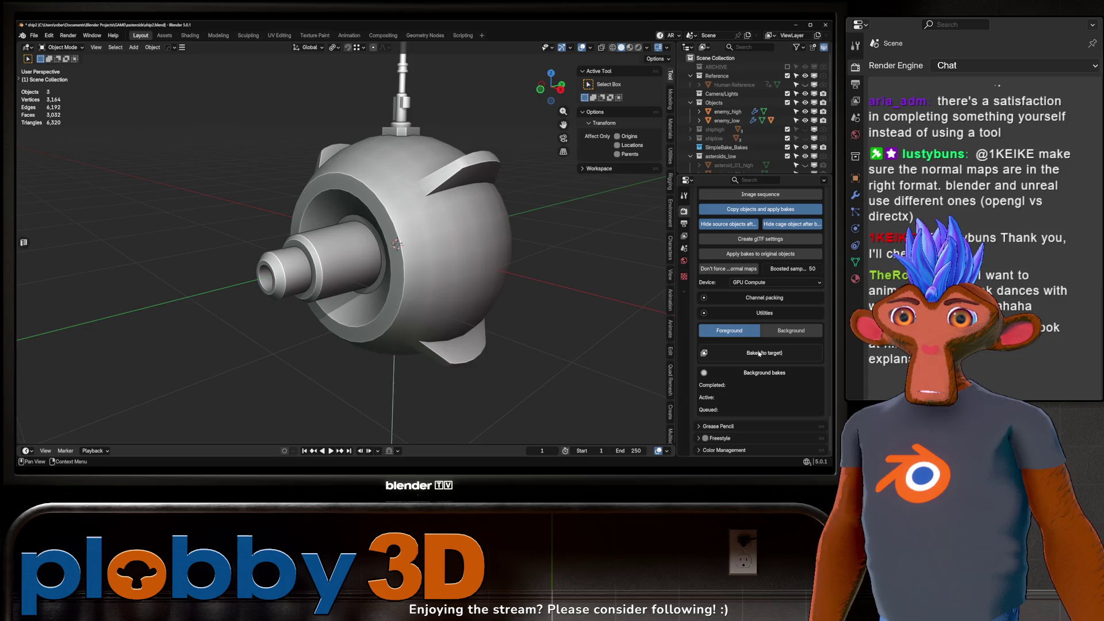
{"action": "left_click", "coordinate": [759, 353]}
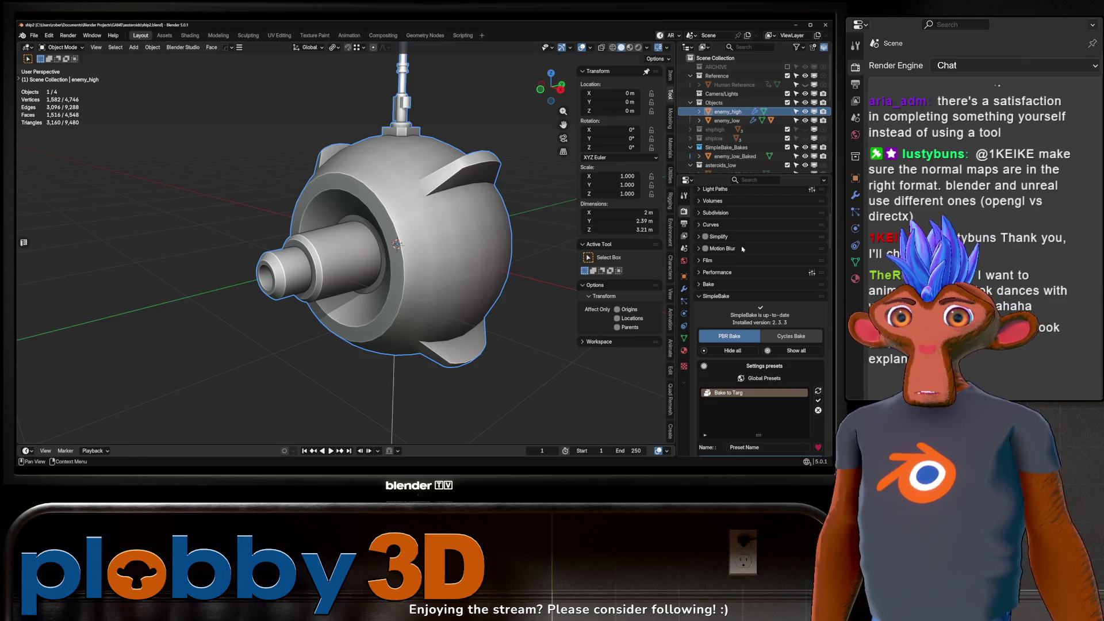
Step: Hide enemy_high and enemy_low in the outliner and switch to Material Preview shading
{"action": "scroll", "coordinate": [736, 222], "scroll_direction": "down", "scroll_amount": 5}
{"action": "scroll", "coordinate": [735, 222], "scroll_direction": "down", "scroll_amount": 4}
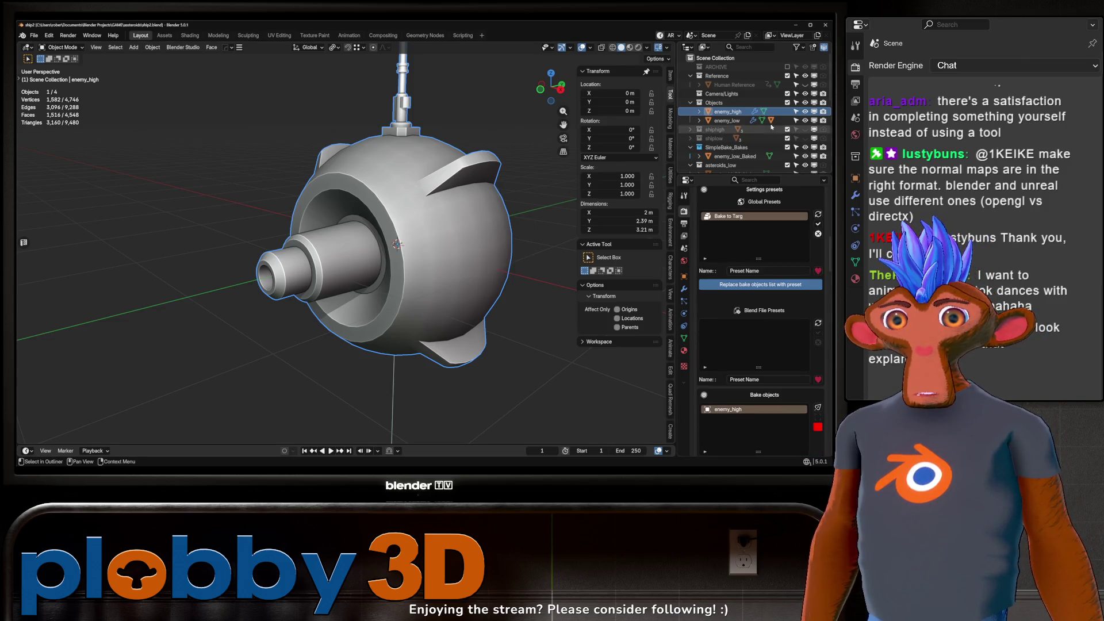
{"action": "left_click", "coordinate": [806, 111]}
{"action": "left_click", "coordinate": [806, 120]}
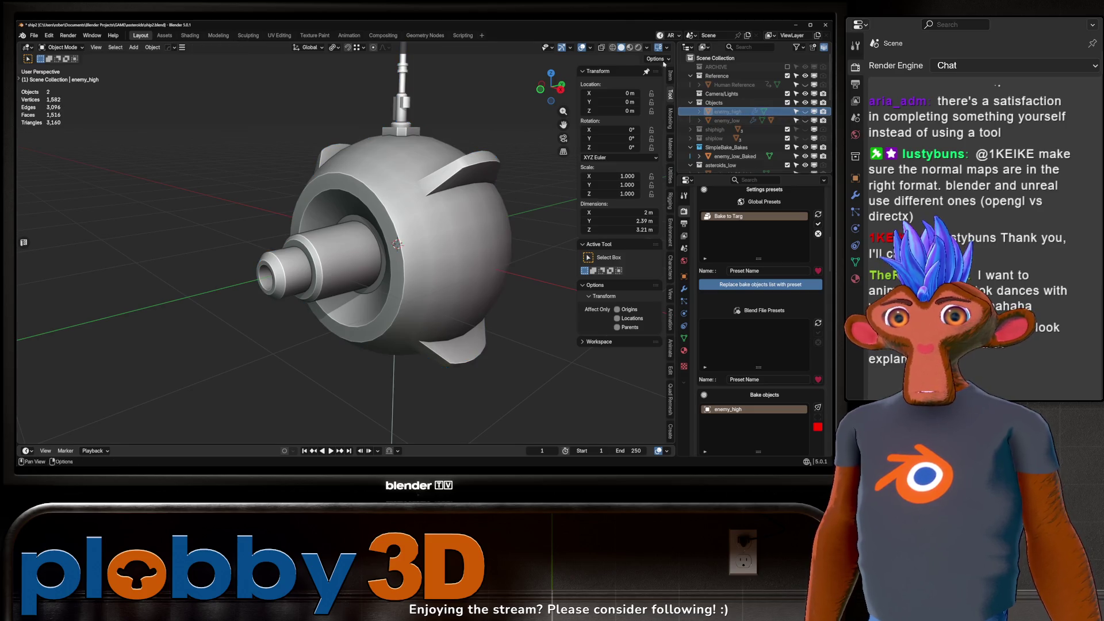
{"action": "left_click", "coordinate": [630, 47]}
Step: Orbit and zoom around the textured enemy_low_Baked drone, then select it
{"action": "mouse_move", "coordinate": [414, 172]}
{"action": "left_mouse_down"}
{"action": "mouse_move", "coordinate": [380, 115]}
{"action": "mouse_move", "coordinate": [368, 121]}
{"action": "left_mouse_up"}
{"action": "scroll", "coordinate": [288, 132], "scroll_direction": "up", "scroll_amount": 6}
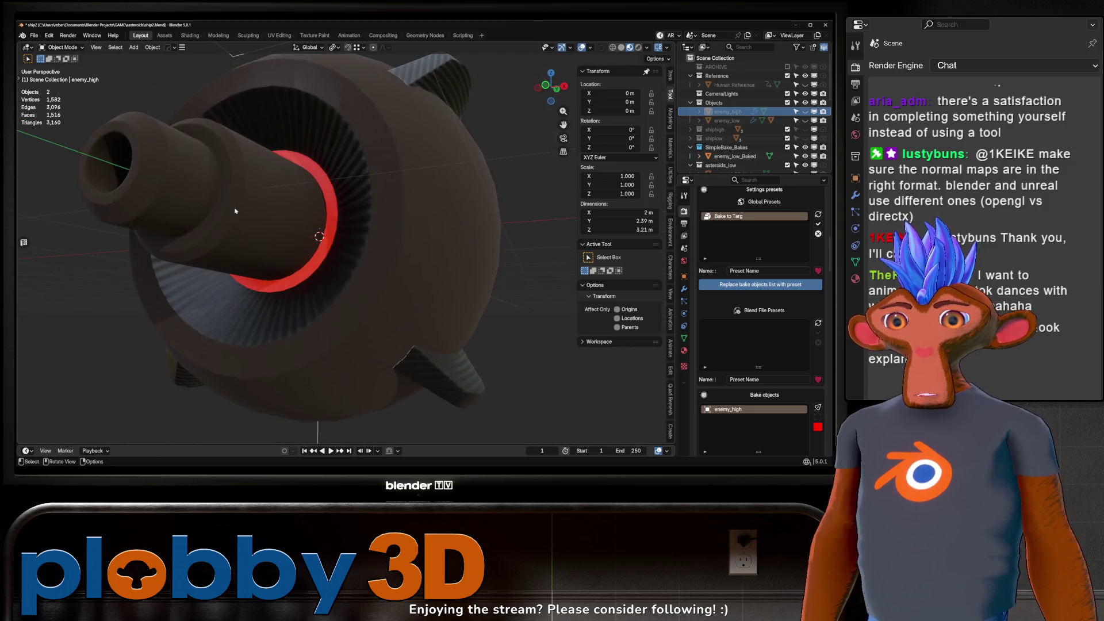
{"action": "mouse_move", "coordinate": [201, 145]}
{"action": "left_mouse_down"}
{"action": "mouse_move", "coordinate": [246, 172]}
{"action": "mouse_move", "coordinate": [308, 167]}
{"action": "left_mouse_up"}
{"action": "scroll", "coordinate": [287, 156], "scroll_direction": "down", "scroll_amount": 5}
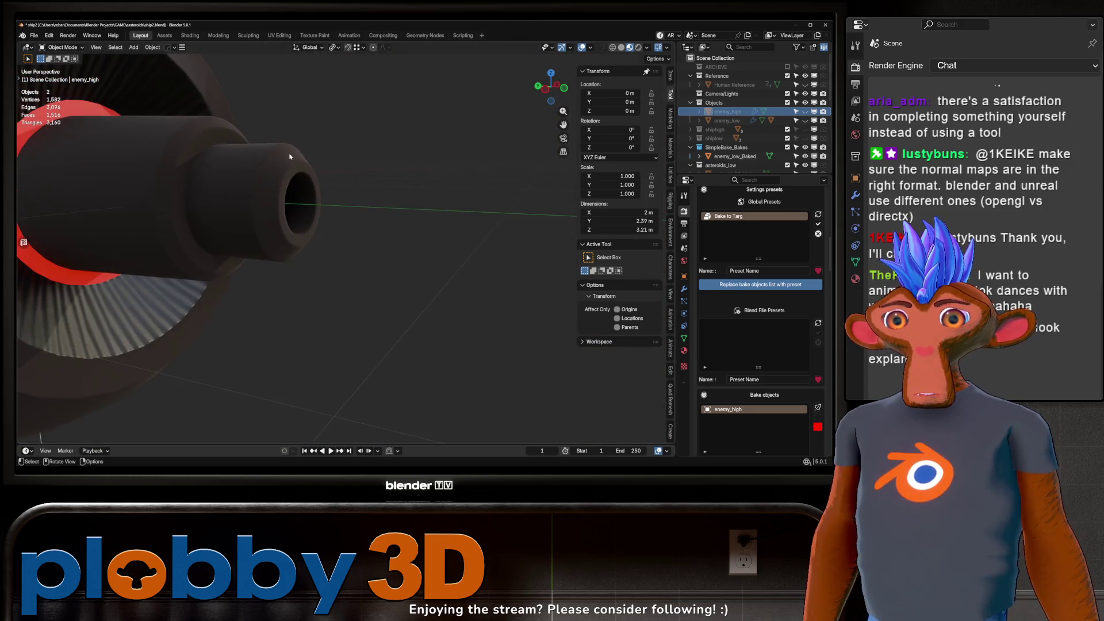
{"action": "scroll", "coordinate": [262, 138], "scroll_direction": "down", "scroll_amount": 3}
{"action": "scroll", "coordinate": [263, 138], "scroll_direction": "up", "scroll_amount": 6}
{"action": "mouse_move", "coordinate": [262, 138]}
{"action": "left_mouse_down"}
{"action": "mouse_move", "coordinate": [334, 145]}
{"action": "mouse_move", "coordinate": [293, 154]}
{"action": "mouse_move", "coordinate": [347, 169]}
{"action": "mouse_move", "coordinate": [323, 196]}
{"action": "mouse_move", "coordinate": [318, 227]}
{"action": "mouse_move", "coordinate": [402, 190]}
{"action": "mouse_move", "coordinate": [330, 184]}
{"action": "mouse_move", "coordinate": [413, 165]}
{"action": "mouse_move", "coordinate": [293, 85]}
{"action": "mouse_move", "coordinate": [368, 201]}
{"action": "left_mouse_up"}
{"action": "scroll", "coordinate": [287, 155], "scroll_direction": "down", "scroll_amount": 5}
{"action": "scroll", "coordinate": [287, 156], "scroll_direction": "up", "scroll_amount": 8}
{"action": "scroll", "coordinate": [322, 196], "scroll_direction": "down", "scroll_amount": 3}
{"action": "scroll", "coordinate": [323, 196], "scroll_direction": "up", "scroll_amount": 3}
{"action": "scroll", "coordinate": [319, 227], "scroll_direction": "down", "scroll_amount": 3}
{"action": "scroll", "coordinate": [403, 184], "scroll_direction": "up", "scroll_amount": 6}
{"action": "scroll", "coordinate": [401, 159], "scroll_direction": "down", "scroll_amount": 3}
{"action": "scroll", "coordinate": [414, 165], "scroll_direction": "down", "scroll_amount": 2}
{"action": "scroll", "coordinate": [368, 202], "scroll_direction": "down", "scroll_amount": 3}
{"action": "scroll", "coordinate": [426, 263], "scroll_direction": "up", "scroll_amount": 6}
{"action": "scroll", "coordinate": [426, 264], "scroll_direction": "down", "scroll_amount": 4}
{"action": "scroll", "coordinate": [426, 263], "scroll_direction": "up", "scroll_amount": 4}
{"action": "left_click_drag", "start_coordinate": [426, 263], "coordinate": [391, 236]}
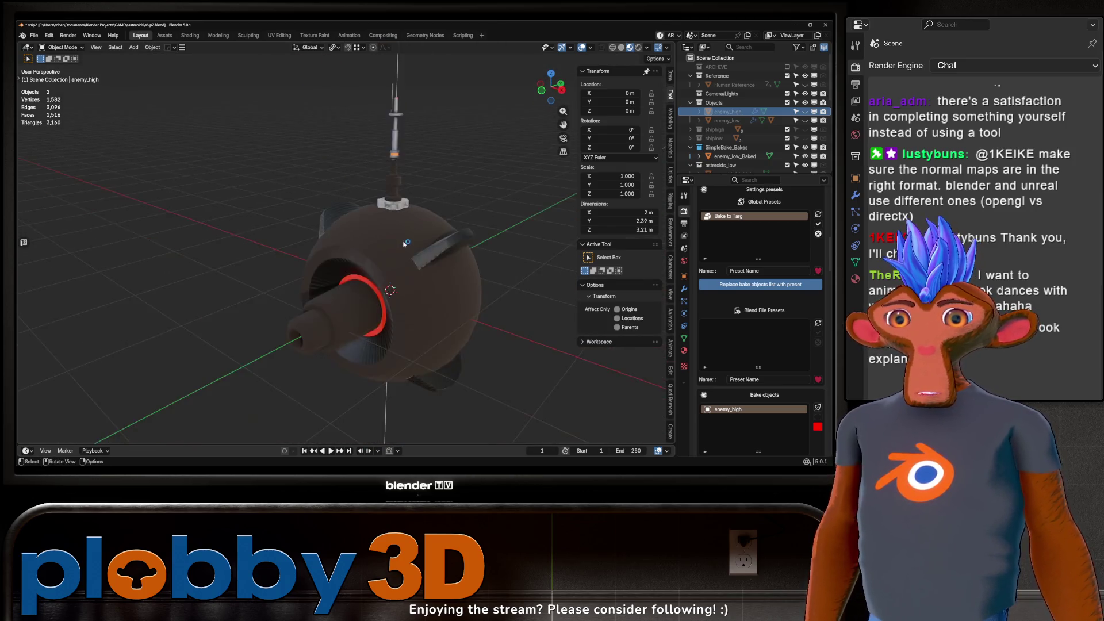
{"action": "scroll", "coordinate": [372, 215], "scroll_direction": "up", "scroll_amount": 4}
{"action": "scroll", "coordinate": [372, 216], "scroll_direction": "up", "scroll_amount": 3}
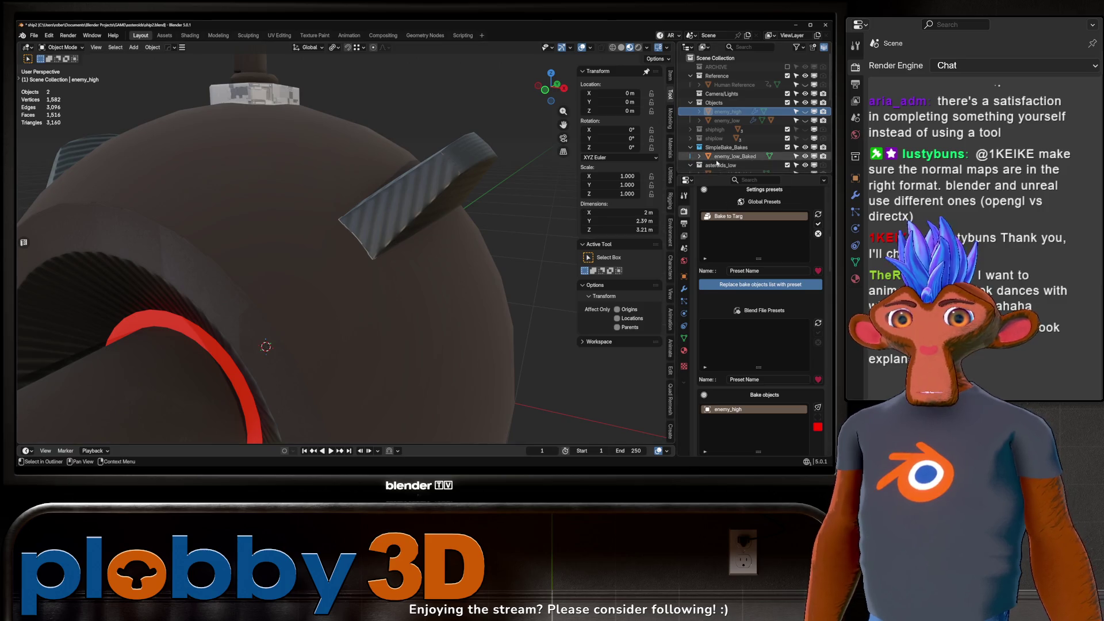
{"action": "left_click", "coordinate": [733, 157]}
Step: Frame the enemy_low_Baked copy and delete it
{"action": "key", "text": "KP_Decimal"}
{"action": "mouse_move", "coordinate": [551, 89]}
{"action": "left_mouse_down"}
{"action": "mouse_move", "coordinate": [567, 148]}
{"action": "mouse_move", "coordinate": [145, 150]}
{"action": "left_mouse_up"}
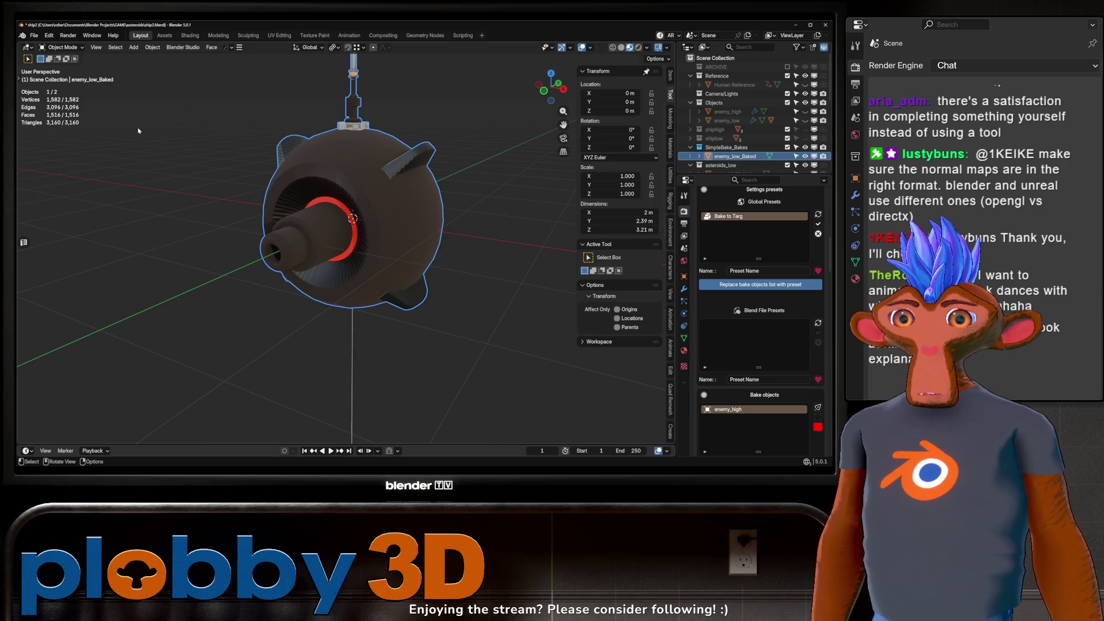
{"action": "key", "text": "Delete"}
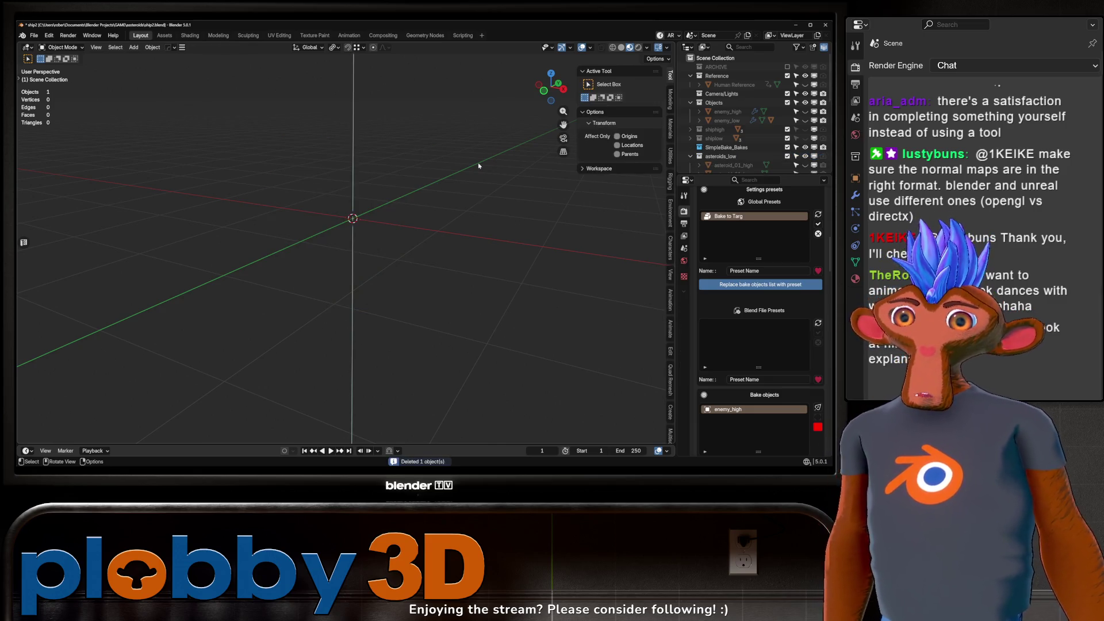
Step: Toggle enemy_high and enemy_low visibility to compare, leaving enemy_low shown and selected
{"action": "left_click", "coordinate": [811, 121]}
{"action": "left_click", "coordinate": [805, 121]}
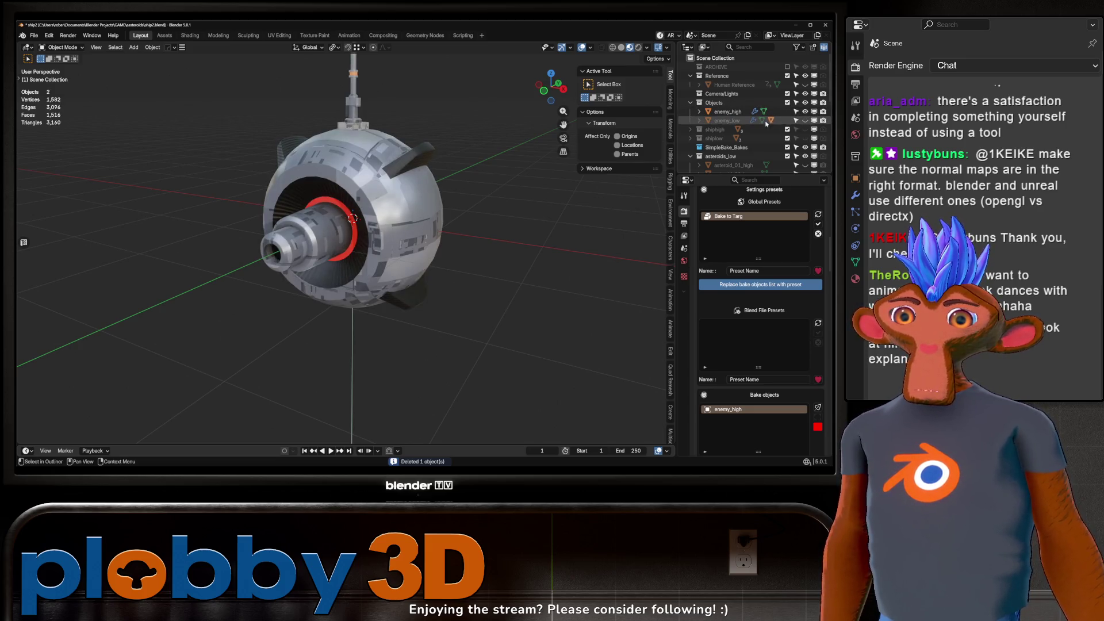
{"action": "left_click", "coordinate": [740, 112]}
{"action": "left_click", "coordinate": [805, 111]}
{"action": "left_click", "coordinate": [805, 112]}
{"action": "left_click", "coordinate": [805, 112]}
{"action": "left_click", "coordinate": [805, 120]}
{"action": "left_click", "coordinate": [725, 121]}
Step: Check enemy_low's UVs in the UV Editing workspace, then return to Layout with enemy_high visible
{"action": "key", "text": "Tab"}
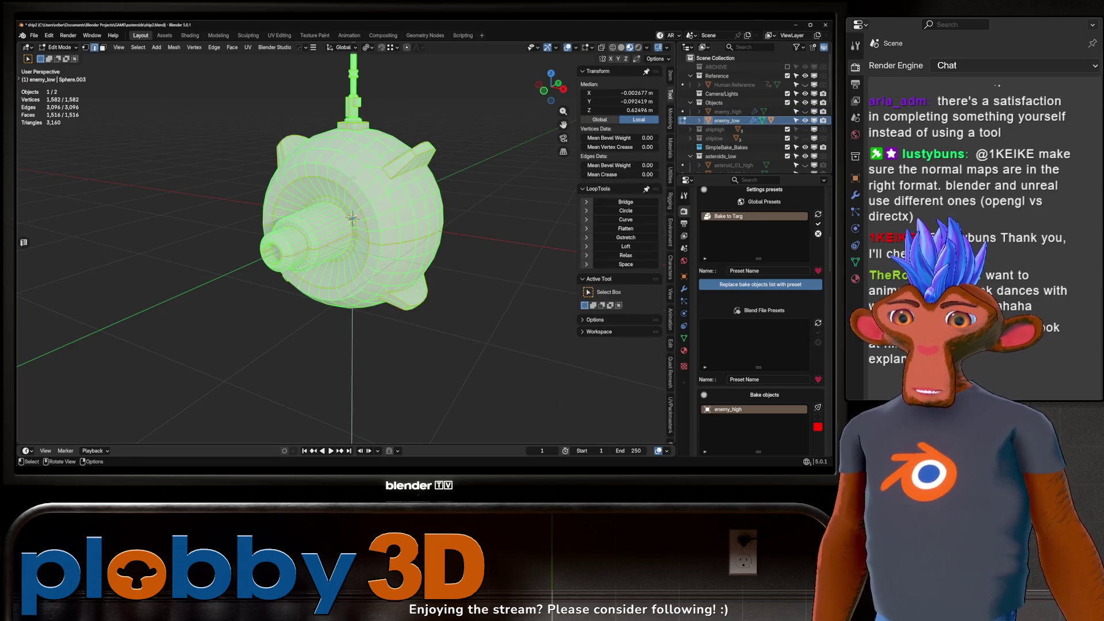
{"action": "left_click", "coordinate": [280, 35]}
{"action": "scroll", "coordinate": [189, 247], "scroll_direction": "up", "scroll_amount": 5}
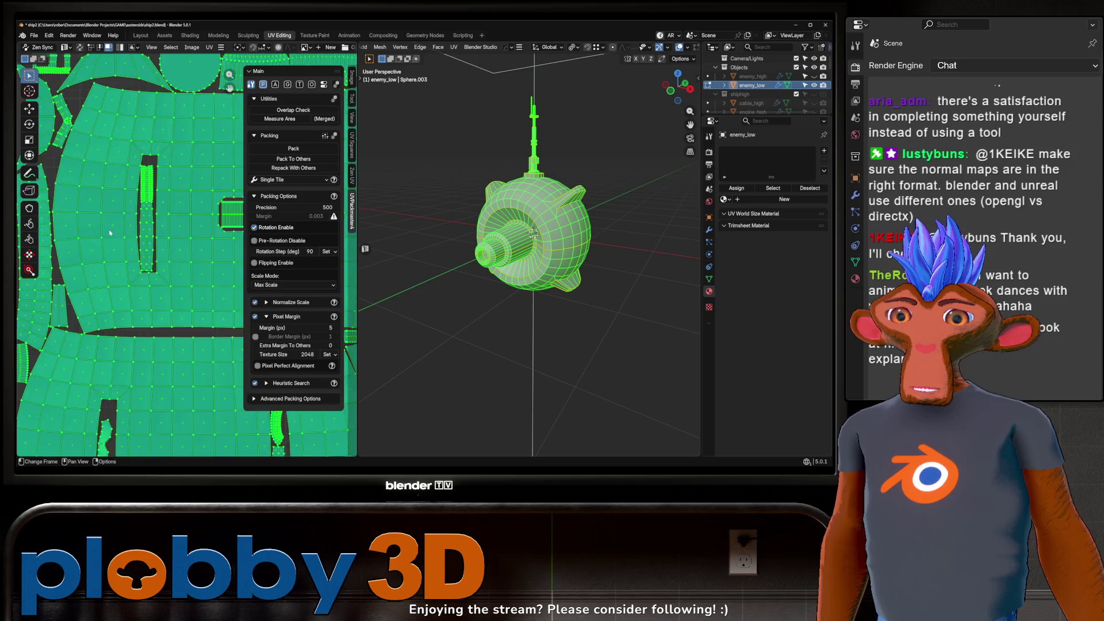
{"action": "scroll", "coordinate": [102, 236], "scroll_direction": "down", "scroll_amount": 6}
{"action": "scroll", "coordinate": [102, 236], "scroll_direction": "up", "scroll_amount": 6}
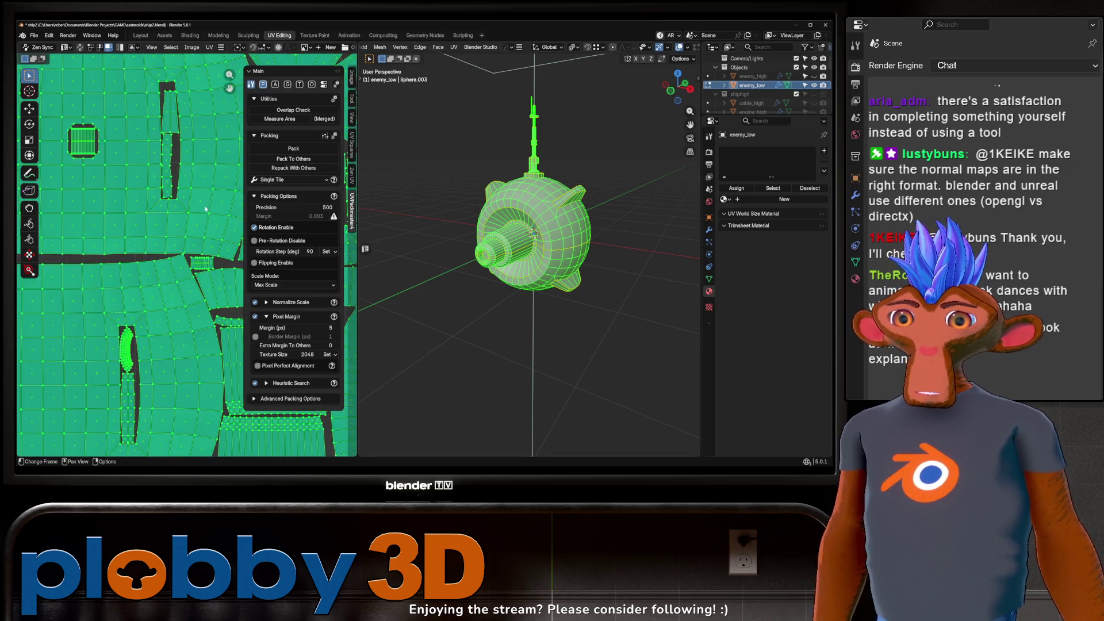
{"action": "scroll", "coordinate": [98, 233], "scroll_direction": "up", "scroll_amount": 2}
{"action": "key", "text": "Tab"}
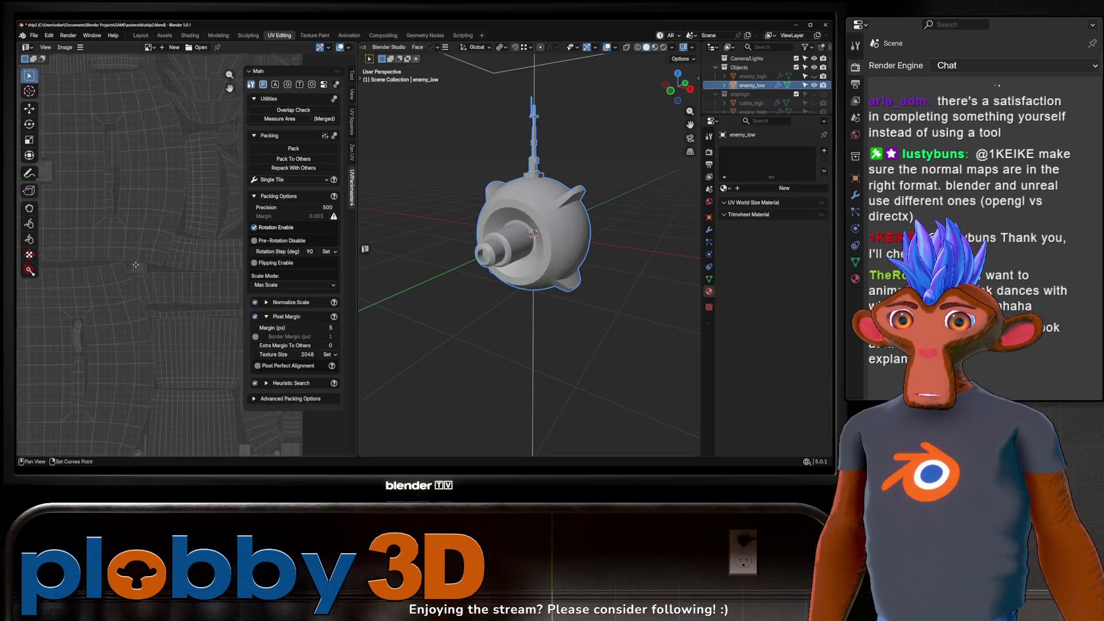
{"action": "left_click", "coordinate": [141, 35]}
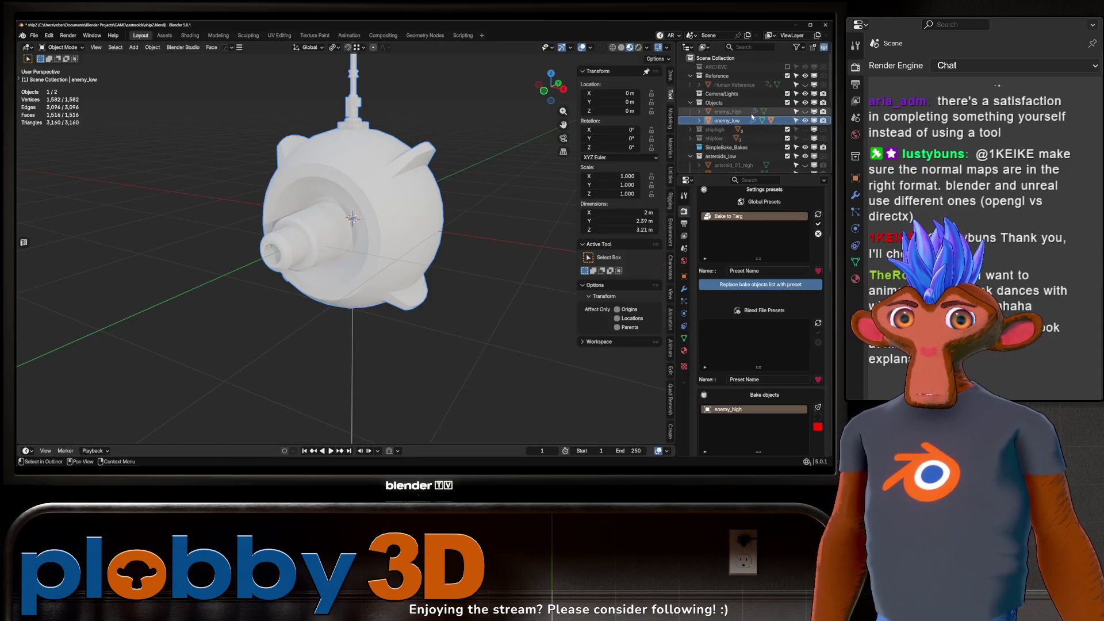
{"action": "left_click", "coordinate": [805, 111]}
{"action": "scroll", "coordinate": [759, 316], "scroll_direction": "down", "scroll_amount": 10}
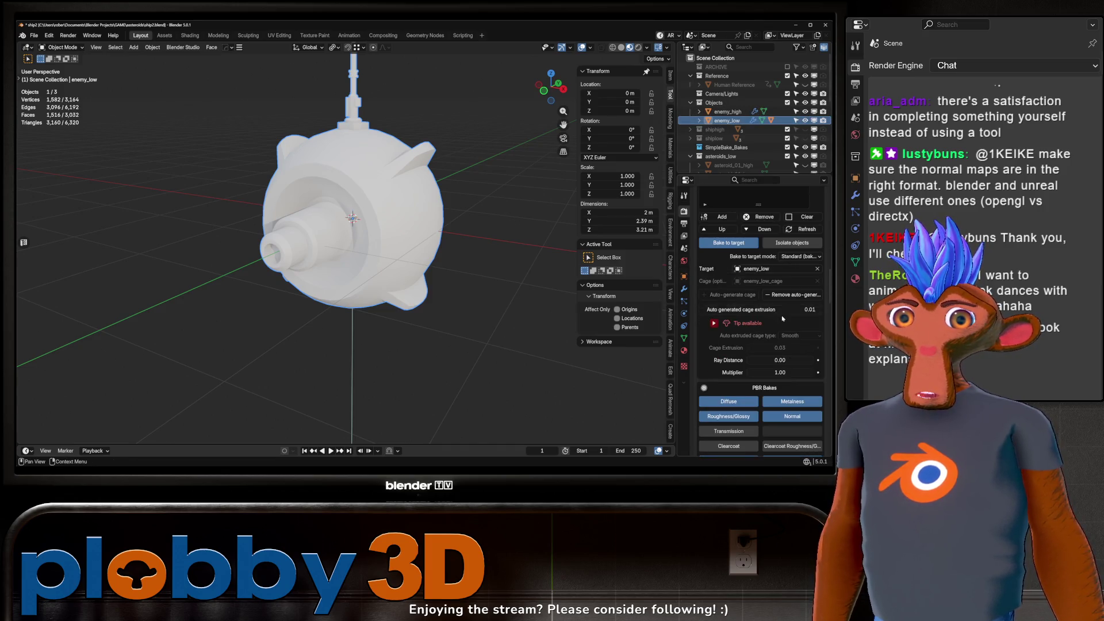
Step: Change the auto-generated cage extrusion value for the bake
{"action": "left_click", "coordinate": [760, 309]}
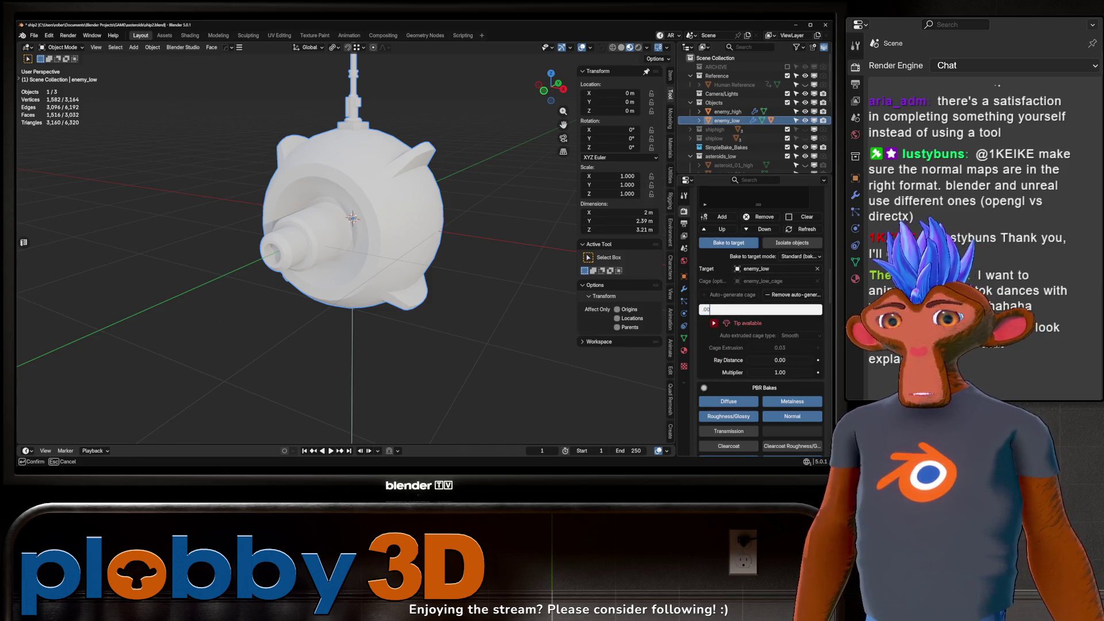
{"action": "key", "text": "Return"}
{"action": "scroll", "coordinate": [762, 332], "scroll_direction": "down", "scroll_amount": 15}
{"action": "scroll", "coordinate": [762, 332], "scroll_direction": "down", "scroll_amount": 4}
{"action": "scroll", "coordinate": [765, 305], "scroll_direction": "up", "scroll_amount": 5}
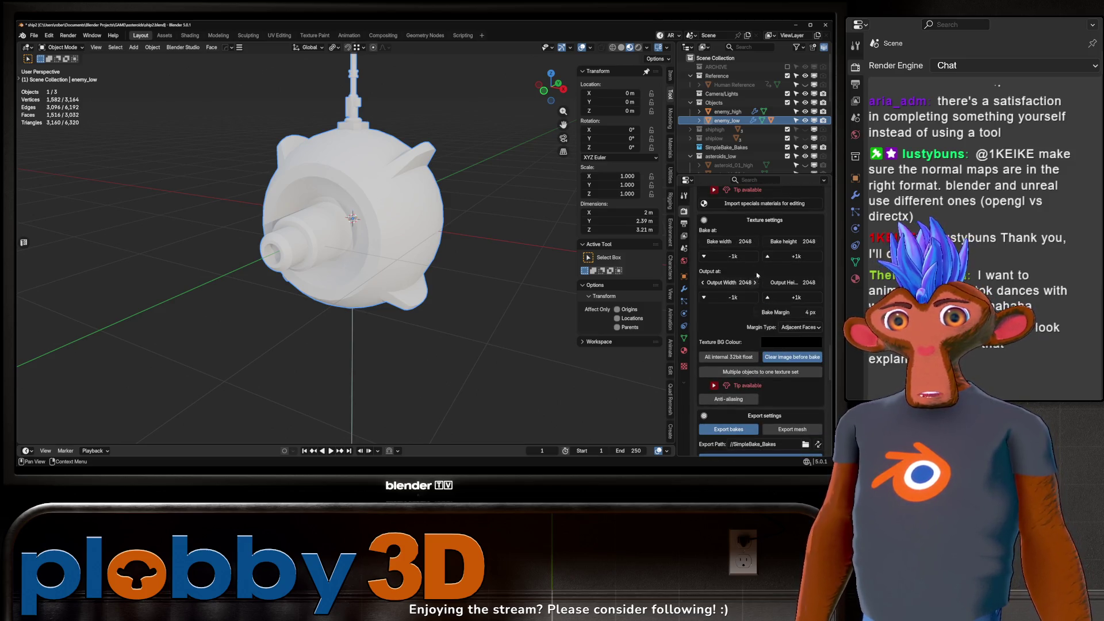
Step: Isolate enemy_high, frame its mesh, and orbit so the barrel points left
{"action": "left_click", "coordinate": [727, 112]}
{"action": "key", "text": "shift+h"}
{"action": "key", "text": "Tab"}
{"action": "key", "text": "KP_Decimal"}
{"action": "key", "text": "Tab"}
{"action": "mouse_move", "coordinate": [386, 220]}
{"action": "left_mouse_down"}
{"action": "mouse_move", "coordinate": [357, 207]}
{"action": "mouse_move", "coordinate": [325, 165]}
{"action": "mouse_move", "coordinate": [368, 295]}
{"action": "mouse_move", "coordinate": [466, 292]}
{"action": "mouse_move", "coordinate": [466, 216]}
{"action": "left_mouse_up"}
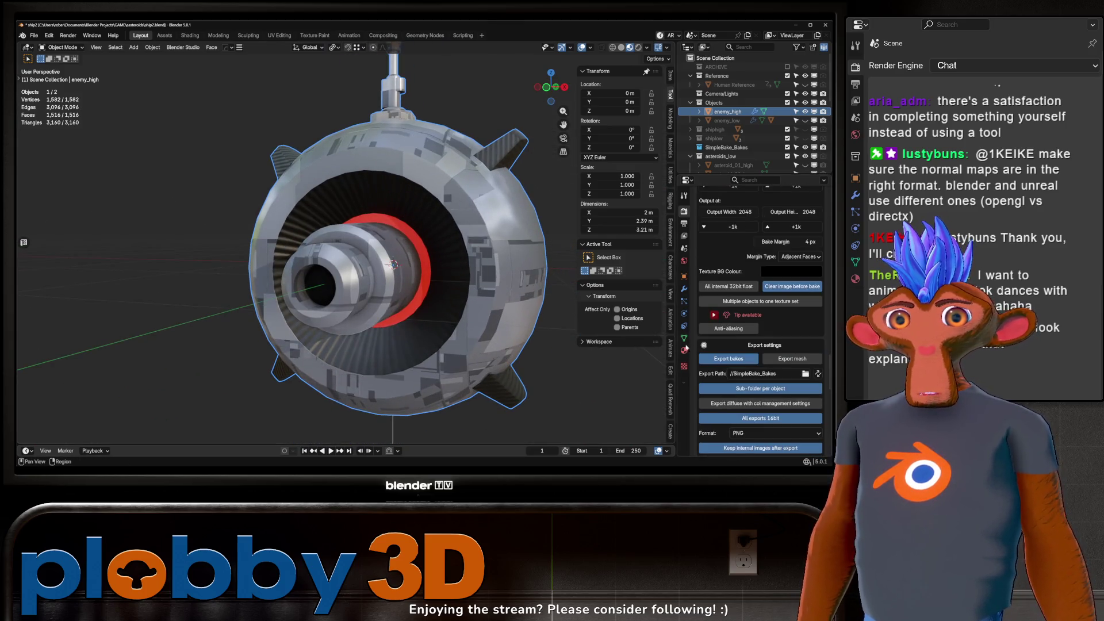
Step: Bring up enemy_high's material settings in the Properties panel
{"action": "left_click", "coordinate": [683, 352]}
{"action": "scroll", "coordinate": [734, 264], "scroll_direction": "up", "scroll_amount": 10}
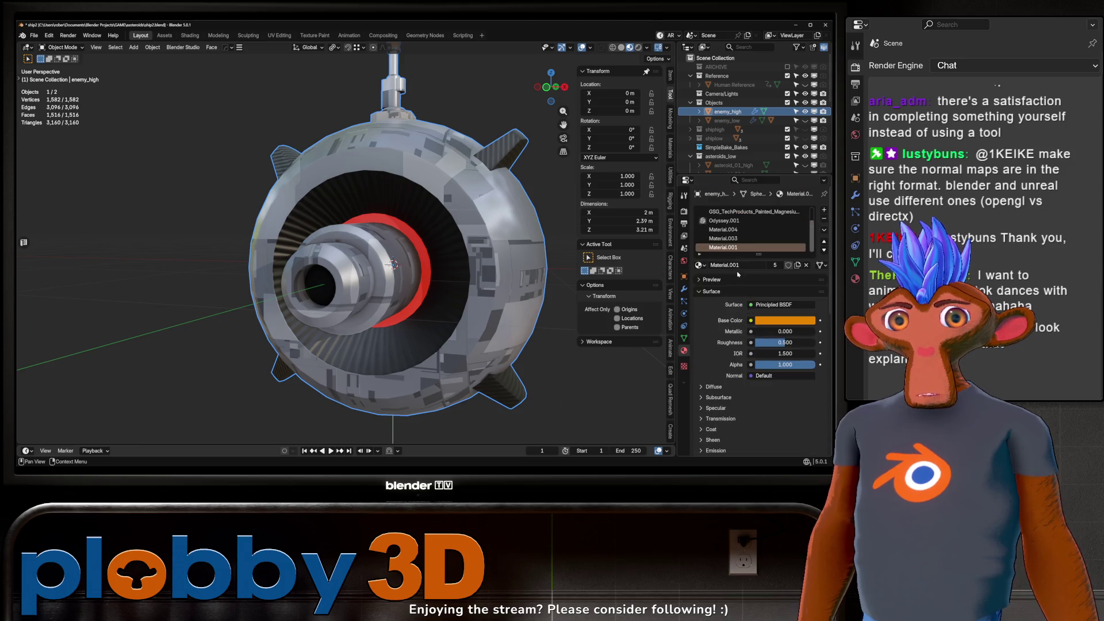
{"action": "scroll", "coordinate": [729, 241], "scroll_direction": "up", "scroll_amount": 2}
{"action": "left_click_drag", "start_coordinate": [721, 212], "coordinate": [322, 248]}
{"action": "scroll", "coordinate": [751, 351], "scroll_direction": "down", "scroll_amount": 5}
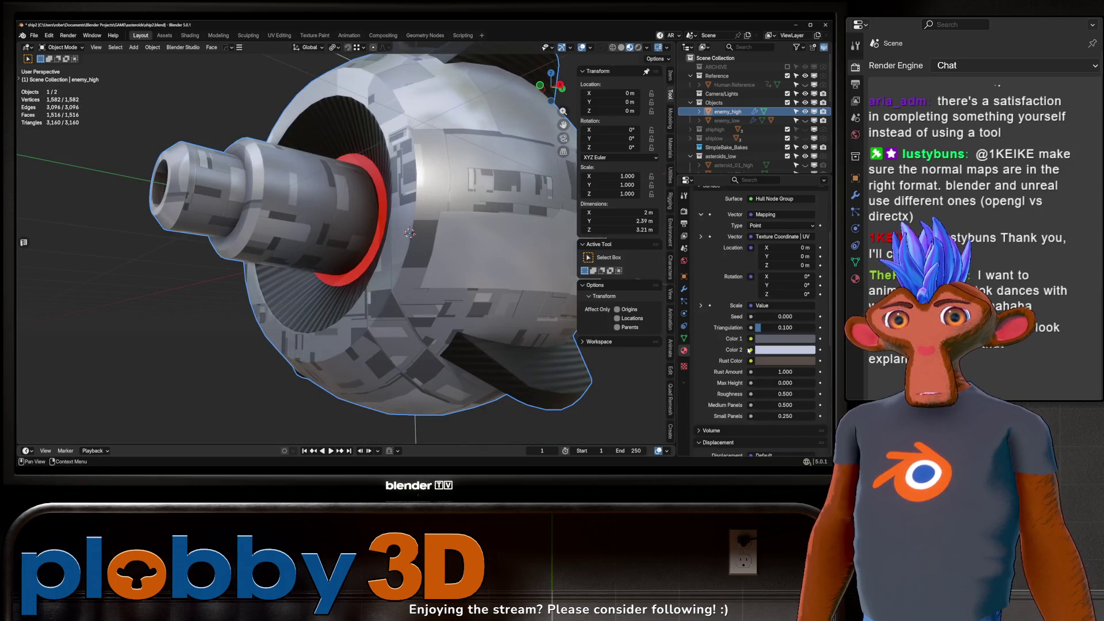
Step: Try different hull Rust Amount values, reset it, then lower it to 0.140
{"action": "left_click", "coordinate": [776, 371]}
{"action": "type", "text": "0"}
{"action": "key", "text": "Return"}
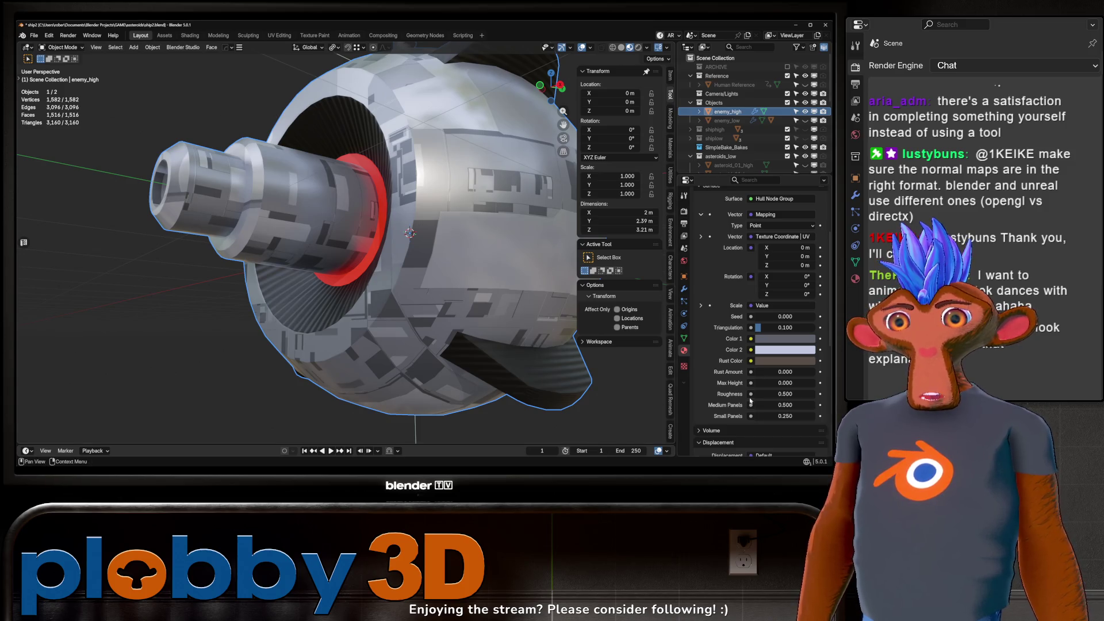
{"action": "left_click_drag", "start_coordinate": [785, 372], "coordinate": [833, 372]}
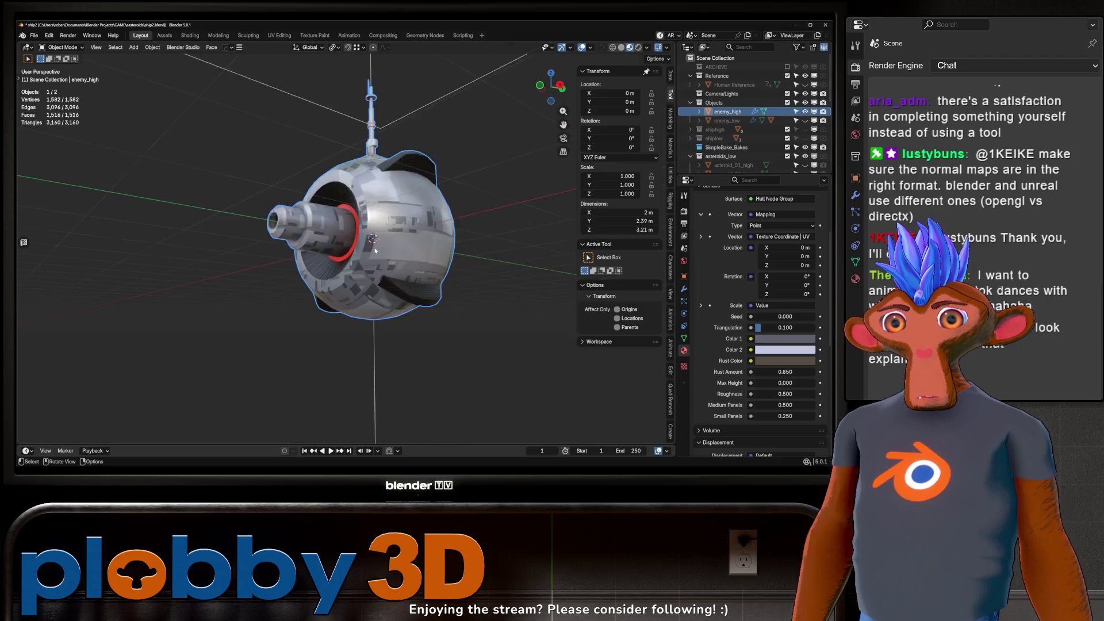
{"action": "right_click", "coordinate": [779, 372]}
{"action": "left_click", "coordinate": [747, 395]}
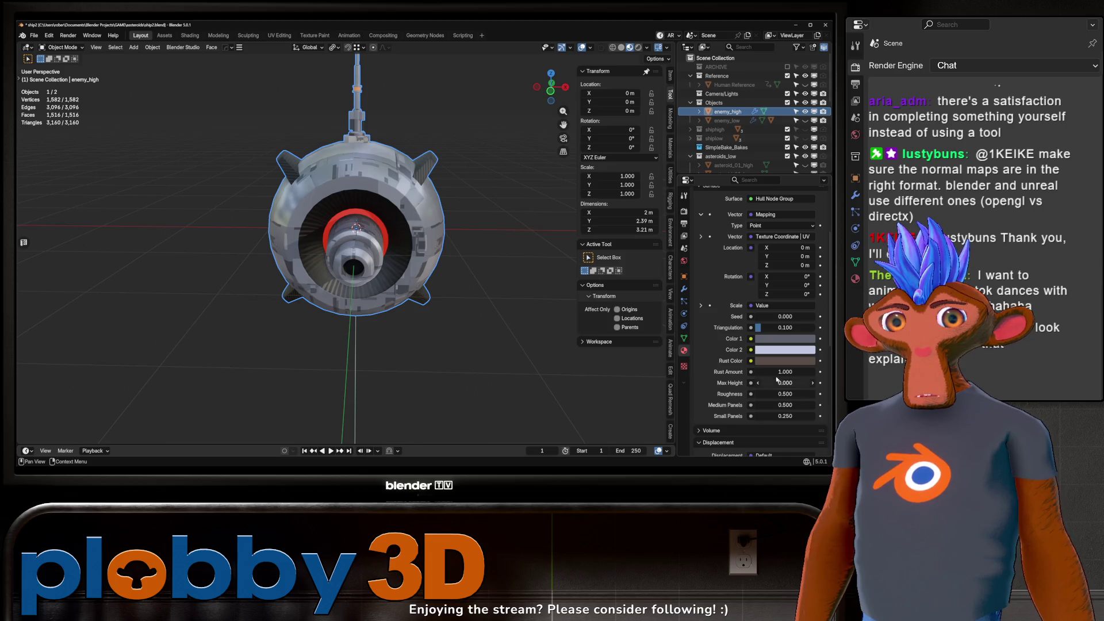
{"action": "mouse_move", "coordinate": [780, 372]}
{"action": "left_mouse_down"}
{"action": "mouse_move", "coordinate": [758, 372]}
{"action": "mouse_move", "coordinate": [785, 372]}
{"action": "left_mouse_up"}
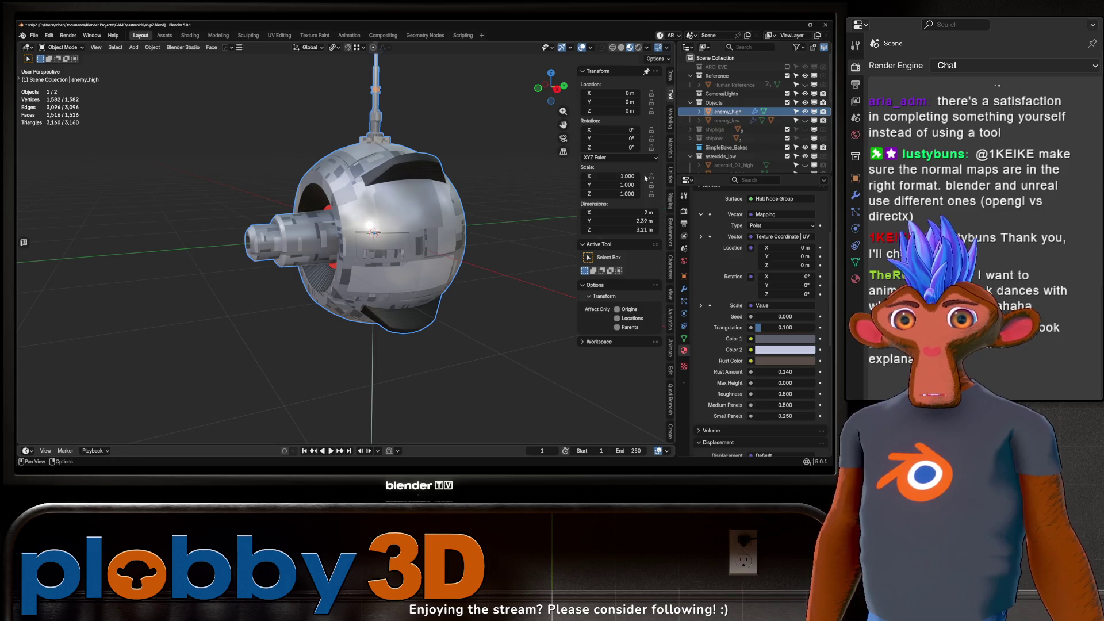
Step: With enemy_high active, go to the Render tab's SimpleBake settings and start Bake to target
{"action": "left_click", "coordinate": [728, 113]}
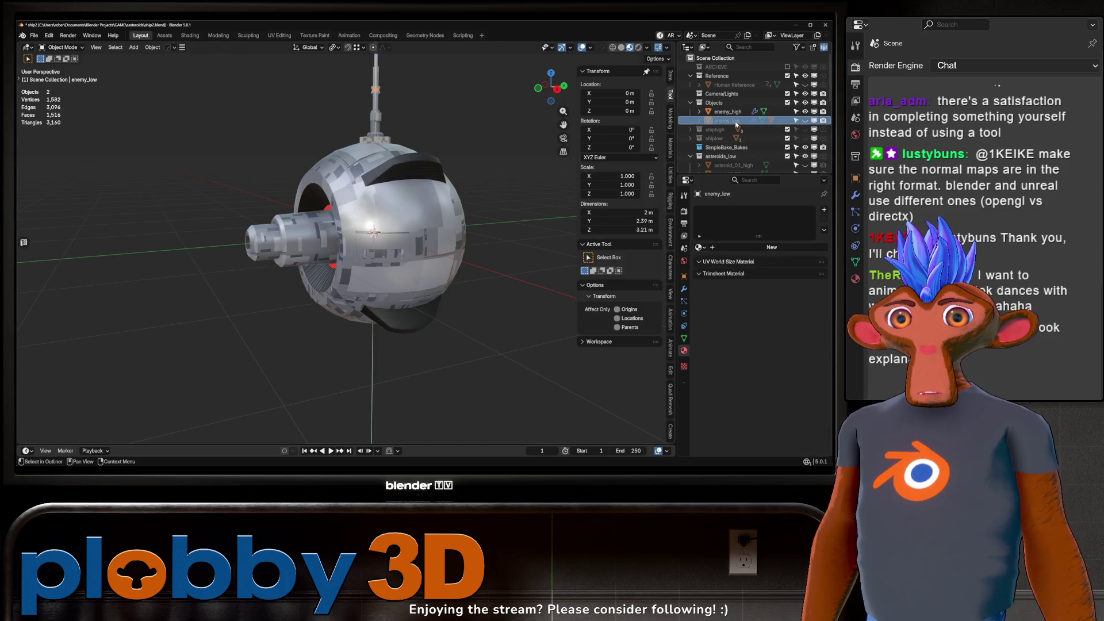
{"action": "scroll", "coordinate": [741, 351], "scroll_direction": "down", "scroll_amount": 15}
{"action": "left_click", "coordinate": [683, 212]}
{"action": "scroll", "coordinate": [729, 345], "scroll_direction": "down", "scroll_amount": 10}
{"action": "scroll", "coordinate": [727, 352], "scroll_direction": "down", "scroll_amount": 12}
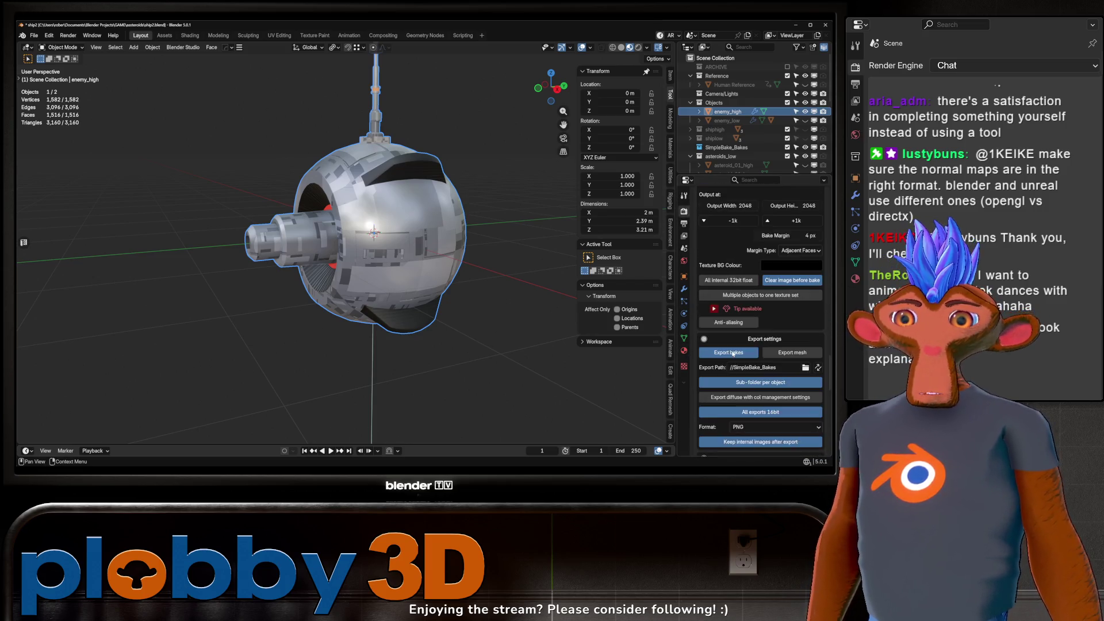
{"action": "left_click", "coordinate": [736, 353]}
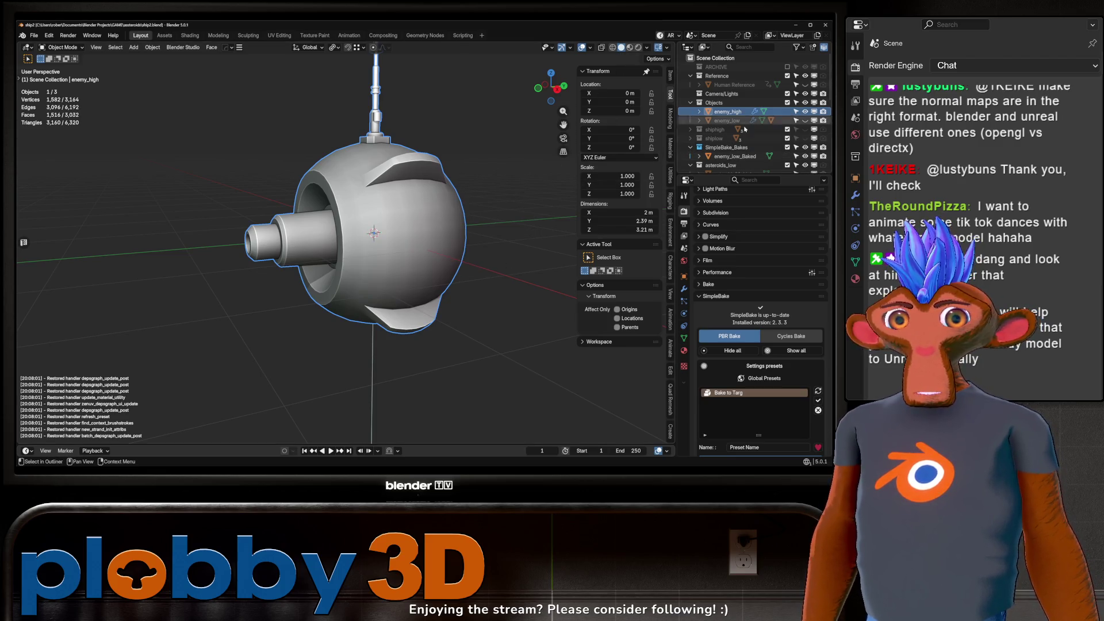
Step: Preview the textured enemy_low_Baked with enemy_high hidden, delete it, and reselect enemy_high
{"action": "left_click", "coordinate": [805, 112]}
{"action": "left_click", "coordinate": [728, 157]}
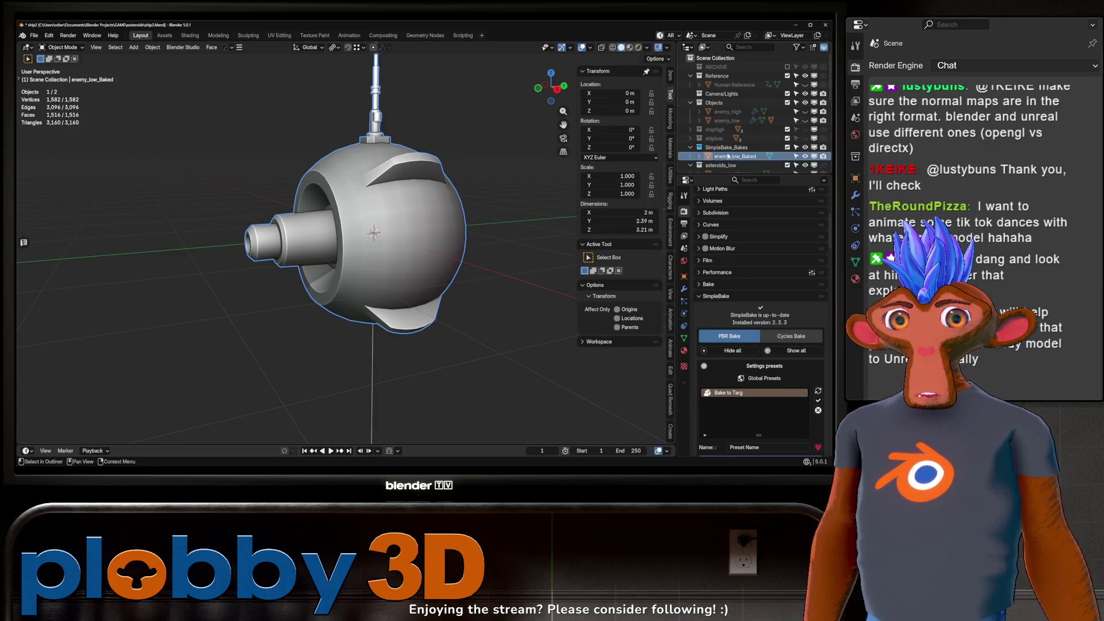
{"action": "left_click", "coordinate": [630, 47]}
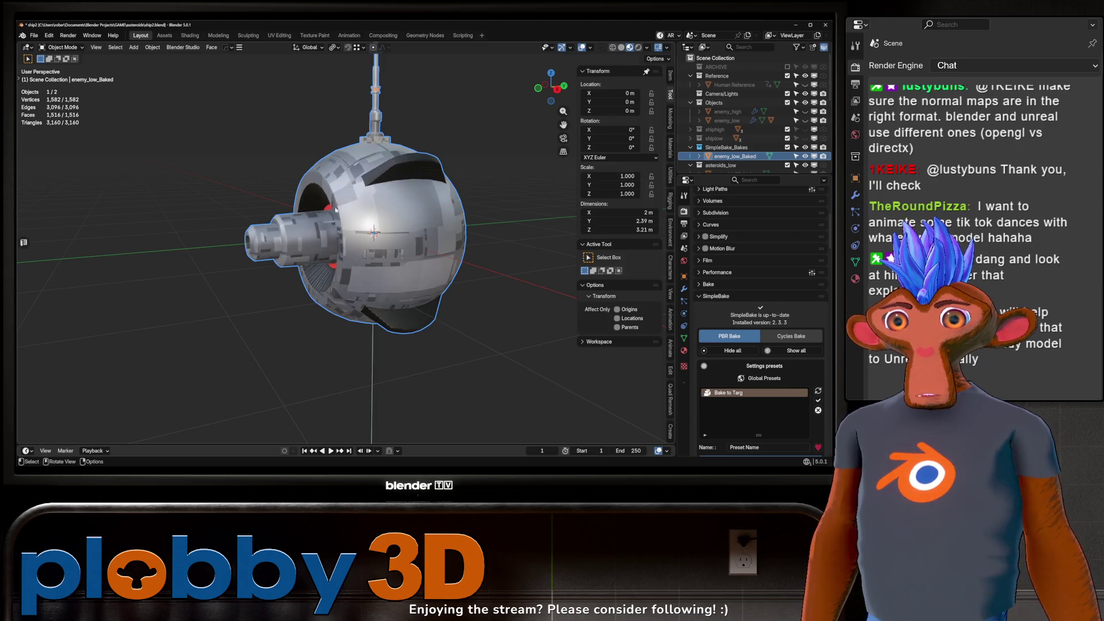
{"action": "scroll", "coordinate": [300, 226], "scroll_direction": "up", "scroll_amount": 3}
{"action": "scroll", "coordinate": [299, 226], "scroll_direction": "down", "scroll_amount": 3}
{"action": "left_click_drag", "start_coordinate": [291, 204], "coordinate": [325, 257]}
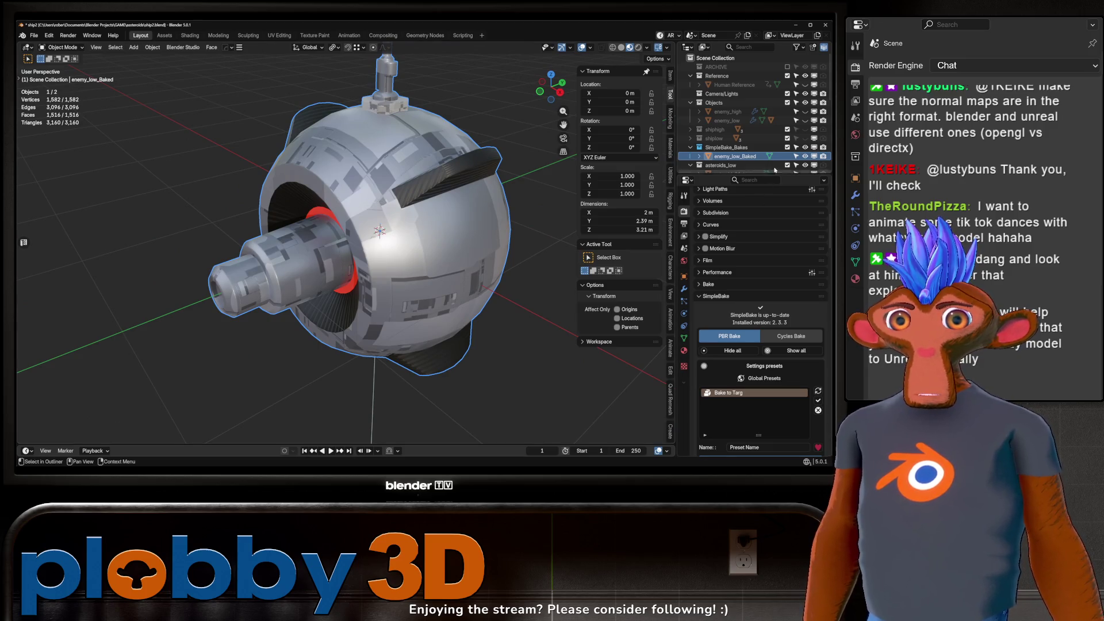
{"action": "key", "text": "Delete"}
{"action": "left_click", "coordinate": [726, 111]}
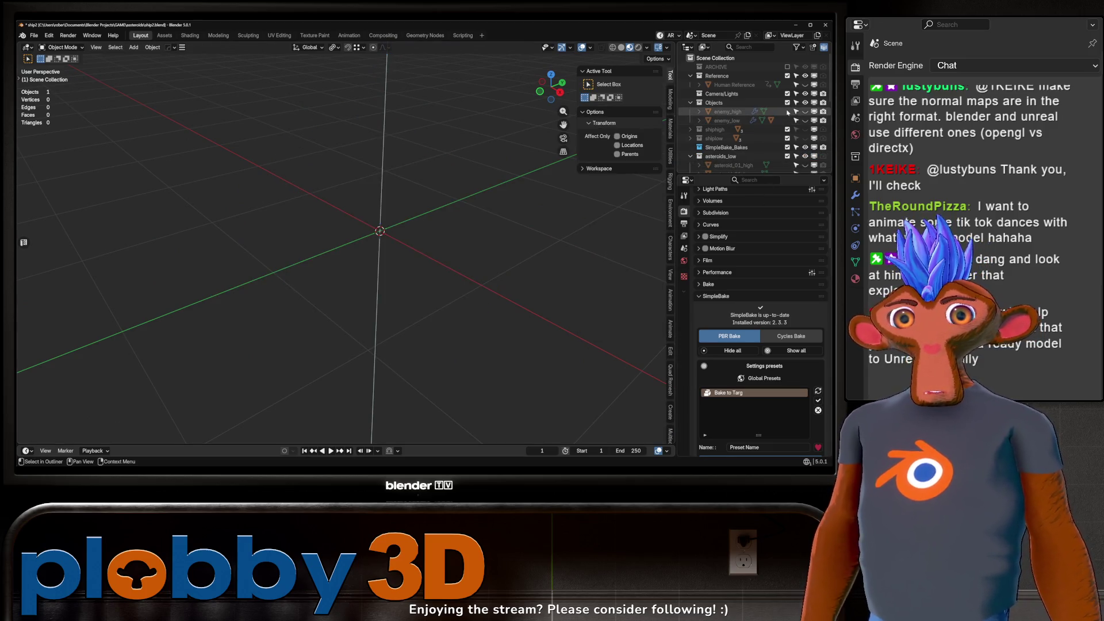
Step: Raise the Behemoth material's Rust Amount on enemy_high to 0.760
{"action": "scroll", "coordinate": [743, 258], "scroll_direction": "down", "scroll_amount": 10}
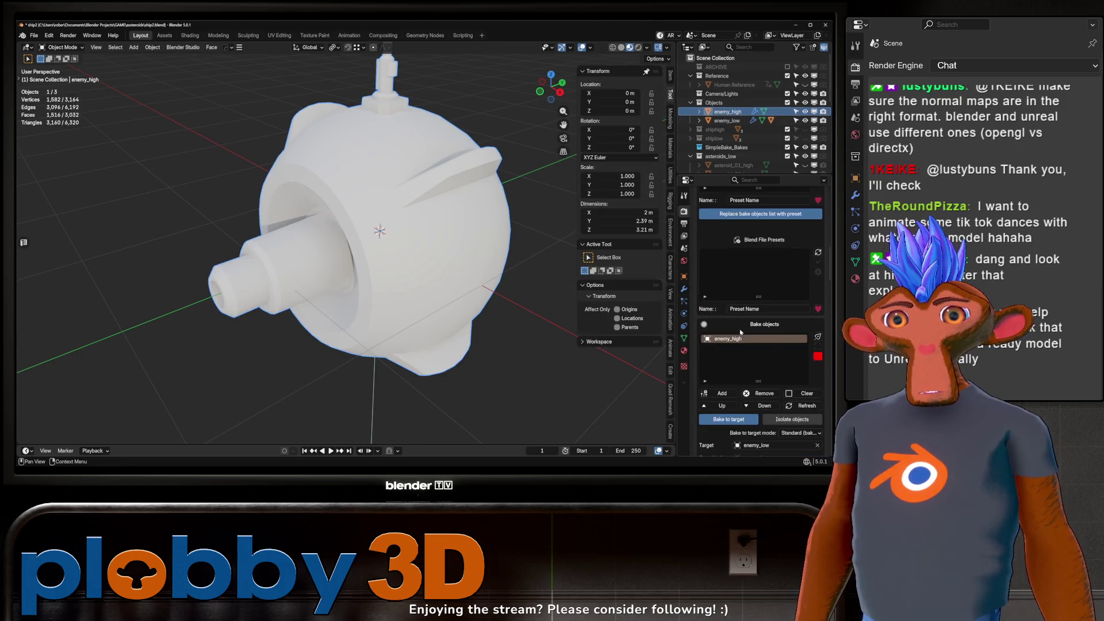
{"action": "left_click", "coordinate": [684, 339]}
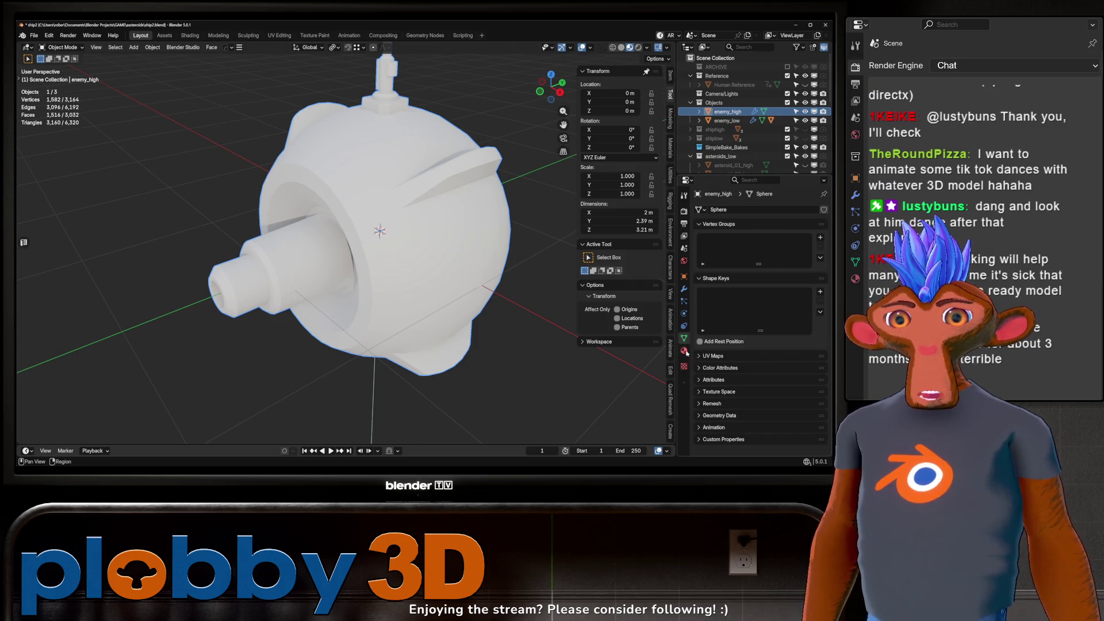
{"action": "left_click", "coordinate": [685, 351]}
{"action": "scroll", "coordinate": [729, 305], "scroll_direction": "down", "scroll_amount": 6}
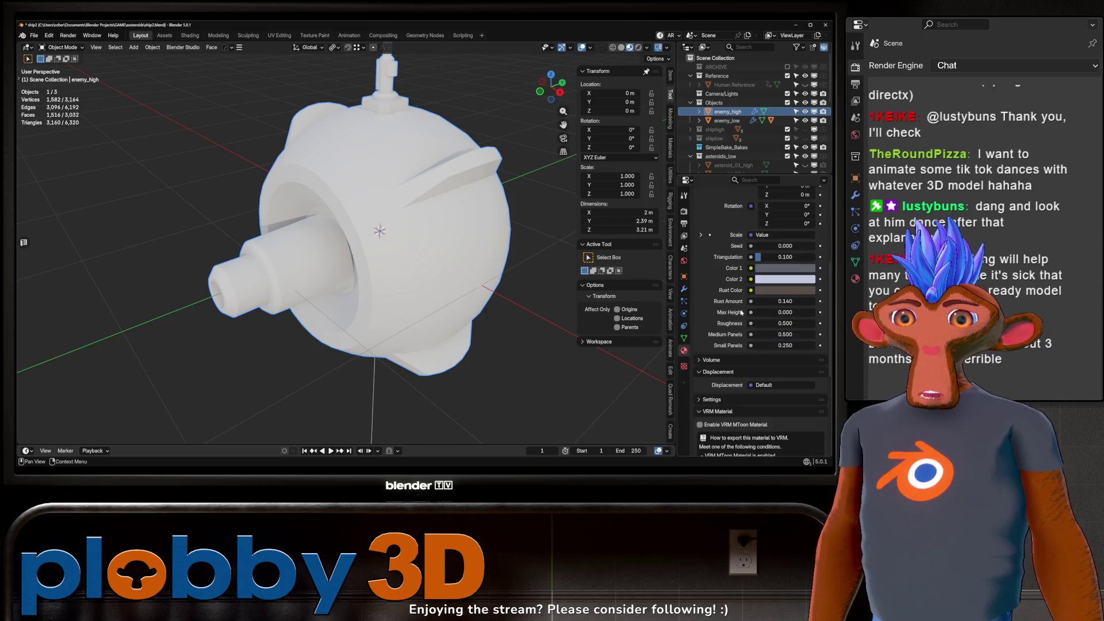
{"action": "left_click_drag", "start_coordinate": [794, 304], "coordinate": [839, 304]}
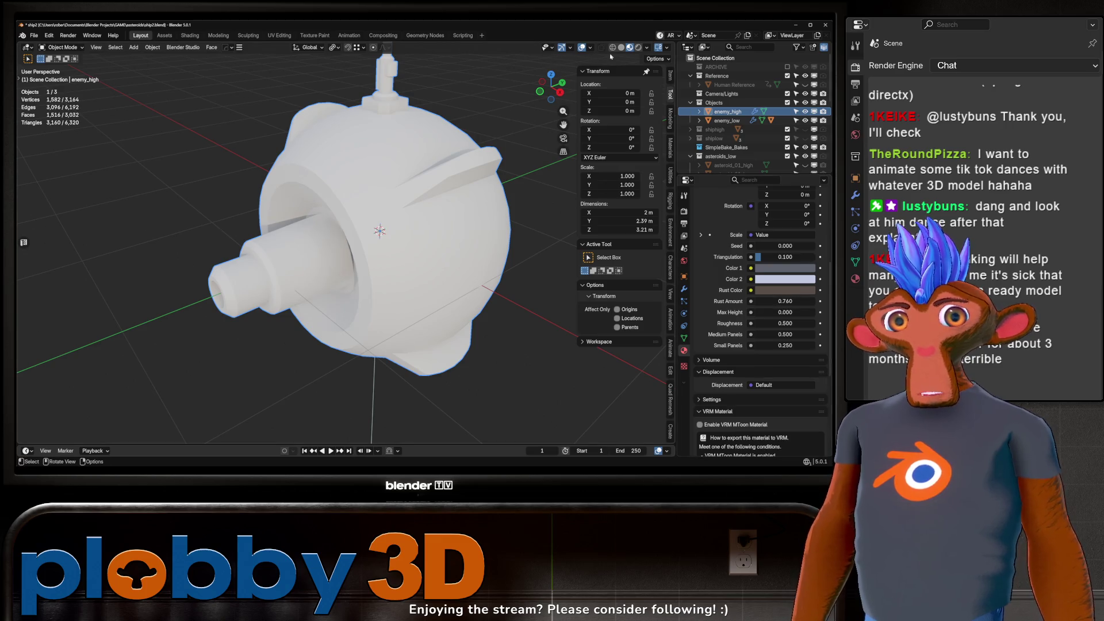
Step: Check the drone in Rendered shading, return to Solid, and select SimpleBake_Bakes
{"action": "left_click", "coordinate": [638, 49]}
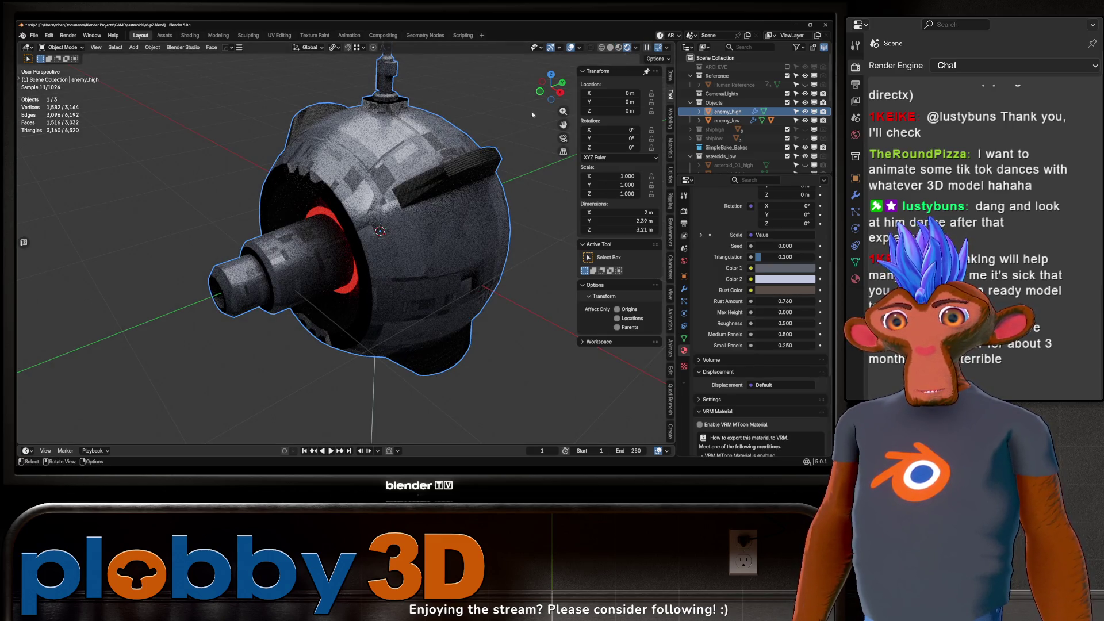
{"action": "left_click", "coordinate": [610, 47]}
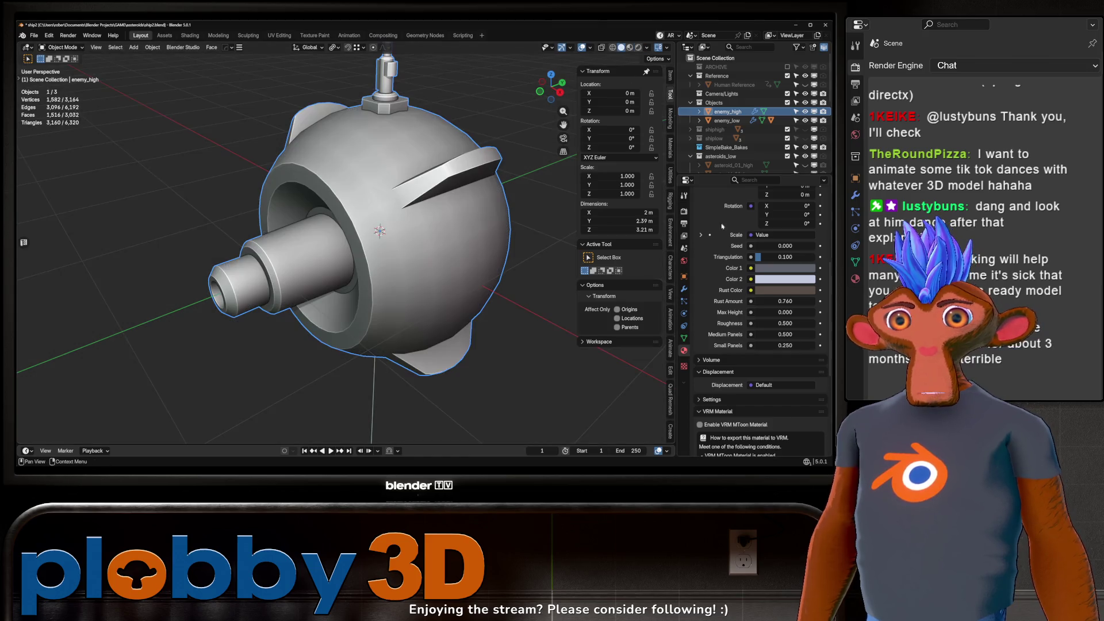
{"action": "scroll", "coordinate": [769, 323], "scroll_direction": "down", "scroll_amount": 7}
{"action": "scroll", "coordinate": [754, 336], "scroll_direction": "up", "scroll_amount": 10}
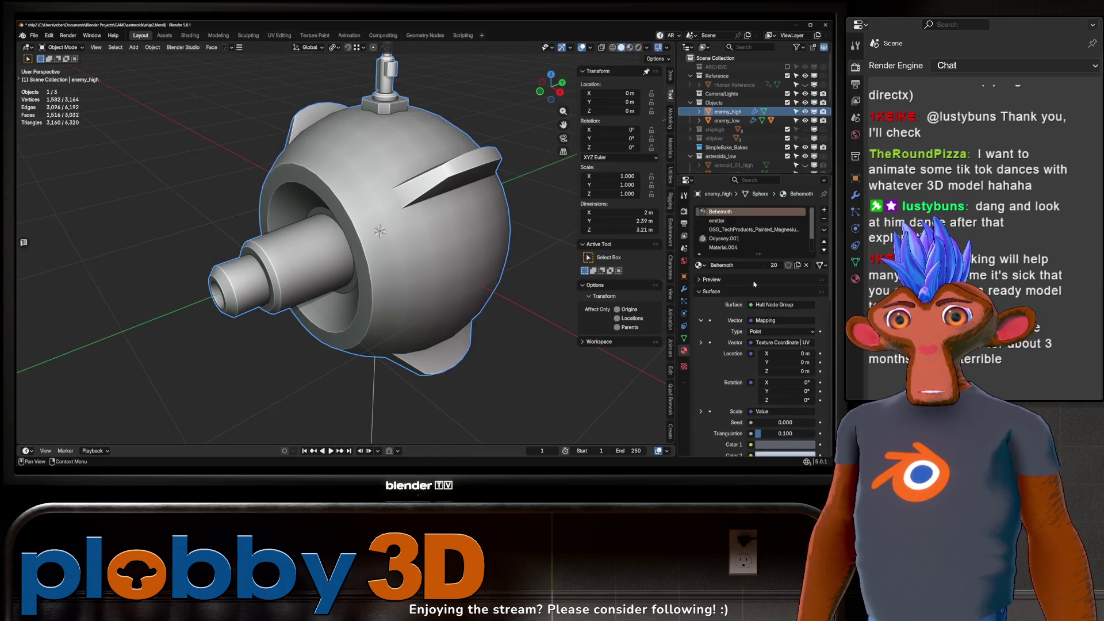
{"action": "left_click", "coordinate": [726, 148]}
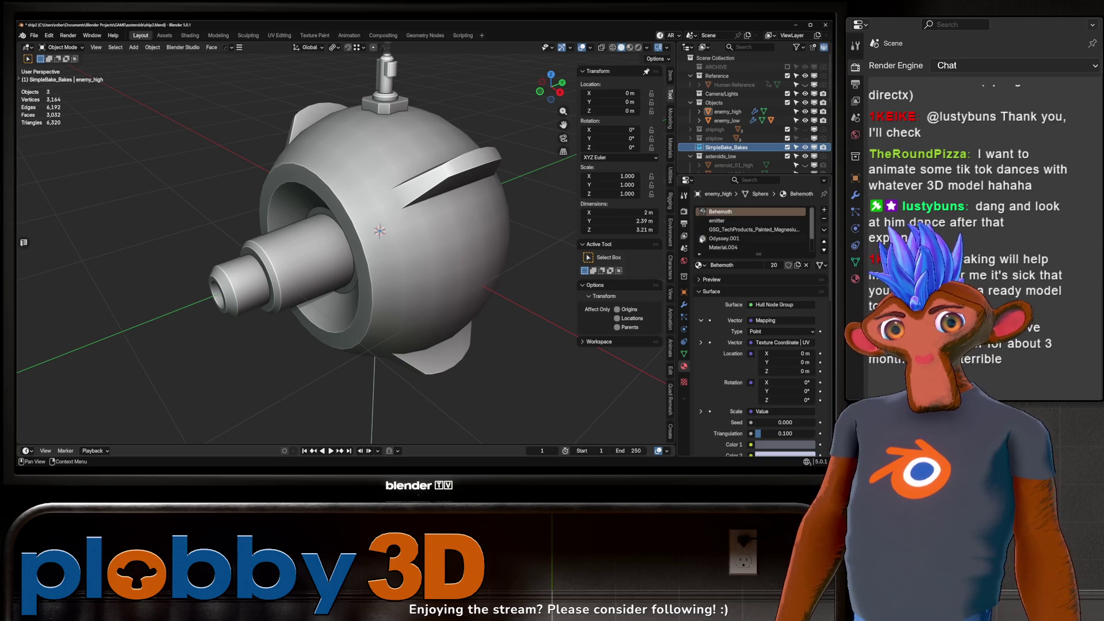
Step: Select enemy_low and run SimpleBake's Bake to target from the Render tab
{"action": "left_click", "coordinate": [729, 120]}
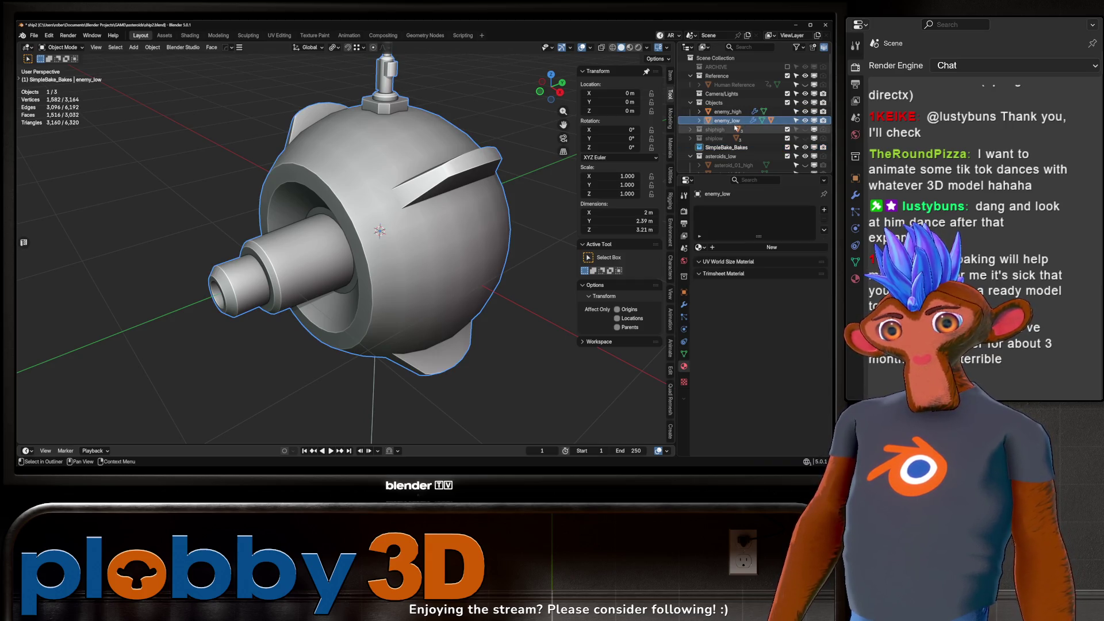
{"action": "scroll", "coordinate": [726, 148], "scroll_direction": "down", "scroll_amount": 2}
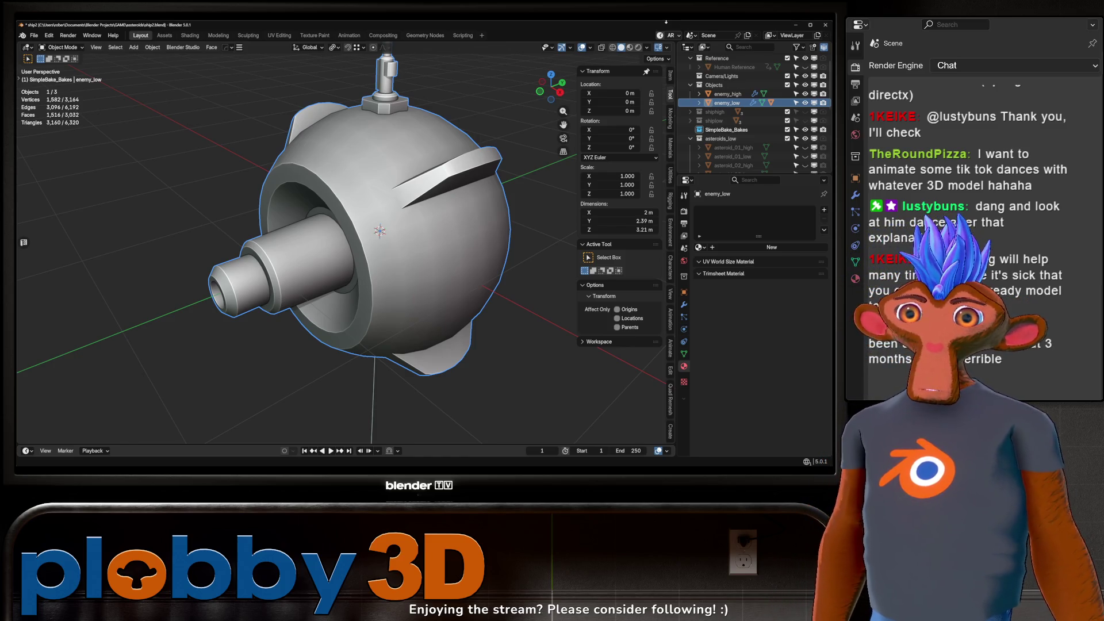
{"action": "left_click", "coordinate": [684, 213]}
{"action": "scroll", "coordinate": [765, 331], "scroll_direction": "down", "scroll_amount": 10}
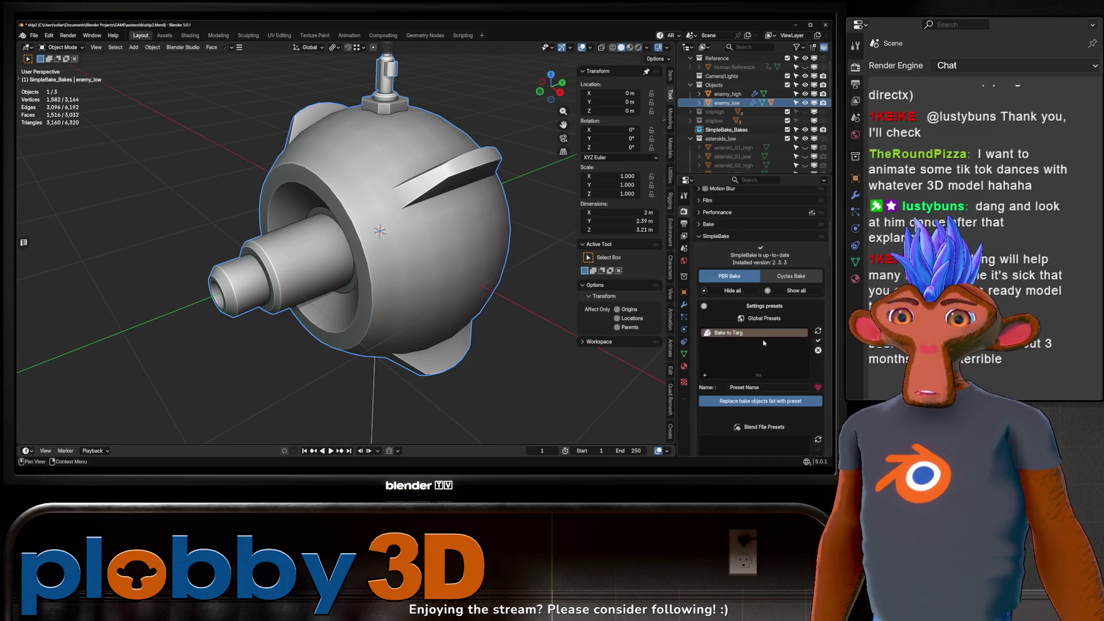
{"action": "scroll", "coordinate": [766, 331], "scroll_direction": "down", "scroll_amount": 15}
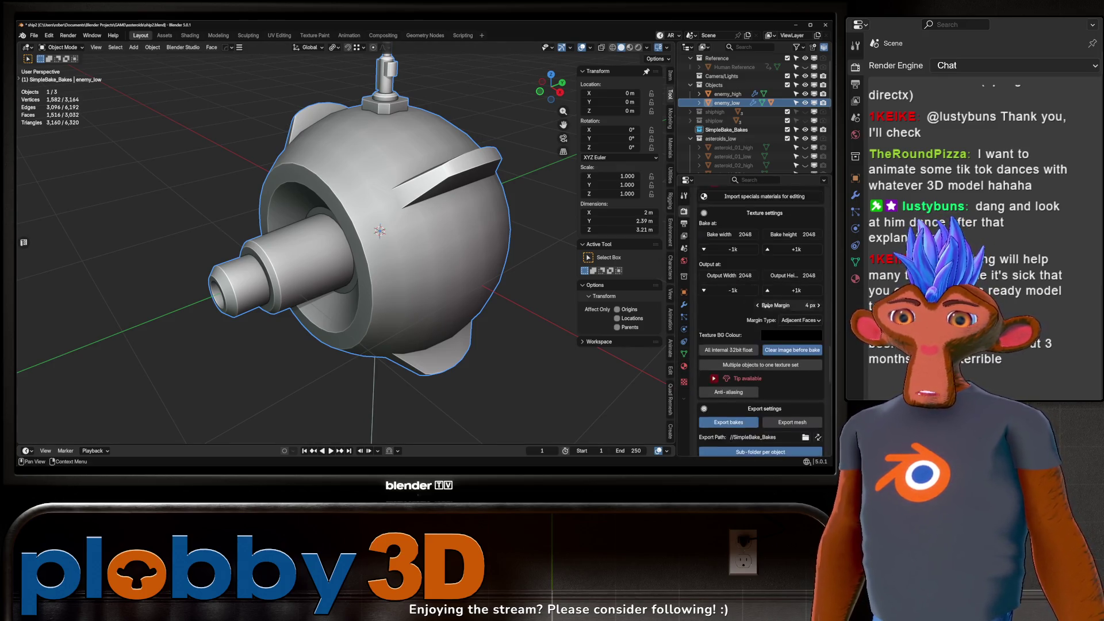
{"action": "scroll", "coordinate": [781, 336], "scroll_direction": "down", "scroll_amount": 5}
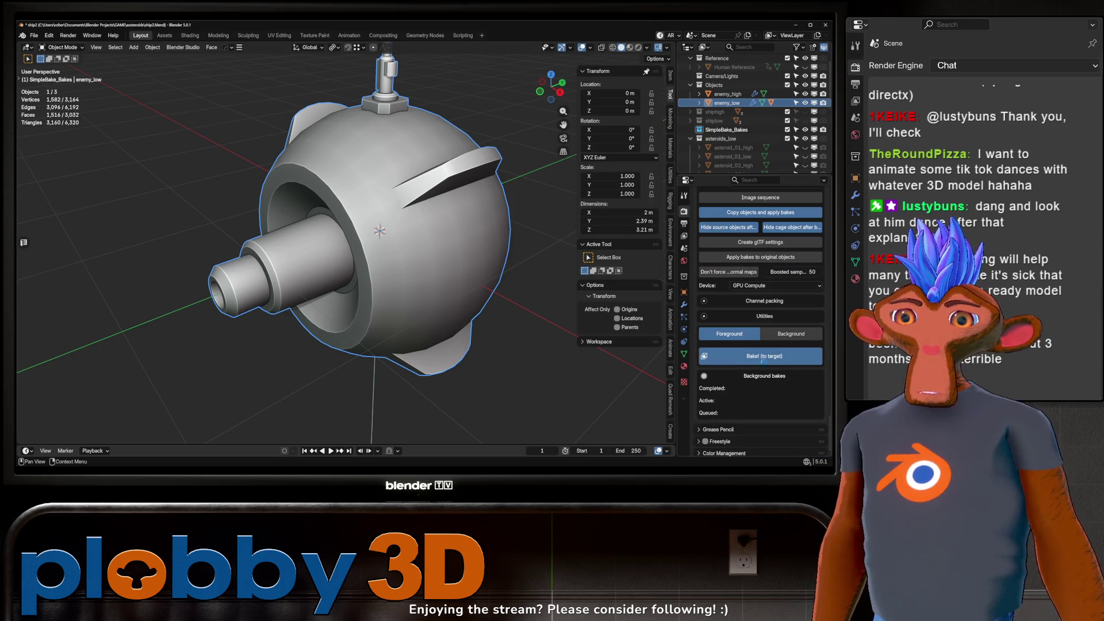
{"action": "left_click", "coordinate": [774, 356]}
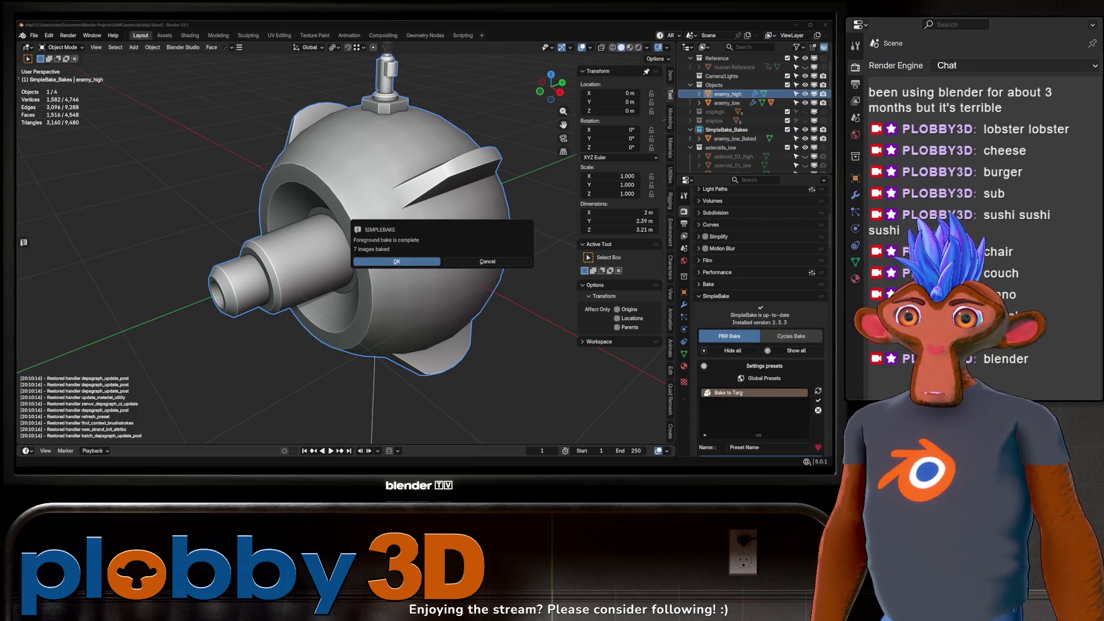
Step: Hide the original drones and inspect the new enemy_low_Baked in Material Preview from several angles
{"action": "left_click", "coordinate": [471, 260]}
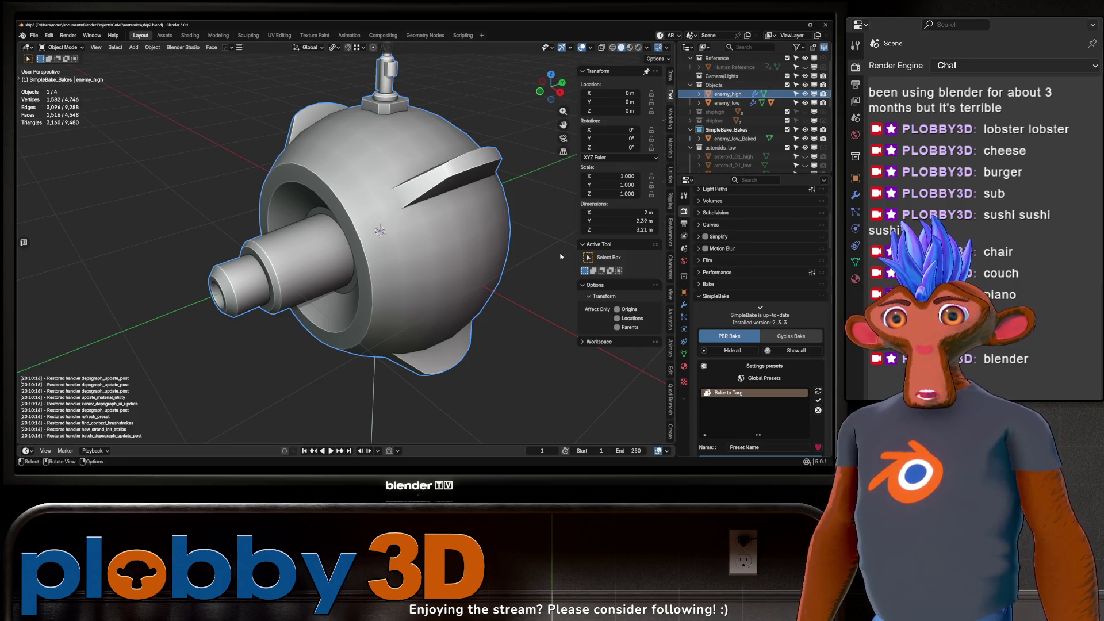
{"action": "left_click", "coordinate": [805, 85]}
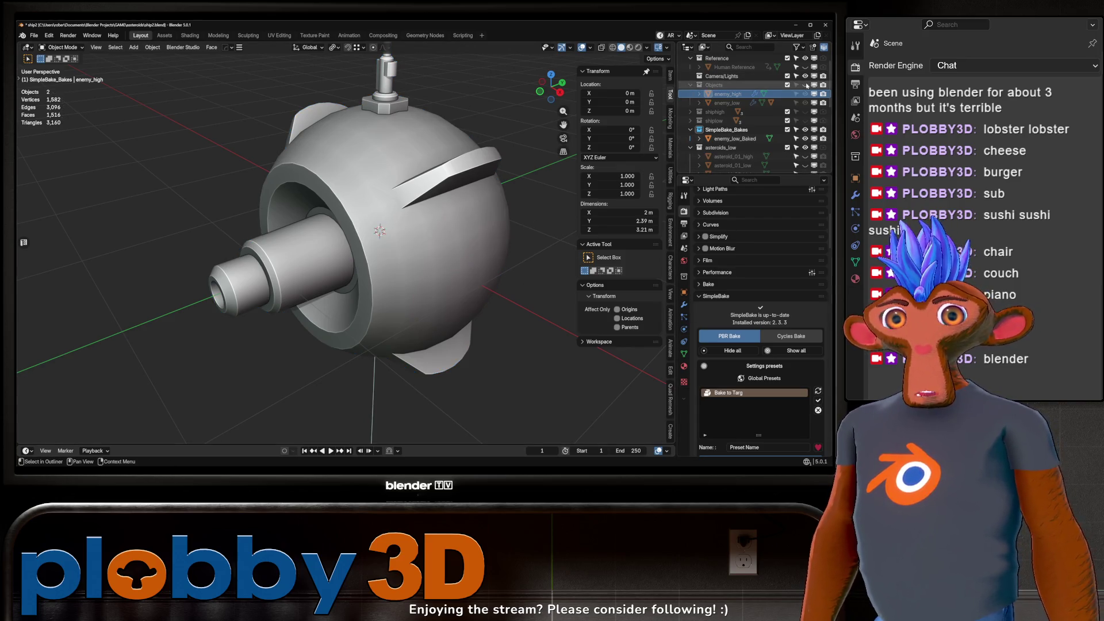
{"action": "left_click", "coordinate": [719, 139]}
{"action": "left_click", "coordinate": [631, 48]}
{"action": "mouse_move", "coordinate": [299, 230]}
{"action": "left_mouse_down"}
{"action": "mouse_move", "coordinate": [353, 219]}
{"action": "mouse_move", "coordinate": [402, 230]}
{"action": "mouse_move", "coordinate": [422, 166]}
{"action": "mouse_move", "coordinate": [347, 309]}
{"action": "mouse_move", "coordinate": [281, 301]}
{"action": "left_mouse_up"}
{"action": "scroll", "coordinate": [402, 230], "scroll_direction": "down", "scroll_amount": 5}
{"action": "scroll", "coordinate": [425, 160], "scroll_direction": "up", "scroll_amount": 5}
{"action": "scroll", "coordinate": [424, 160], "scroll_direction": "down", "scroll_amount": 5}
{"action": "scroll", "coordinate": [425, 161], "scroll_direction": "up", "scroll_amount": 4}
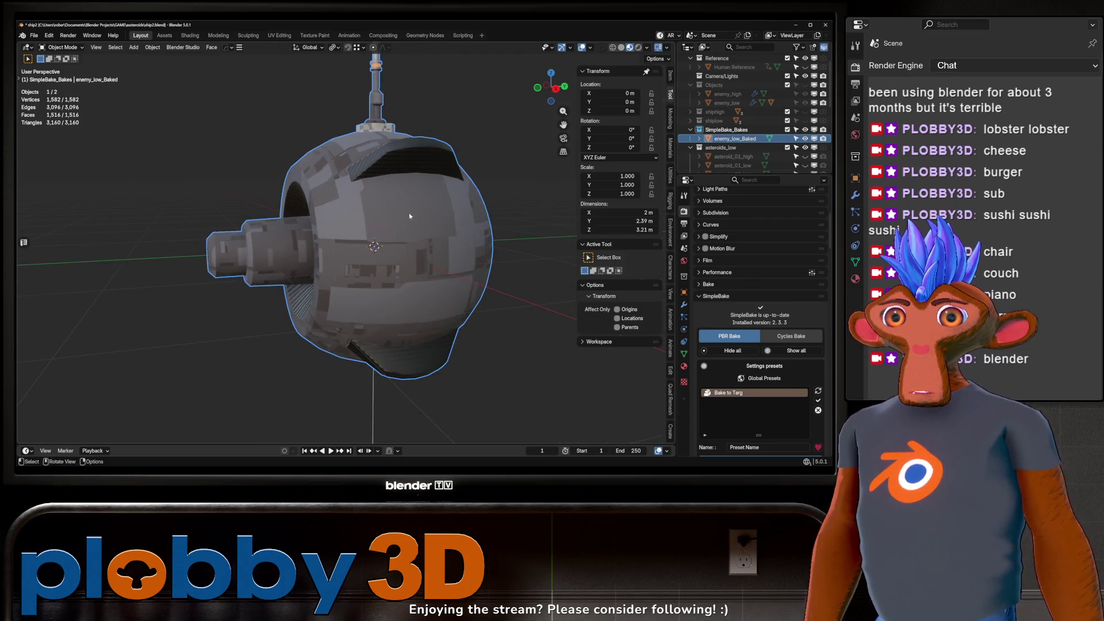
{"action": "left_click", "coordinate": [591, 47]}
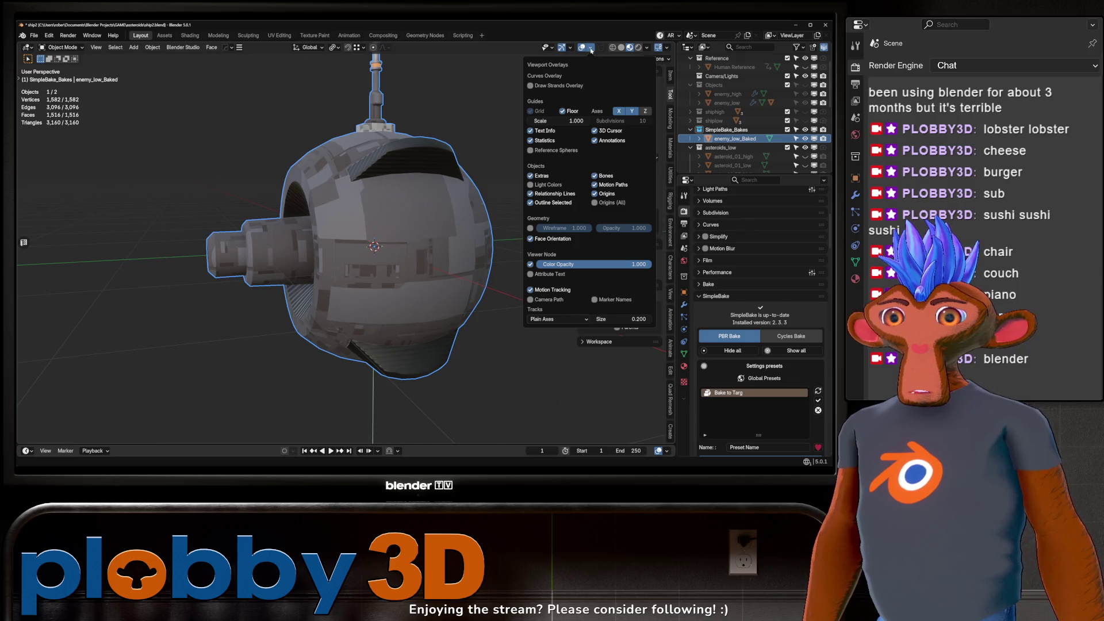
{"action": "mouse_move", "coordinate": [397, 242]}
{"action": "left_mouse_down"}
{"action": "mouse_move", "coordinate": [412, 216]}
{"action": "mouse_move", "coordinate": [403, 207]}
{"action": "mouse_move", "coordinate": [368, 179]}
{"action": "mouse_move", "coordinate": [349, 201]}
{"action": "left_mouse_up"}
{"action": "key", "text": "KP_Decimal"}
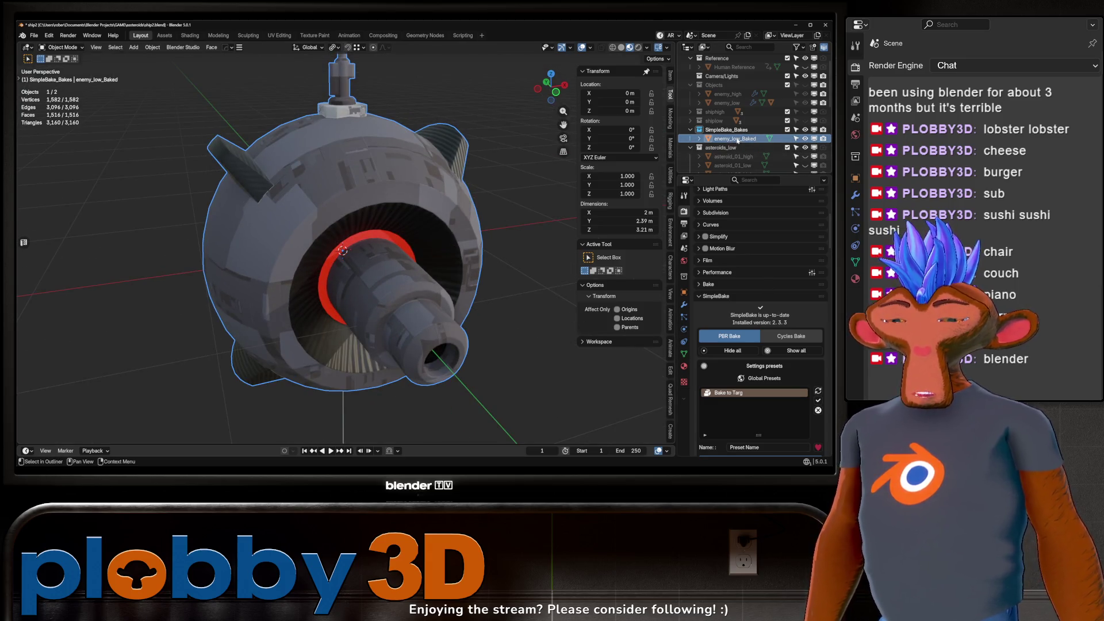
Step: Delete enemy_low_Baked, reveal the Objects collection, and show enemy_high's material settings
{"action": "key", "text": "Delete"}
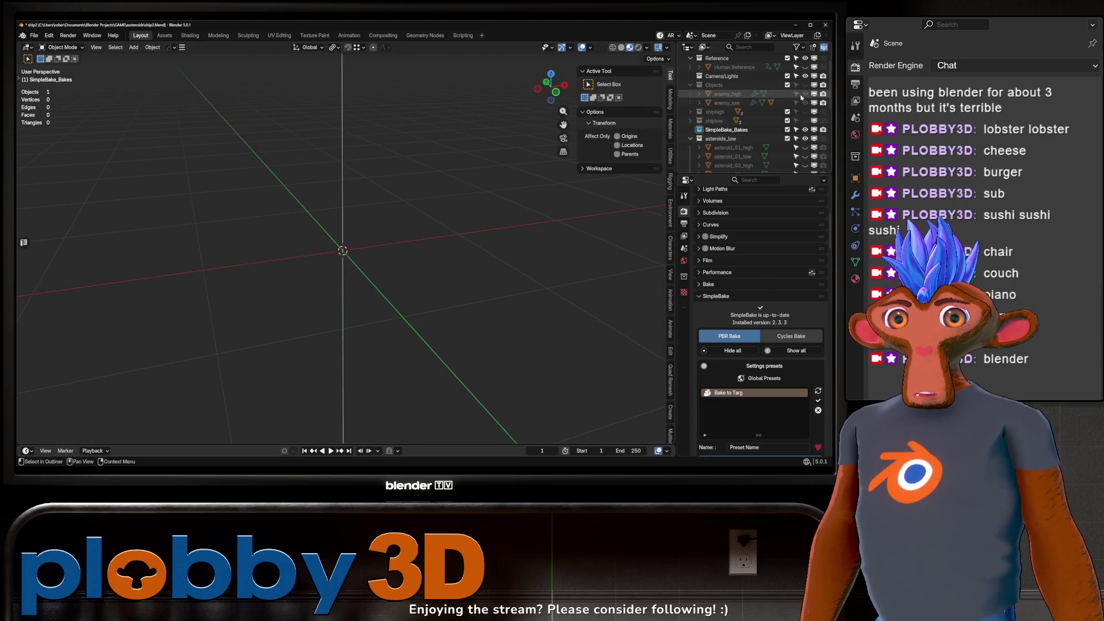
{"action": "left_click", "coordinate": [805, 84]}
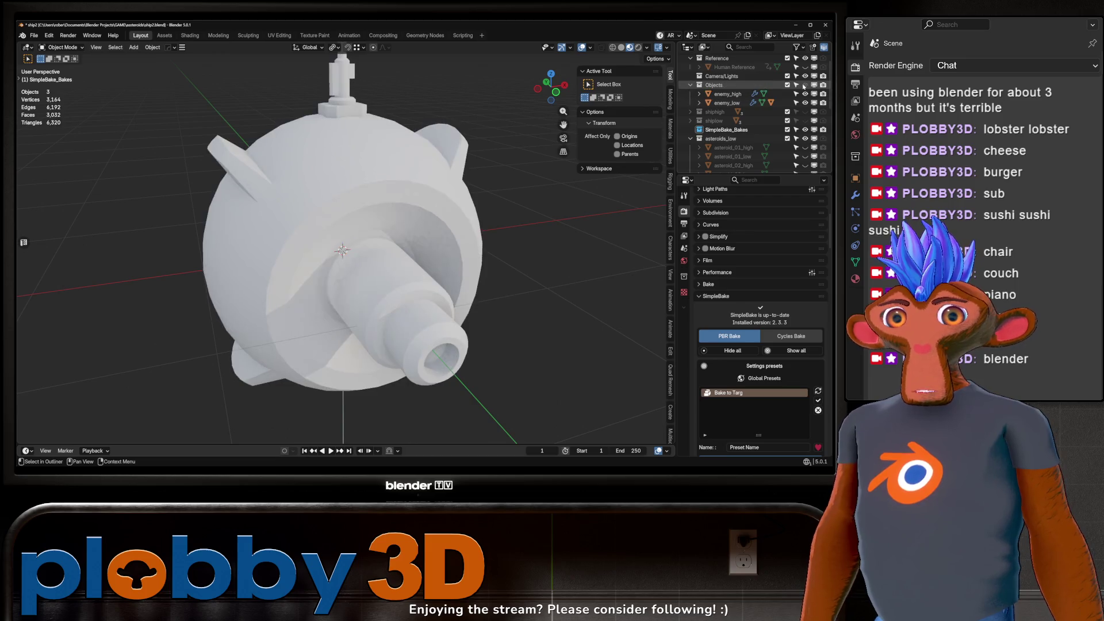
{"action": "left_click", "coordinate": [727, 103]}
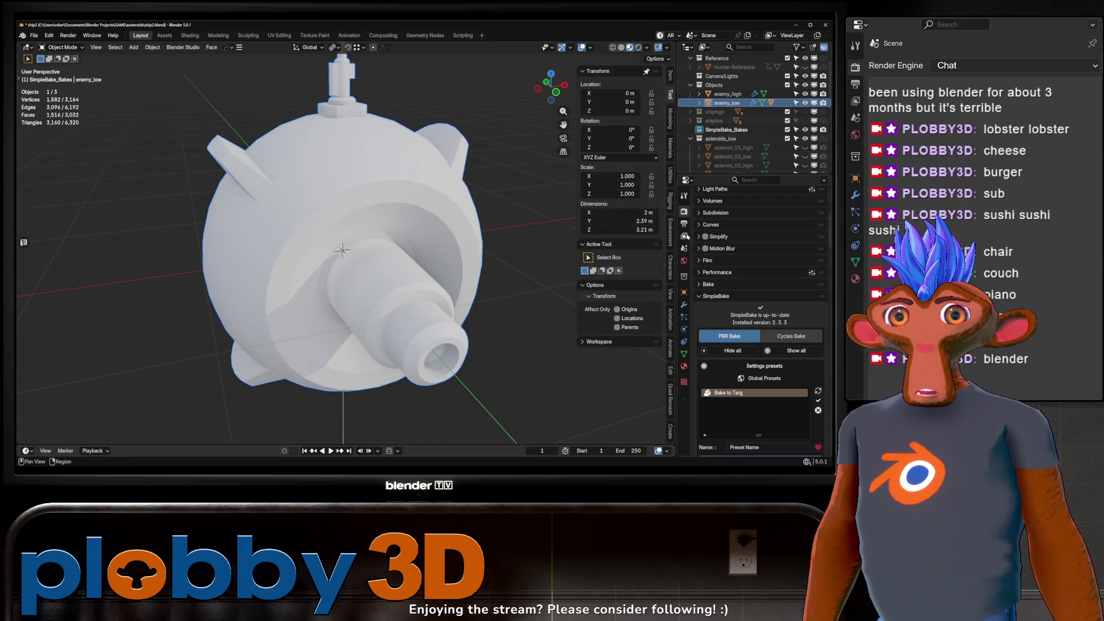
{"action": "left_click", "coordinate": [727, 94]}
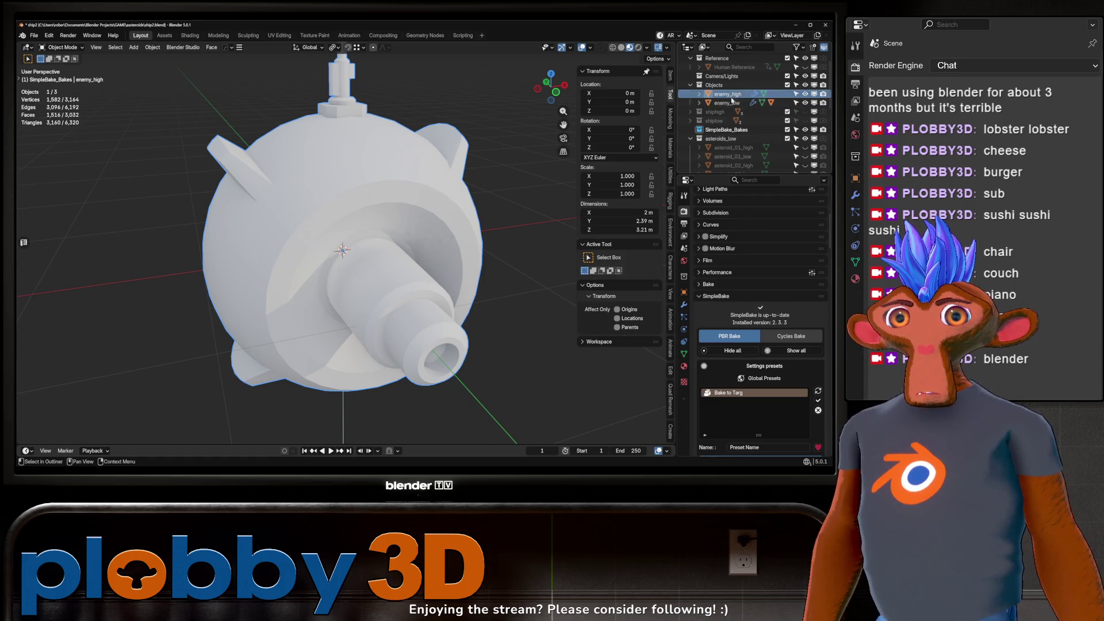
{"action": "left_click", "coordinate": [684, 366]}
{"action": "scroll", "coordinate": [748, 299], "scroll_direction": "down", "scroll_amount": 3}
{"action": "scroll", "coordinate": [758, 281], "scroll_direction": "up", "scroll_amount": 3}
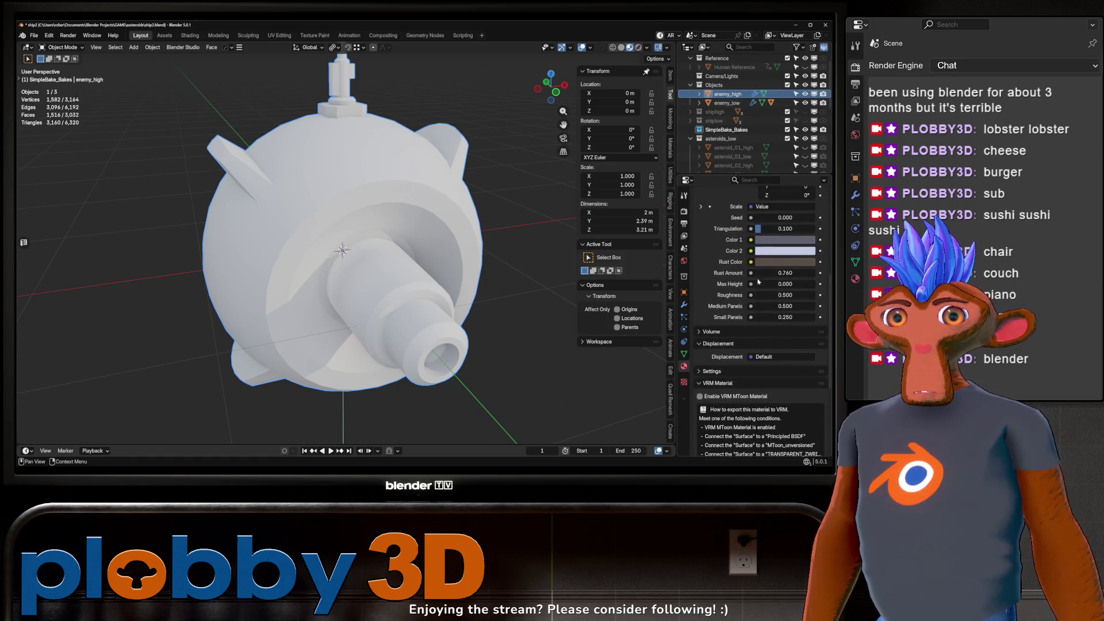
Step: Set Rust Amount to 0.220 and run SimpleBake's Bake! (to target) from enemy_high onto the low-poly drone
{"action": "left_click_drag", "start_coordinate": [765, 275], "coordinate": [716, 274]}
{"action": "scroll", "coordinate": [739, 322], "scroll_direction": "down", "scroll_amount": 10}
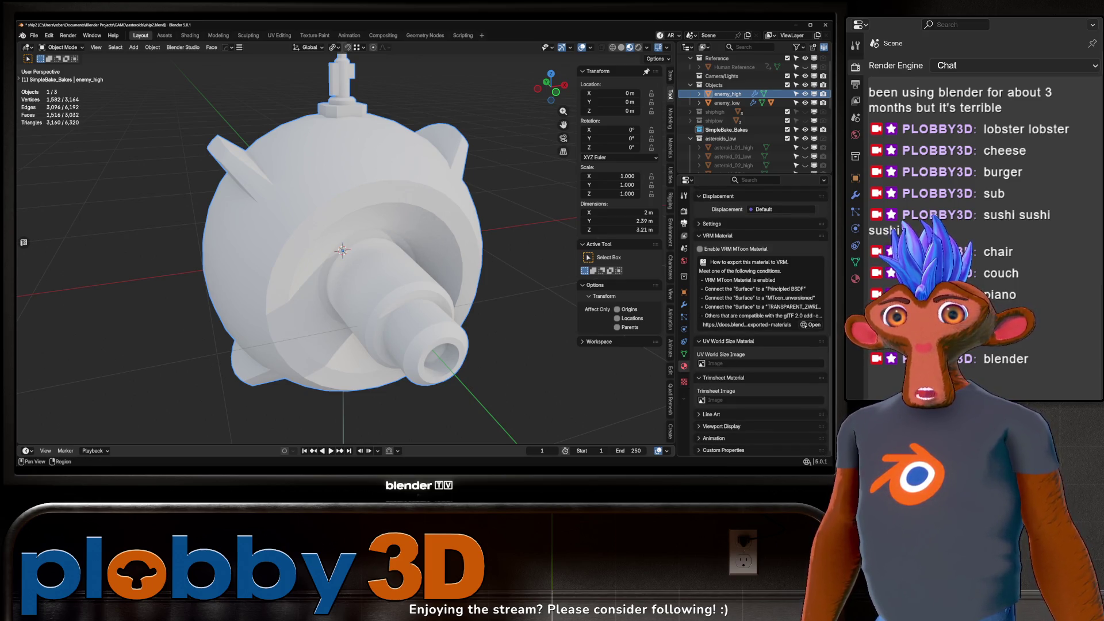
{"action": "scroll", "coordinate": [739, 374], "scroll_direction": "down", "scroll_amount": 15}
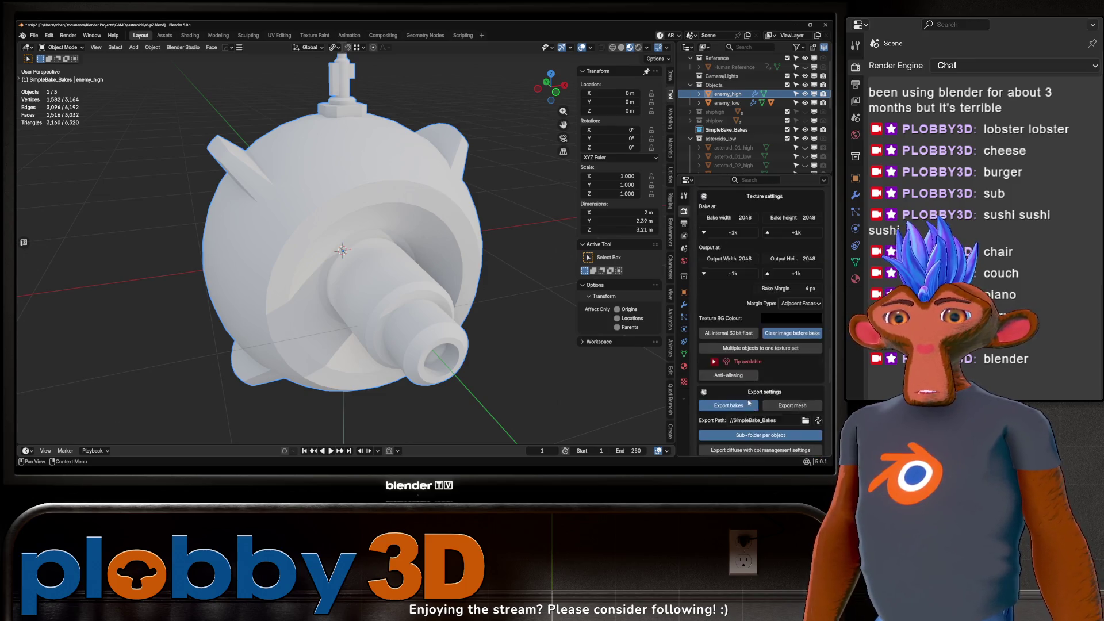
{"action": "left_click", "coordinate": [766, 358]}
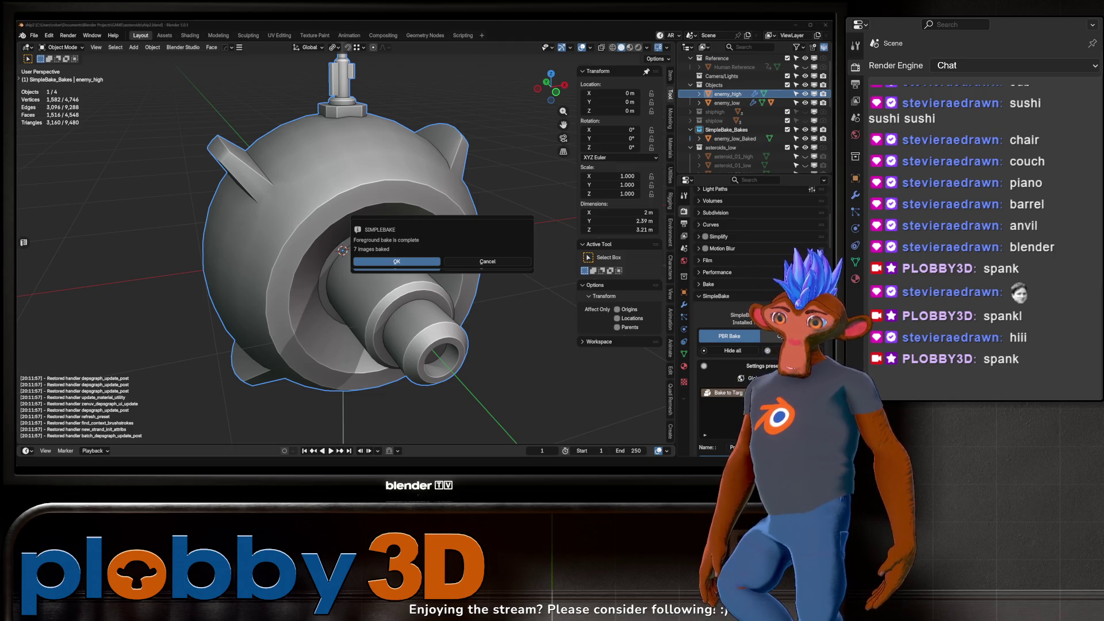
Step: Dismiss the bake-complete message and hide enemy_high and enemy_low in the Outliner
{"action": "left_click", "coordinate": [489, 262]}
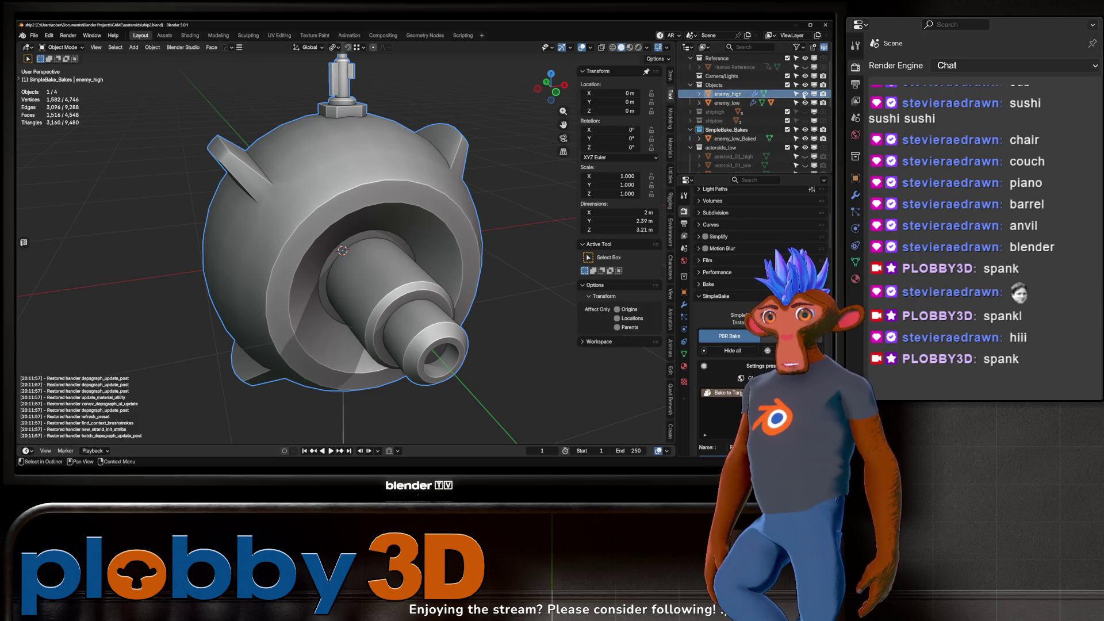
{"action": "left_click", "coordinate": [805, 94]}
{"action": "left_click", "coordinate": [805, 102]}
Step: Inspect the textured enemy_low_Baked drone from several angles in Material Preview shading
{"action": "left_click", "coordinate": [629, 47]}
{"action": "mouse_move", "coordinate": [345, 247]}
{"action": "left_mouse_down"}
{"action": "mouse_move", "coordinate": [280, 215]}
{"action": "mouse_move", "coordinate": [446, 253]}
{"action": "left_mouse_up"}
{"action": "left_click", "coordinate": [446, 257]}
{"action": "key", "text": "g"}
{"action": "key", "text": "Escape"}
{"action": "left_click_drag", "start_coordinate": [345, 241], "coordinate": [571, 209]}
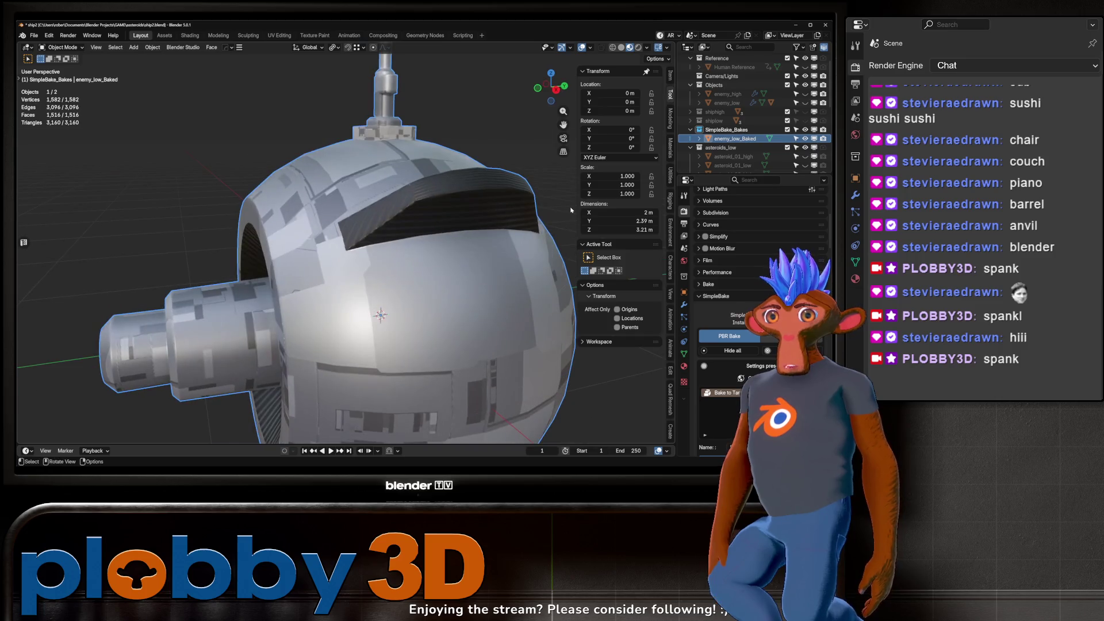
Step: Start exporting the drone through File > Export > Better FBX Exporter
{"action": "left_click", "coordinate": [34, 35]}
{"action": "mouse_move", "coordinate": [57, 171]}
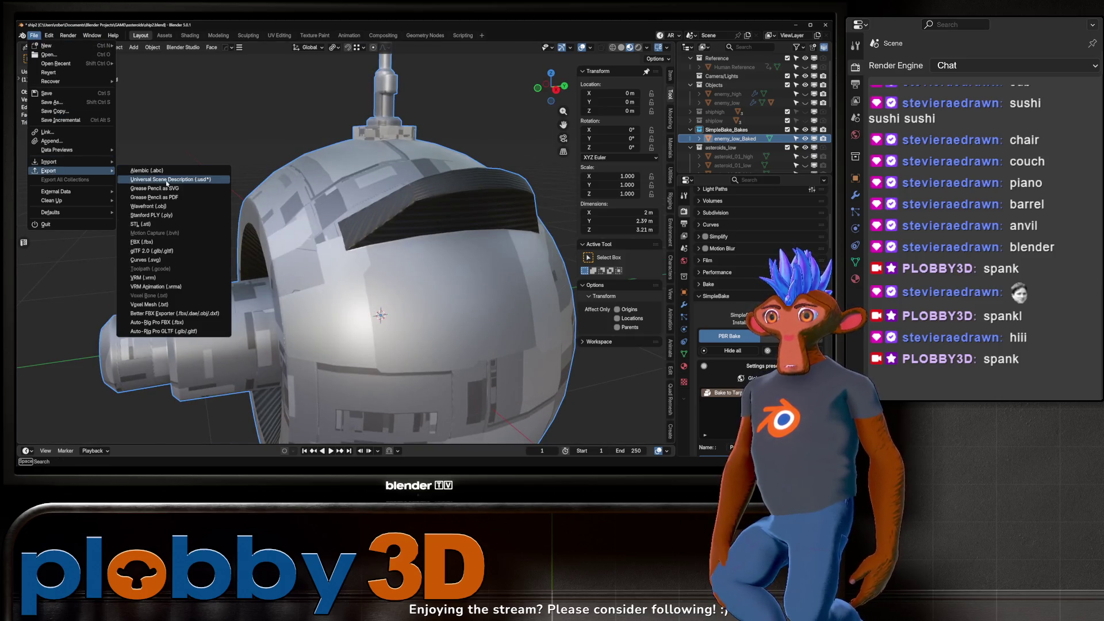
{"action": "left_click", "coordinate": [152, 315]}
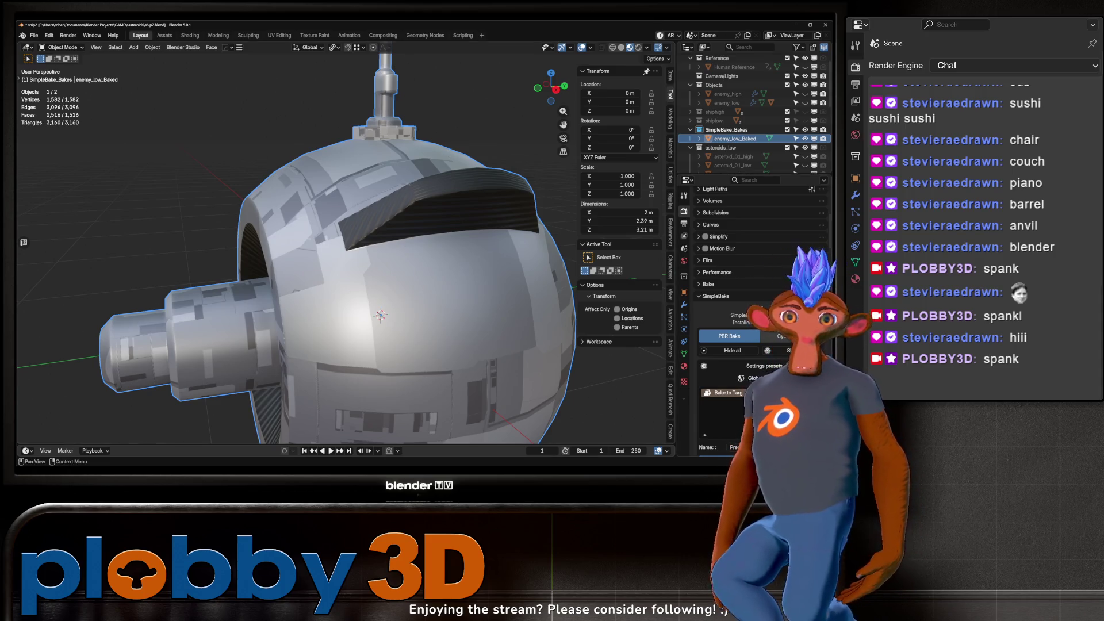
{"action": "key", "text": "alt+Tab"}
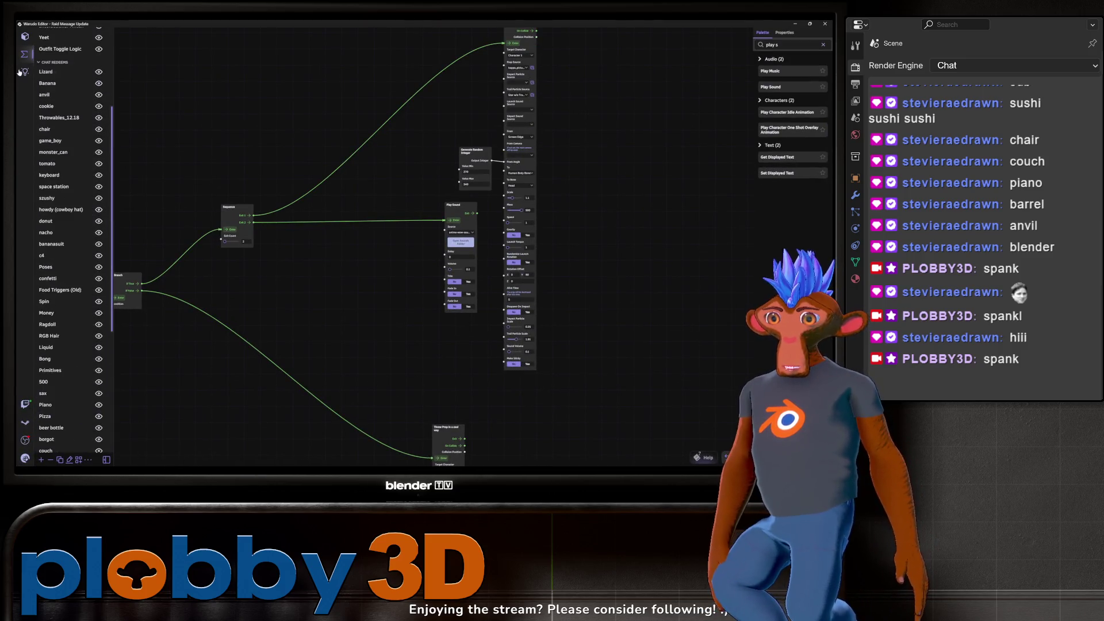
Step: Lift Character 1 upward with the Transform Tool's green arrow, then minimize Warudo
{"action": "left_click", "coordinate": [25, 36]}
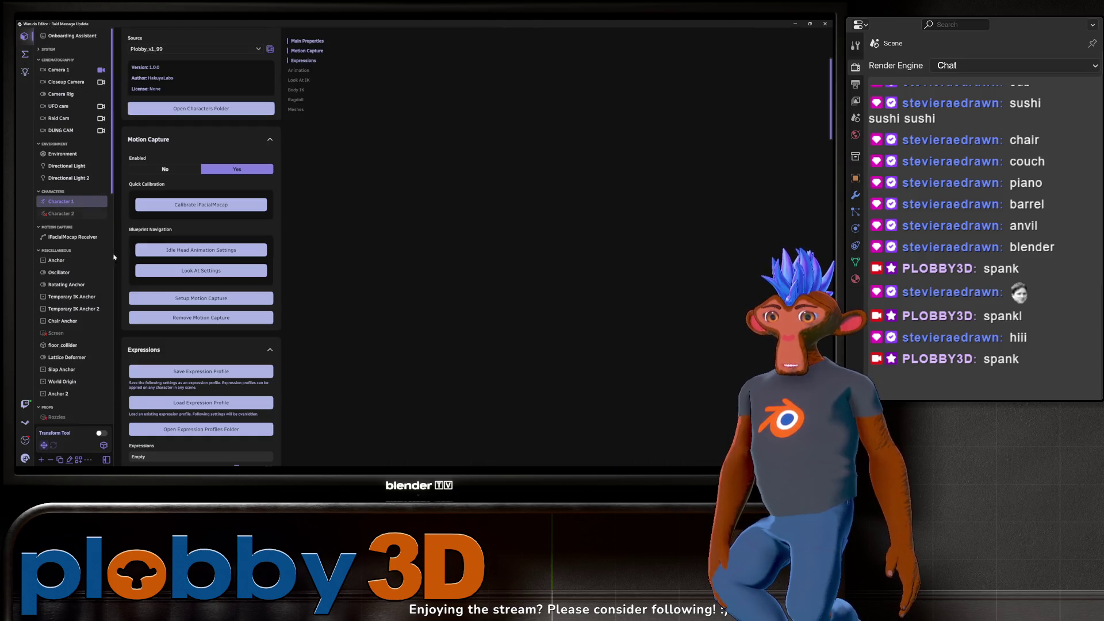
{"action": "left_click", "coordinate": [101, 433]}
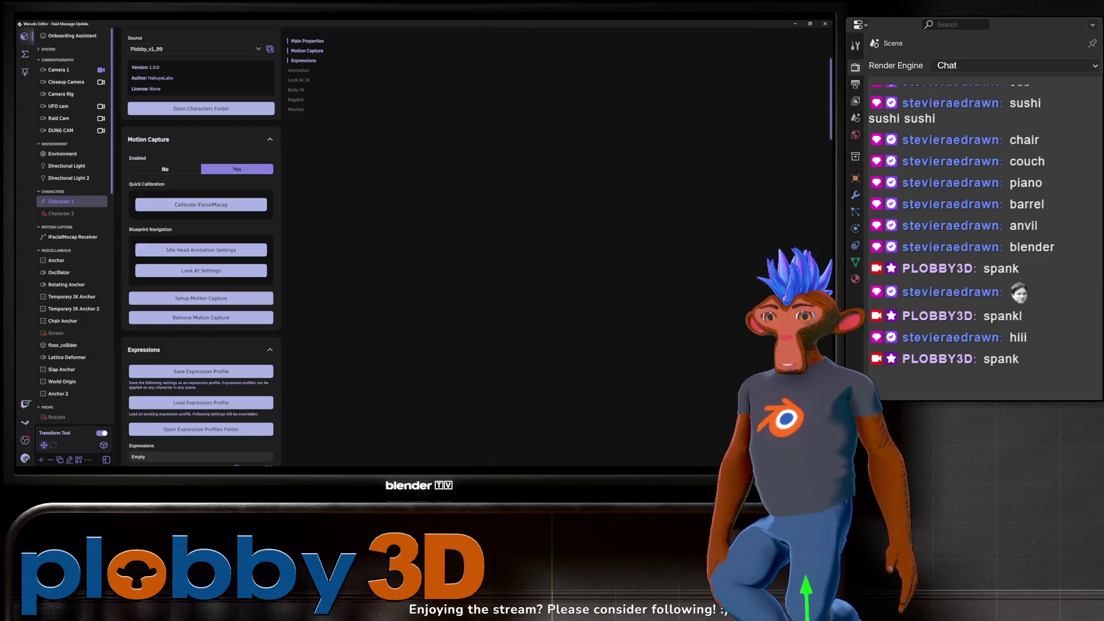
{"action": "mouse_move", "coordinate": [806, 587]}
{"action": "left_mouse_down"}
{"action": "mouse_move", "coordinate": [833, 483]}
{"action": "mouse_move", "coordinate": [867, 512]}
{"action": "mouse_move", "coordinate": [818, 592]}
{"action": "mouse_move", "coordinate": [825, 520]}
{"action": "left_mouse_up"}
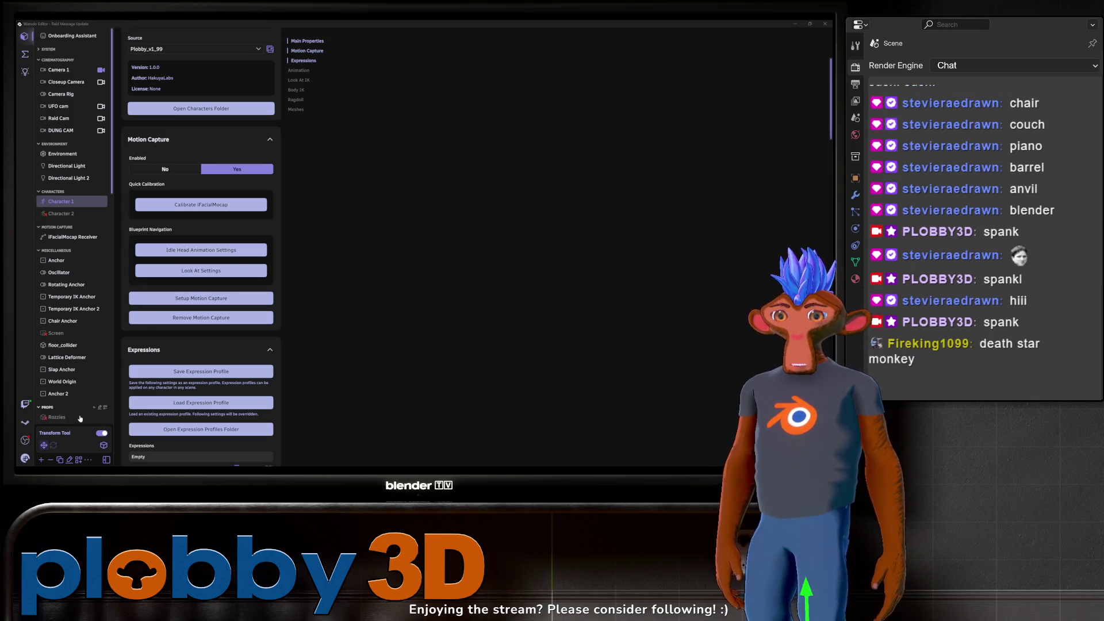
{"action": "left_click", "coordinate": [102, 433]}
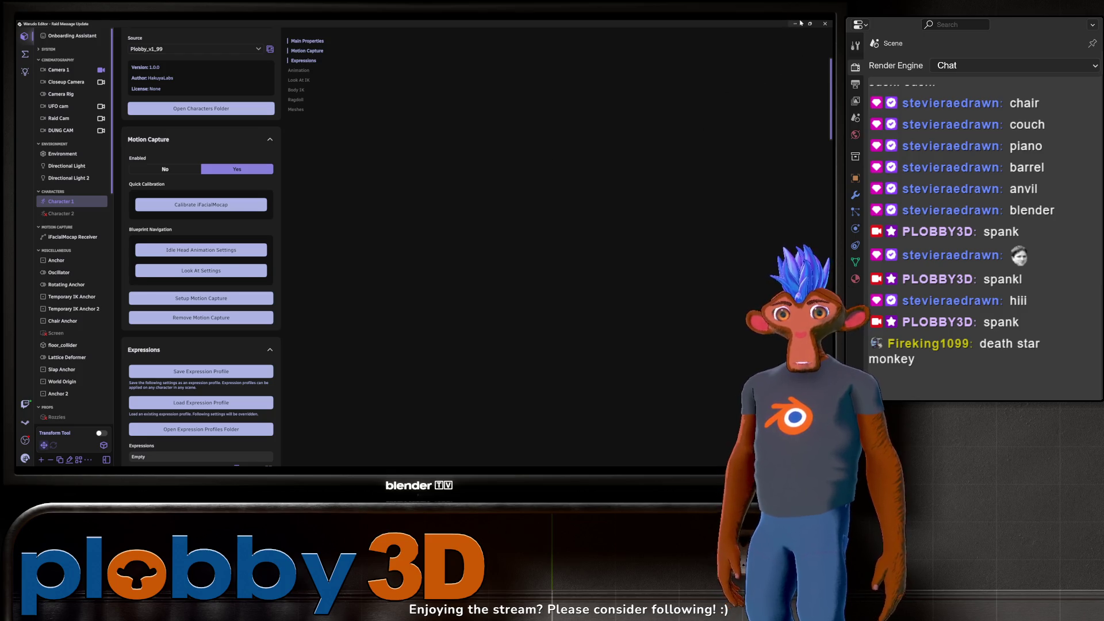
{"action": "left_click", "coordinate": [797, 24]}
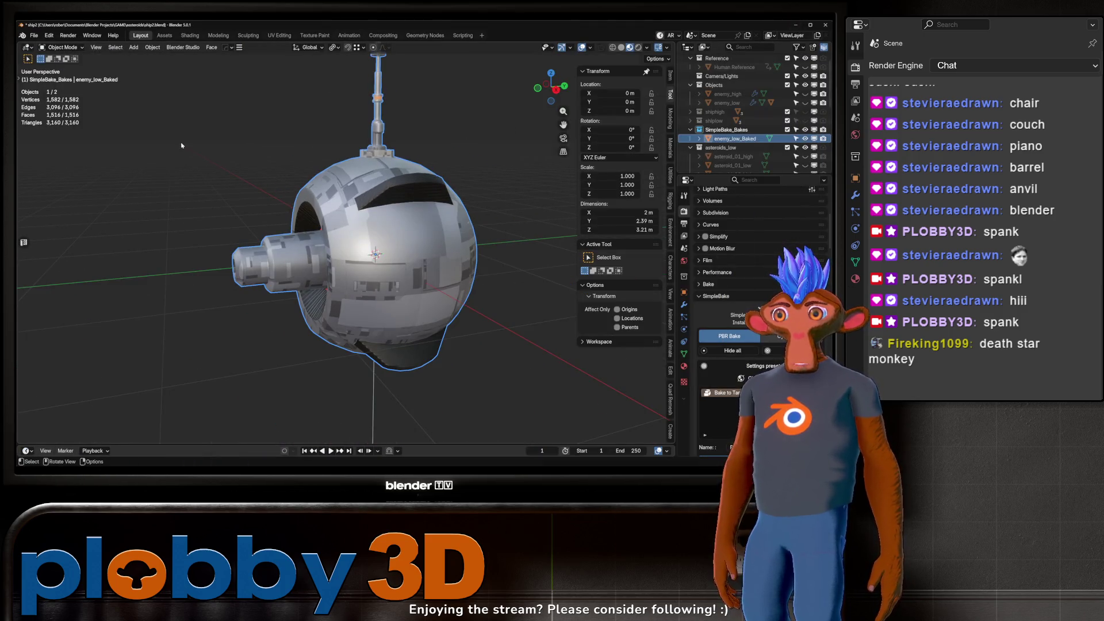
Step: Deselect the baked drone, save the scene as ship2.blend, and switch to Unreal Engine
{"action": "left_click", "coordinate": [182, 145]}
{"action": "key", "text": "ctrl+s"}
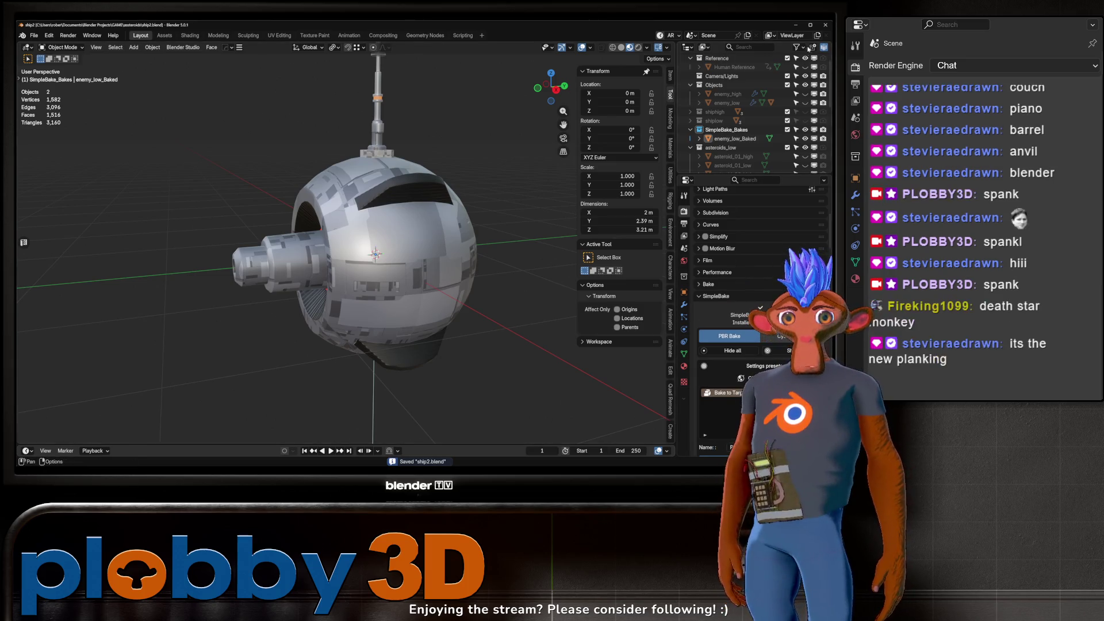
{"action": "left_click", "coordinate": [795, 24]}
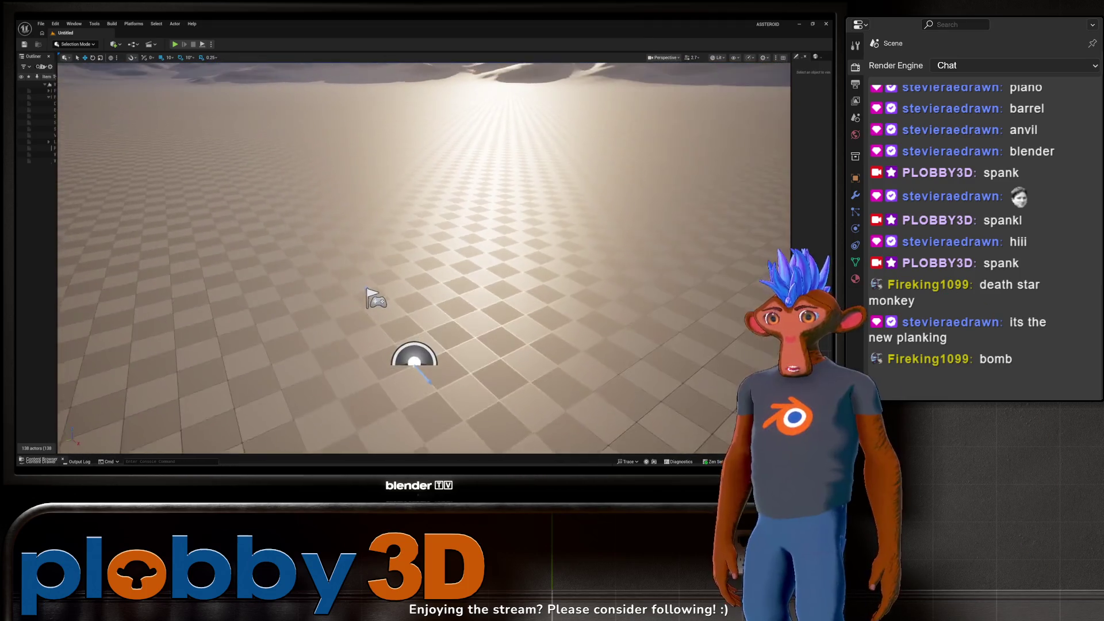
Step: Create a new folder inside the Content folder
{"action": "key", "text": "ctrl+space"}
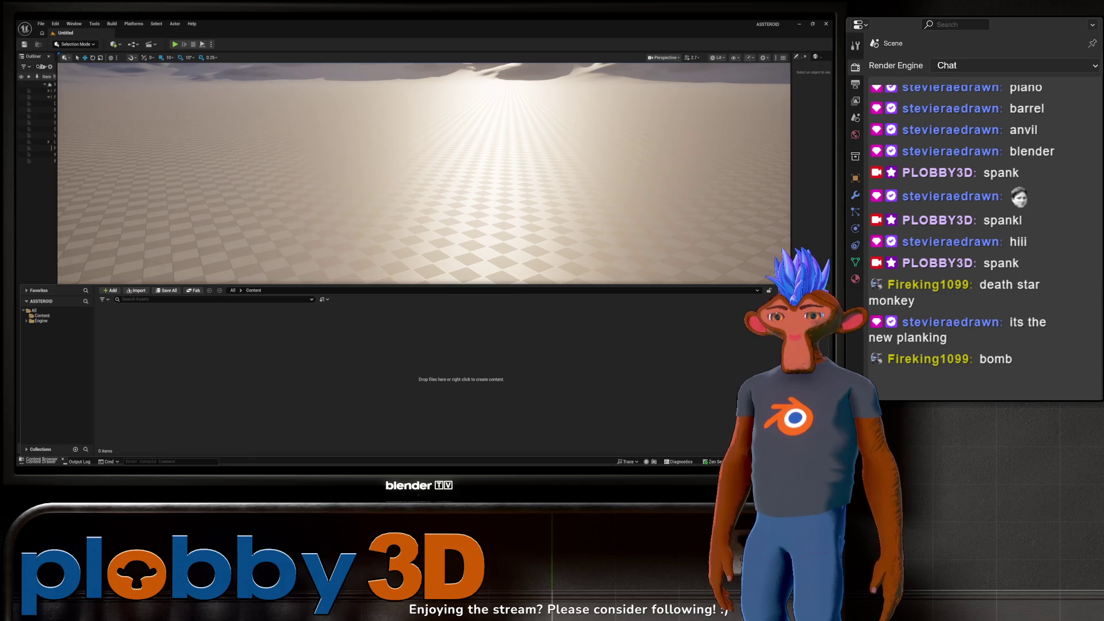
{"action": "left_click", "coordinate": [55, 317]}
{"action": "right_click", "coordinate": [208, 363]}
{"action": "left_click", "coordinate": [241, 139]}
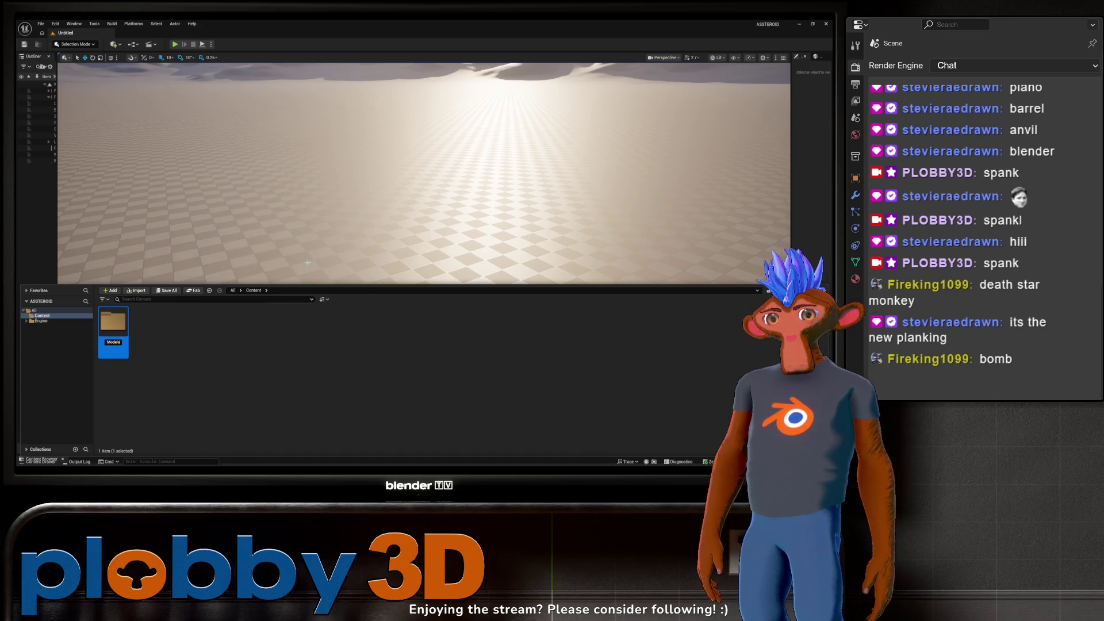
Step: Inside Models, create three folders named Player_Ship, Enemy and Asteroids
{"action": "double_click", "coordinate": [109, 325]}
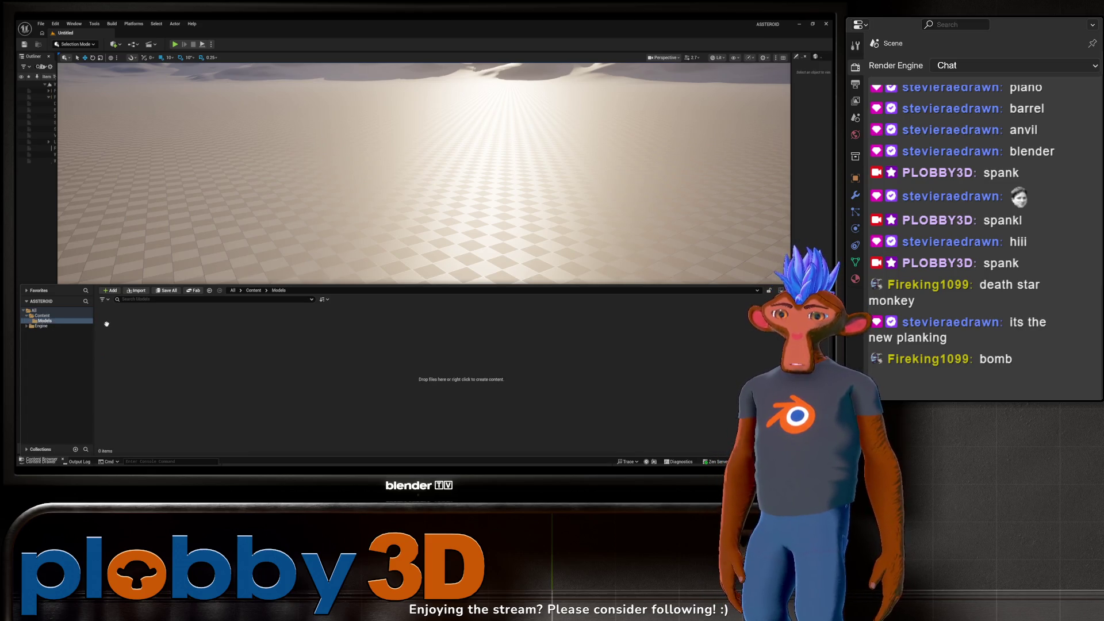
{"action": "right_click", "coordinate": [177, 360]}
{"action": "left_click", "coordinate": [192, 152]}
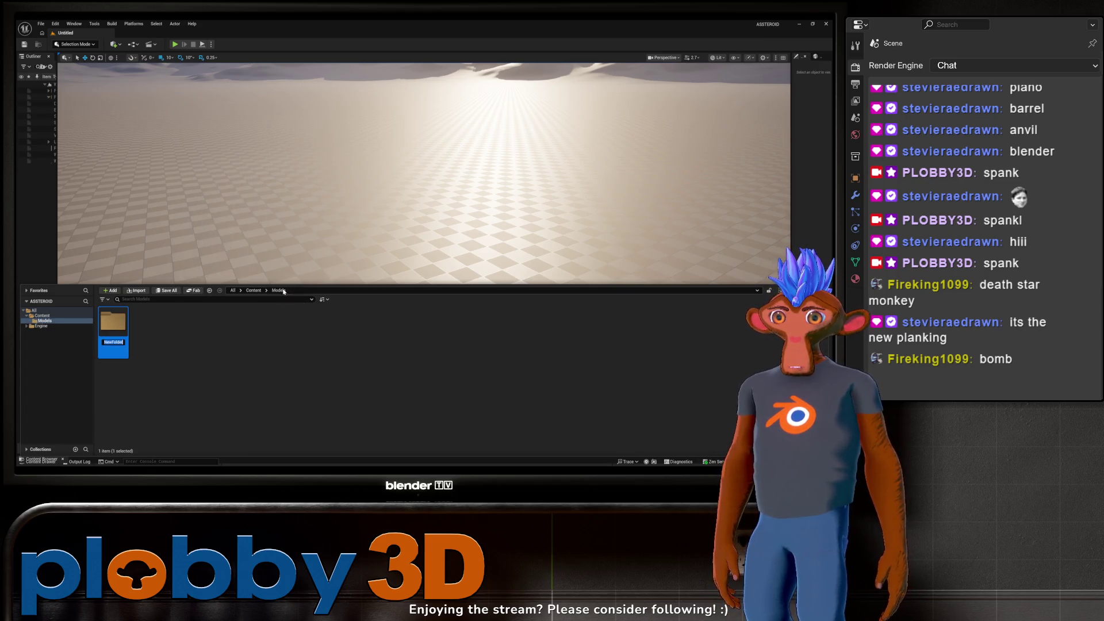
{"action": "type", "text": "Player_Ship"}
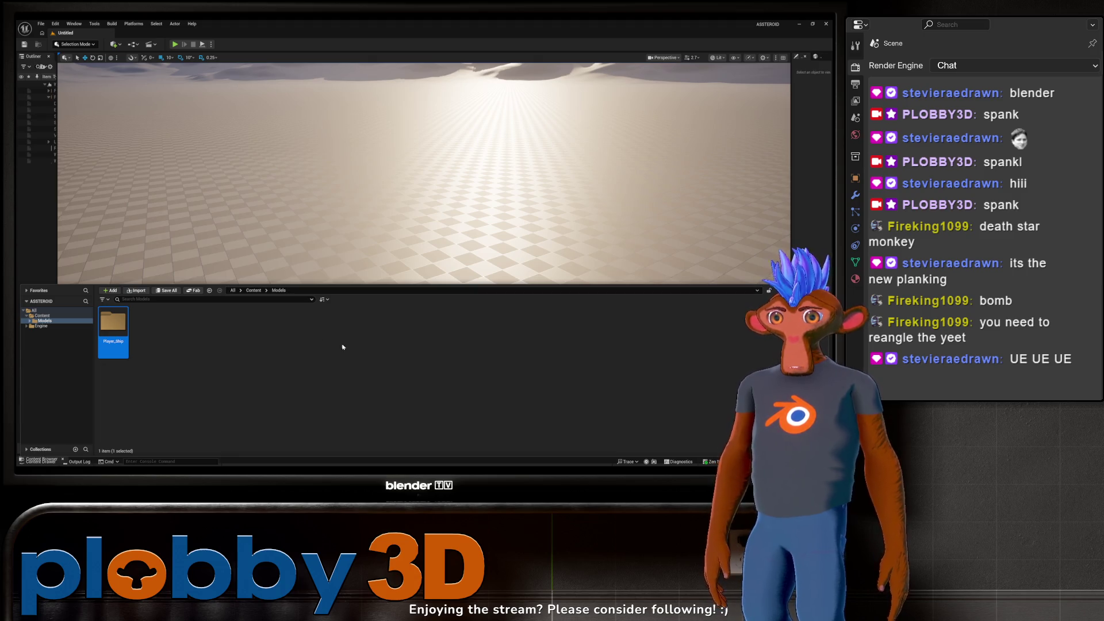
{"action": "right_click", "coordinate": [158, 337]}
{"action": "left_click", "coordinate": [190, 138]}
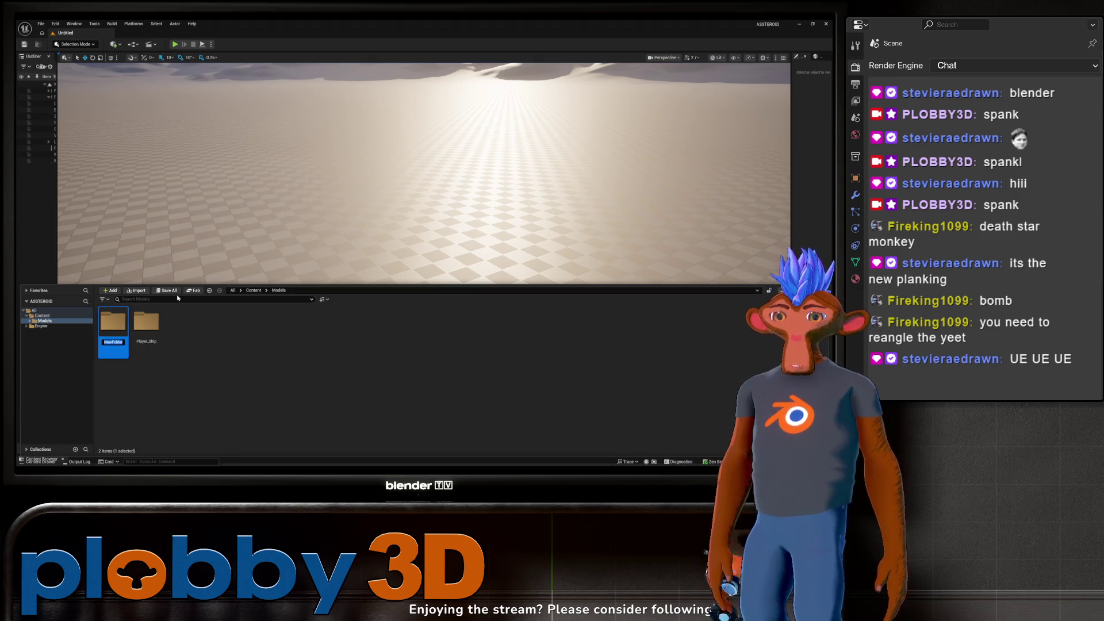
{"action": "type", "text": "Enemy"}
{"action": "key", "text": "Return"}
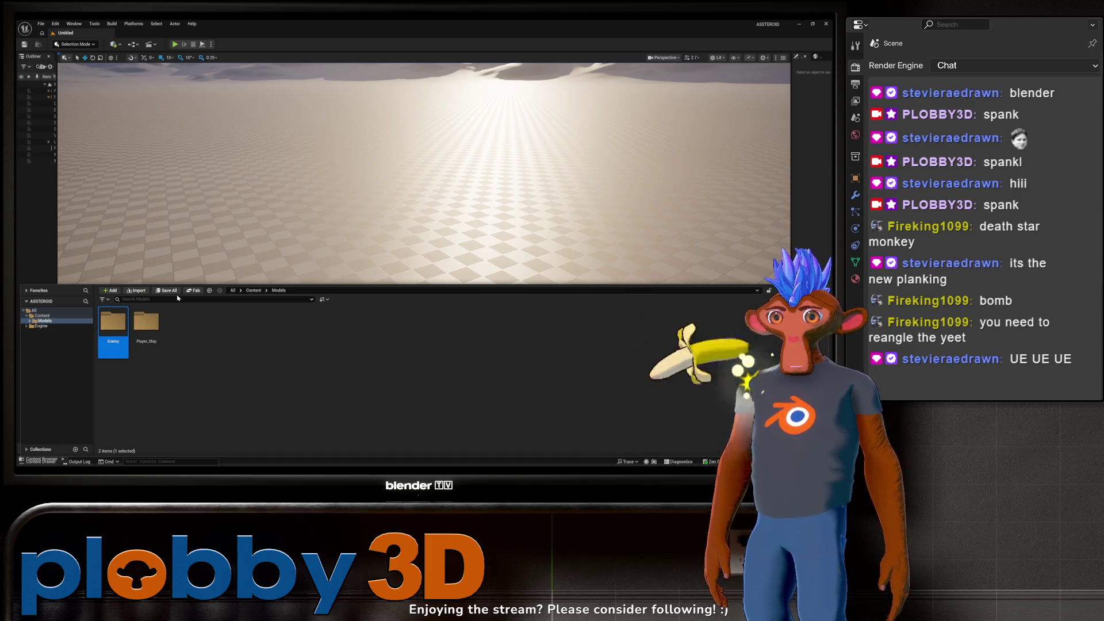
{"action": "right_click", "coordinate": [211, 336]}
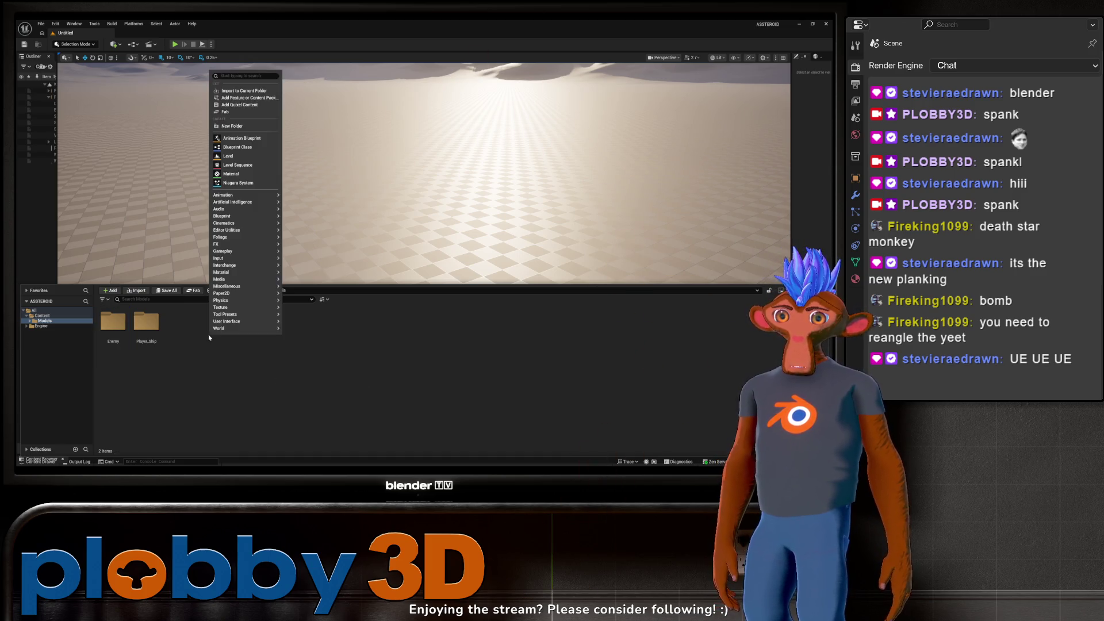
{"action": "left_click", "coordinate": [219, 127]}
{"action": "type", "text": "Asteroi"}
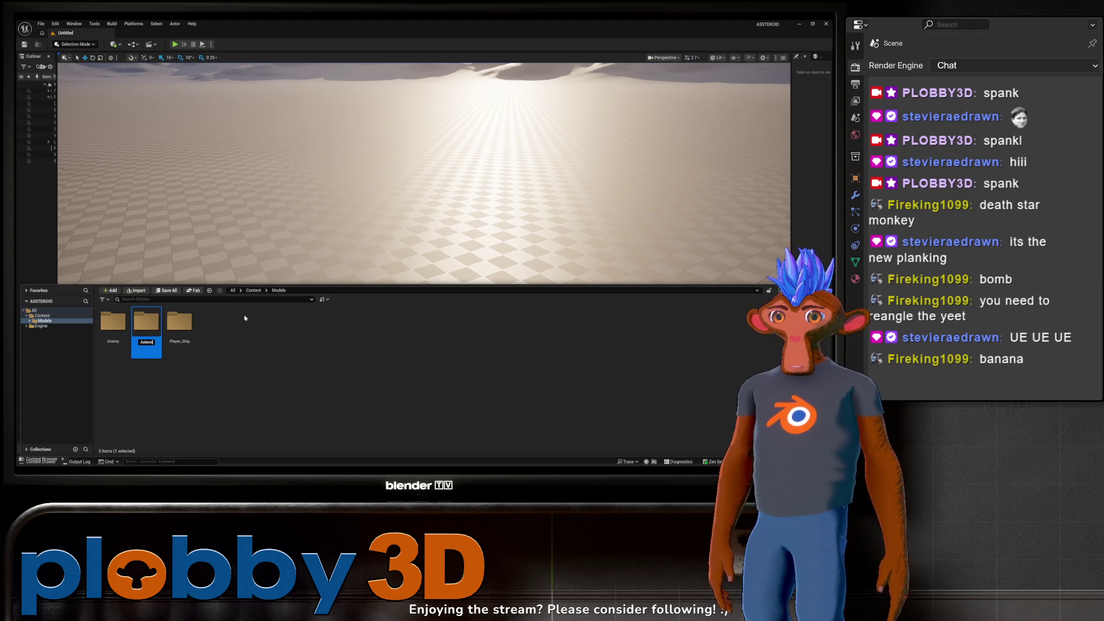
{"action": "type", "text": "ds"}
{"action": "key", "text": "Return"}
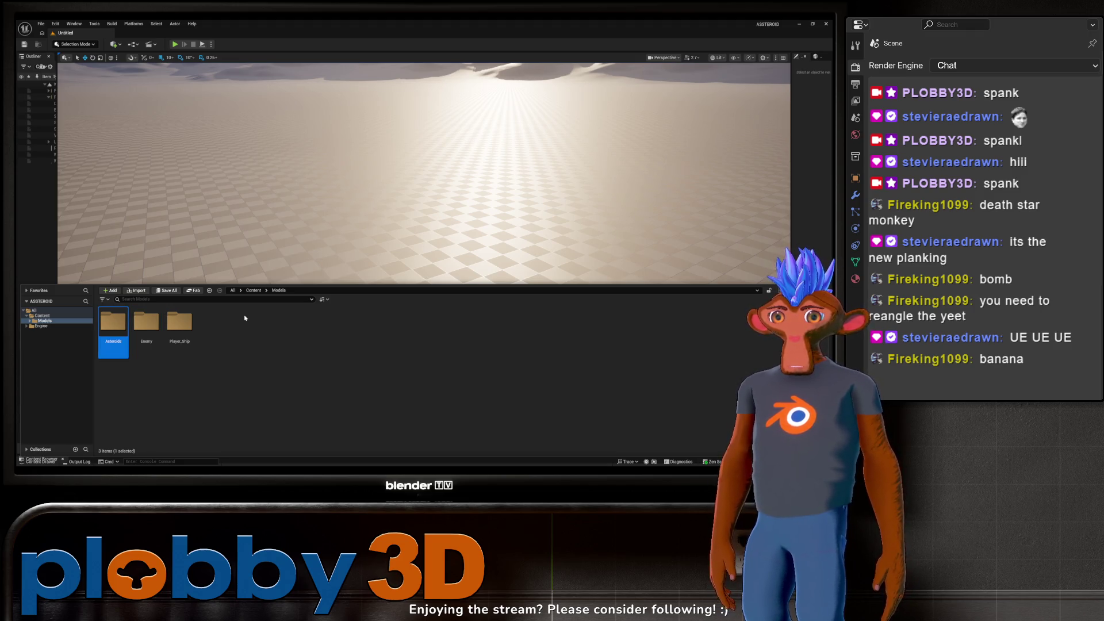
Step: Open the empty Player_Ship folder in the Content Drawer
{"action": "left_click", "coordinate": [190, 337]}
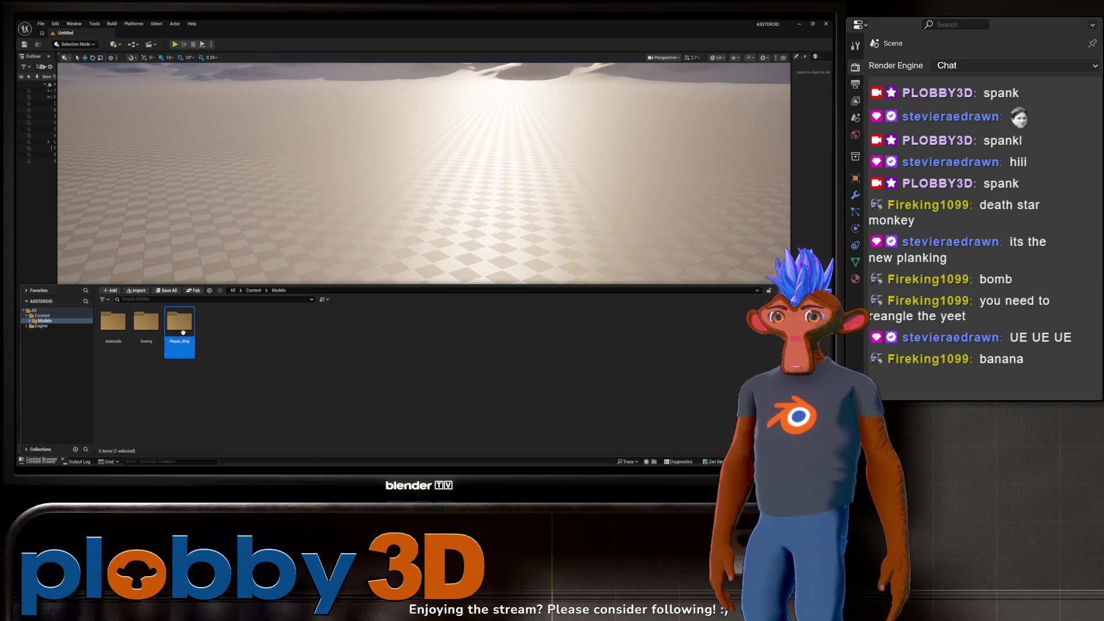
{"action": "double_click", "coordinate": [179, 327]}
{"action": "left_click", "coordinate": [374, 306]}
{"action": "key", "text": "ctrl+space"}
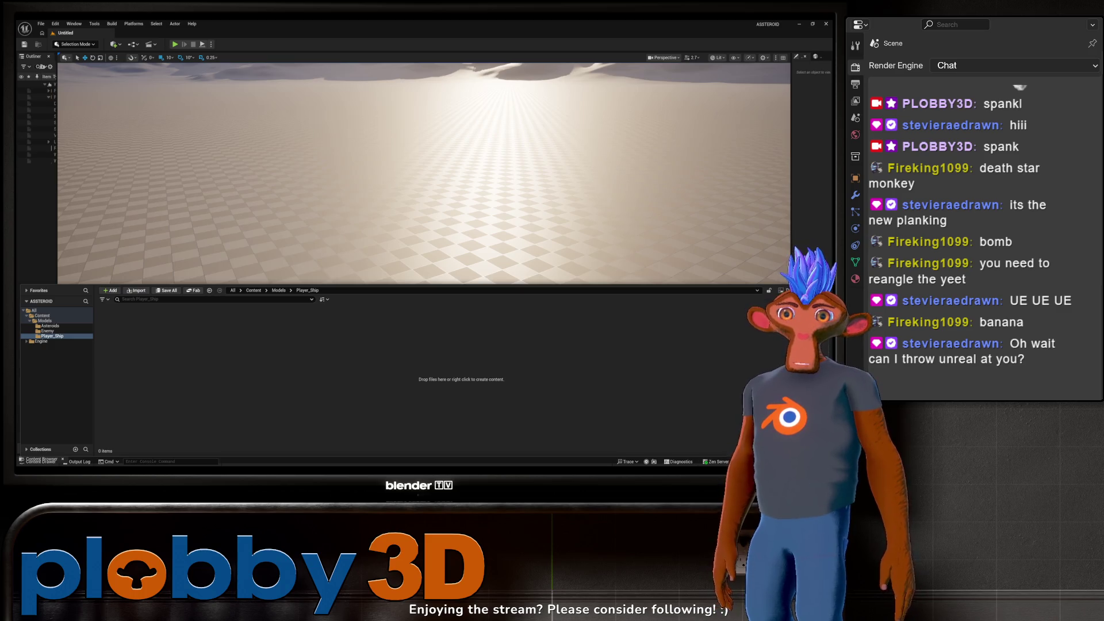
Step: Import asteroids_ship.fbx into Player_Ship with Flip Normal Map Green Channel enabled
{"action": "left_click_drag", "start_coordinate": [577, 378], "coordinate": [578, 379]}
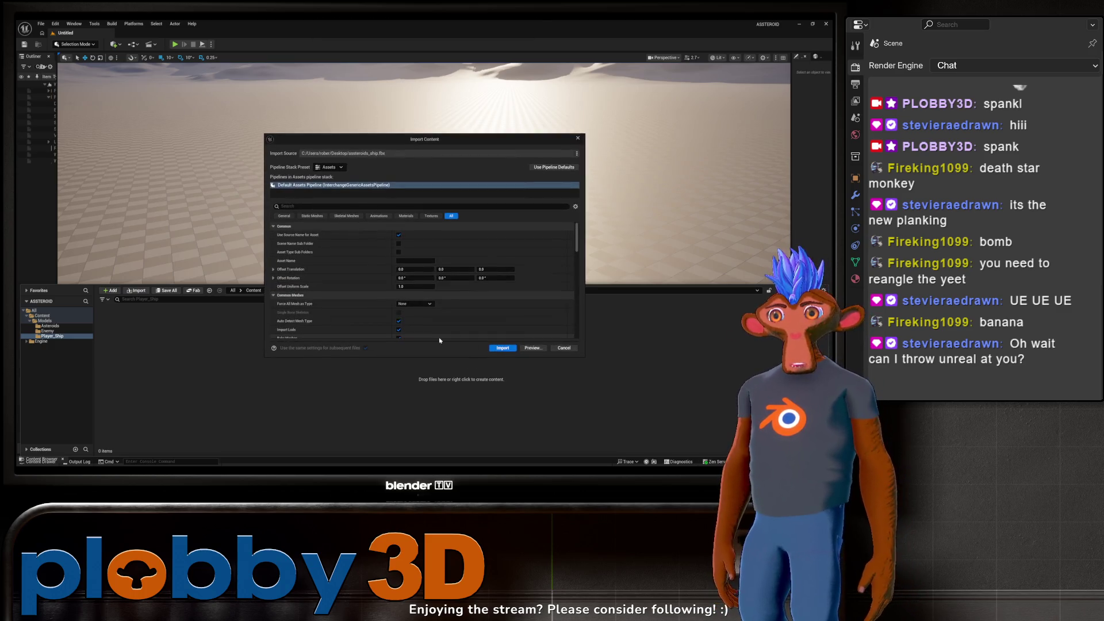
{"action": "left_click", "coordinate": [431, 217]}
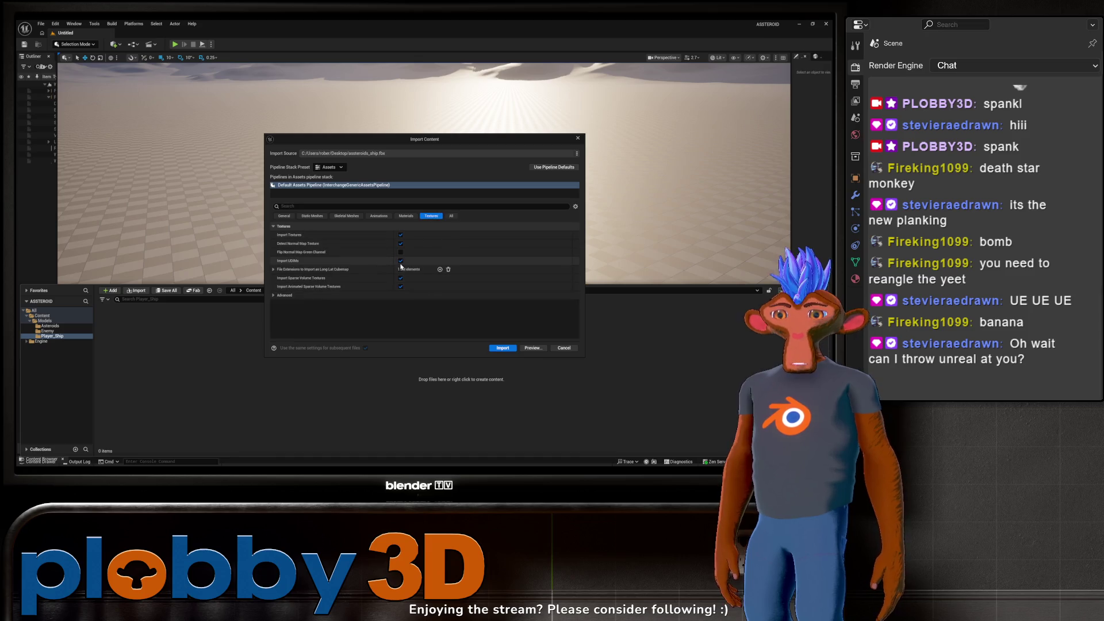
{"action": "left_click", "coordinate": [401, 253]}
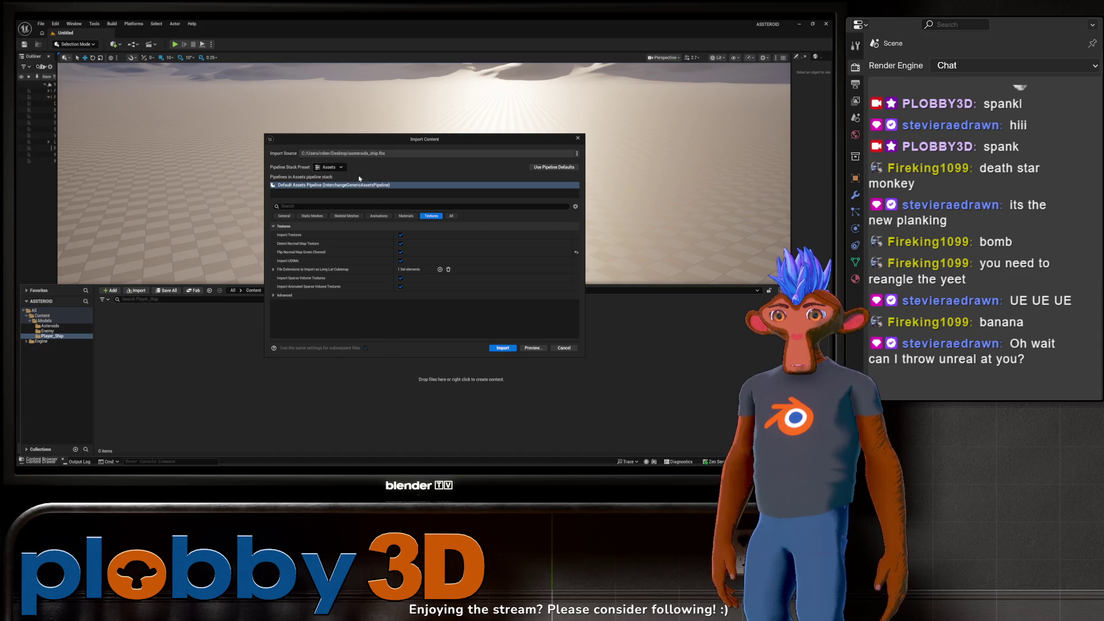
{"action": "left_click", "coordinate": [497, 348]}
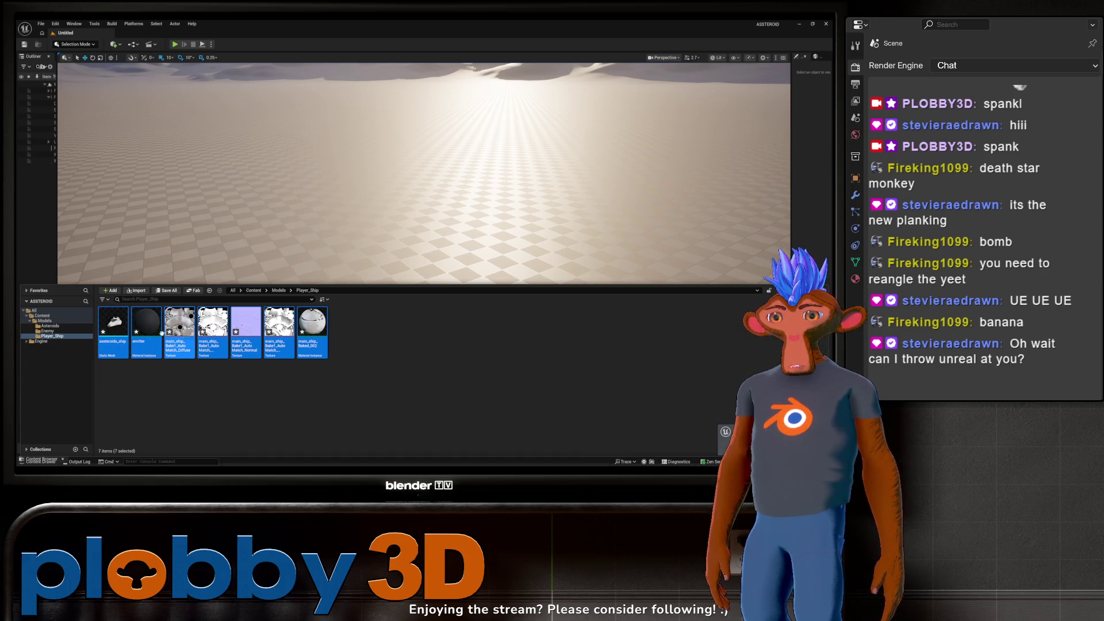
{"action": "double_click", "coordinate": [180, 323]}
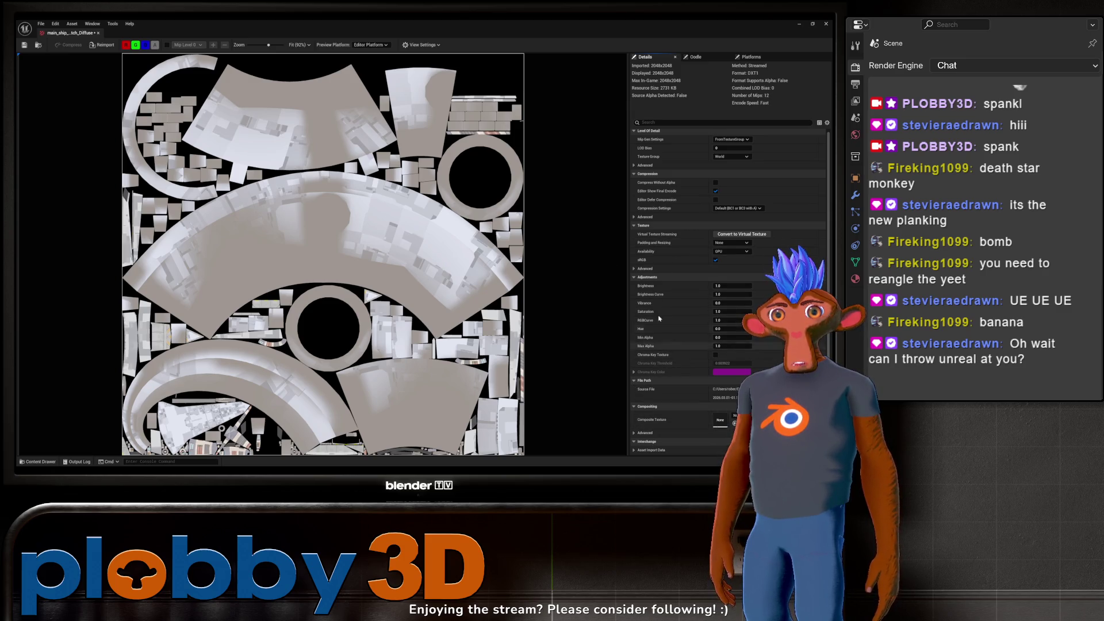
{"action": "left_click", "coordinate": [646, 268]}
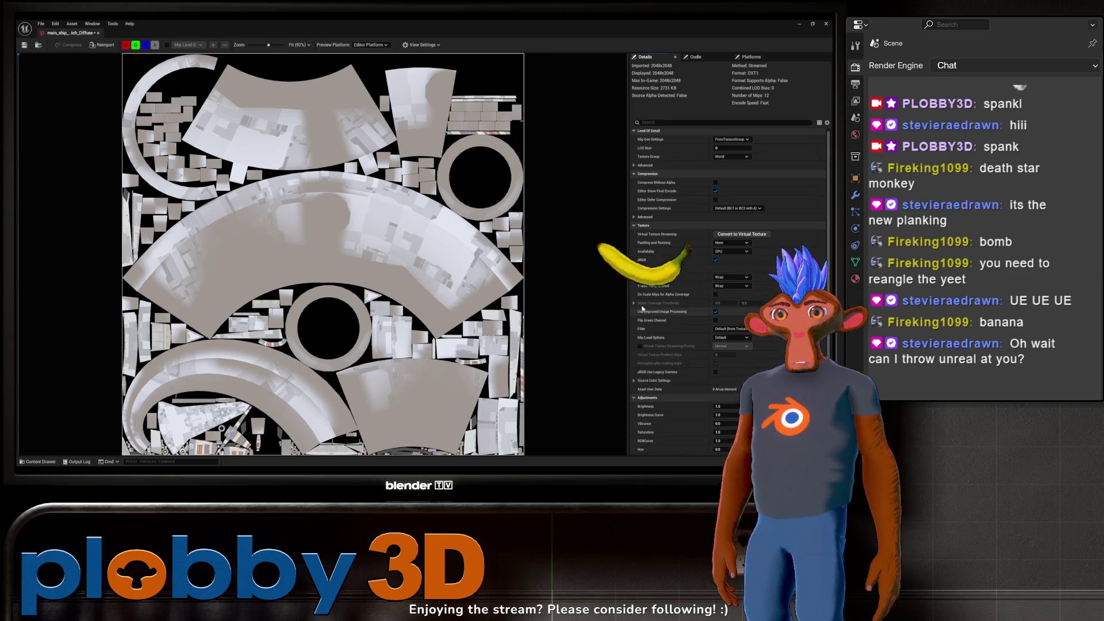
{"action": "left_click", "coordinate": [635, 381]}
{"action": "scroll", "coordinate": [705, 323], "scroll_direction": "down", "scroll_amount": 1}
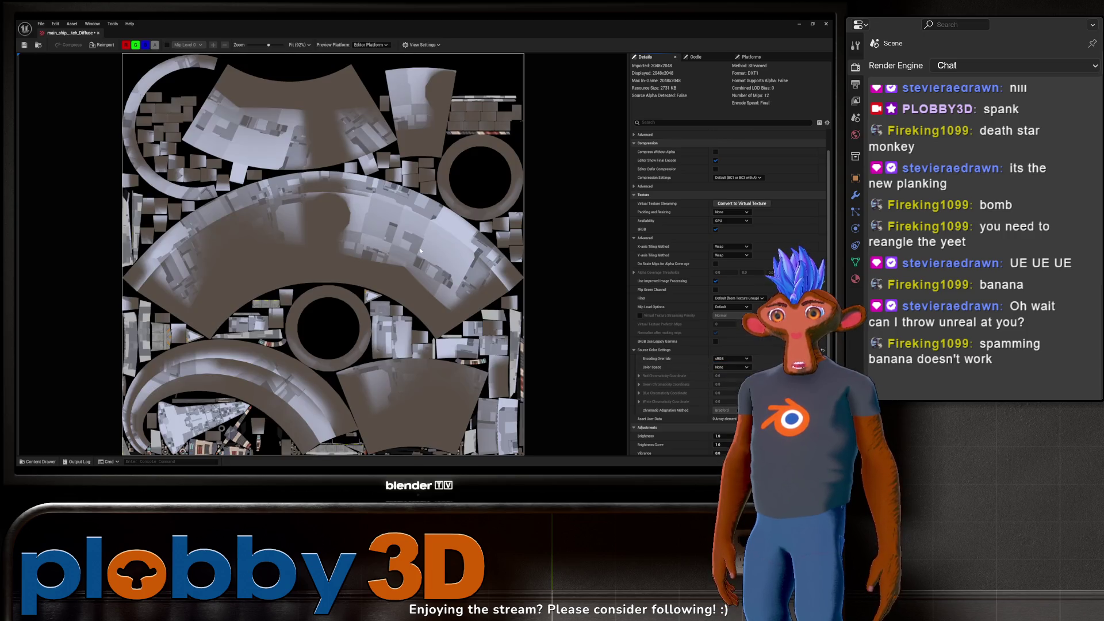
{"action": "left_click", "coordinate": [99, 33]}
{"action": "key", "text": "ctrl+space"}
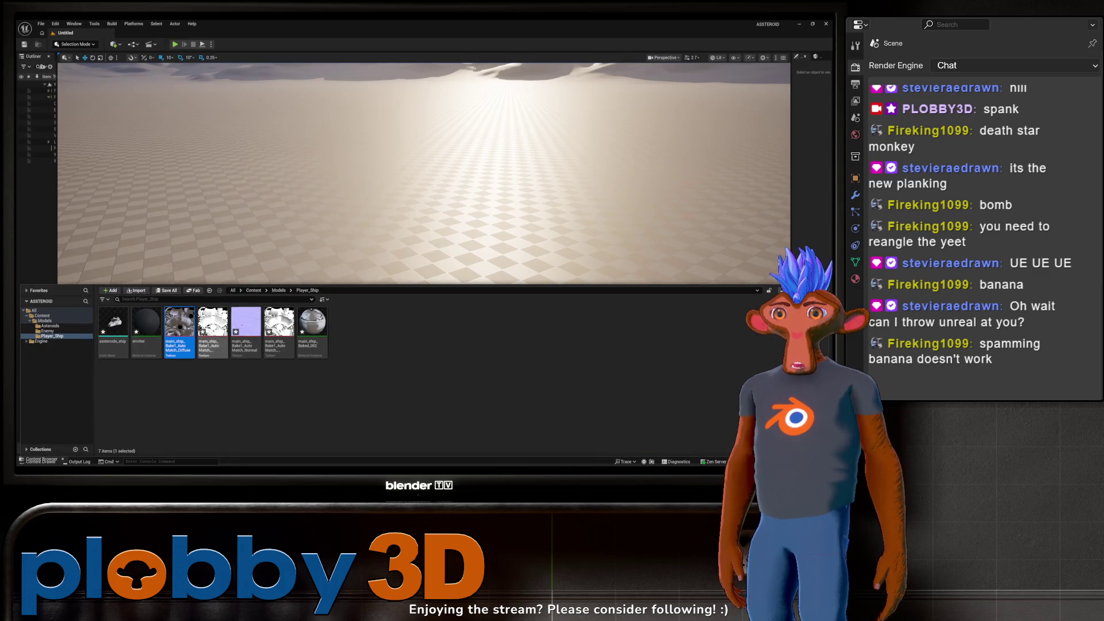
Step: Create a new folder named Textures inside Player_Ship
{"action": "right_click", "coordinate": [360, 361]}
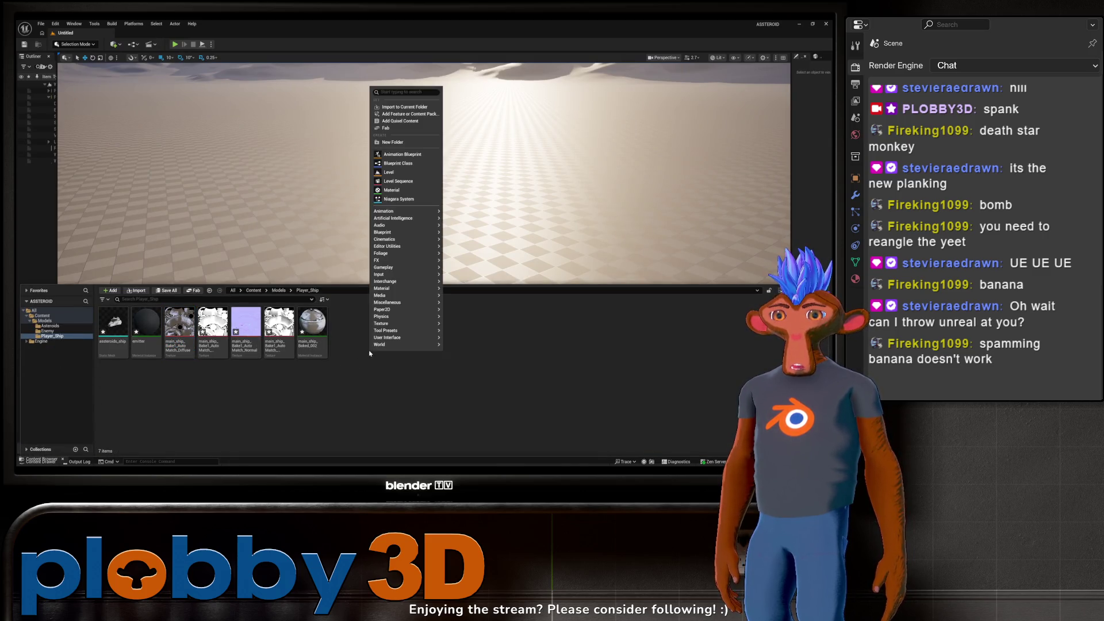
{"action": "left_click", "coordinate": [397, 145]}
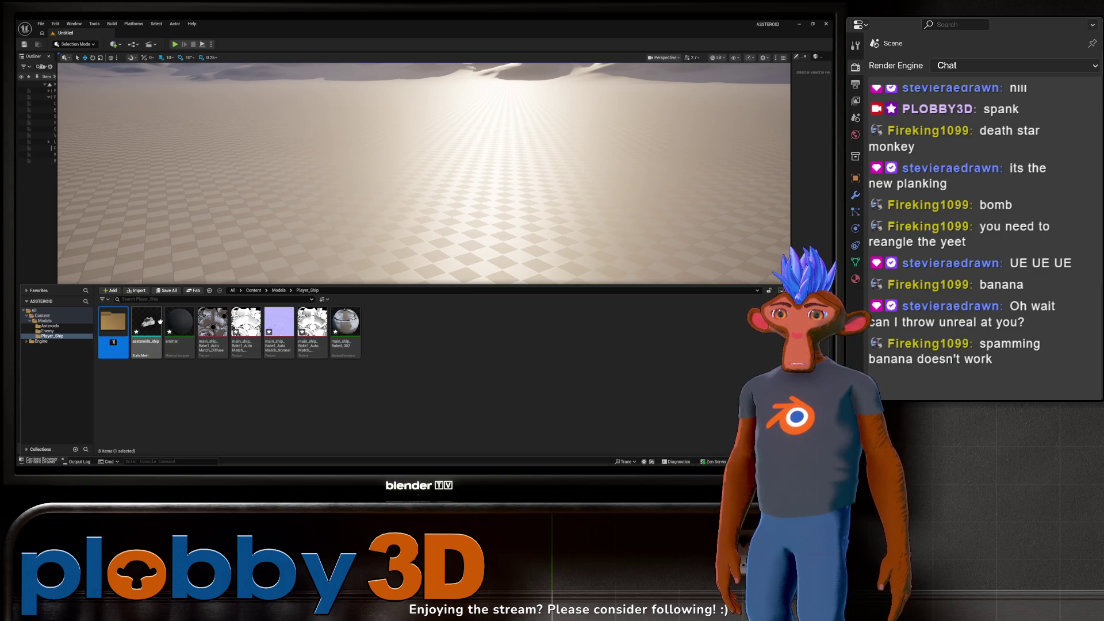
{"action": "type", "text": "Textures"}
{"action": "right_click", "coordinate": [160, 321]}
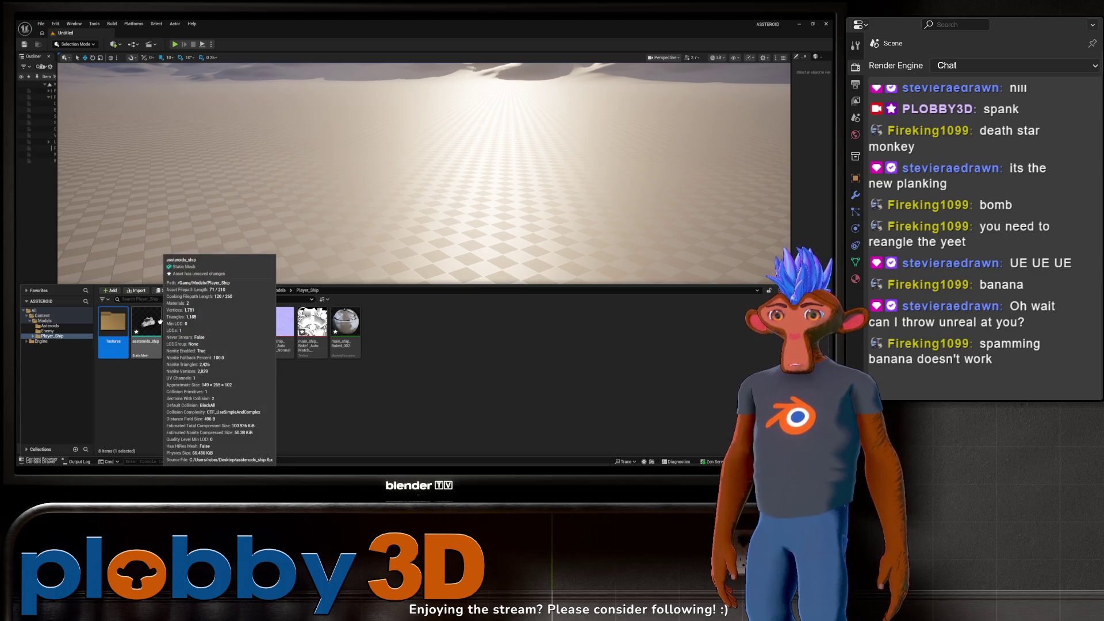
{"action": "key", "text": "Escape"}
Step: Move the Diffuse texture and the other three baked textures into the Textures folder
{"action": "left_click", "coordinate": [213, 324]}
{"action": "left_click", "coordinate": [317, 333], "text": "shift"}
{"action": "left_click_drag", "start_coordinate": [317, 333], "coordinate": [112, 325]}
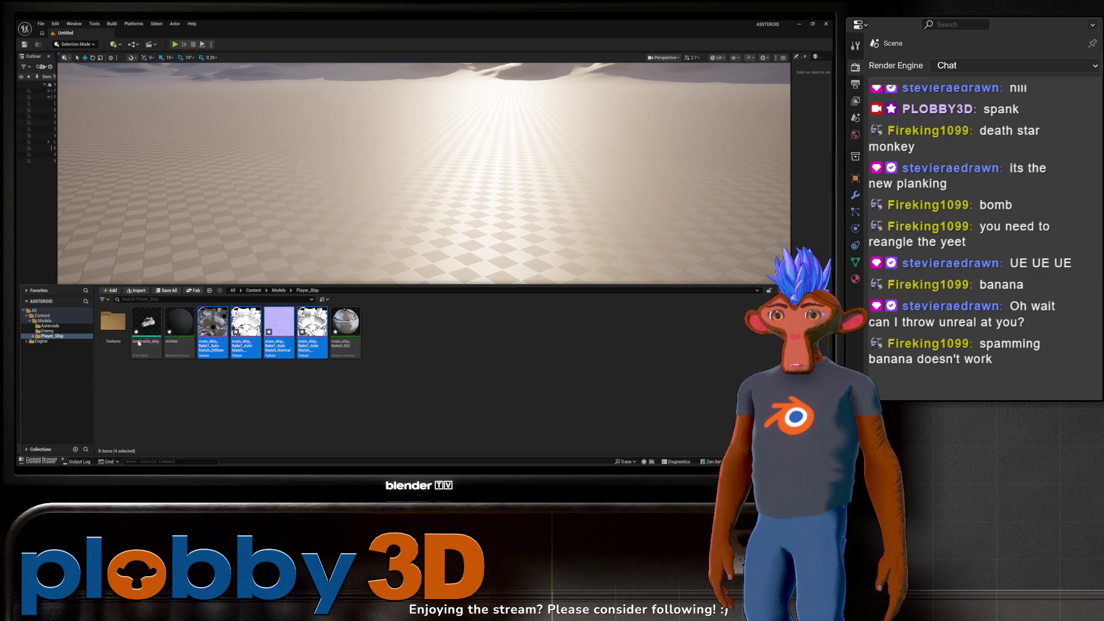
{"action": "left_click", "coordinate": [124, 340]}
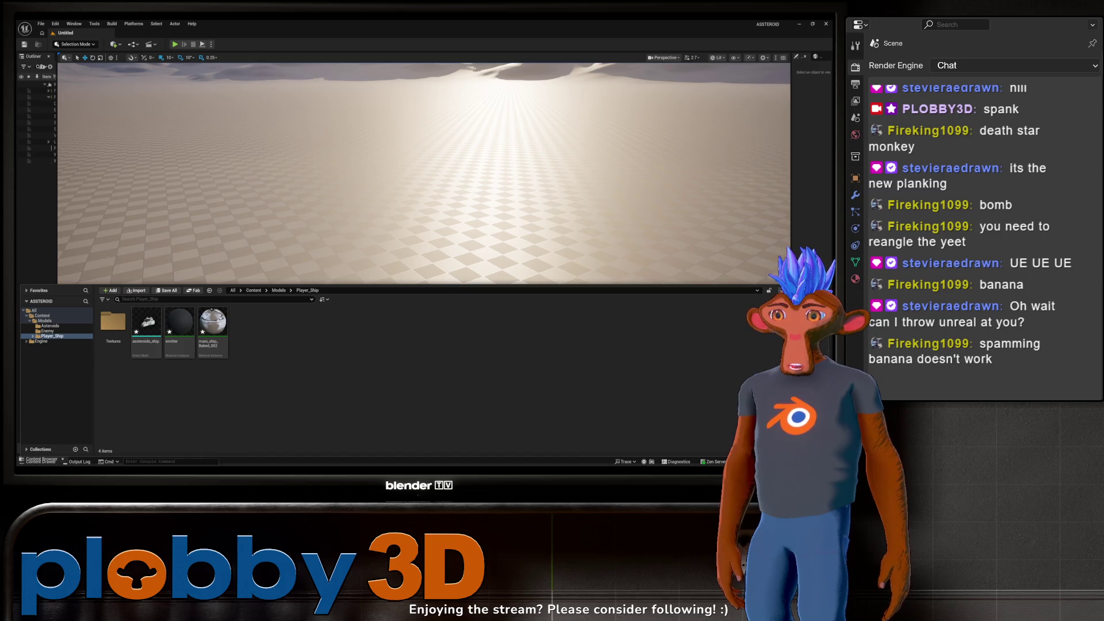
Step: Add a new material called MAT_Ship_Hull to Player_Ship and open it in the Material Editor
{"action": "left_click", "coordinate": [179, 325]}
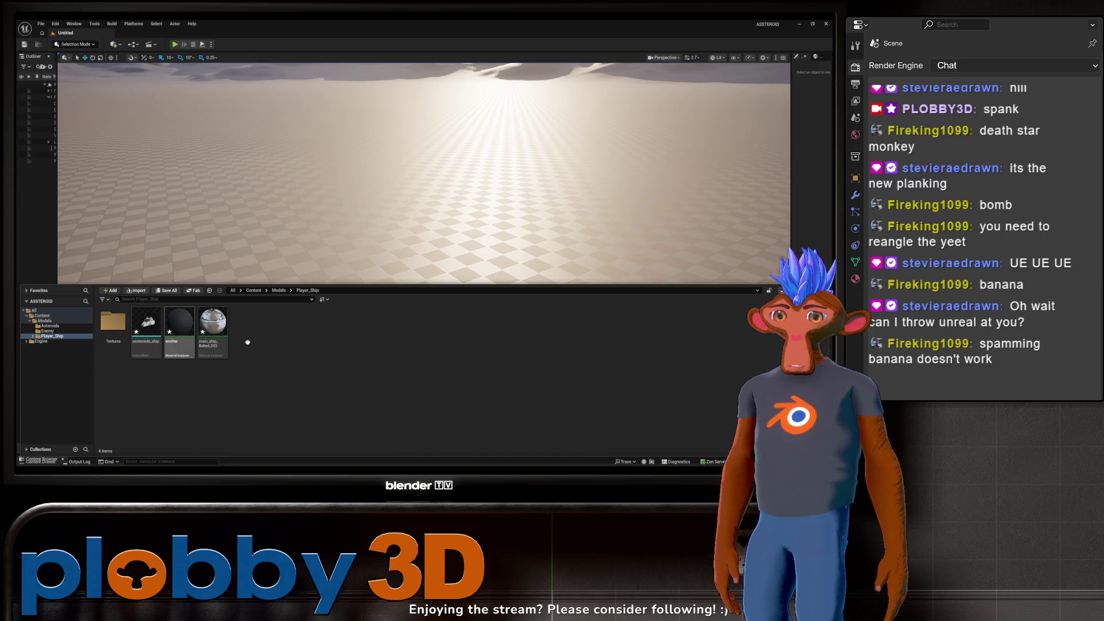
{"action": "right_click", "coordinate": [254, 349]}
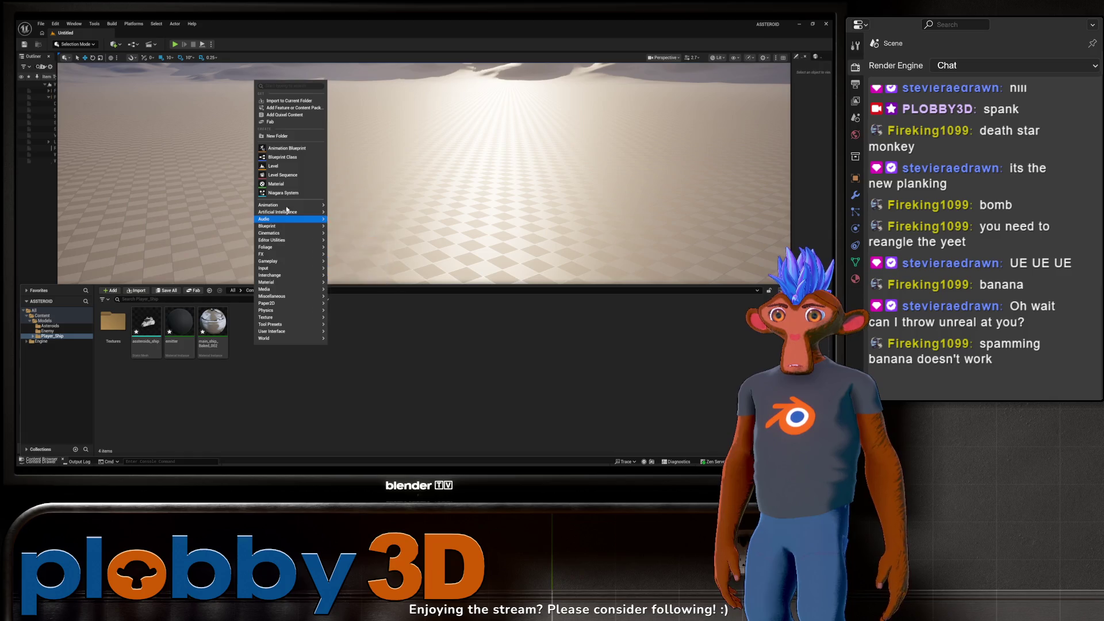
{"action": "left_click", "coordinate": [278, 184]}
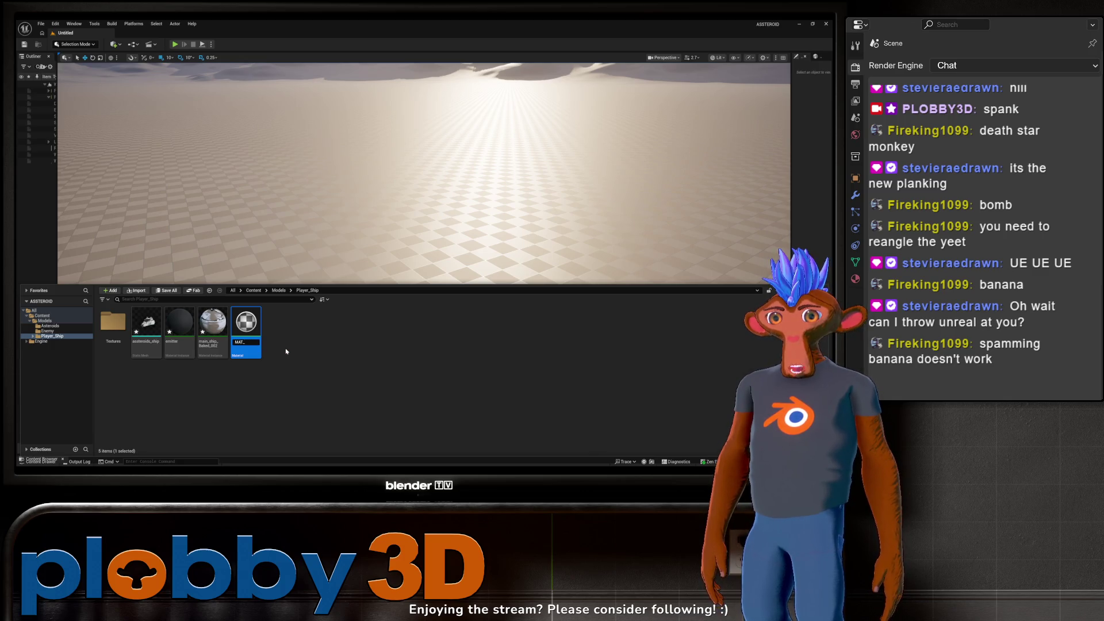
{"action": "type", "text": "hip_Hull"}
{"action": "key", "text": "Return"}
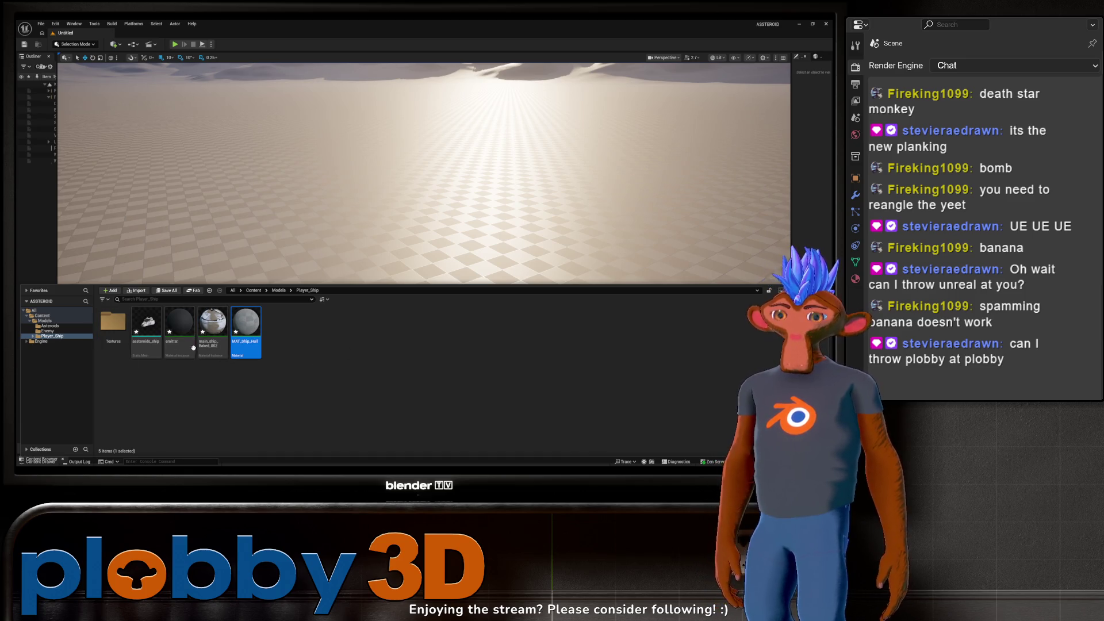
{"action": "double_click", "coordinate": [248, 331]}
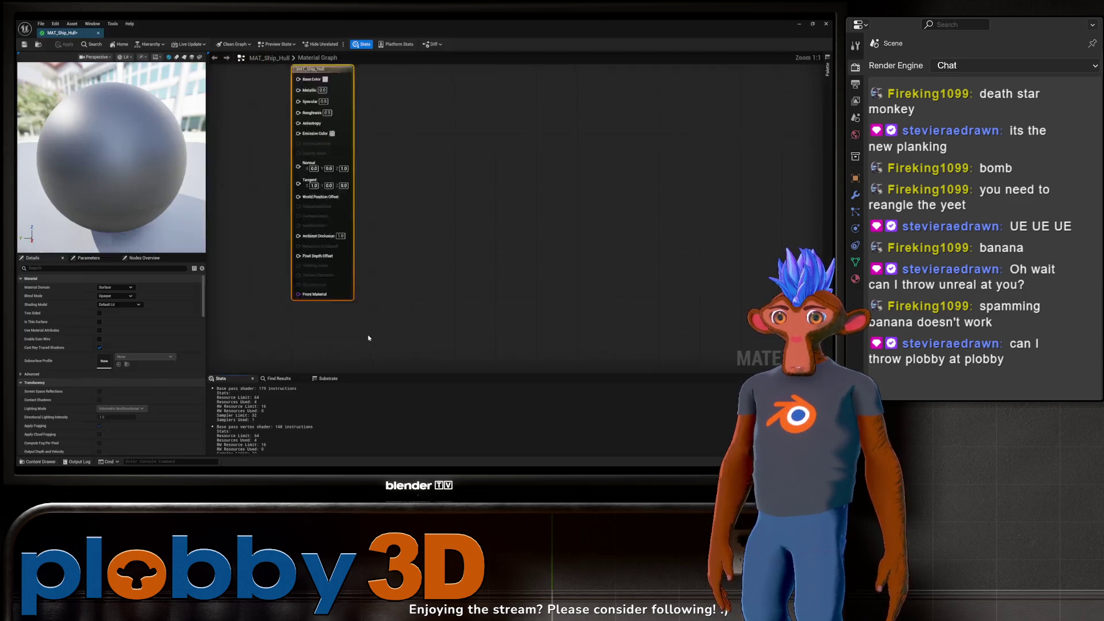
Step: Drag the four baked textures into the material graph and spread their Texture Sample nodes apart
{"action": "key", "text": "ctrl+space"}
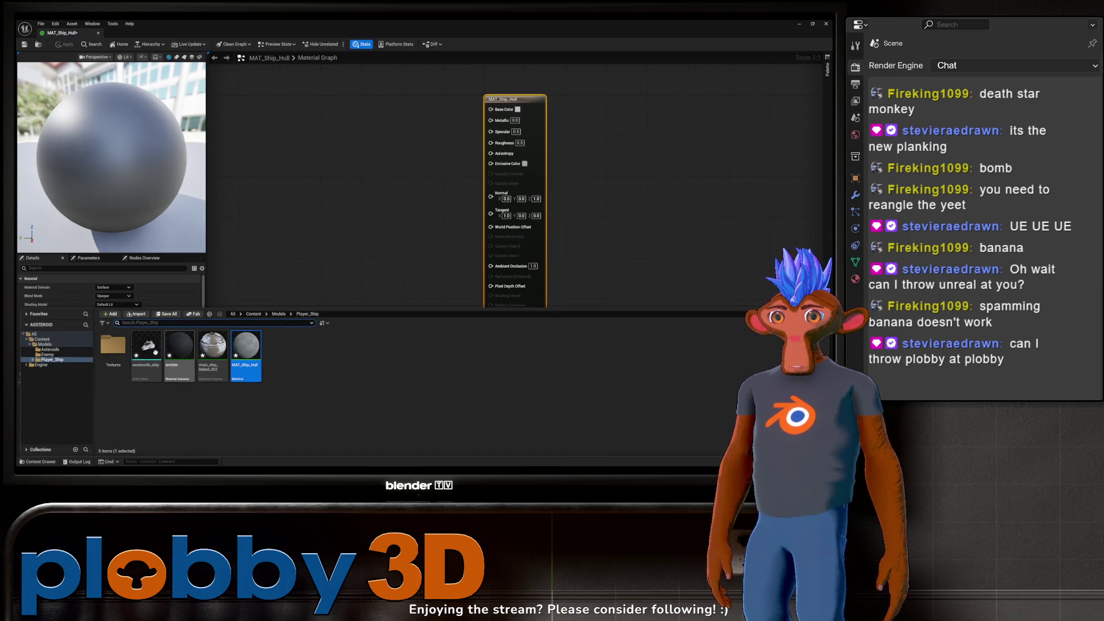
{"action": "double_click", "coordinate": [112, 345]}
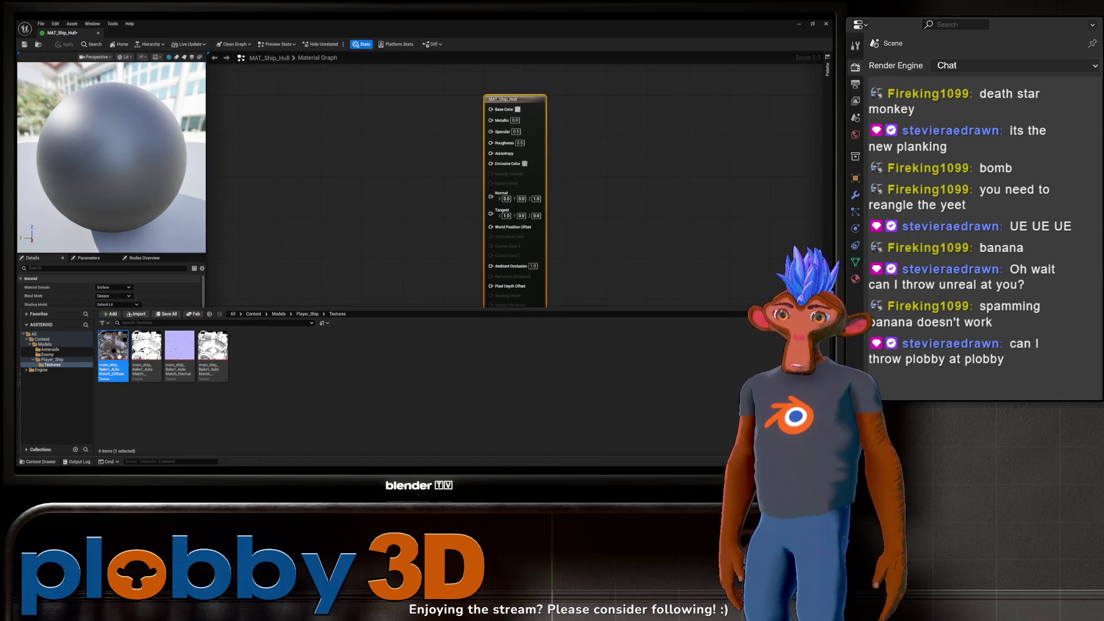
{"action": "left_click", "coordinate": [286, 154]}
{"action": "mouse_move", "coordinate": [286, 153]}
{"action": "left_mouse_down"}
{"action": "mouse_move", "coordinate": [322, 65]}
{"action": "mouse_move", "coordinate": [293, 128]}
{"action": "left_mouse_up"}
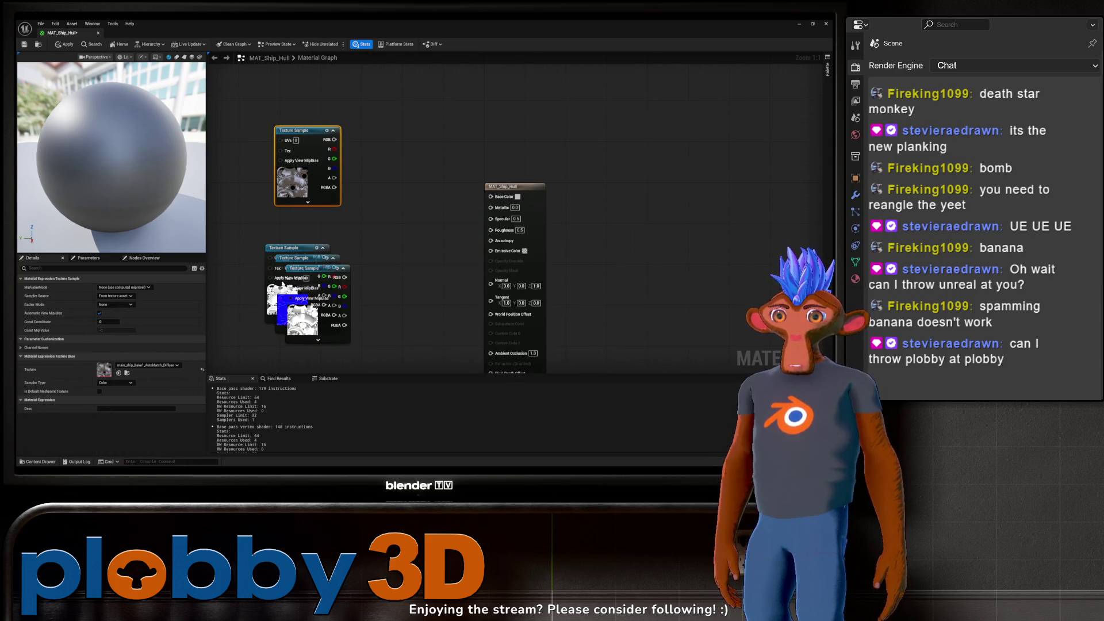
{"action": "scroll", "coordinate": [341, 235], "scroll_direction": "down", "scroll_amount": 4}
{"action": "scroll", "coordinate": [341, 235], "scroll_direction": "up", "scroll_amount": 4}
{"action": "left_click_drag", "start_coordinate": [334, 209], "coordinate": [334, 189]}
{"action": "scroll", "coordinate": [408, 213], "scroll_direction": "down", "scroll_amount": 1}
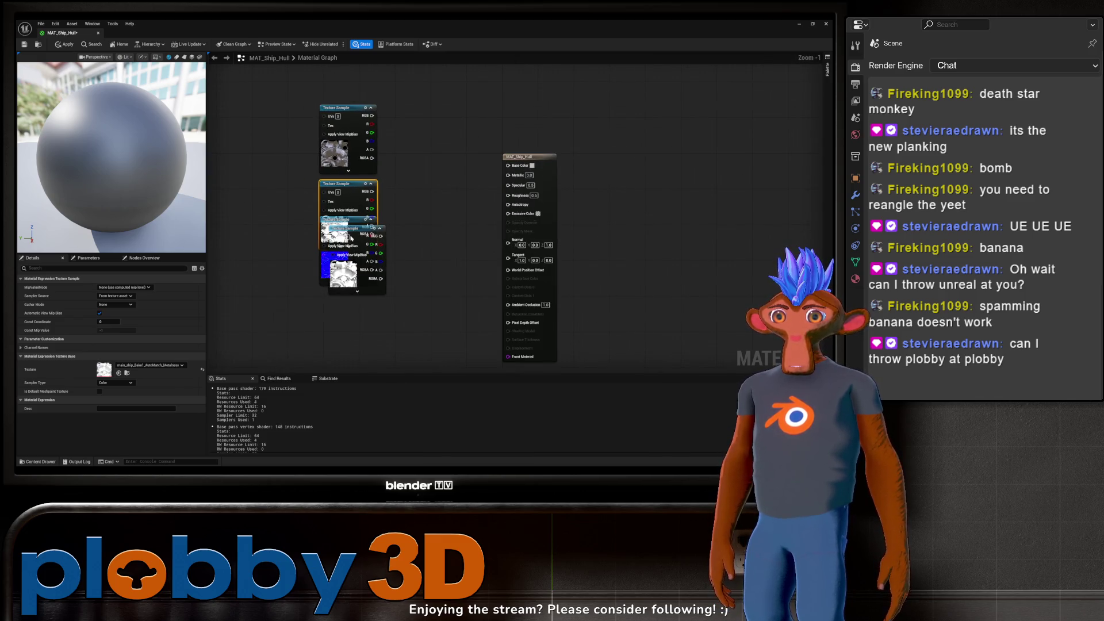
{"action": "left_click_drag", "start_coordinate": [361, 229], "coordinate": [345, 305]}
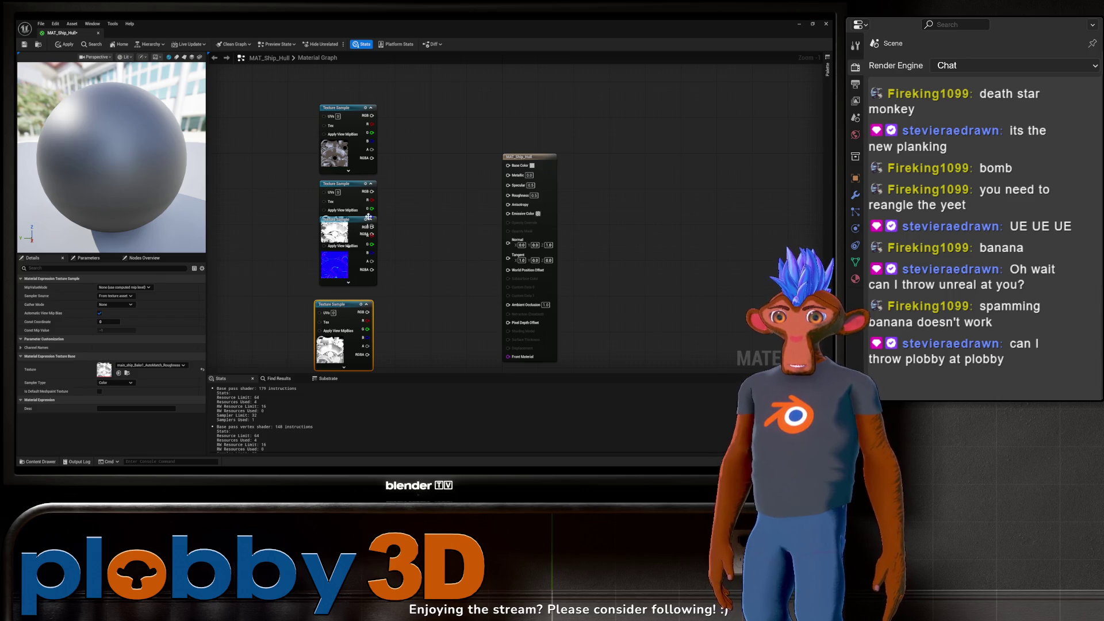
{"action": "scroll", "coordinate": [355, 244], "scroll_direction": "down", "scroll_amount": 2}
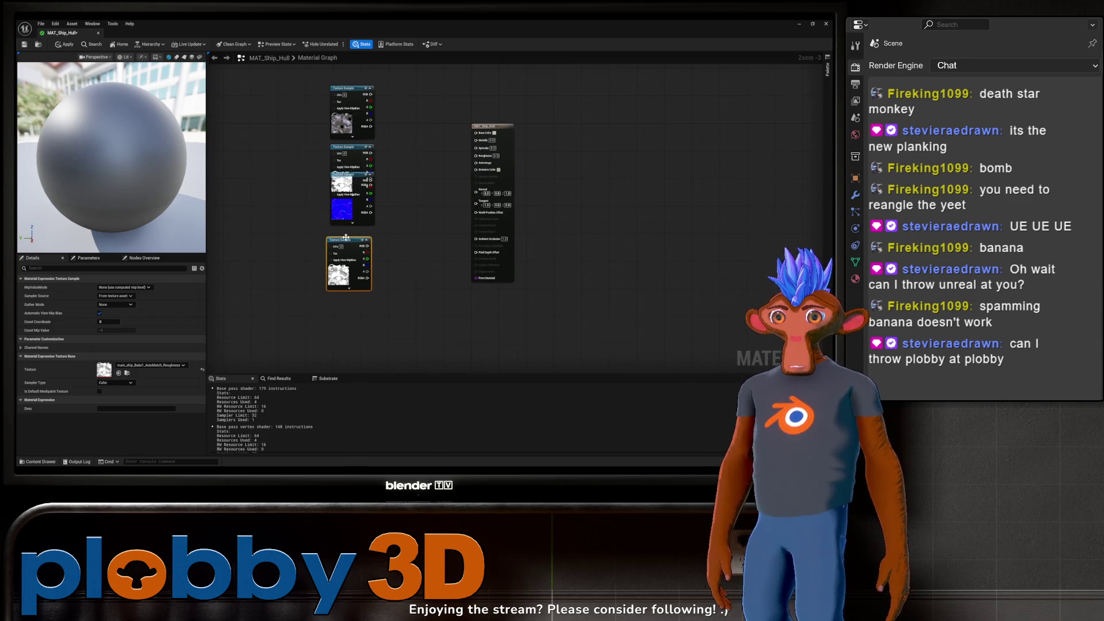
{"action": "left_click_drag", "start_coordinate": [347, 174], "coordinate": [344, 206]}
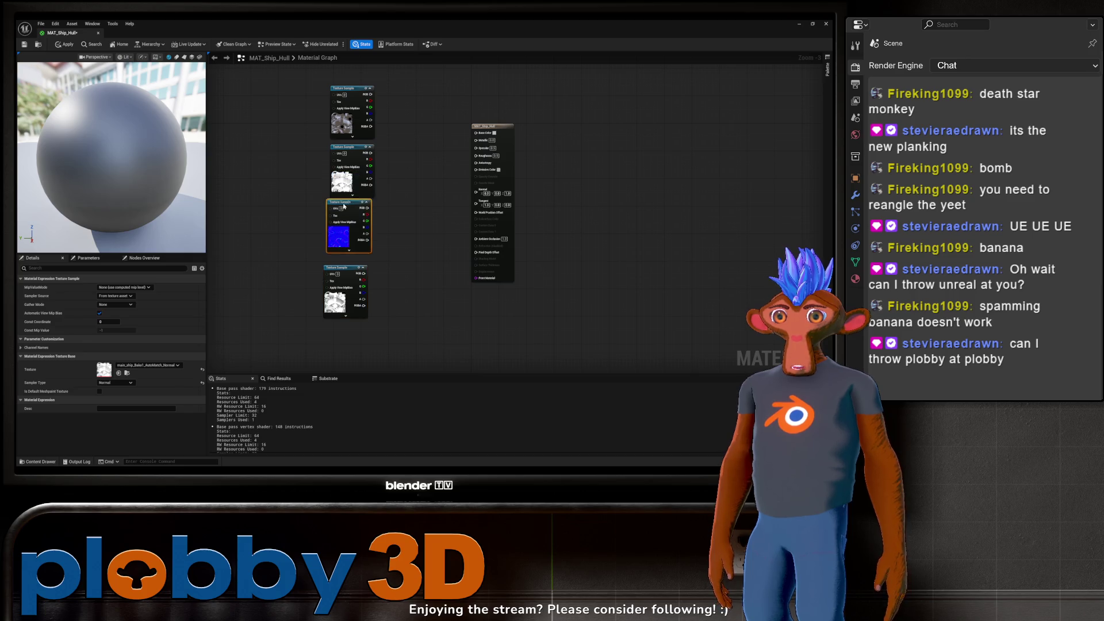
Step: Connect diffuse to Base Color, plus metalness, roughness and normal to their inputs, then save
{"action": "left_click", "coordinate": [351, 150]}
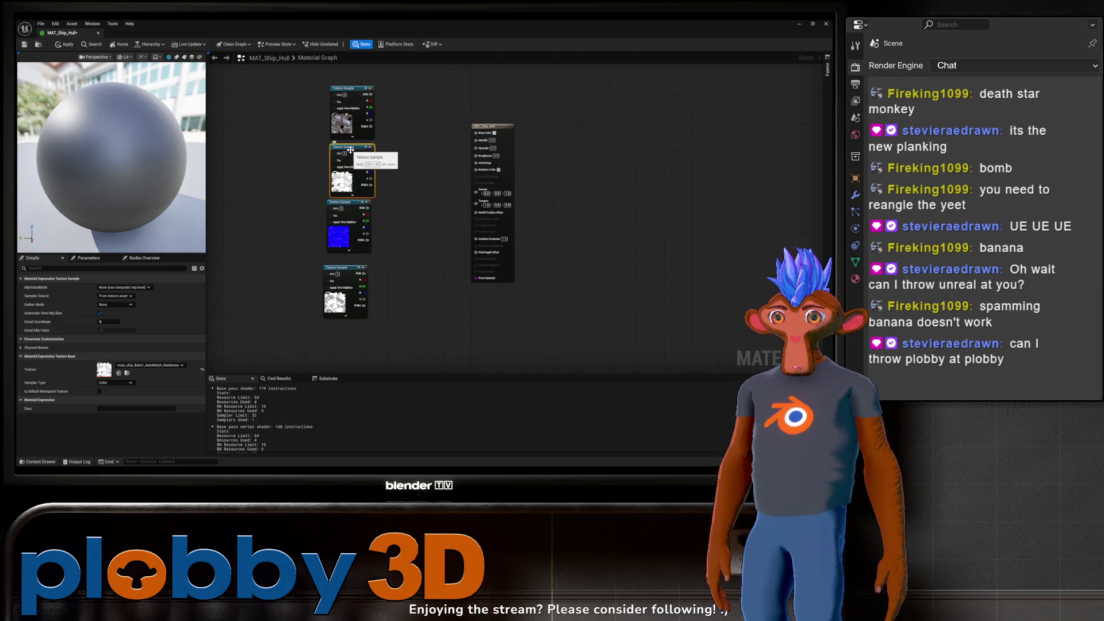
{"action": "left_click_drag", "start_coordinate": [465, 146], "coordinate": [475, 139]}
{"action": "left_click_drag", "start_coordinate": [370, 93], "coordinate": [476, 133]}
{"action": "left_click", "coordinate": [344, 271]}
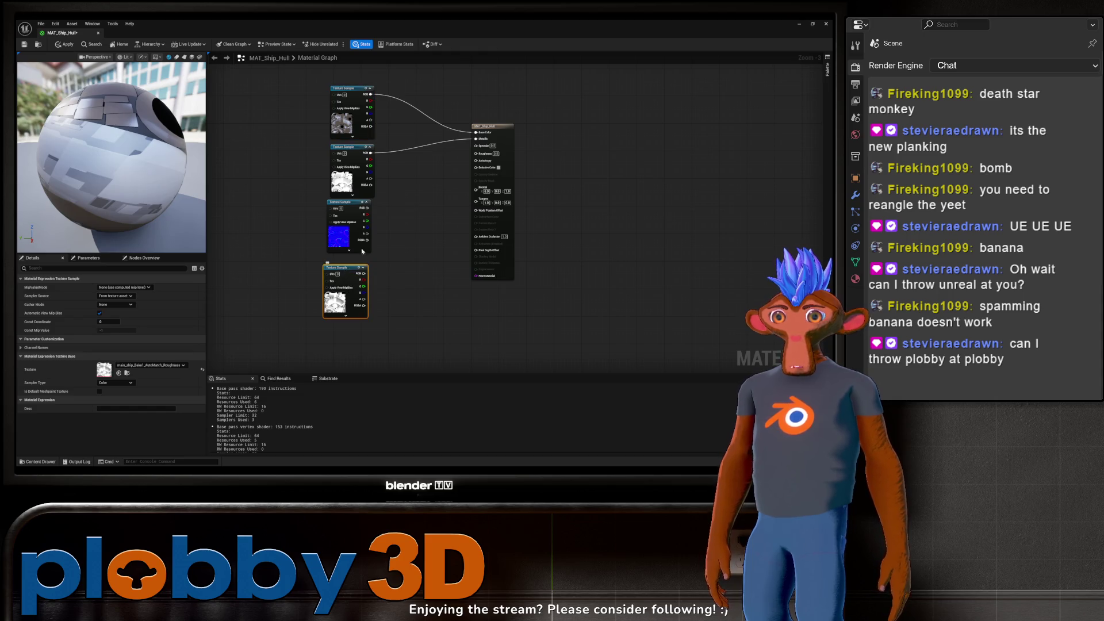
{"action": "left_click_drag", "start_coordinate": [345, 203], "coordinate": [406, 291]}
{"action": "mouse_move", "coordinate": [344, 266]}
{"action": "left_mouse_down"}
{"action": "mouse_move", "coordinate": [346, 206]}
{"action": "mouse_move", "coordinate": [483, 167]}
{"action": "mouse_move", "coordinate": [476, 153]}
{"action": "left_mouse_up"}
{"action": "mouse_move", "coordinate": [410, 293]}
{"action": "left_mouse_down"}
{"action": "mouse_move", "coordinate": [336, 286]}
{"action": "mouse_move", "coordinate": [380, 299]}
{"action": "mouse_move", "coordinate": [483, 270]}
{"action": "mouse_move", "coordinate": [476, 190]}
{"action": "left_mouse_up"}
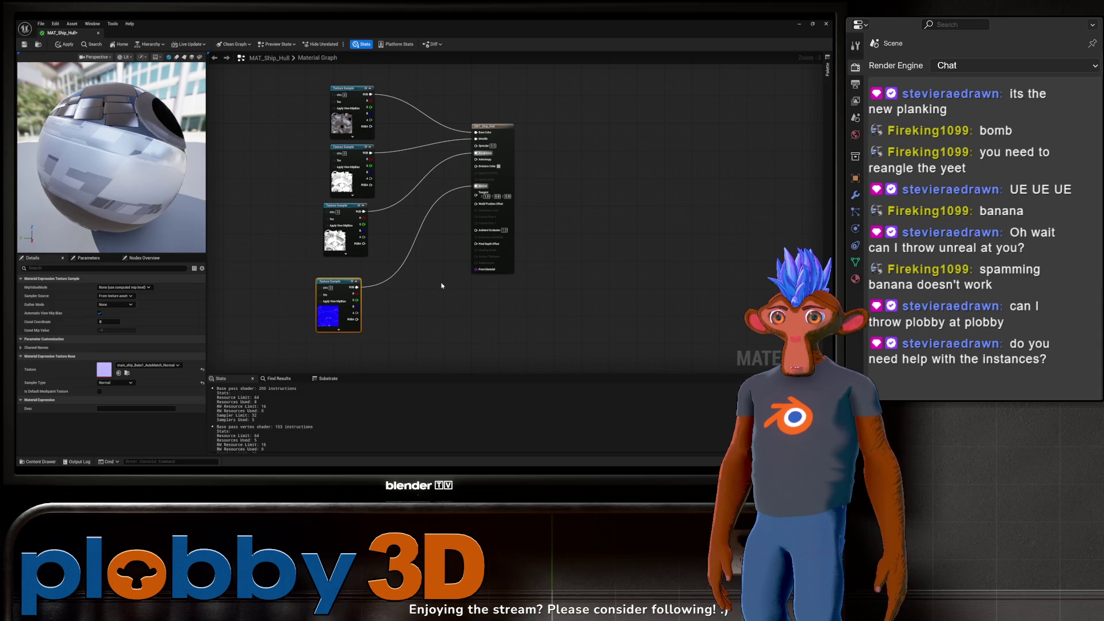
{"action": "left_click", "coordinate": [431, 256]}
{"action": "key", "text": "ctrl+s"}
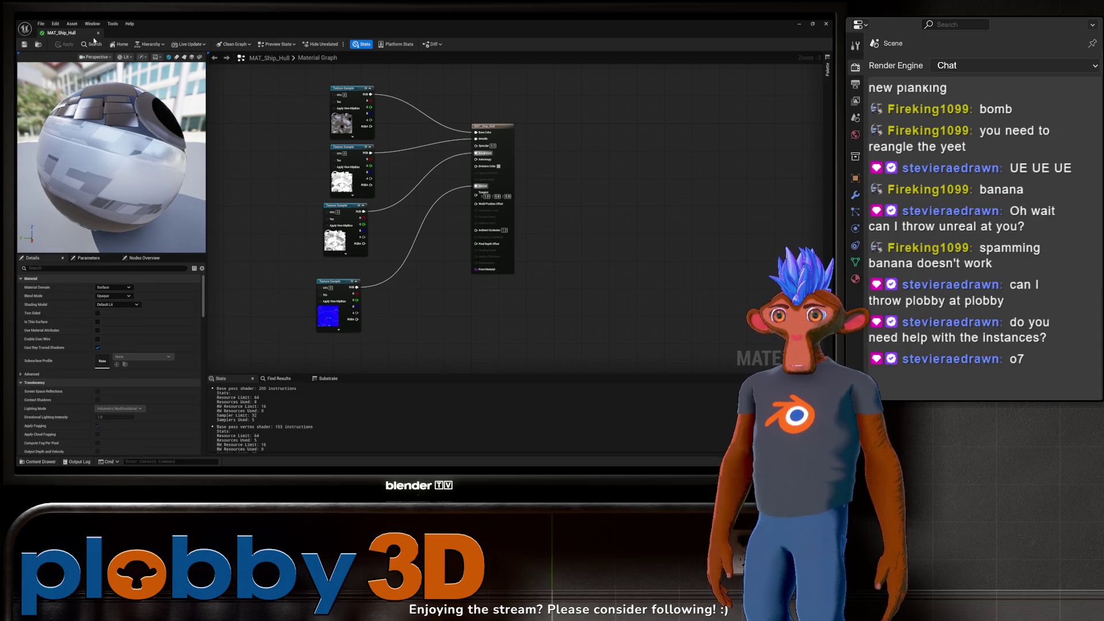
{"action": "left_click", "coordinate": [97, 33]}
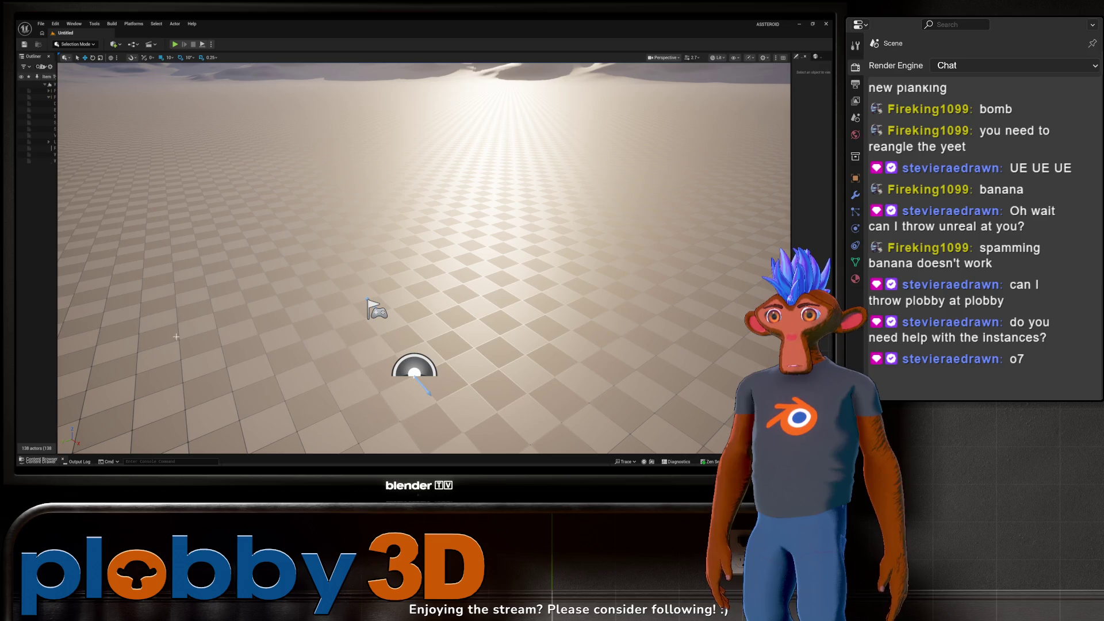
Step: Go to Player_Ship and review main_ship_Baked_002's texture parameter values, then close it
{"action": "left_click", "coordinate": [332, 296]}
{"action": "key", "text": "ctrl+space"}
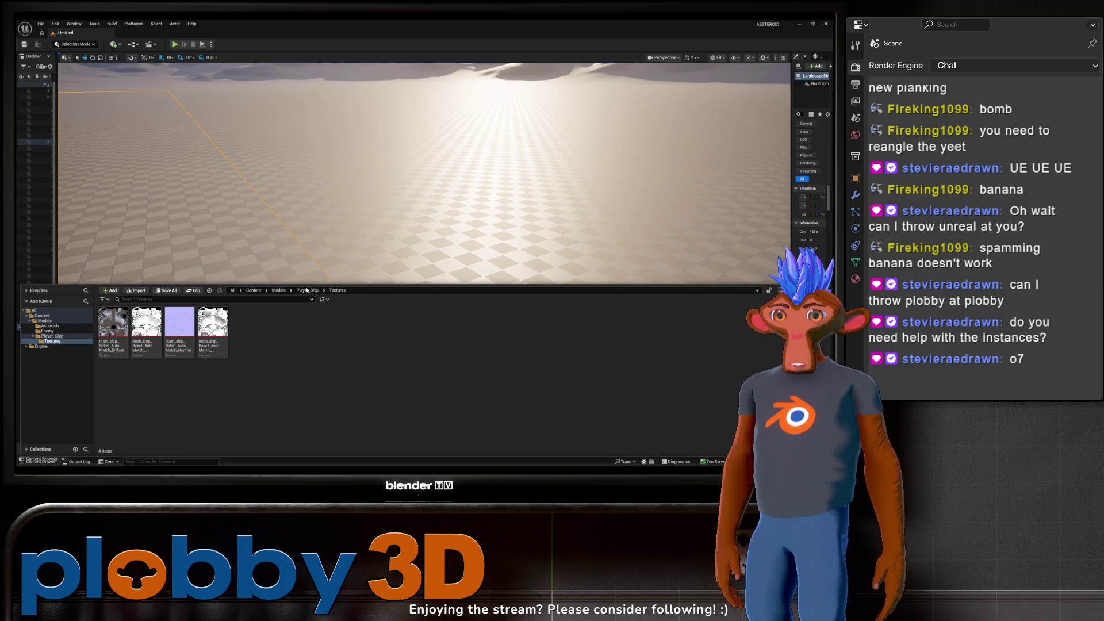
{"action": "left_click", "coordinate": [307, 290]}
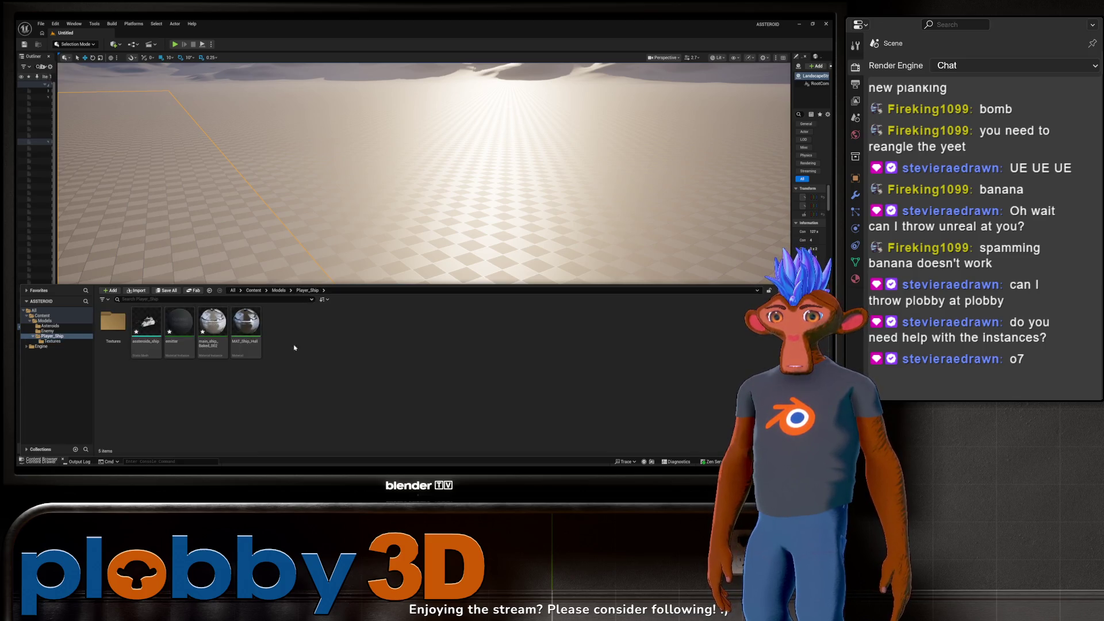
{"action": "double_click", "coordinate": [218, 325]}
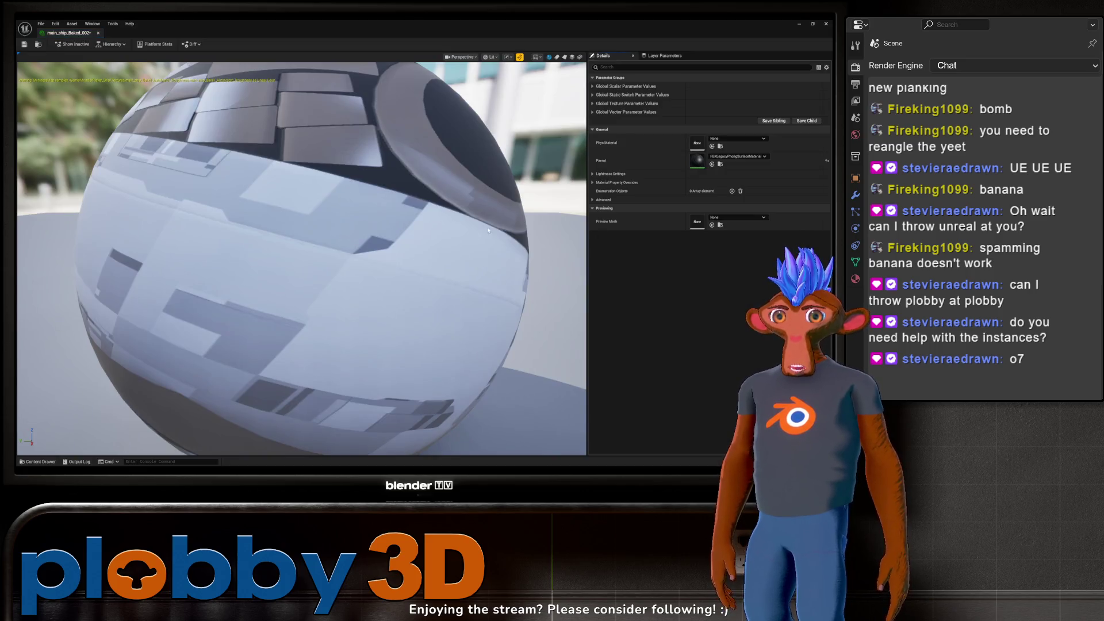
{"action": "scroll", "coordinate": [423, 181], "scroll_direction": "up", "scroll_amount": 2}
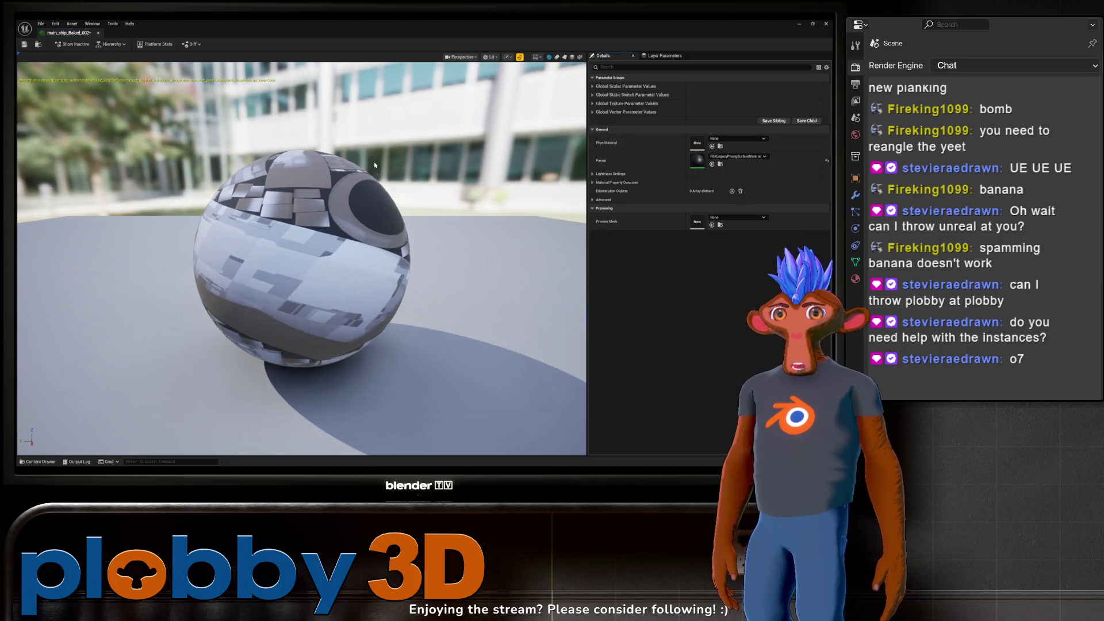
{"action": "left_click", "coordinate": [592, 103]}
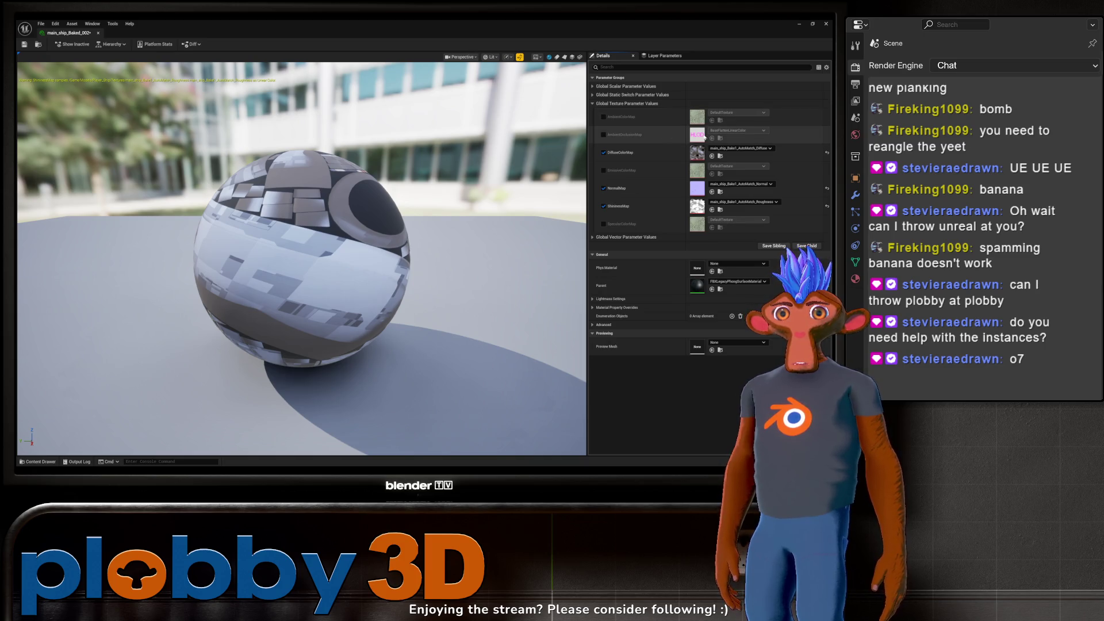
{"action": "scroll", "coordinate": [302, 259], "scroll_direction": "up", "scroll_amount": 3}
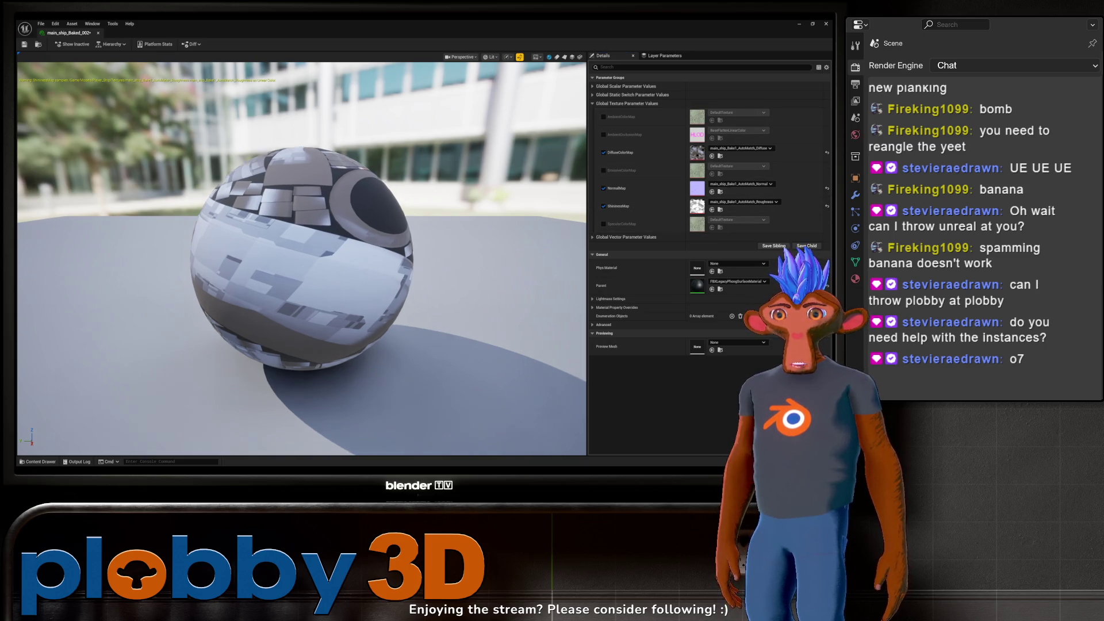
{"action": "left_click", "coordinate": [98, 33]}
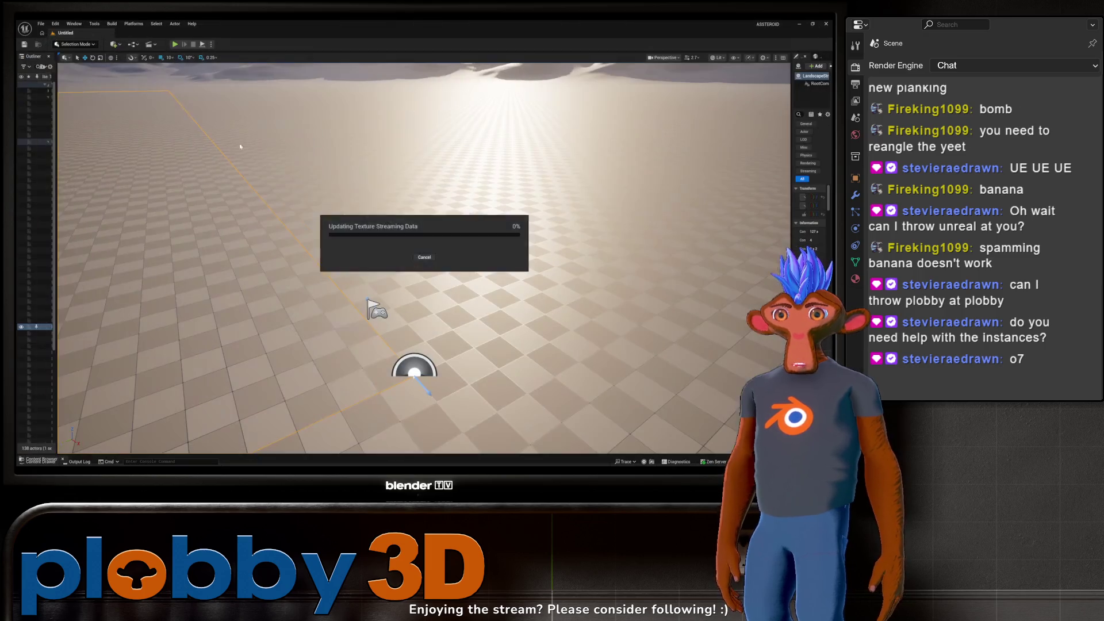
Step: Reopen and close MAT_Ship_Hull, select it, and open the asteroids_ship mesh
{"action": "key", "text": "ctrl+space"}
{"action": "left_click", "coordinate": [253, 325]}
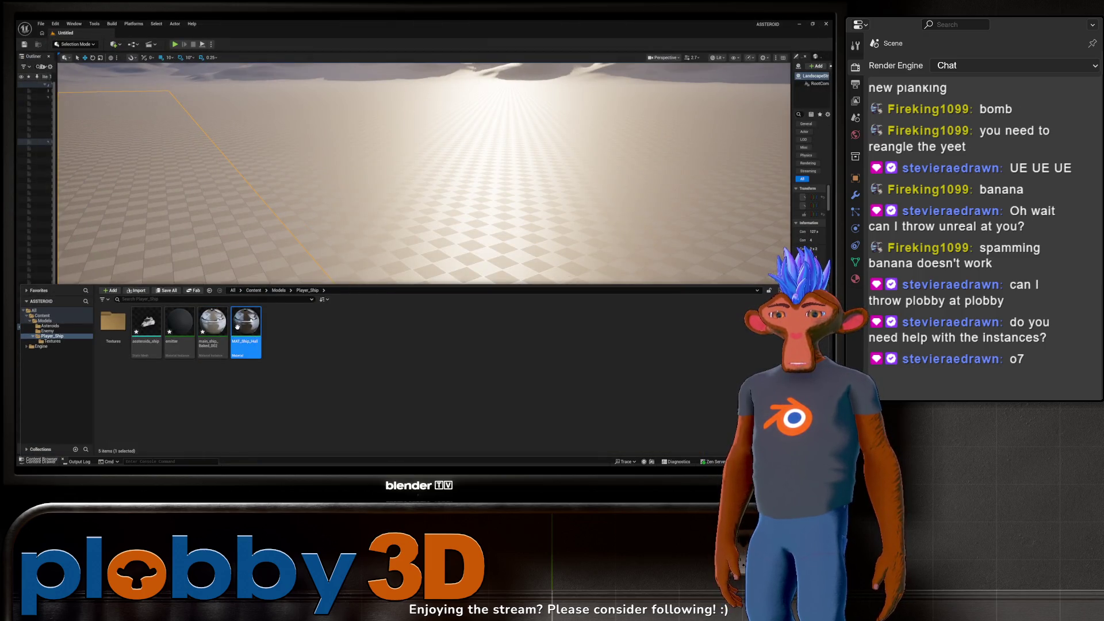
{"action": "double_click", "coordinate": [237, 327]}
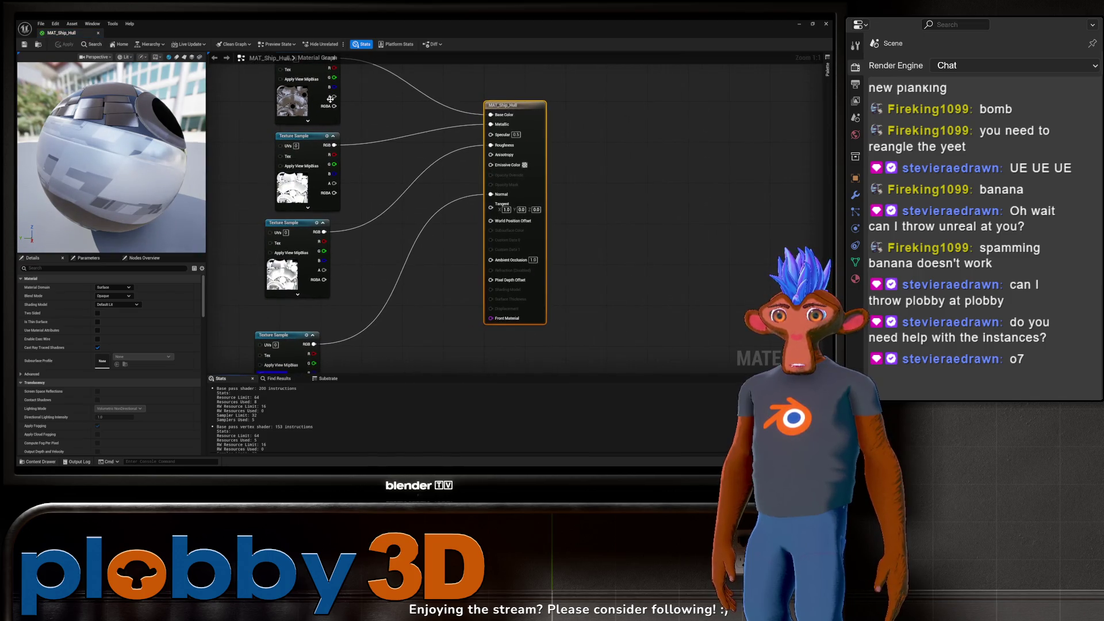
{"action": "left_click", "coordinate": [98, 33]}
{"action": "key", "text": "ctrl+space"}
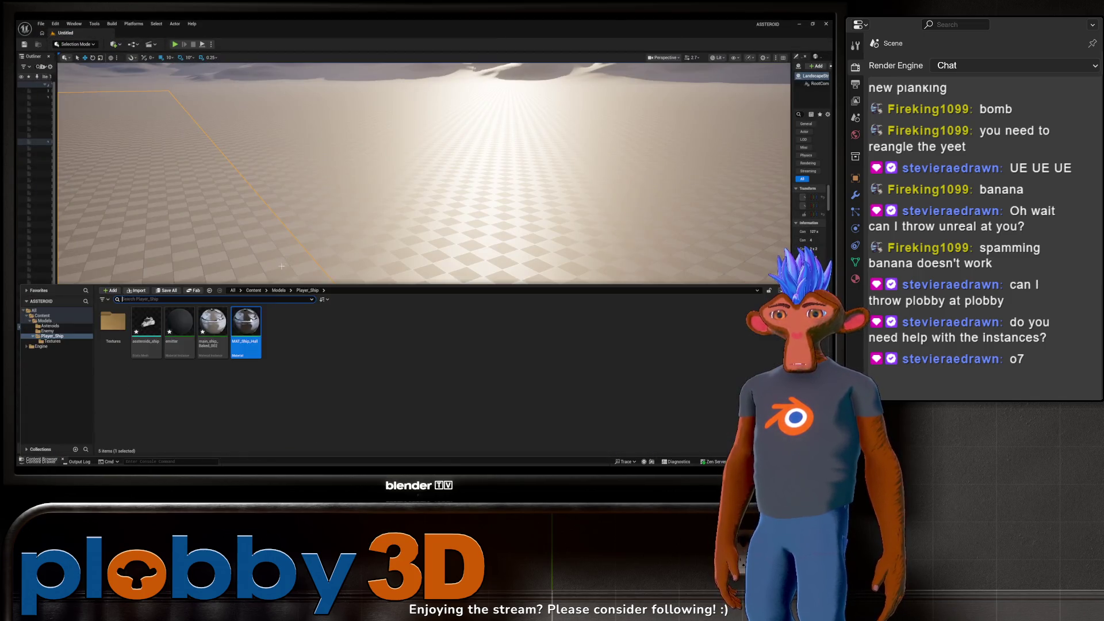
{"action": "left_click", "coordinate": [249, 333]}
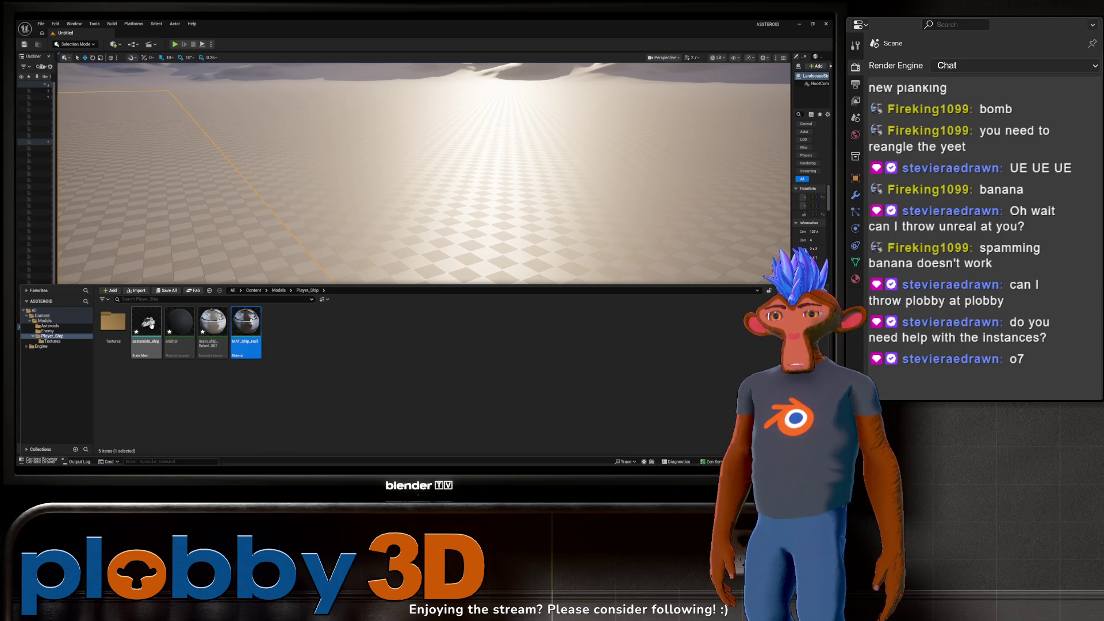
{"action": "double_click", "coordinate": [151, 326]}
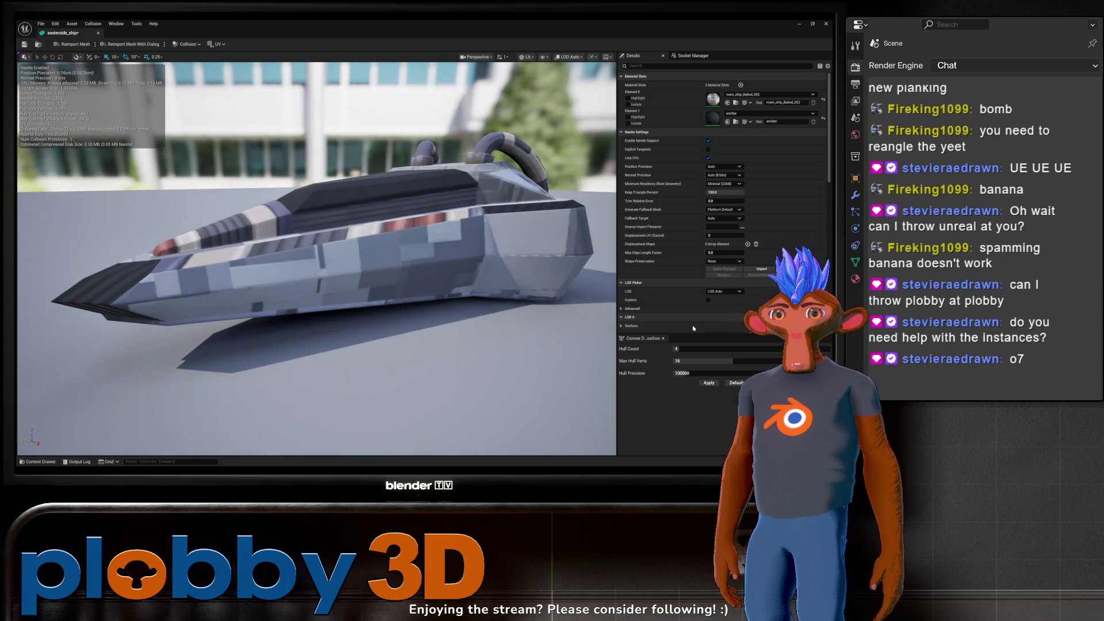
Step: Assign MAT_Ship_Hull to asteroids_ship's Element 0 slot, check the textured ship, and close the mesh editor
{"action": "left_click", "coordinate": [747, 94]}
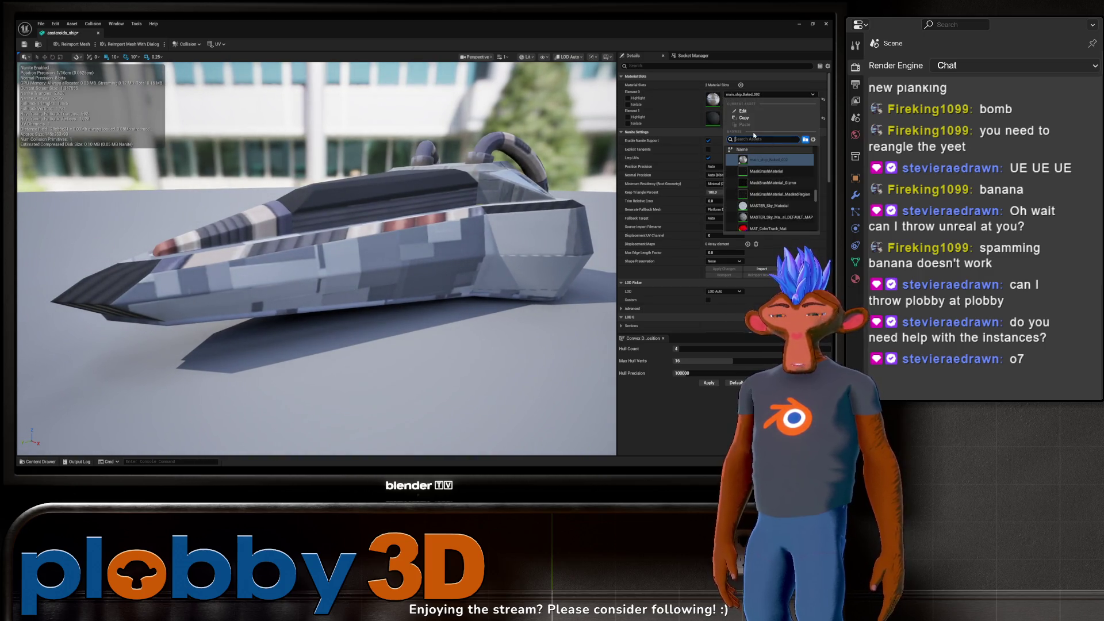
{"action": "type", "text": "MAT_Sh"}
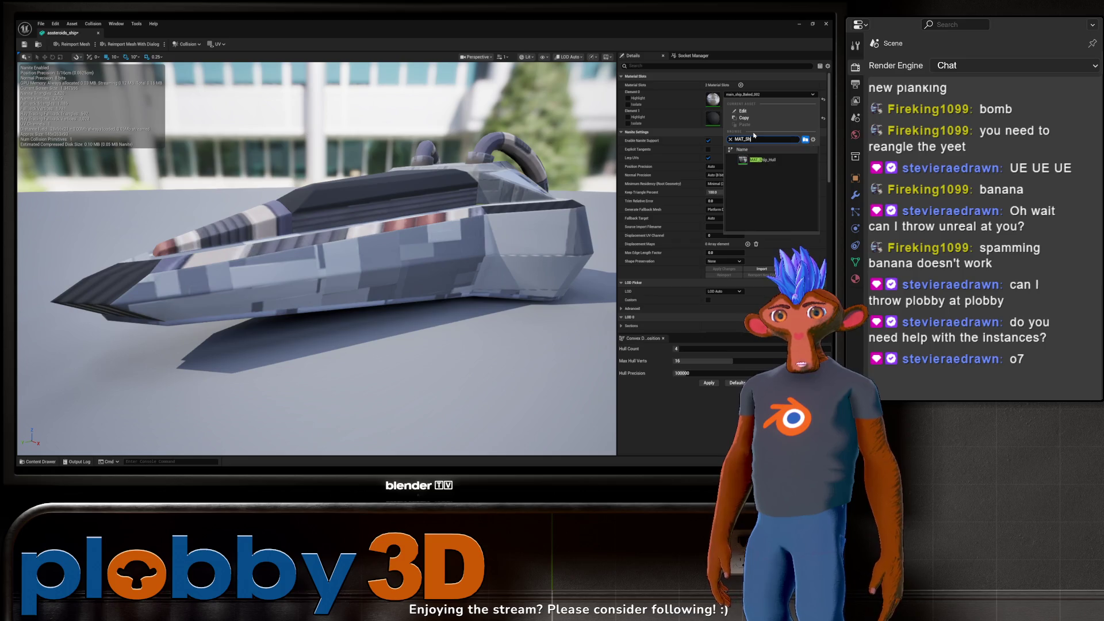
{"action": "left_click", "coordinate": [759, 161]}
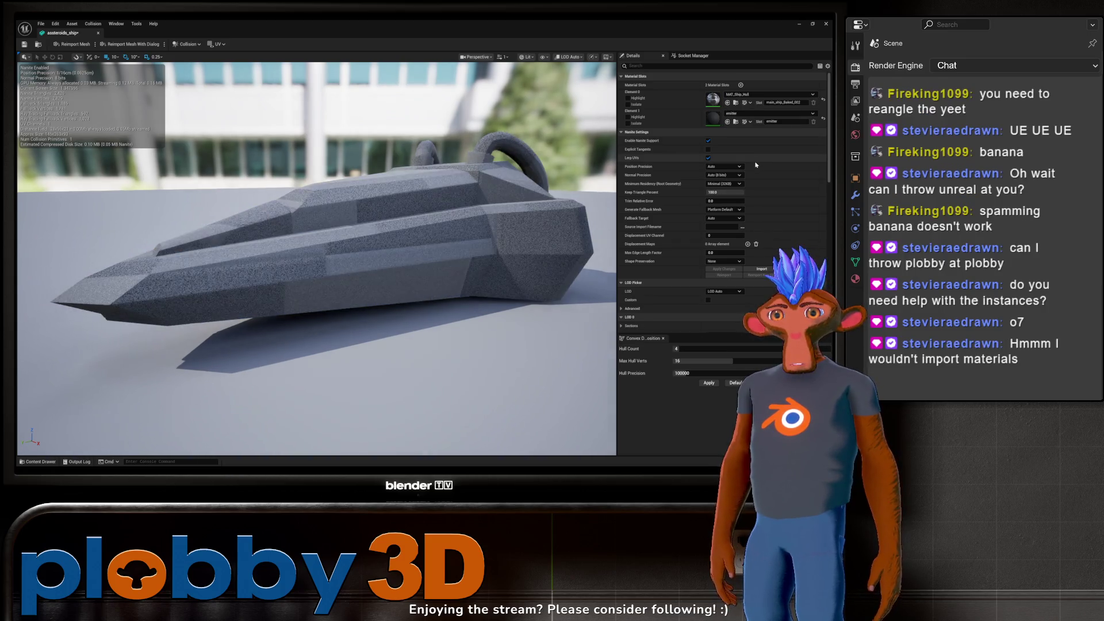
{"action": "mouse_move", "coordinate": [370, 248]}
{"action": "left_mouse_down"}
{"action": "mouse_move", "coordinate": [319, 259]}
{"action": "mouse_move", "coordinate": [292, 243]}
{"action": "left_mouse_up"}
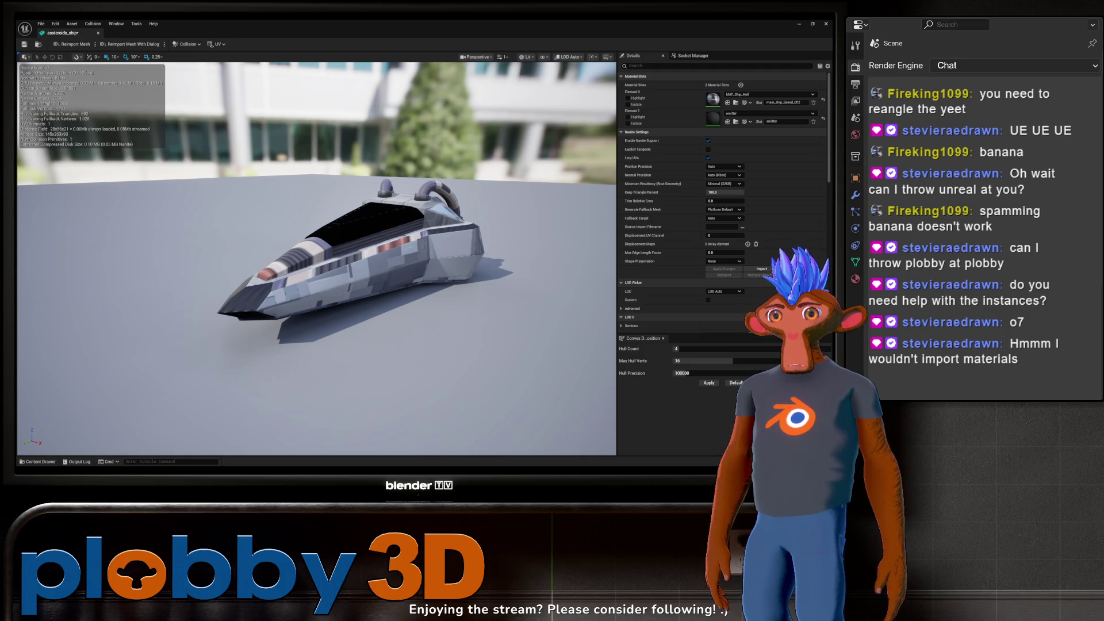
{"action": "left_click_drag", "start_coordinate": [345, 258], "coordinate": [322, 225]}
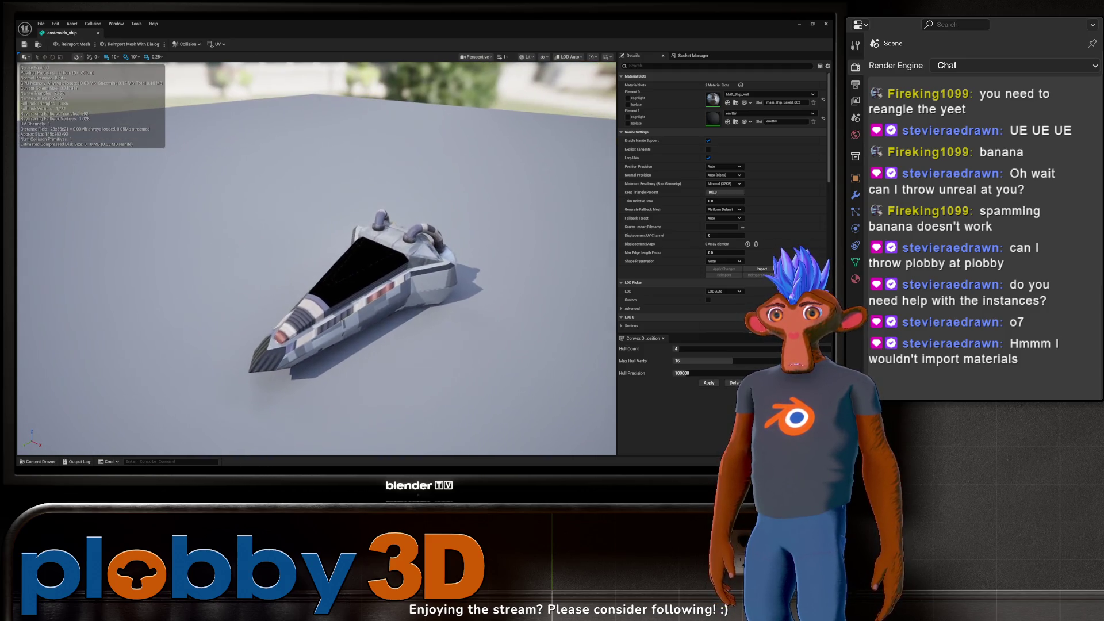
{"action": "left_click", "coordinate": [98, 33]}
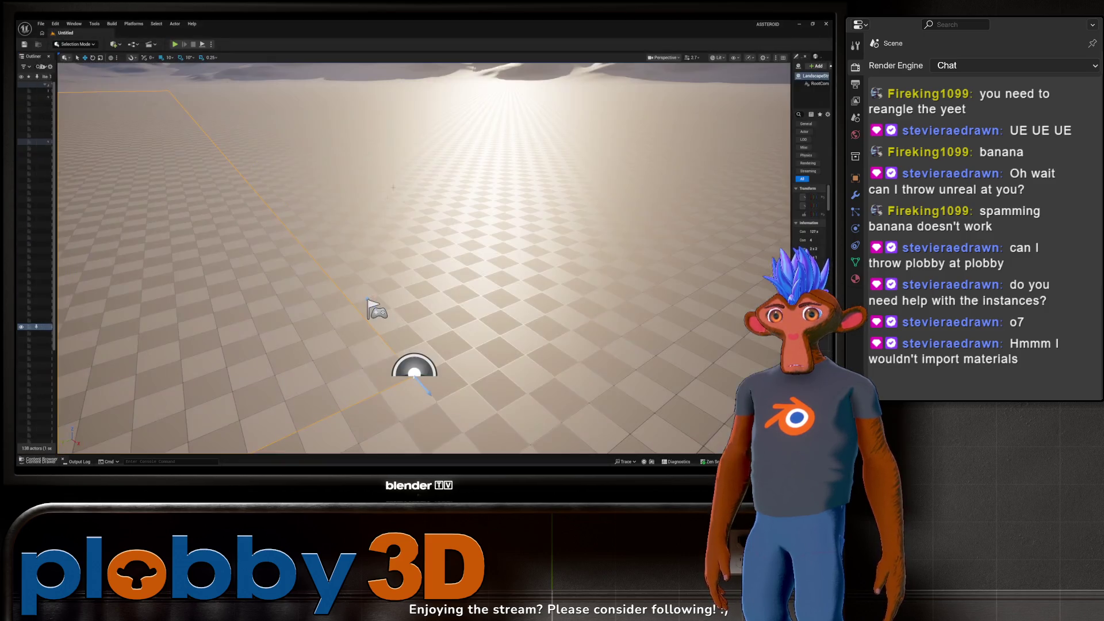
Step: Reopen the Content Drawer on Player_Ship and select MAT_Ship_Hull to view its tooltip details
{"action": "key", "text": "ctrl+space"}
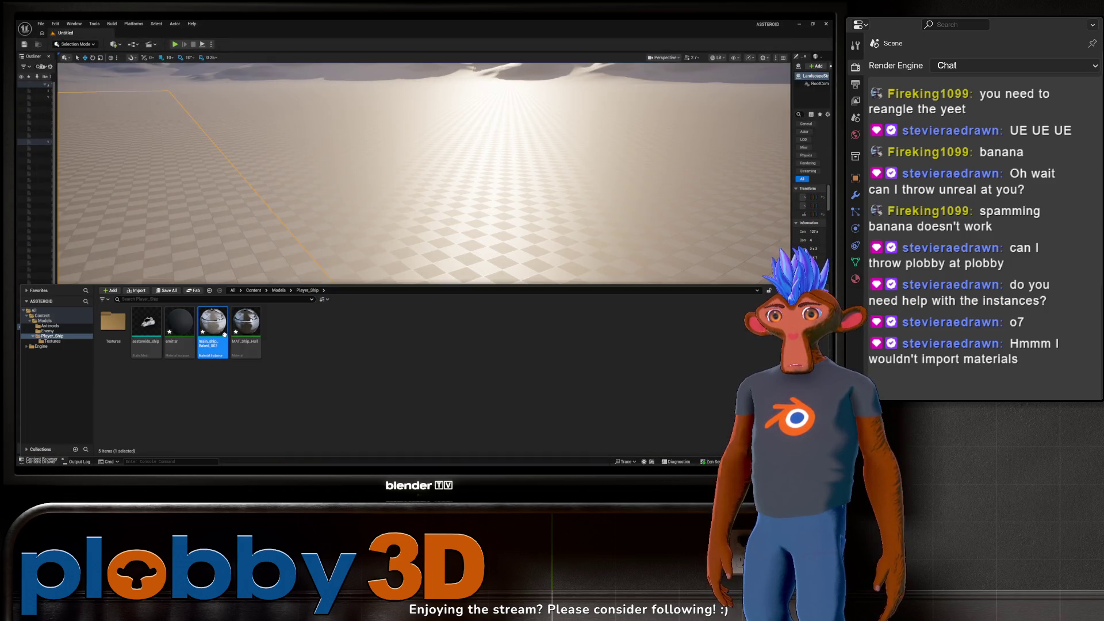
{"action": "left_click", "coordinate": [246, 325]}
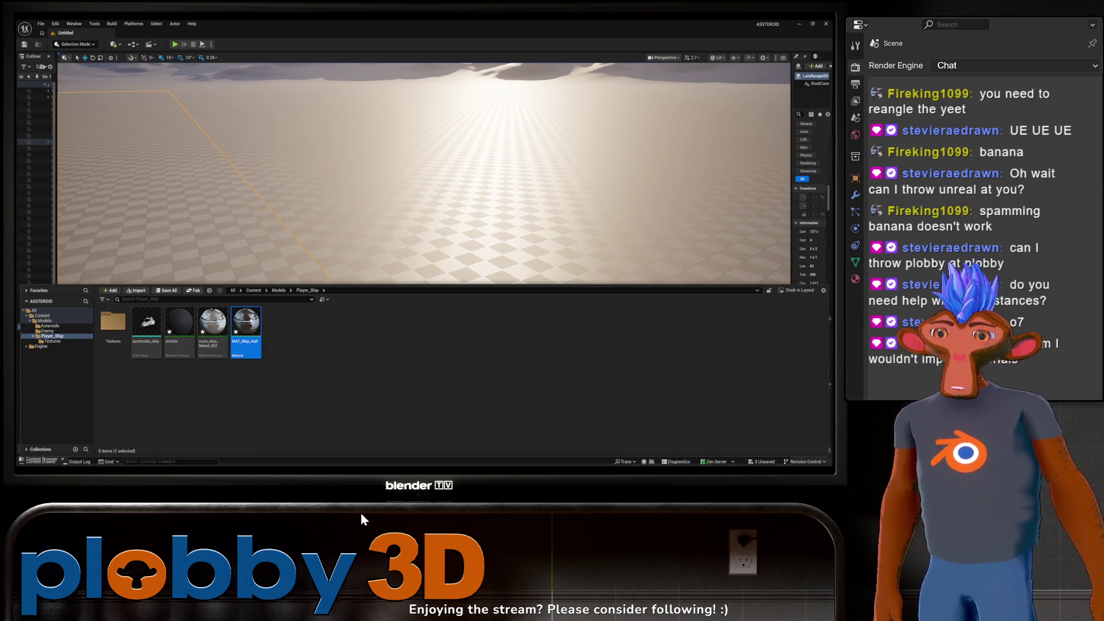
{"action": "mouse_move", "coordinate": [230, 342]}
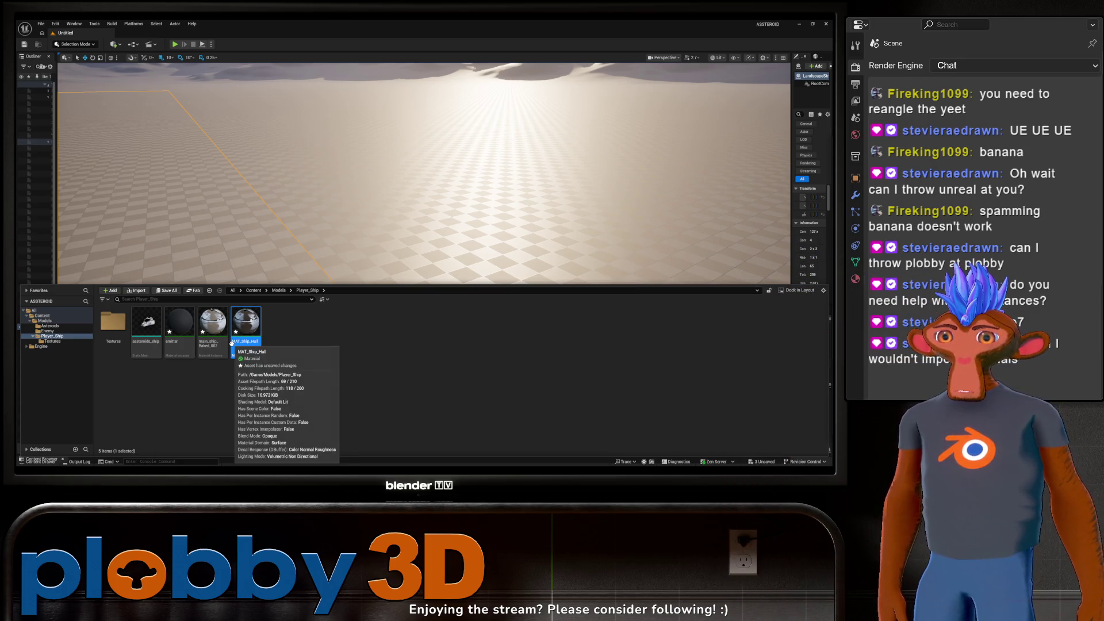
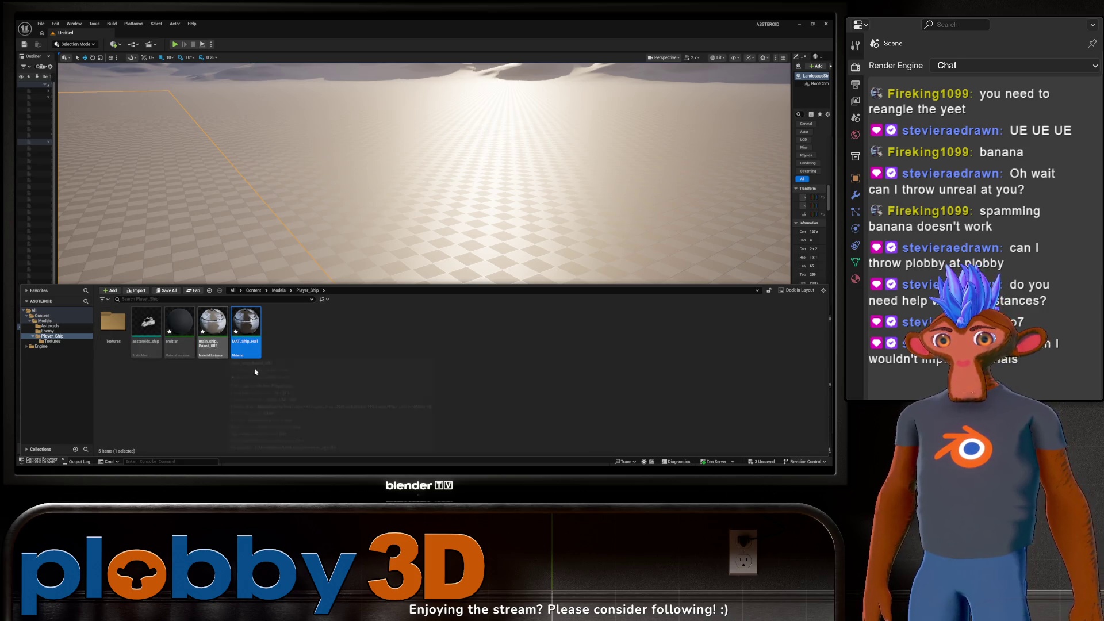
Step: Import enemy.fbx into the Models/Enemy folder with its mesh, material and textures
{"action": "left_click", "coordinate": [146, 333]}
{"action": "double_click", "coordinate": [49, 337]}
{"action": "left_click", "coordinate": [50, 331]}
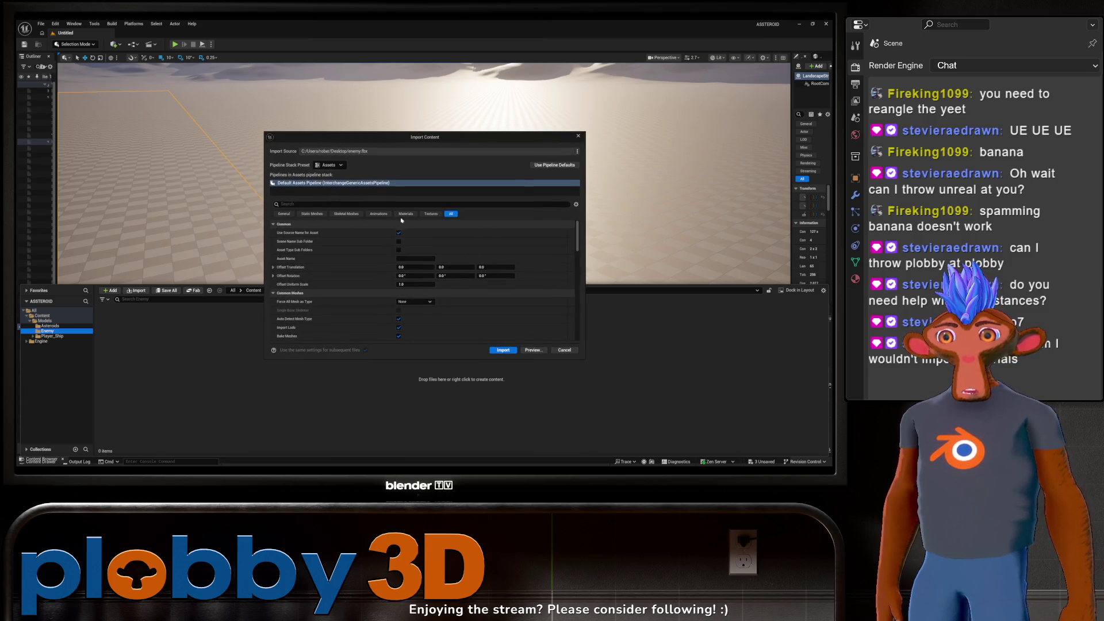
{"action": "left_click", "coordinate": [431, 214]}
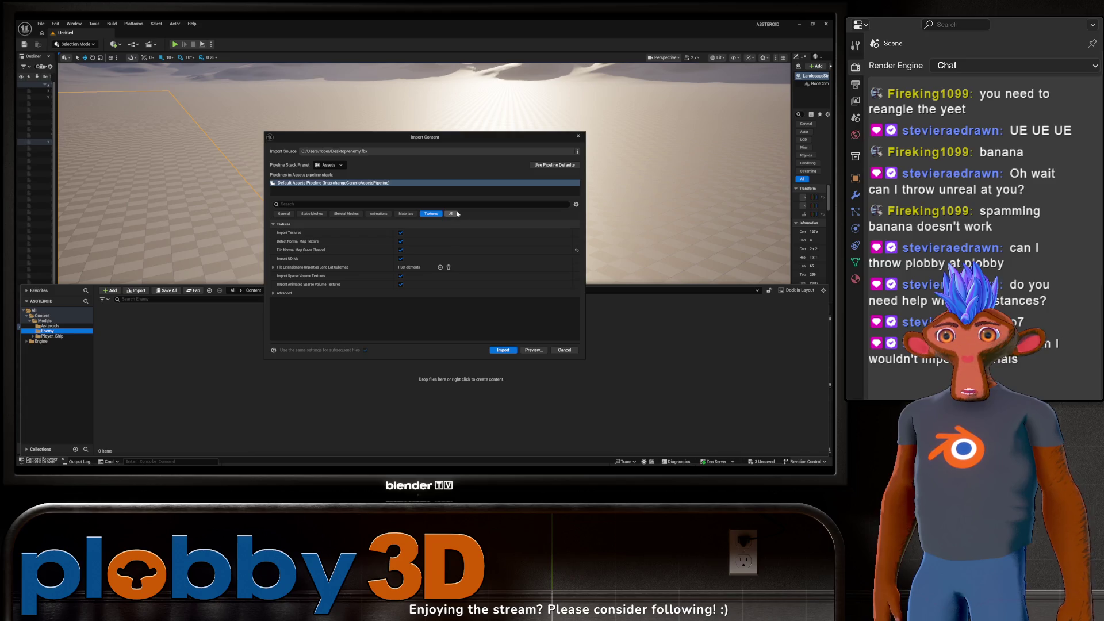
{"action": "left_click", "coordinate": [457, 213]}
{"action": "left_click", "coordinate": [504, 350]}
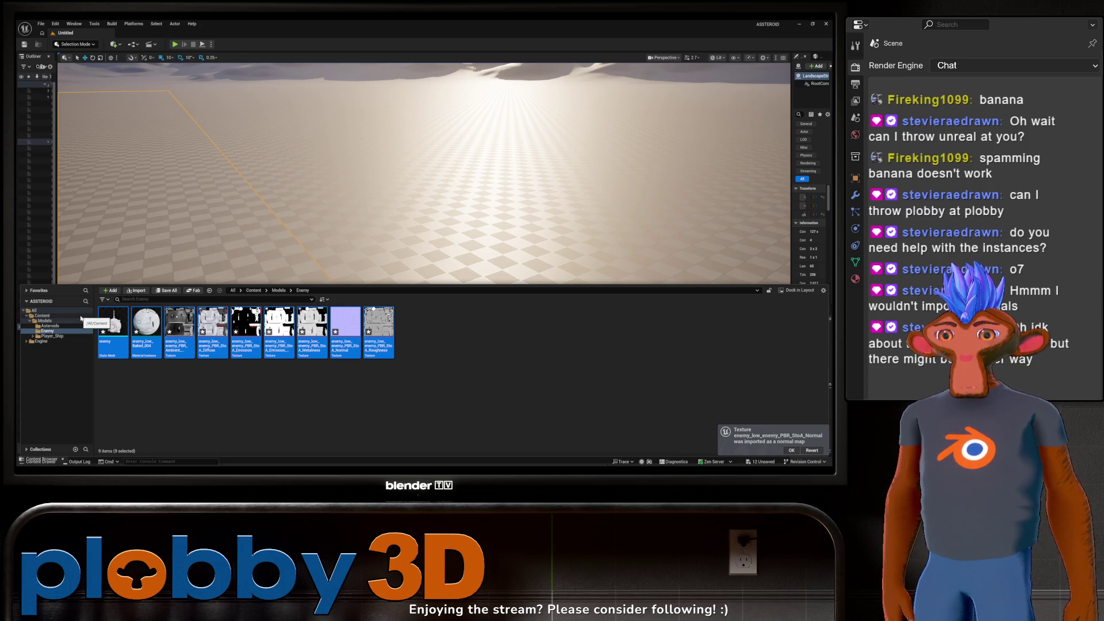
Step: Force delete the auto-imported enemy_low_Baked_004 material
{"action": "left_click", "coordinate": [113, 322]}
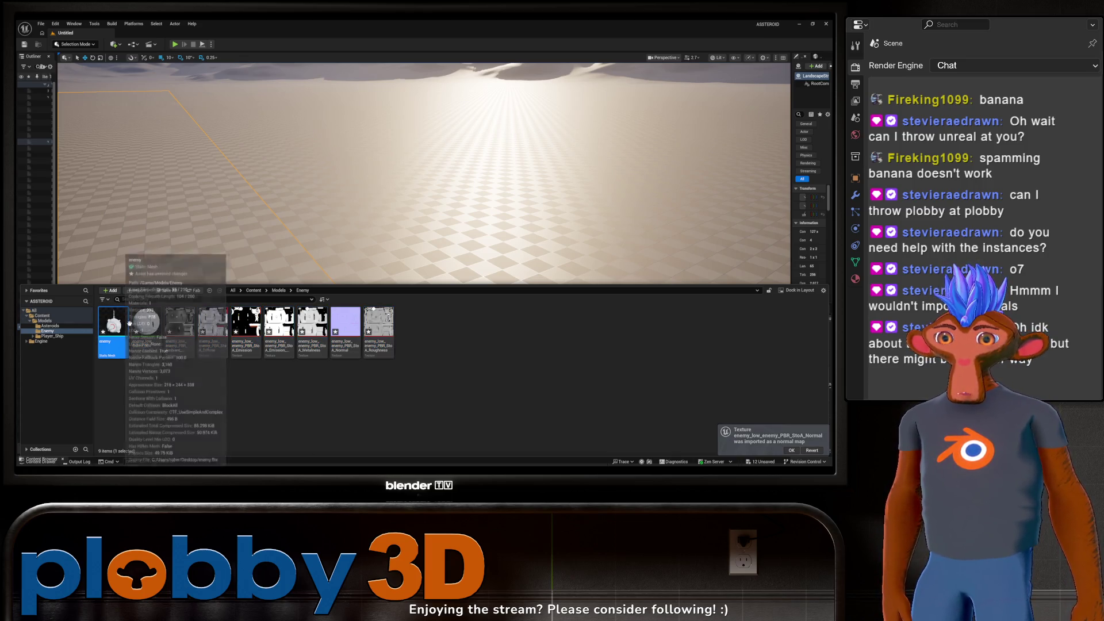
{"action": "left_click", "coordinate": [146, 322]}
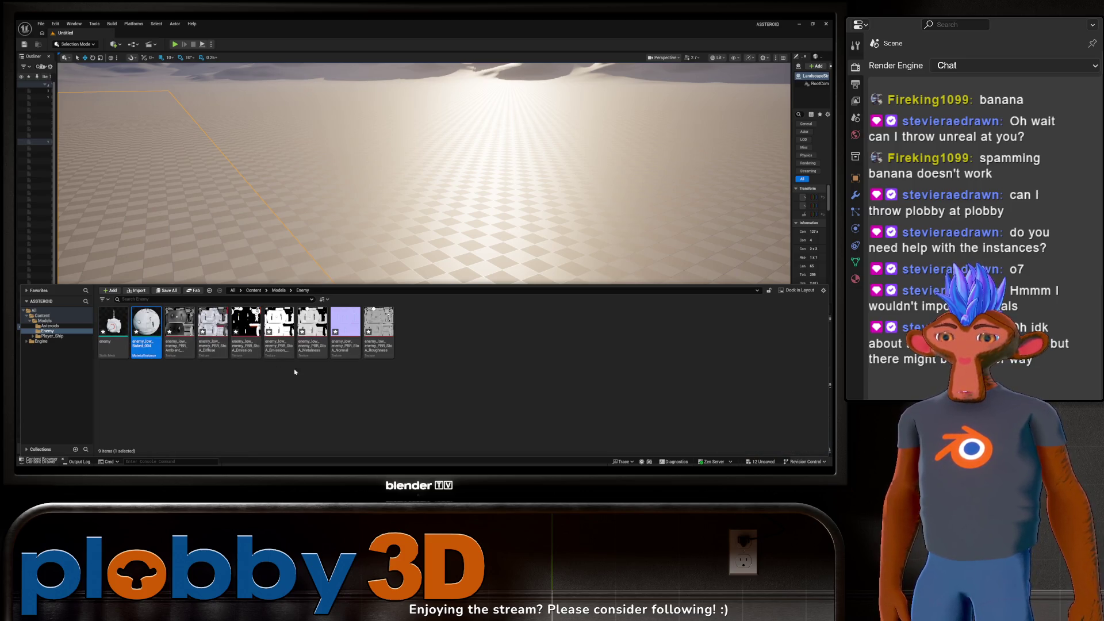
{"action": "right_click", "coordinate": [138, 325]}
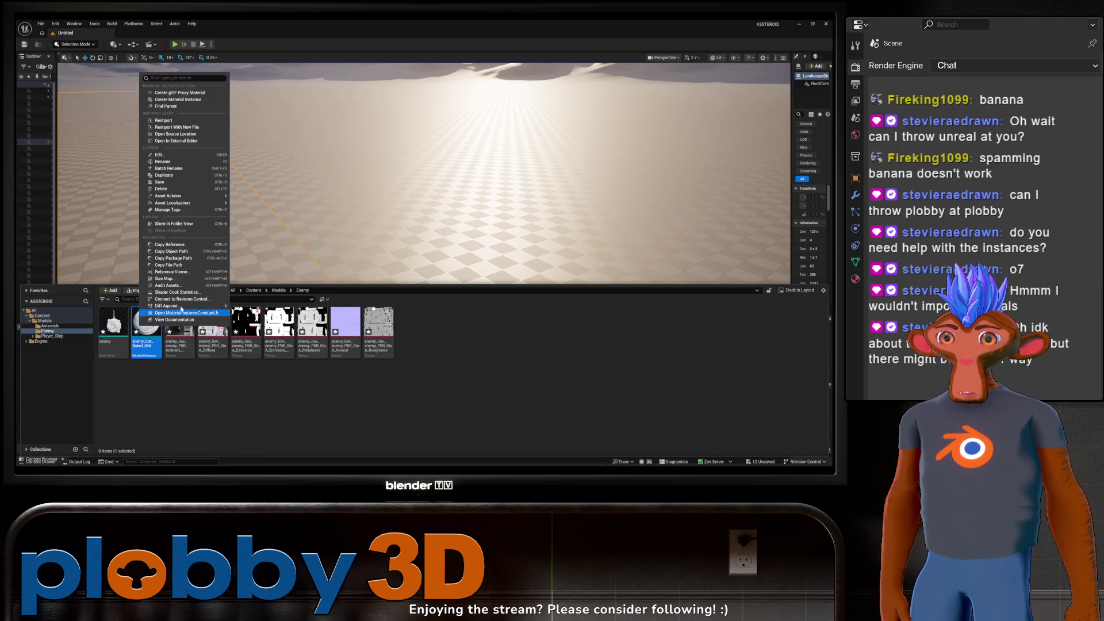
{"action": "left_click", "coordinate": [163, 189]}
{"action": "left_click", "coordinate": [379, 350]}
Step: Create a new material named MAT_Enemy_Ship in the Enemy folder and open it
{"action": "right_click", "coordinate": [400, 332]}
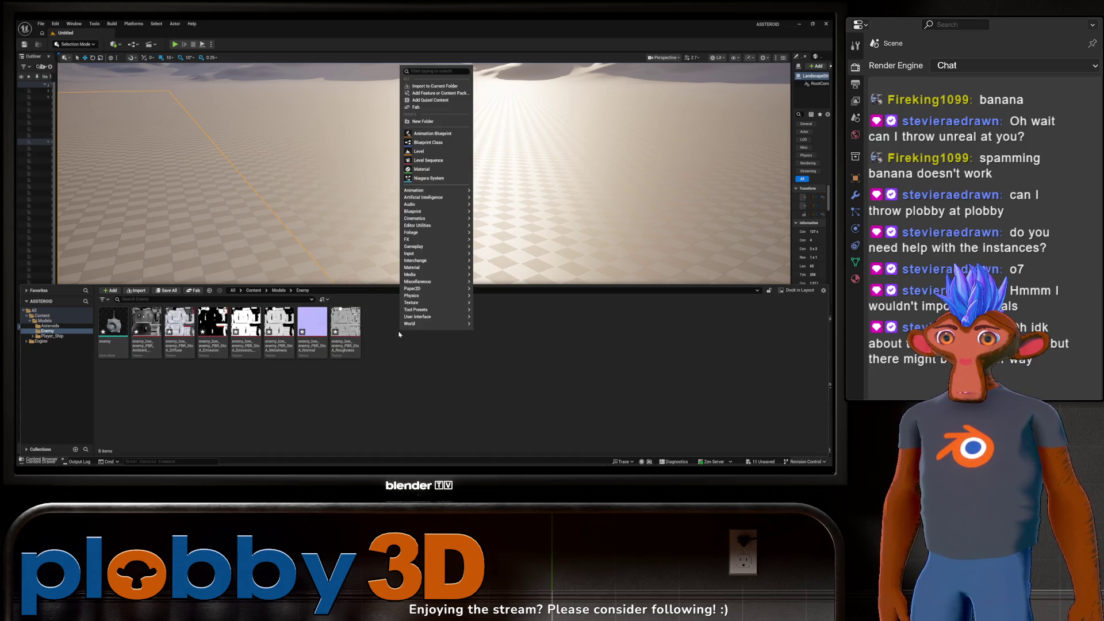
{"action": "left_click", "coordinate": [422, 169]}
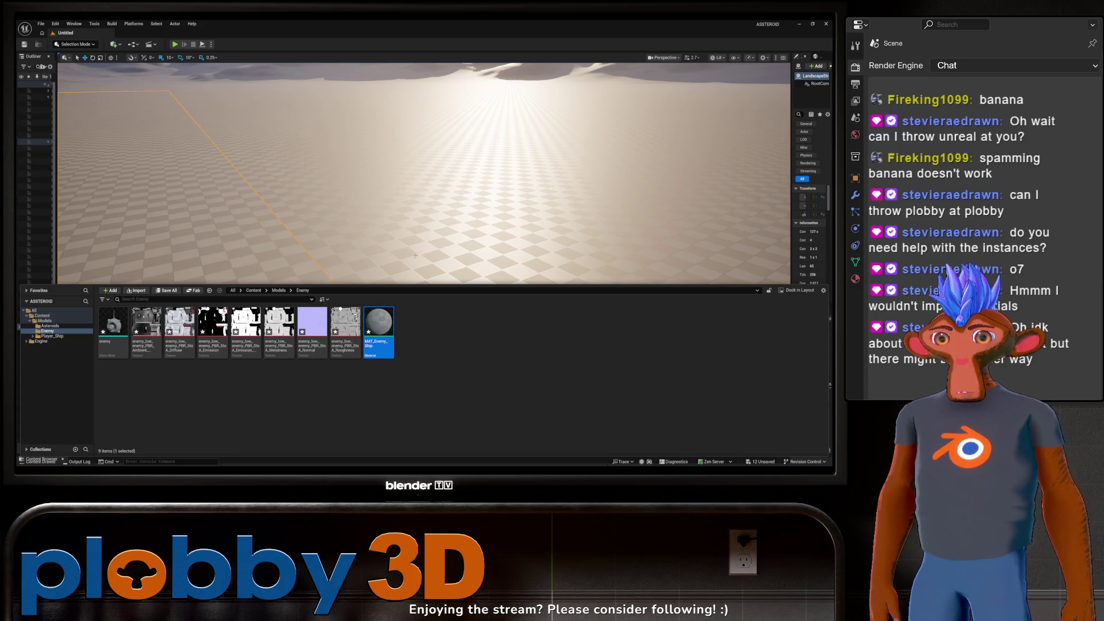
{"action": "double_click", "coordinate": [378, 324]}
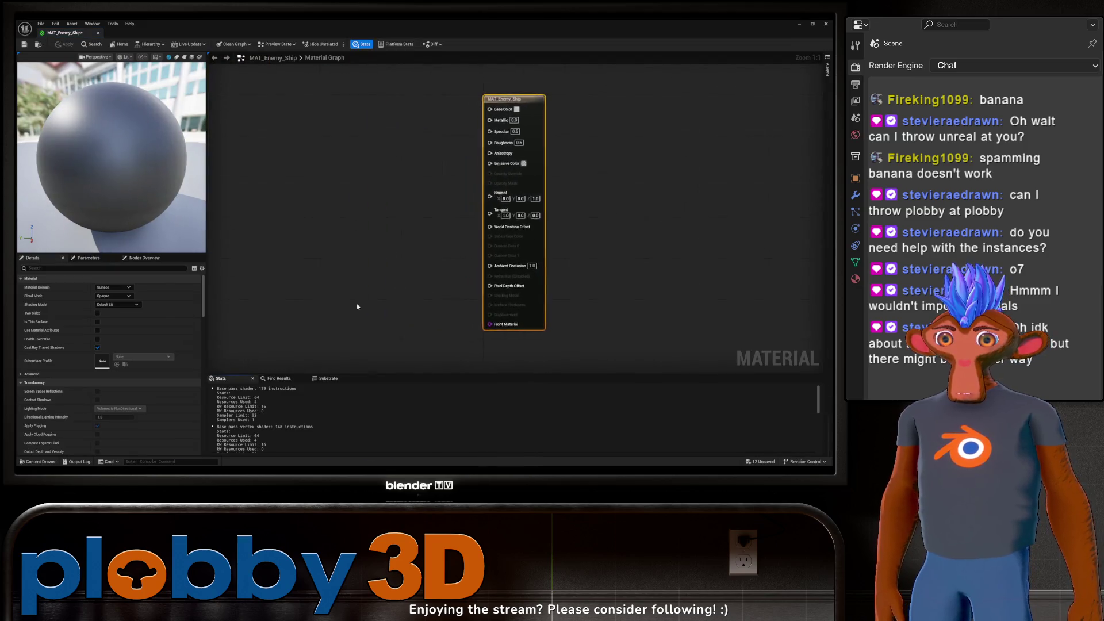
Step: Drag the seven enemy textures into the MAT_Enemy_Ship material graph
{"action": "left_click", "coordinate": [146, 350]}
{"action": "left_click", "coordinate": [345, 352], "text": "shift"}
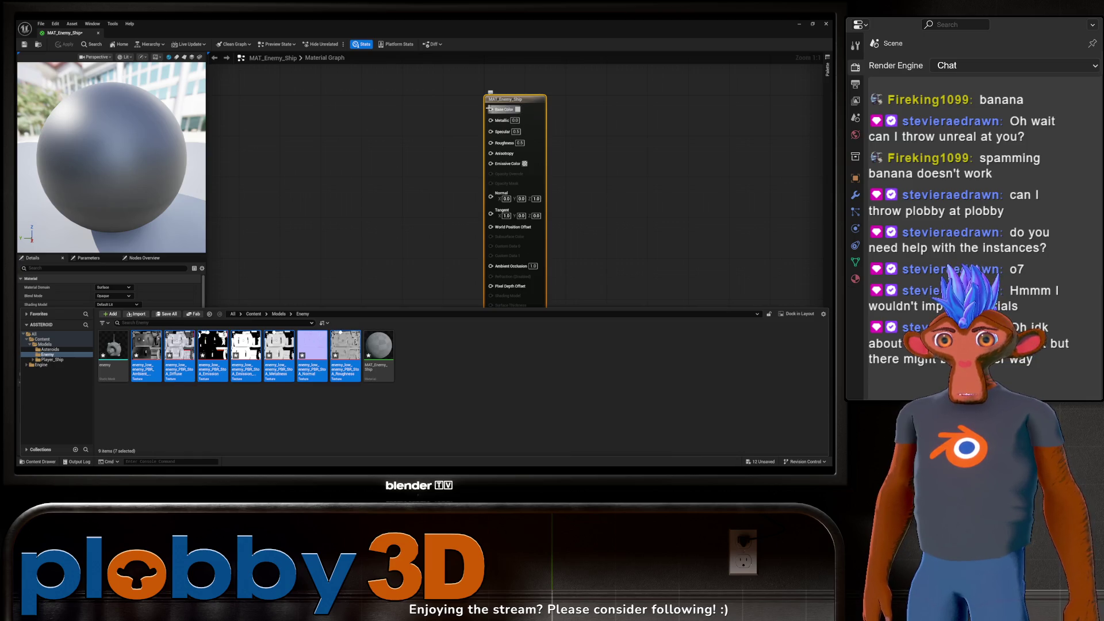
{"action": "left_click_drag", "start_coordinate": [178, 357], "coordinate": [294, 76]}
Step: Pull the normal, metalness, emission and ambient occlusion nodes out of the stack
{"action": "left_click_drag", "start_coordinate": [345, 186], "coordinate": [304, 284]}
{"action": "left_click_drag", "start_coordinate": [350, 176], "coordinate": [311, 239]}
{"action": "left_click_drag", "start_coordinate": [336, 167], "coordinate": [300, 227]}
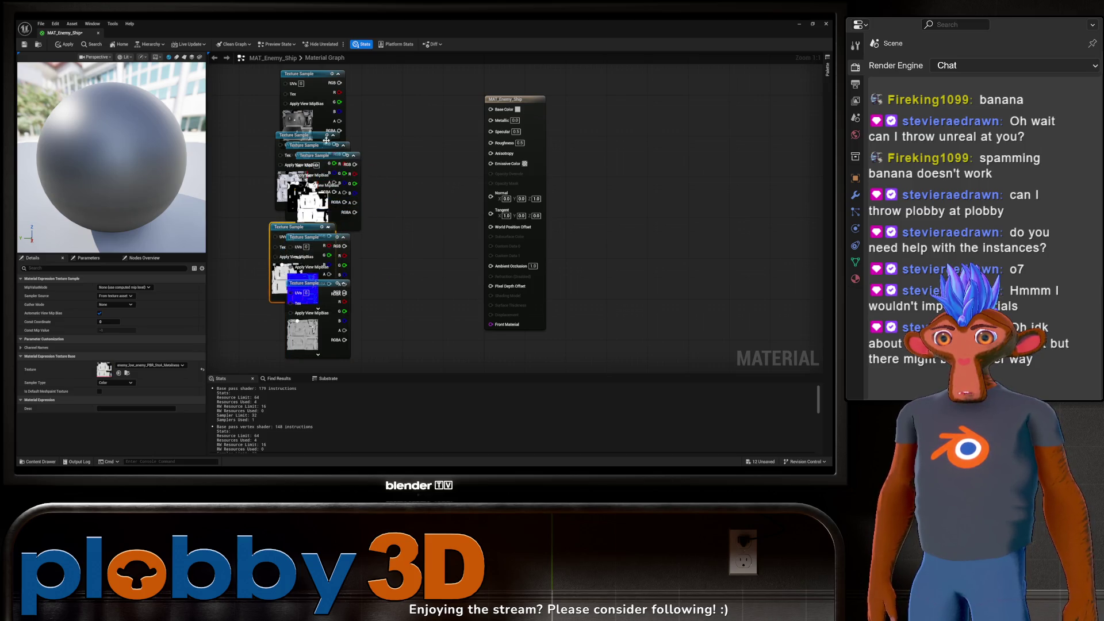
{"action": "left_click_drag", "start_coordinate": [314, 152], "coordinate": [374, 281]}
{"action": "mouse_move", "coordinate": [311, 164]}
{"action": "left_mouse_down"}
{"action": "mouse_move", "coordinate": [282, 189]}
{"action": "mouse_move", "coordinate": [299, 81]}
{"action": "mouse_move", "coordinate": [313, 61]}
{"action": "left_mouse_up"}
{"action": "left_click_drag", "start_coordinate": [312, 145], "coordinate": [311, 112]}
{"action": "mouse_move", "coordinate": [279, 152]}
{"action": "left_mouse_down"}
{"action": "mouse_move", "coordinate": [305, 78]}
{"action": "mouse_move", "coordinate": [311, 92]}
{"action": "left_mouse_up"}
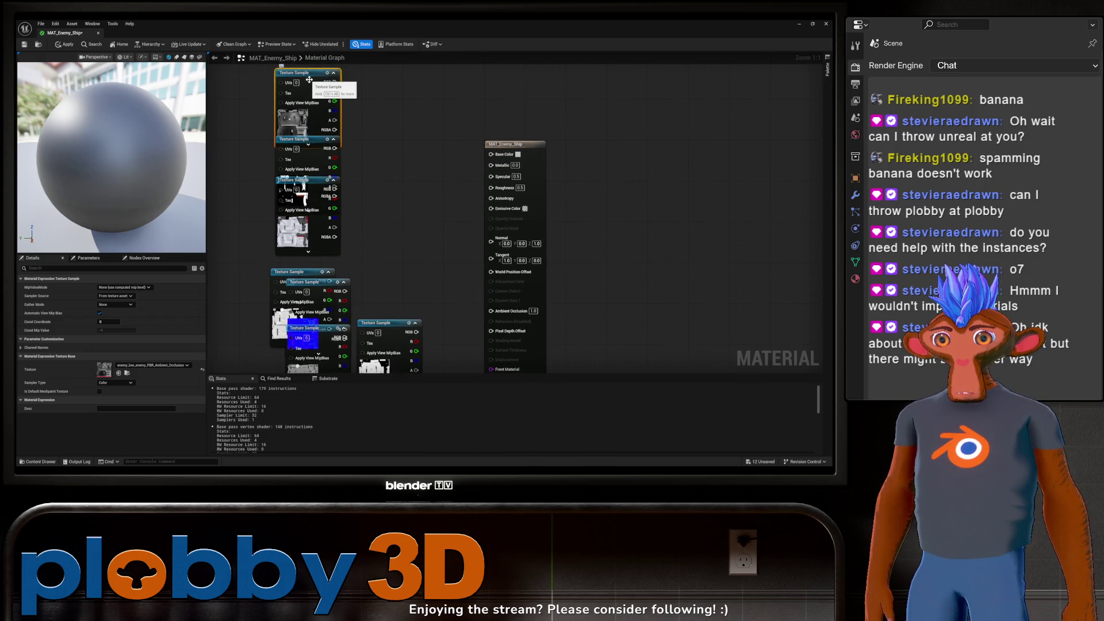
{"action": "scroll", "coordinate": [350, 129], "scroll_direction": "down", "scroll_amount": 6}
{"action": "scroll", "coordinate": [363, 137], "scroll_direction": "up", "scroll_amount": 3}
Step: Spread the remaining stacked texture sample nodes across the graph
{"action": "mouse_move", "coordinate": [364, 138]}
{"action": "left_mouse_down"}
{"action": "mouse_move", "coordinate": [280, 148]}
{"action": "mouse_move", "coordinate": [253, 311]}
{"action": "left_mouse_up"}
{"action": "left_click_drag", "start_coordinate": [369, 182], "coordinate": [370, 143]}
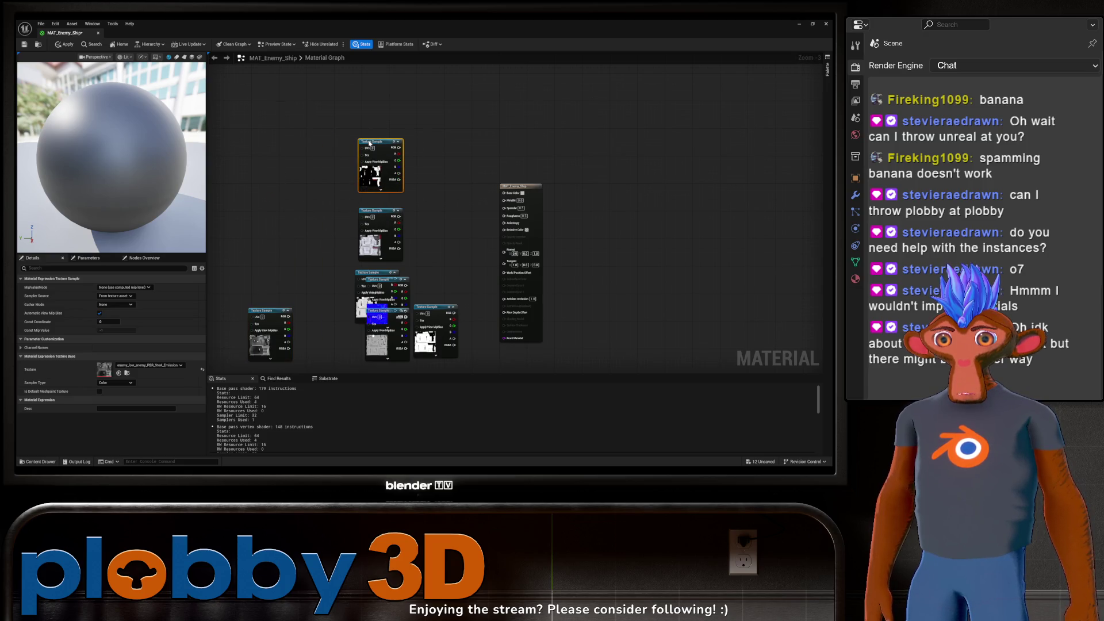
{"action": "scroll", "coordinate": [448, 266], "scroll_direction": "up", "scroll_amount": 3}
{"action": "scroll", "coordinate": [377, 239], "scroll_direction": "down", "scroll_amount": 2}
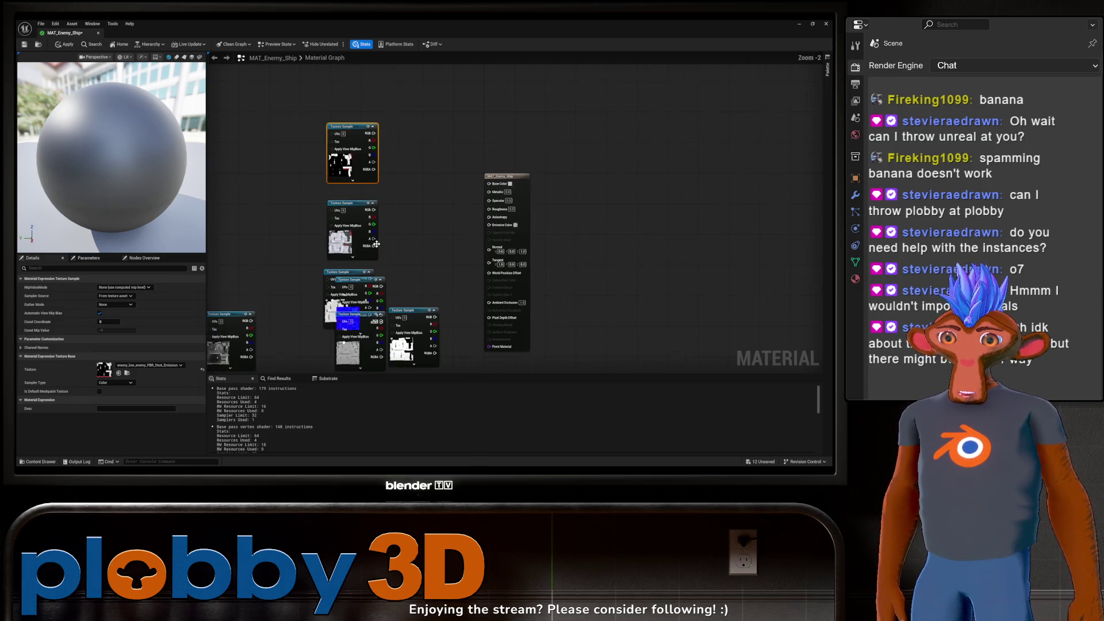
{"action": "mouse_move", "coordinate": [361, 313]}
{"action": "left_mouse_down"}
{"action": "mouse_move", "coordinate": [366, 239]}
{"action": "mouse_move", "coordinate": [343, 299]}
{"action": "left_mouse_up"}
{"action": "mouse_move", "coordinate": [333, 199]}
{"action": "left_mouse_down"}
{"action": "mouse_move", "coordinate": [290, 207]}
{"action": "mouse_move", "coordinate": [234, 146]}
{"action": "left_mouse_up"}
{"action": "left_click_drag", "start_coordinate": [359, 212], "coordinate": [336, 214]}
{"action": "scroll", "coordinate": [375, 220], "scroll_direction": "up", "scroll_amount": 2}
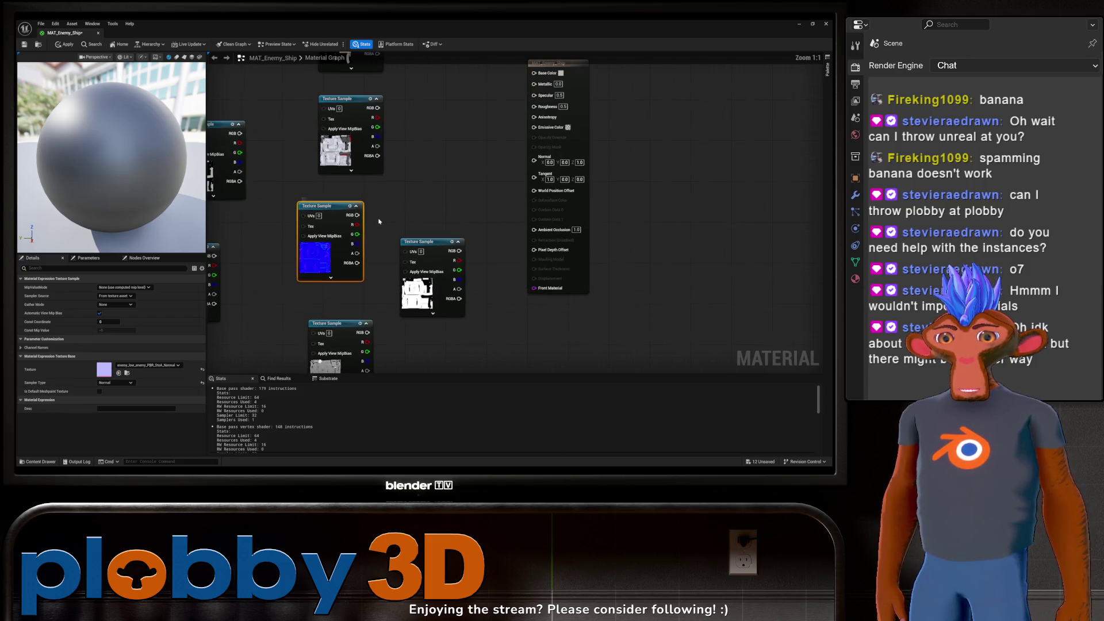
{"action": "scroll", "coordinate": [442, 229], "scroll_direction": "down", "scroll_amount": 1}
Step: Wire the Diffuse texture's RGB output into Base Color
{"action": "left_click_drag", "start_coordinate": [365, 117], "coordinate": [359, 170]}
{"action": "left_click", "coordinate": [359, 170]}
{"action": "mouse_move", "coordinate": [379, 176]}
{"action": "left_mouse_down"}
{"action": "mouse_move", "coordinate": [534, 160]}
{"action": "mouse_move", "coordinate": [515, 146]}
{"action": "left_mouse_up"}
{"action": "scroll", "coordinate": [408, 152], "scroll_direction": "down", "scroll_amount": 2}
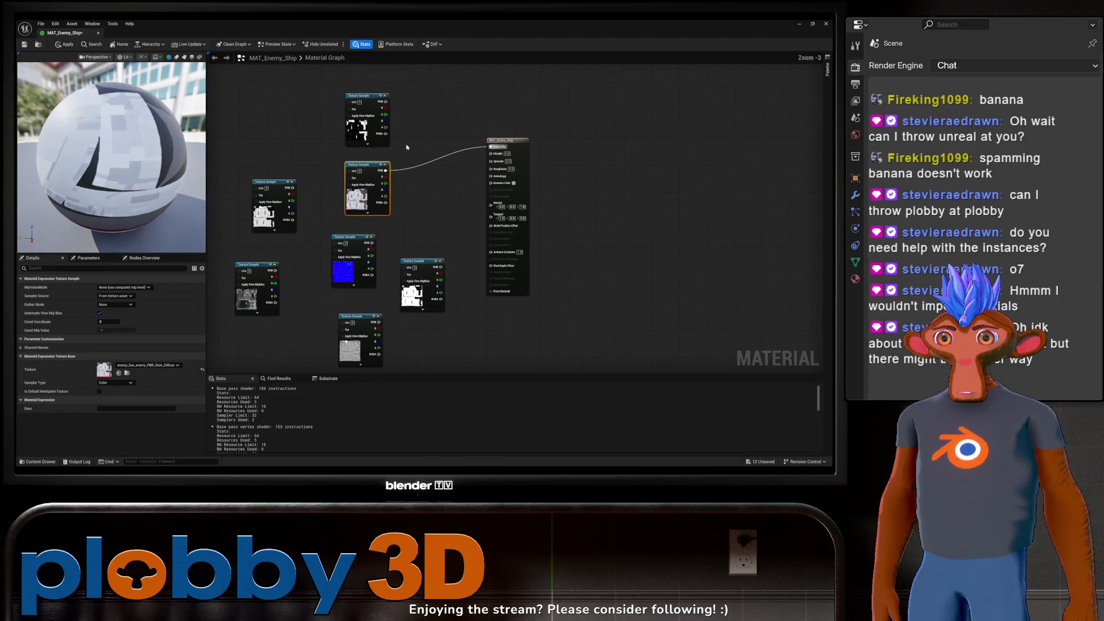
Step: Connect the metalness texture to the Metallic input
{"action": "left_click", "coordinate": [369, 97]}
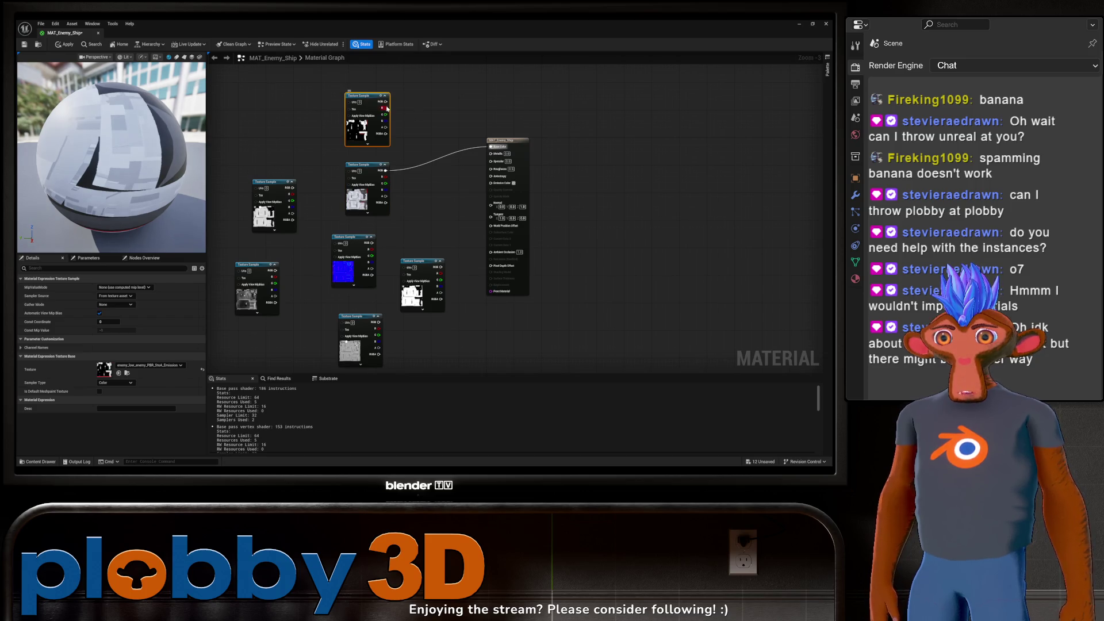
{"action": "left_click_drag", "start_coordinate": [370, 97], "coordinate": [280, 95]}
{"action": "left_click_drag", "start_coordinate": [363, 165], "coordinate": [386, 89]}
{"action": "left_click", "coordinate": [267, 183]}
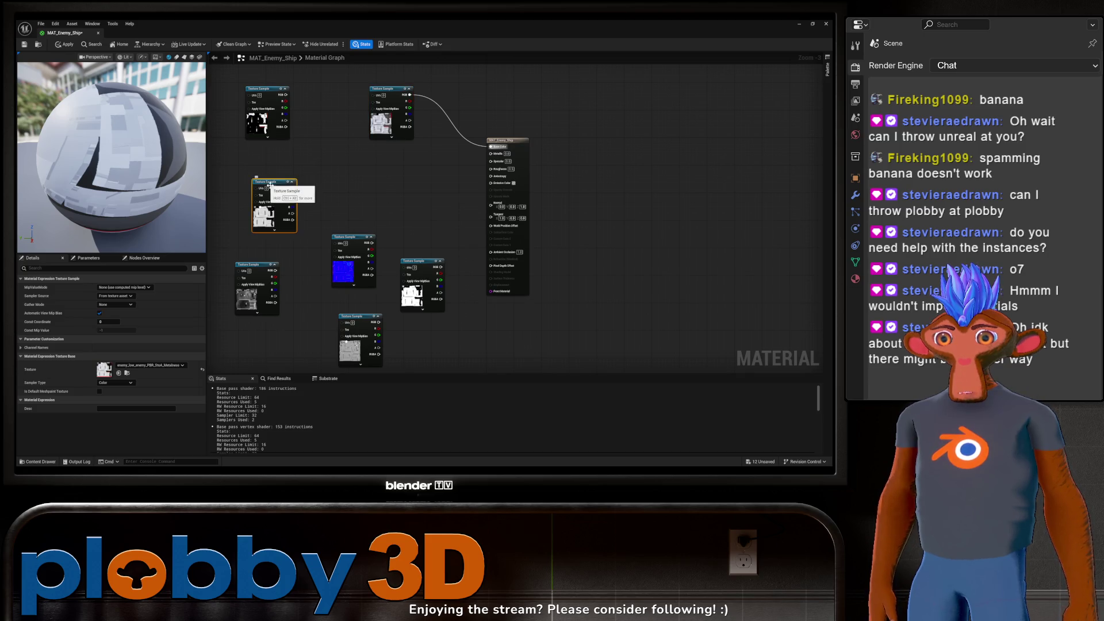
{"action": "mouse_move", "coordinate": [293, 188]}
{"action": "left_mouse_down"}
{"action": "mouse_move", "coordinate": [506, 172]}
{"action": "mouse_move", "coordinate": [490, 153]}
{"action": "left_mouse_up"}
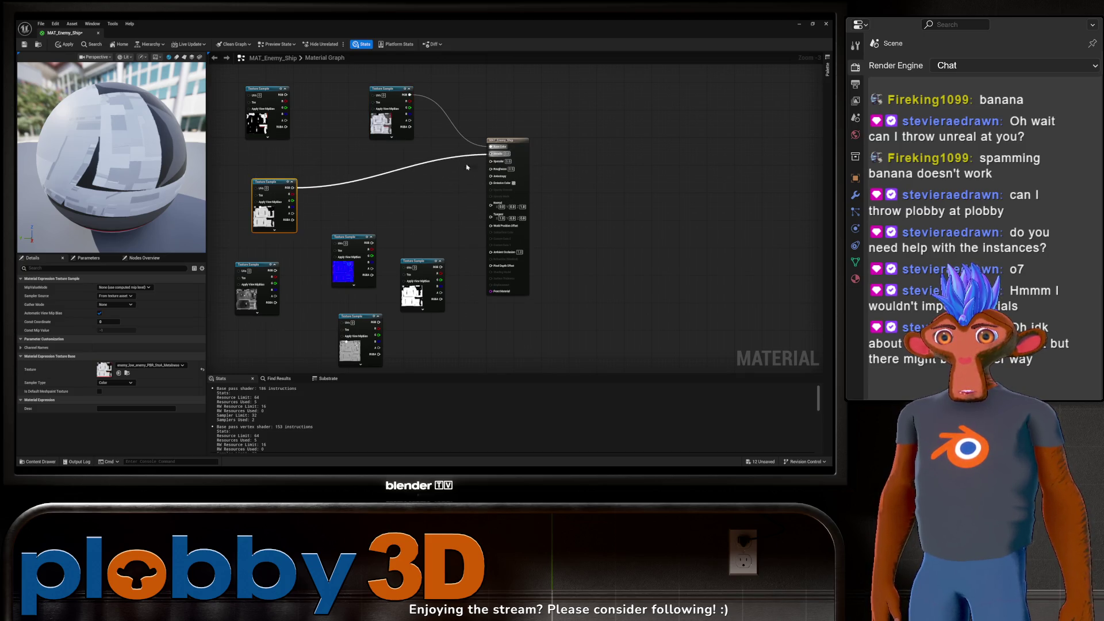
{"action": "left_click_drag", "start_coordinate": [271, 181], "coordinate": [386, 148]}
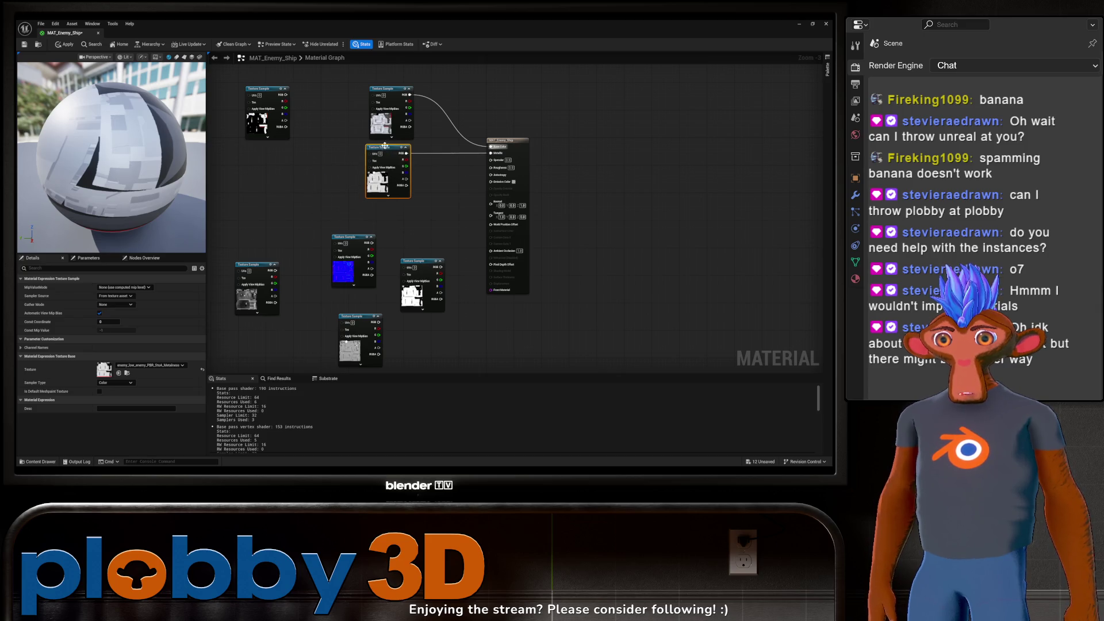
Step: Connect the roughness texture to the Roughness input
{"action": "left_click", "coordinate": [421, 263]}
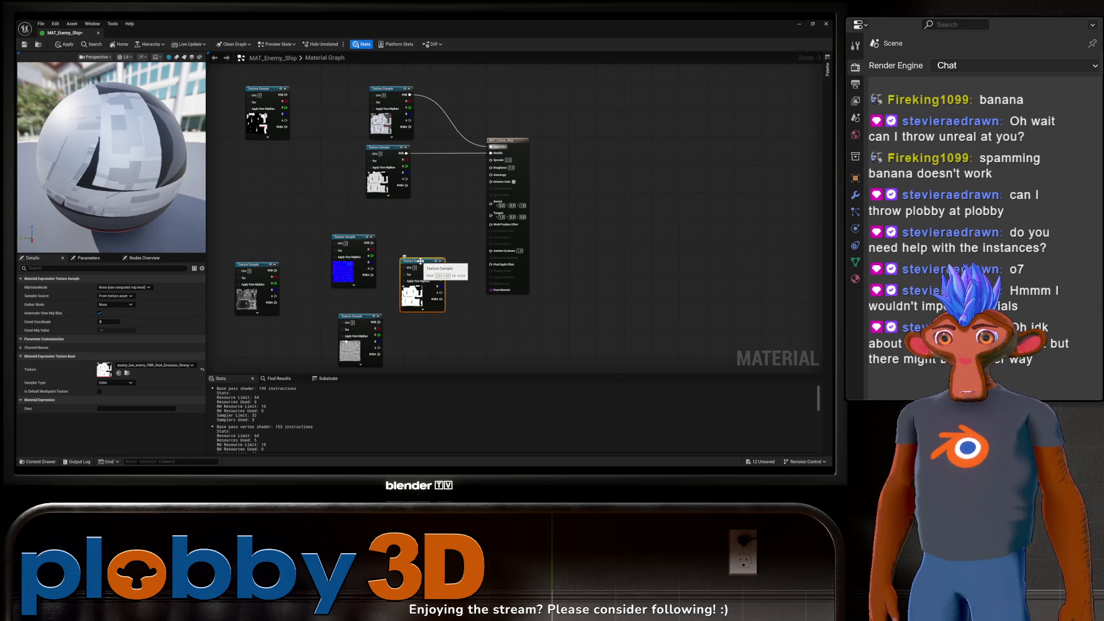
{"action": "mouse_move", "coordinate": [420, 262]}
{"action": "left_mouse_down"}
{"action": "mouse_move", "coordinate": [320, 261]}
{"action": "mouse_move", "coordinate": [236, 325]}
{"action": "mouse_move", "coordinate": [249, 323]}
{"action": "left_mouse_up"}
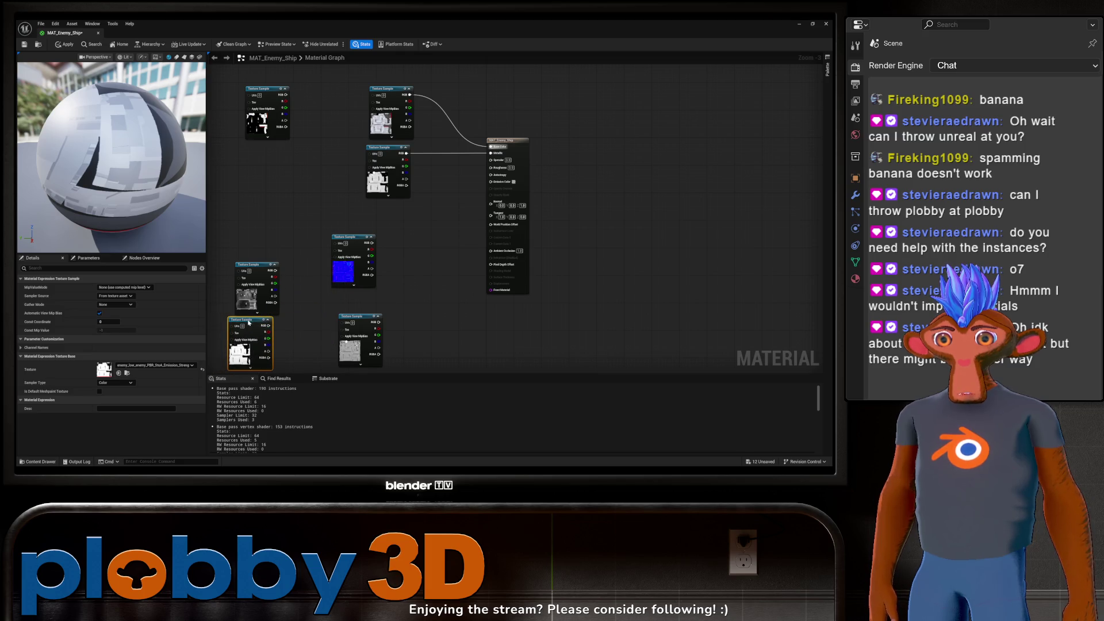
{"action": "left_click", "coordinate": [354, 316]}
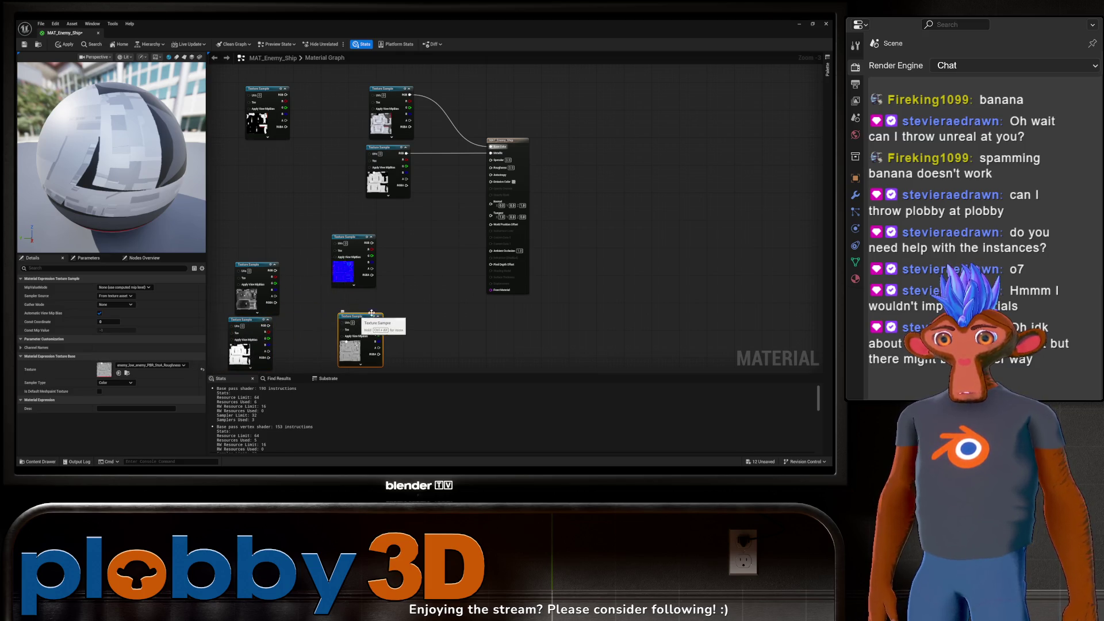
{"action": "left_click_drag", "start_coordinate": [379, 322], "coordinate": [511, 163]}
{"action": "left_click_drag", "start_coordinate": [499, 174], "coordinate": [492, 168]}
{"action": "left_click_drag", "start_coordinate": [348, 237], "coordinate": [261, 225]}
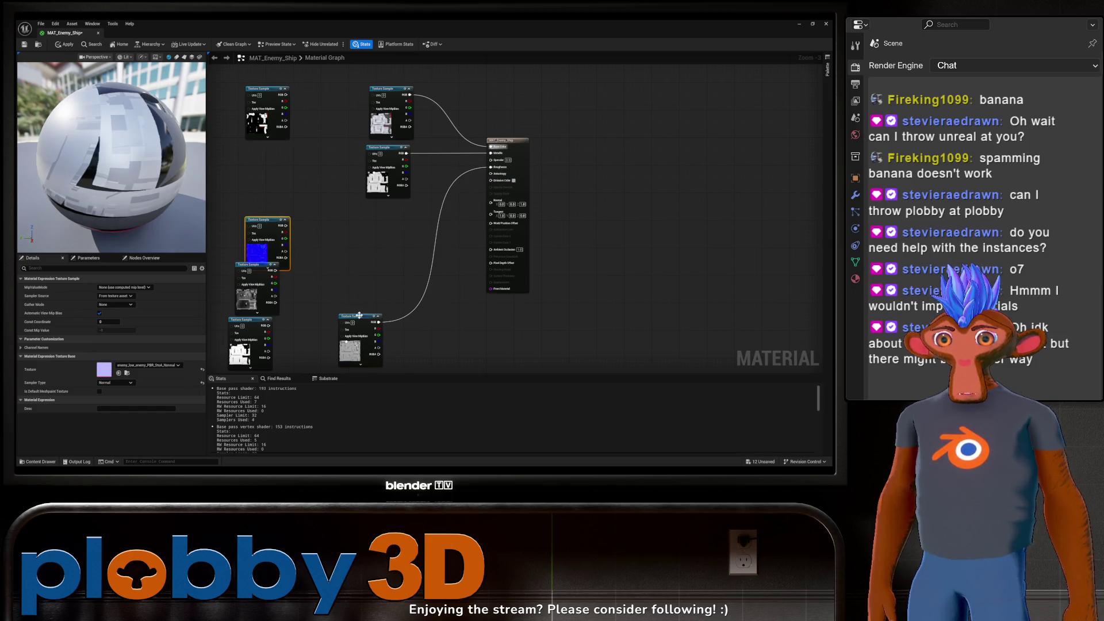
{"action": "left_click_drag", "start_coordinate": [355, 315], "coordinate": [378, 196]}
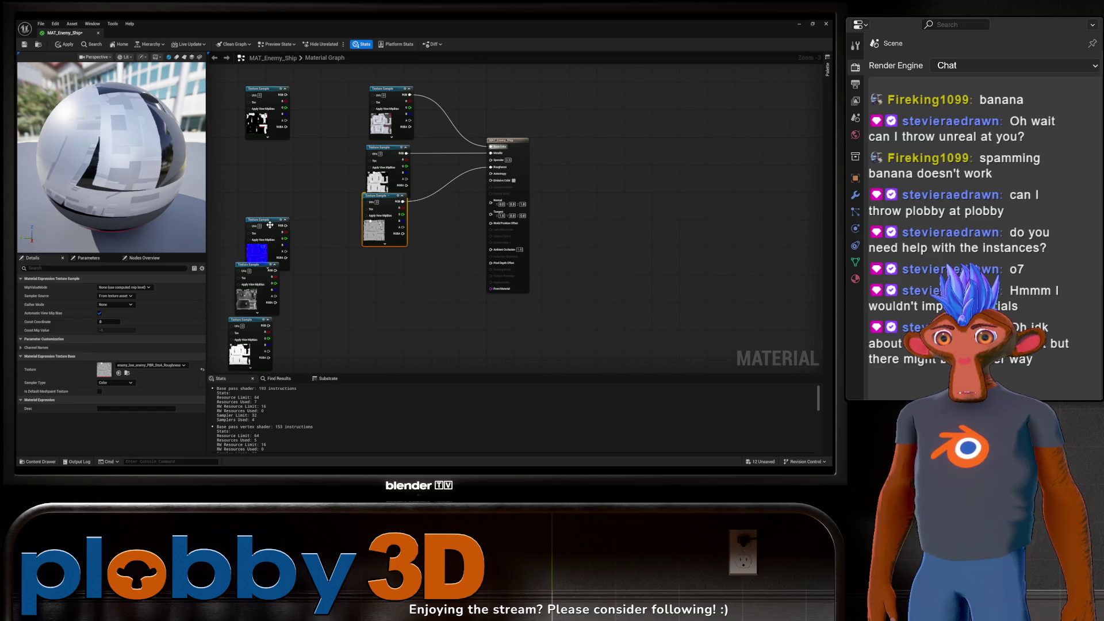
Step: Connect the normal map to the Normal input and tidy the ambient occlusion node
{"action": "mouse_move", "coordinate": [276, 236]}
{"action": "left_mouse_down"}
{"action": "mouse_move", "coordinate": [380, 279]}
{"action": "mouse_move", "coordinate": [450, 266]}
{"action": "mouse_move", "coordinate": [491, 201]}
{"action": "left_mouse_up"}
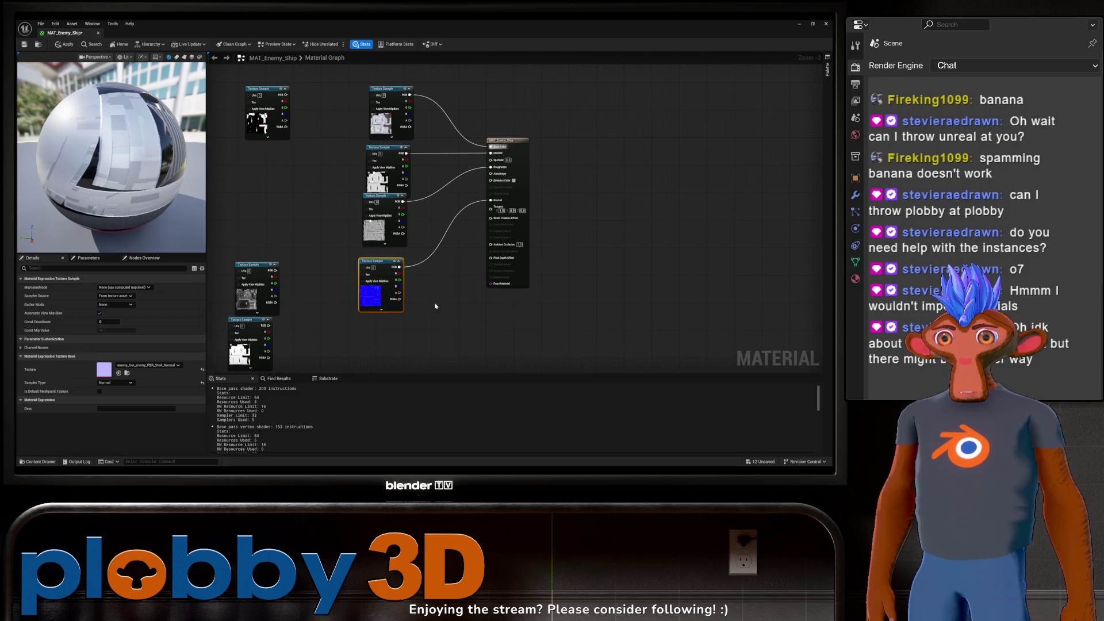
{"action": "mouse_move", "coordinate": [292, 237]}
{"action": "left_mouse_down"}
{"action": "mouse_move", "coordinate": [338, 216]}
{"action": "mouse_move", "coordinate": [314, 159]}
{"action": "left_mouse_up"}
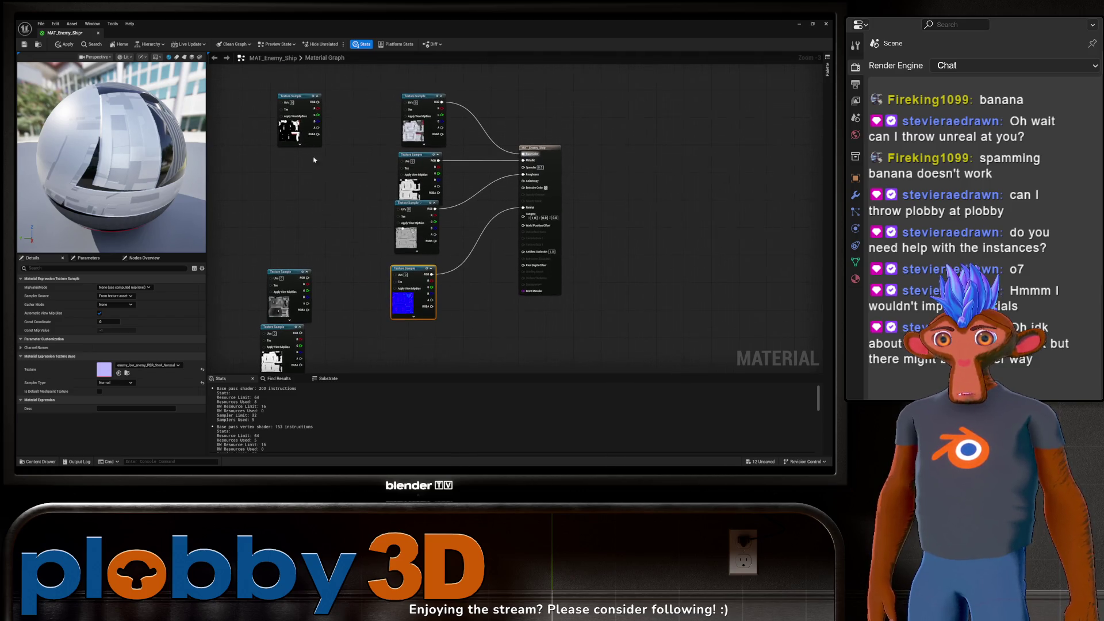
{"action": "left_click", "coordinate": [302, 99]}
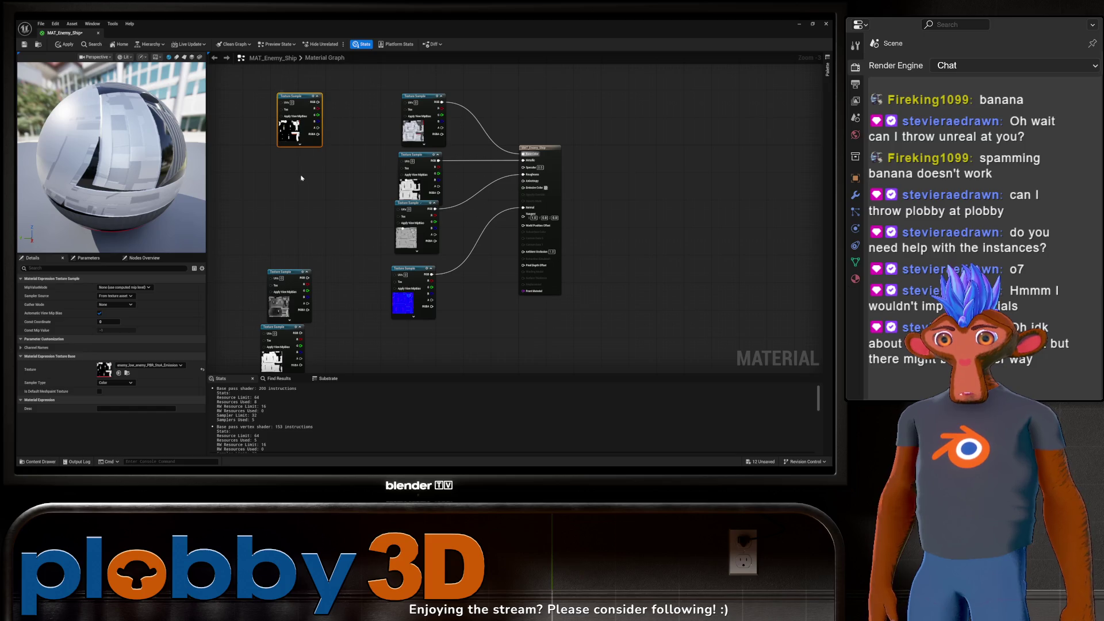
{"action": "left_click", "coordinate": [288, 273]}
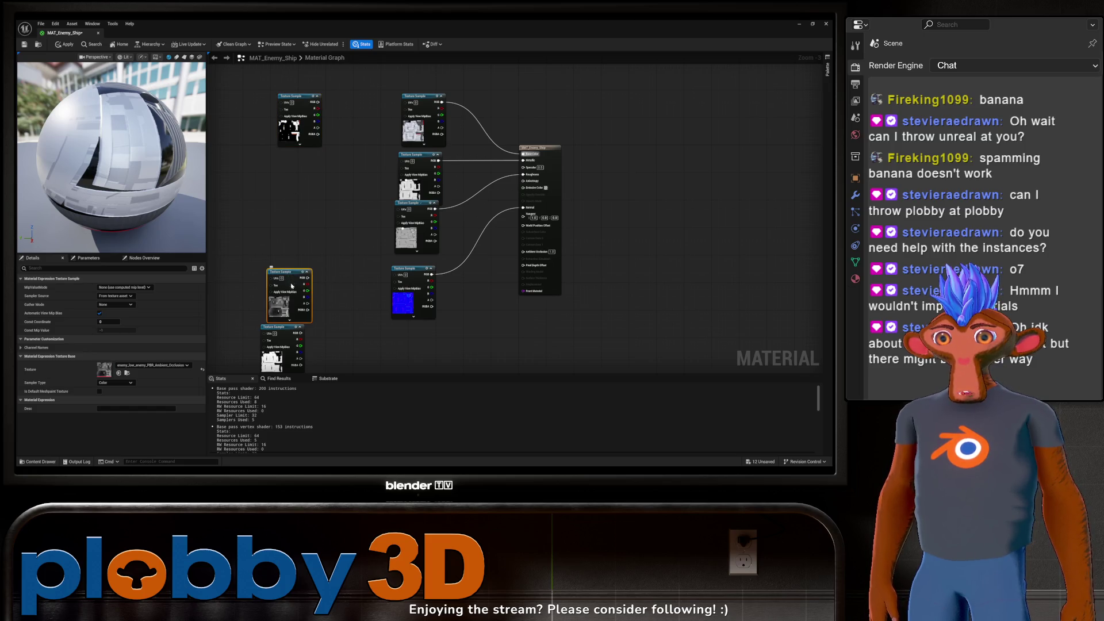
{"action": "left_click_drag", "start_coordinate": [331, 310], "coordinate": [331, 273]}
{"action": "mouse_move", "coordinate": [287, 239]}
{"action": "left_mouse_down"}
{"action": "mouse_move", "coordinate": [356, 277]}
{"action": "mouse_move", "coordinate": [414, 340]}
{"action": "mouse_move", "coordinate": [401, 339]}
{"action": "mouse_move", "coordinate": [403, 219]}
{"action": "mouse_move", "coordinate": [432, 97]}
{"action": "mouse_move", "coordinate": [407, 205]}
{"action": "left_mouse_up"}
{"action": "mouse_move", "coordinate": [306, 348]}
{"action": "left_mouse_down"}
{"action": "mouse_move", "coordinate": [315, 240]}
{"action": "mouse_move", "coordinate": [342, 153]}
{"action": "left_mouse_up"}
{"action": "left_click_drag", "start_coordinate": [306, 348], "coordinate": [393, 273]}
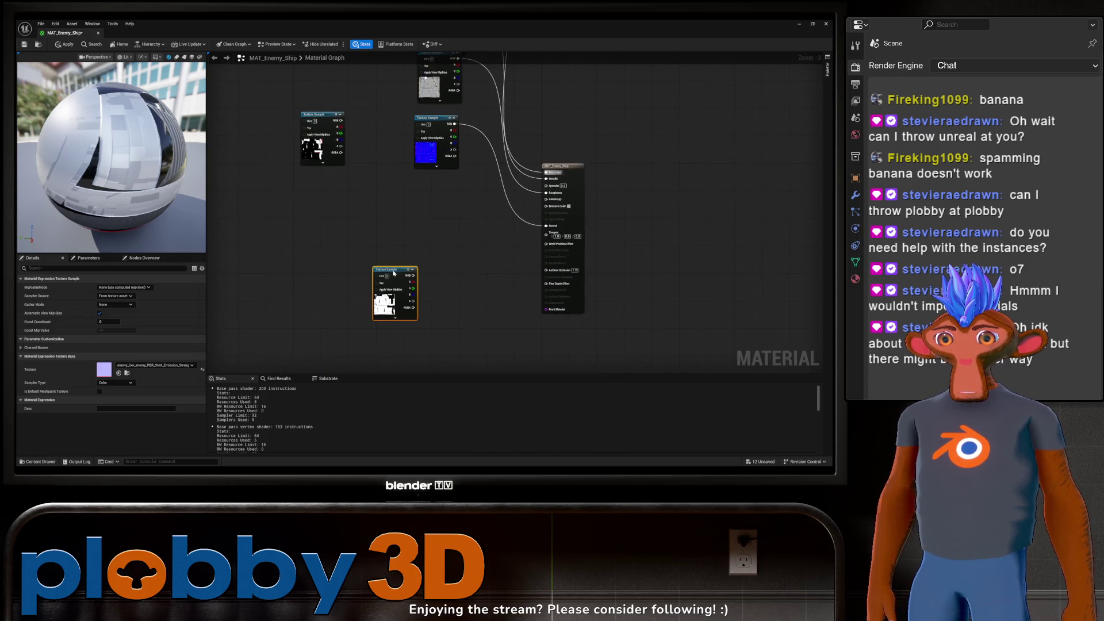
Step: Add a Multiply node fed by the mask texture and wire it into Emissive Color
{"action": "mouse_move", "coordinate": [316, 132]}
{"action": "left_mouse_down"}
{"action": "mouse_move", "coordinate": [348, 160]}
{"action": "mouse_move", "coordinate": [326, 222]}
{"action": "mouse_move", "coordinate": [403, 214]}
{"action": "left_mouse_up"}
{"action": "type", "text": "multiply"}
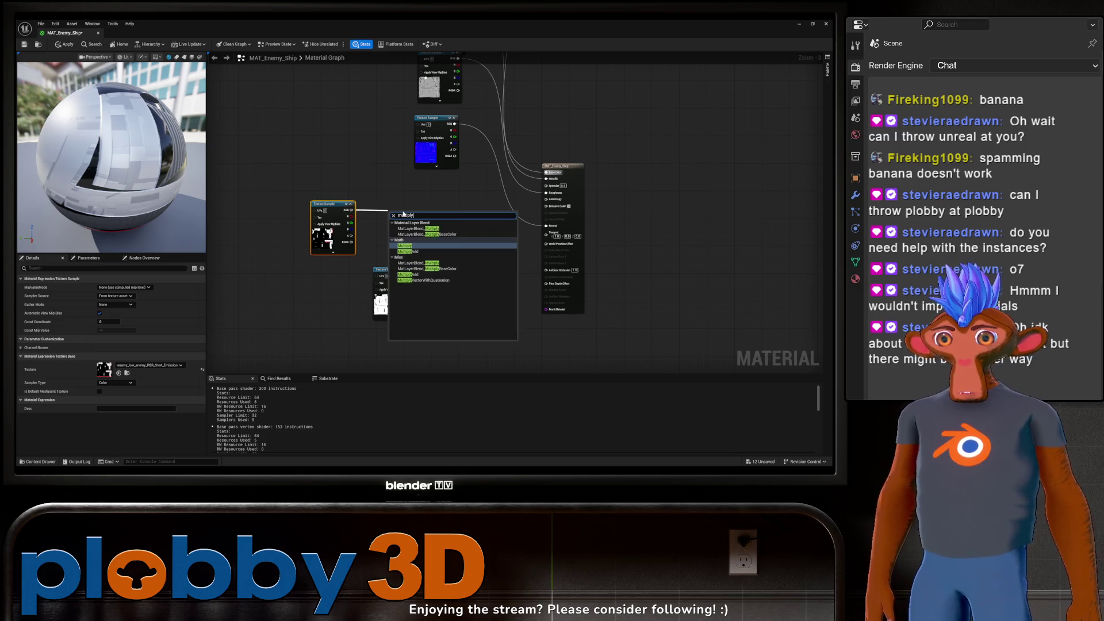
{"action": "key", "text": "Return"}
{"action": "left_click_drag", "start_coordinate": [399, 212], "coordinate": [441, 228]}
{"action": "mouse_move", "coordinate": [413, 274]}
{"action": "left_mouse_down"}
{"action": "mouse_move", "coordinate": [430, 242]}
{"action": "mouse_move", "coordinate": [520, 241]}
{"action": "mouse_move", "coordinate": [504, 255]}
{"action": "mouse_move", "coordinate": [518, 221]}
{"action": "mouse_move", "coordinate": [520, 243]}
{"action": "left_mouse_up"}
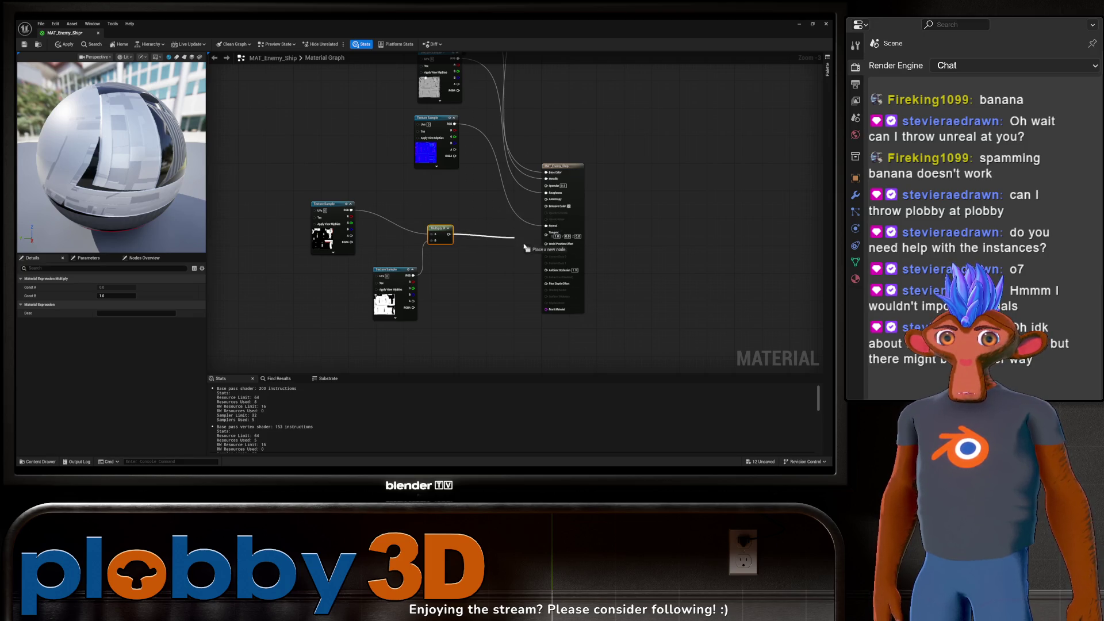
{"action": "left_click_drag", "start_coordinate": [553, 207], "coordinate": [553, 206]}
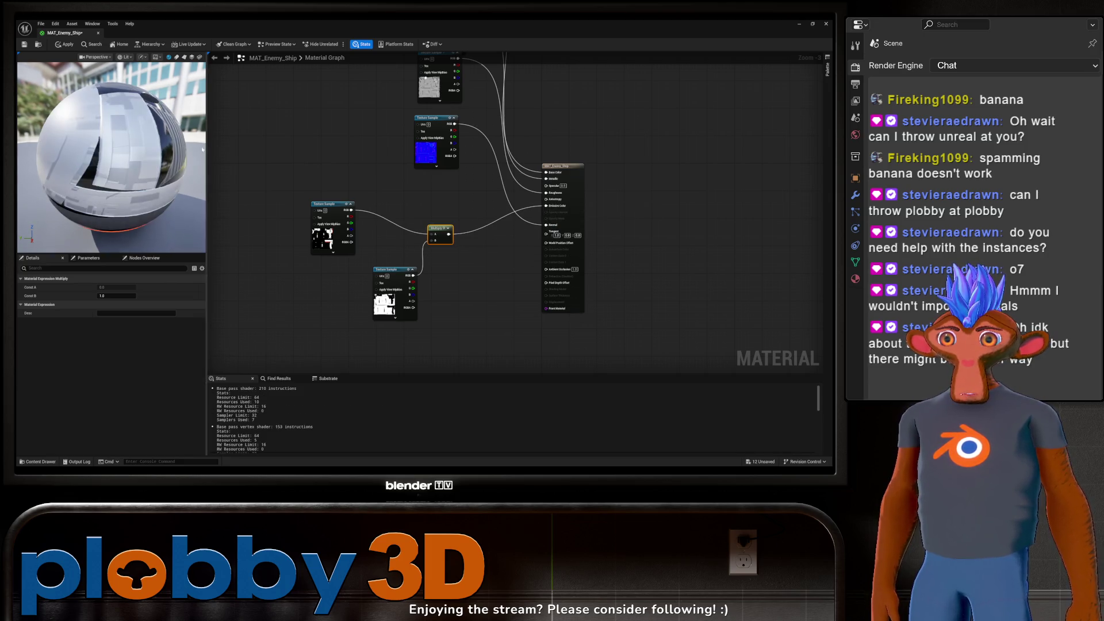
{"action": "mouse_move", "coordinate": [156, 197]}
{"action": "left_mouse_down"}
{"action": "mouse_move", "coordinate": [133, 194]}
{"action": "mouse_move", "coordinate": [155, 198]}
{"action": "left_mouse_up"}
Step: Save MAT_Enemy_Ship and return to the level editor's Enemy folder
{"action": "mouse_move", "coordinate": [442, 53]}
{"action": "left_mouse_down"}
{"action": "mouse_move", "coordinate": [437, 265]}
{"action": "mouse_move", "coordinate": [427, 262]}
{"action": "mouse_move", "coordinate": [421, 318]}
{"action": "mouse_move", "coordinate": [422, 284]}
{"action": "mouse_move", "coordinate": [446, 285]}
{"action": "mouse_move", "coordinate": [572, 215]}
{"action": "mouse_move", "coordinate": [539, 196]}
{"action": "left_mouse_up"}
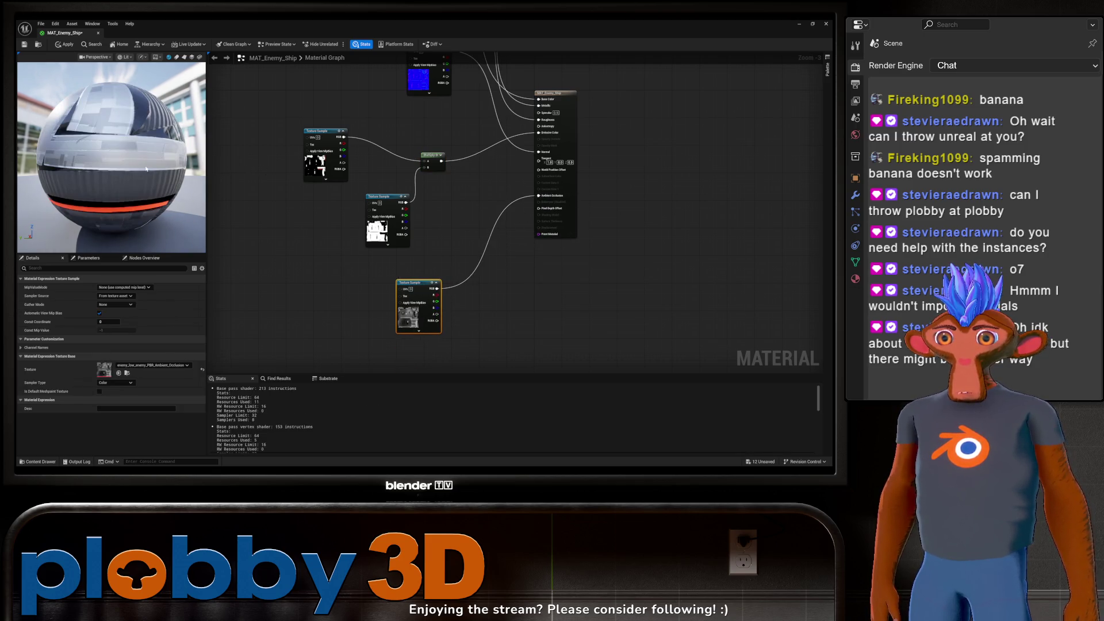
{"action": "key", "text": "ctrl+s"}
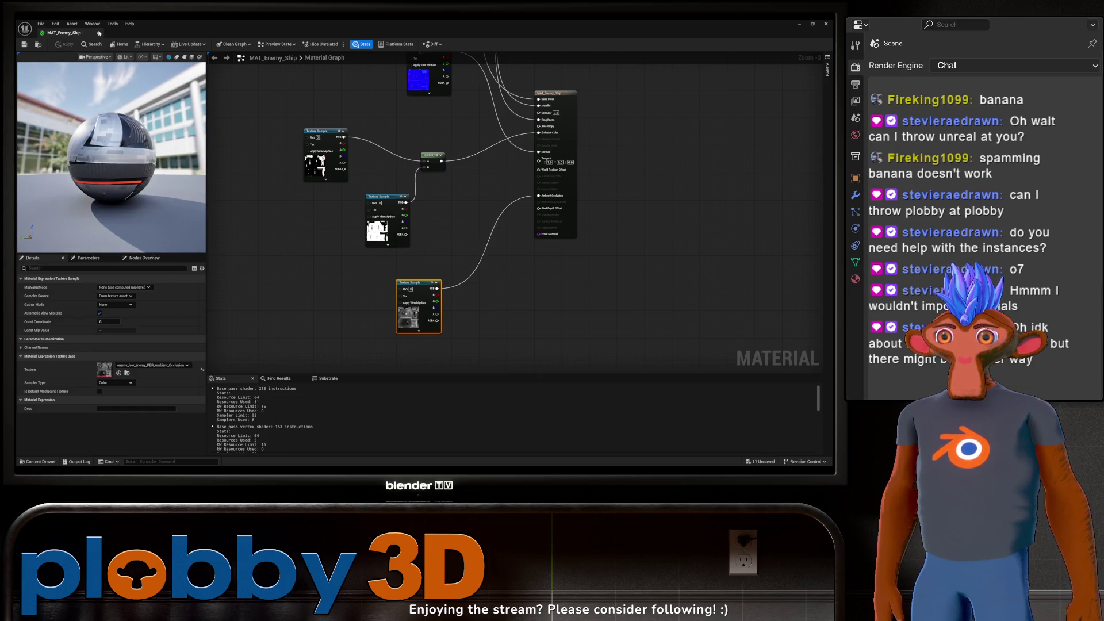
{"action": "left_click", "coordinate": [99, 34]}
{"action": "key", "text": "ctrl+space"}
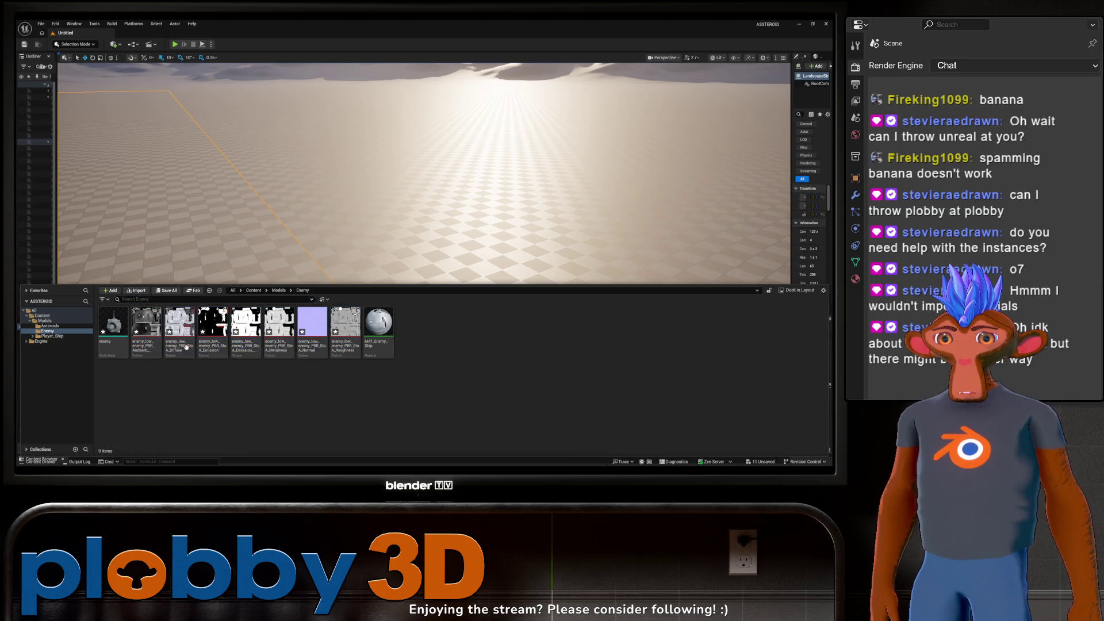
Step: Assign MAT_Enemy_Ship to the enemy mesh's Element 0 material slot
{"action": "double_click", "coordinate": [119, 335]}
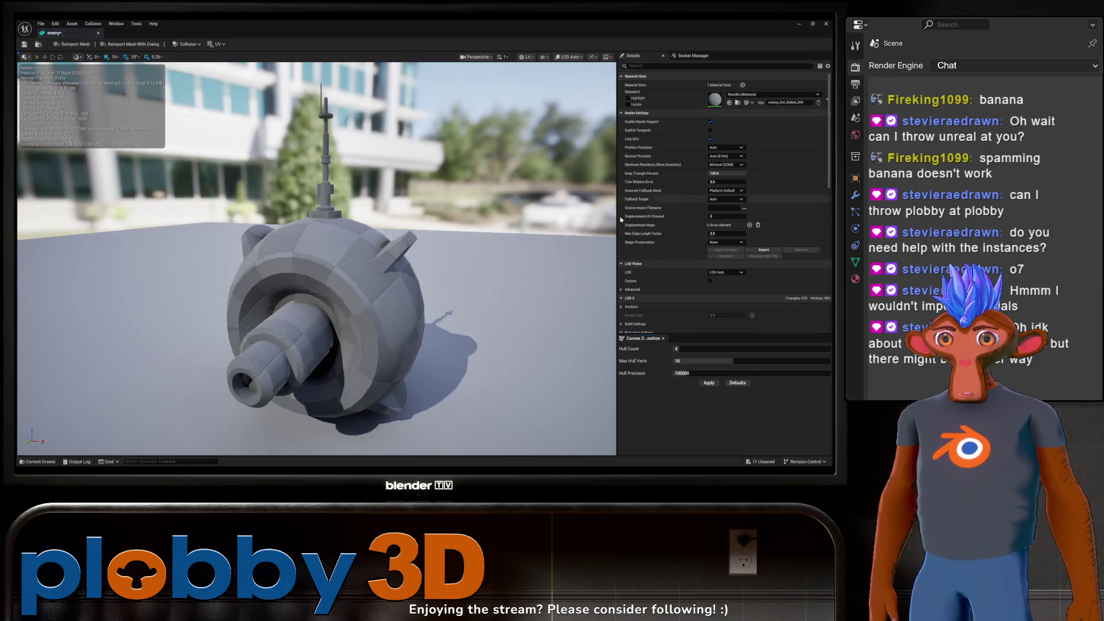
{"action": "left_click", "coordinate": [747, 95]}
{"action": "type", "text": "MAT_d"}
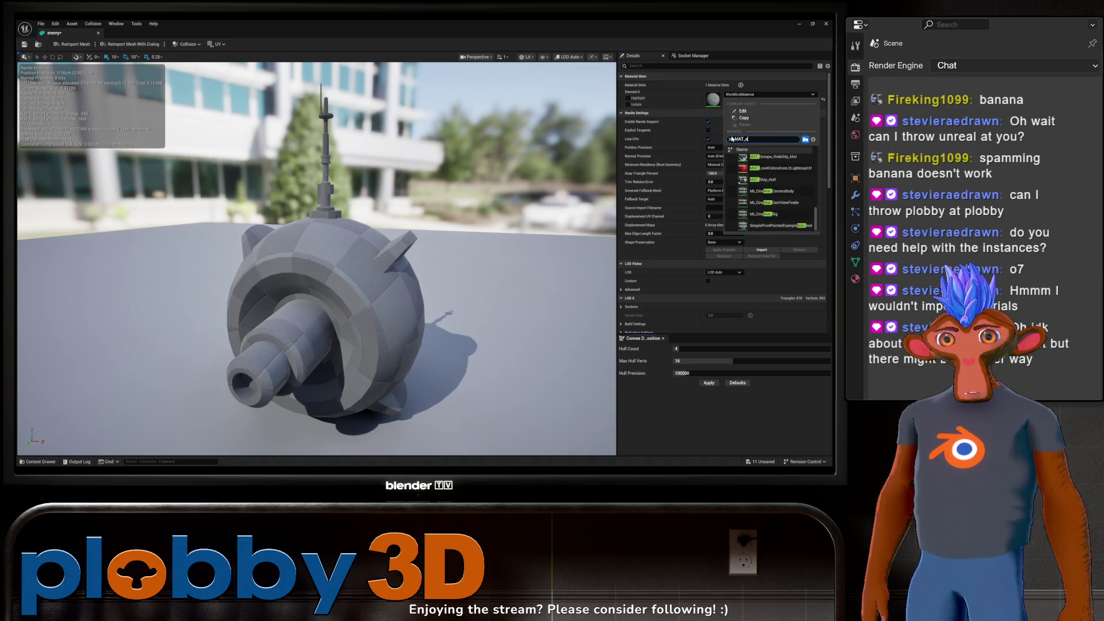
{"action": "type", "text": "ne"}
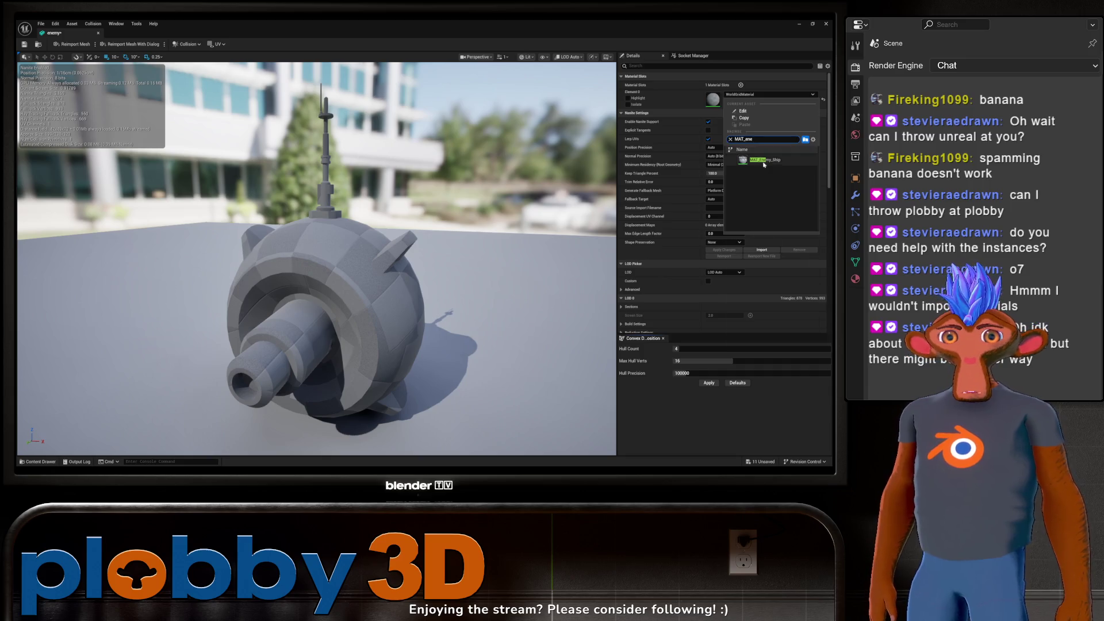
{"action": "left_click", "coordinate": [764, 161]}
{"action": "left_click_drag", "start_coordinate": [401, 269], "coordinate": [374, 250]}
{"action": "mouse_move", "coordinate": [450, 256]}
{"action": "left_mouse_down"}
{"action": "mouse_move", "coordinate": [450, 282]}
{"action": "mouse_move", "coordinate": [434, 289]}
{"action": "left_mouse_up"}
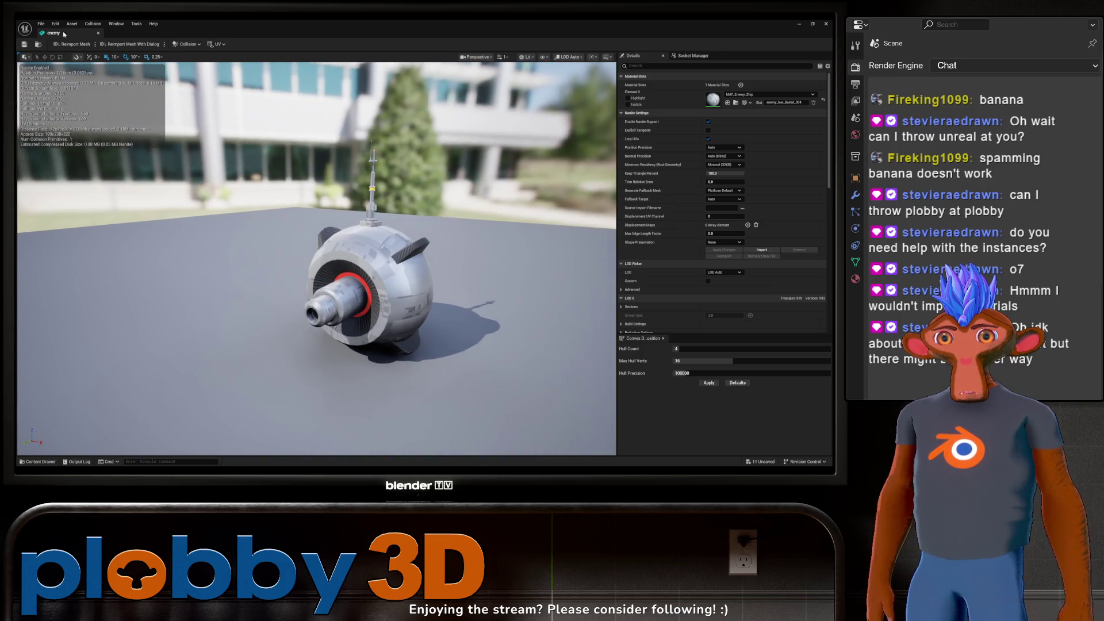
{"action": "left_click", "coordinate": [98, 32]}
{"action": "key", "text": "ctrl+space"}
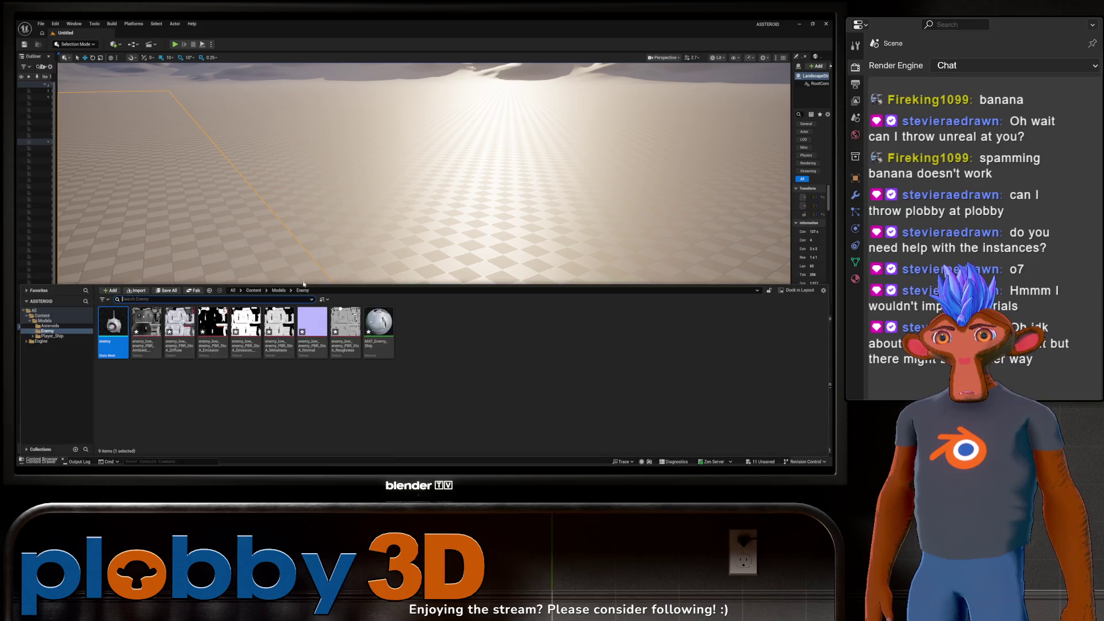
Step: Import the asteroid meshes, textures and material into the Asteroids folder
{"action": "left_click", "coordinate": [52, 326]}
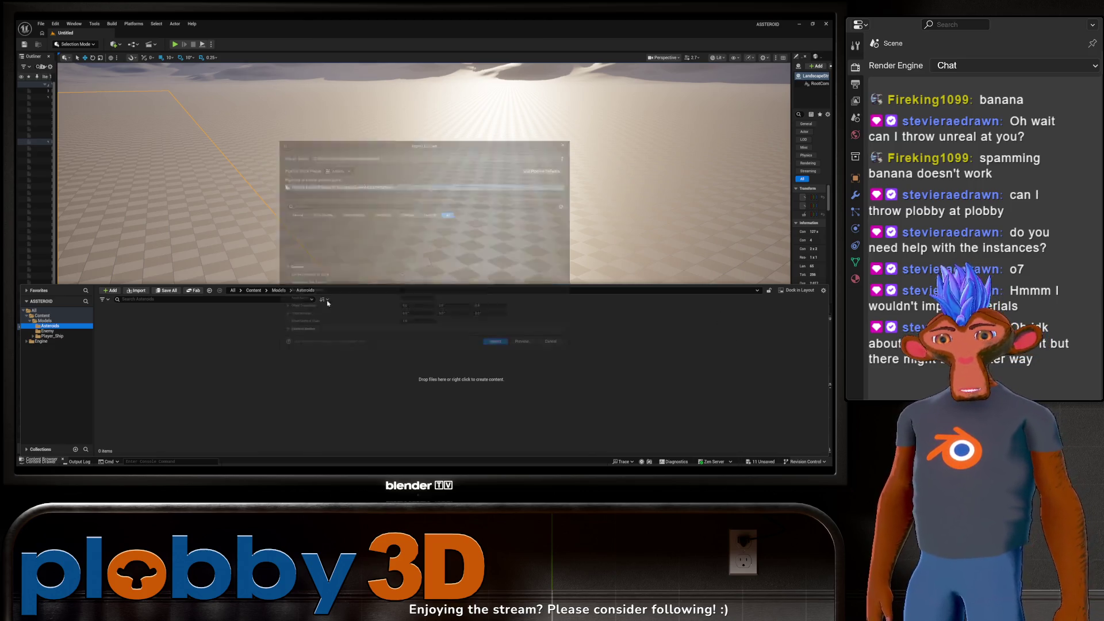
{"action": "left_click", "coordinate": [500, 350]}
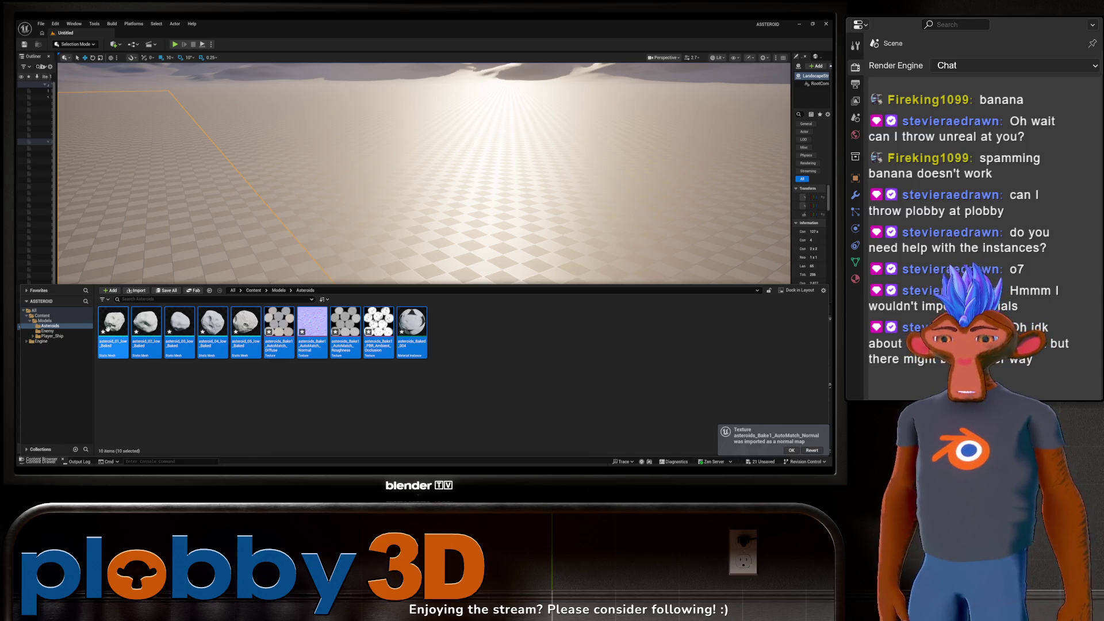
{"action": "left_click", "coordinate": [327, 371]}
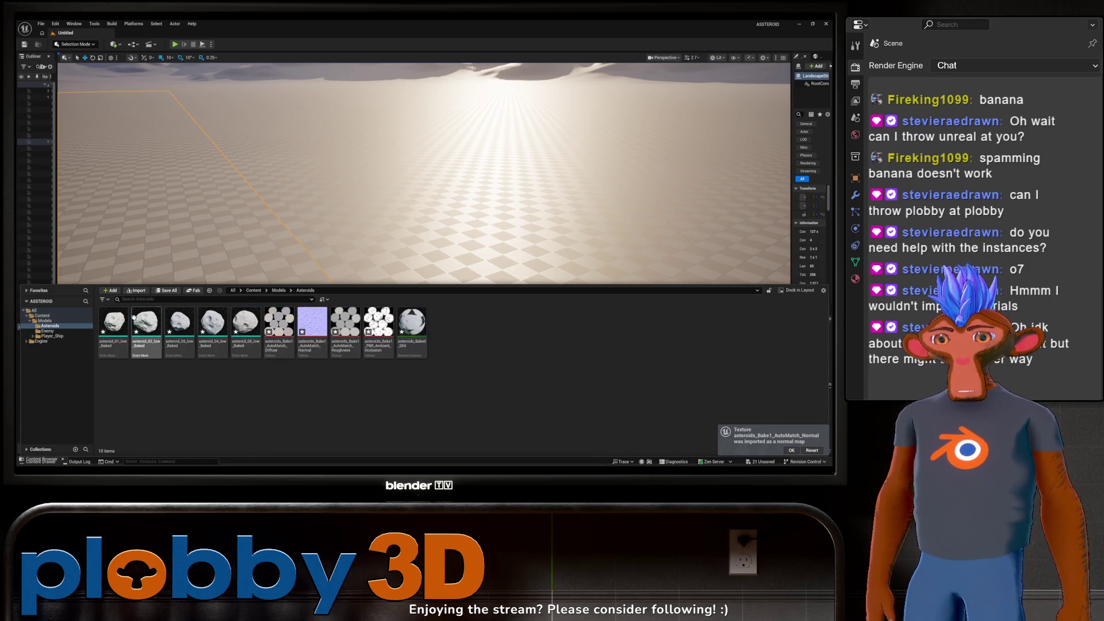
{"action": "right_click", "coordinate": [279, 322]}
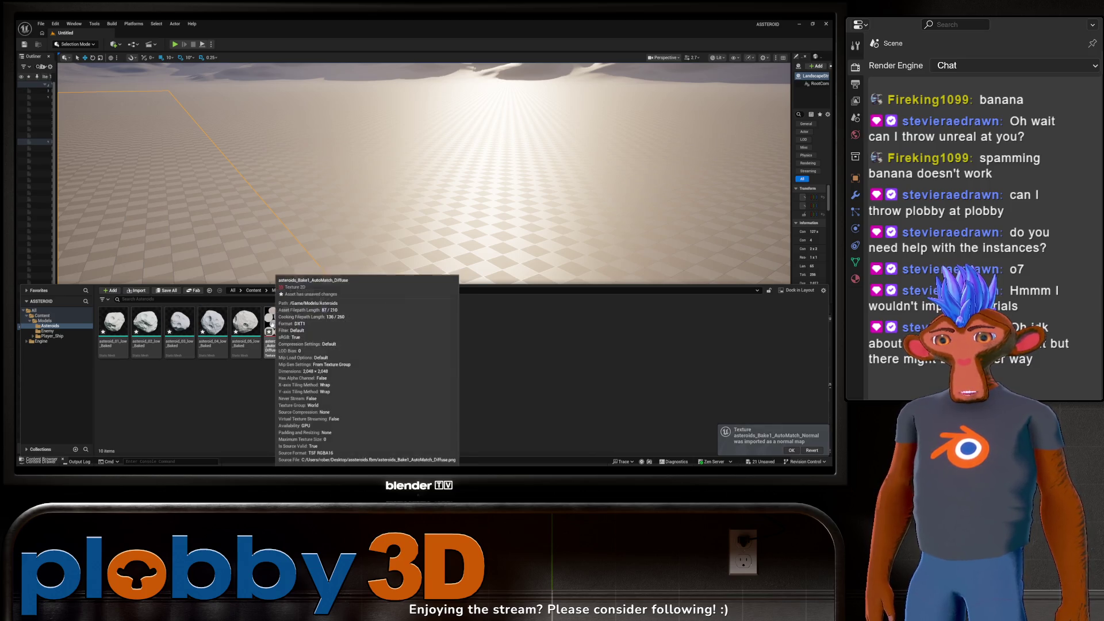
Step: Browse to Player_Ship's Textures folder, then back to the Enemy folder
{"action": "left_click", "coordinate": [50, 337]}
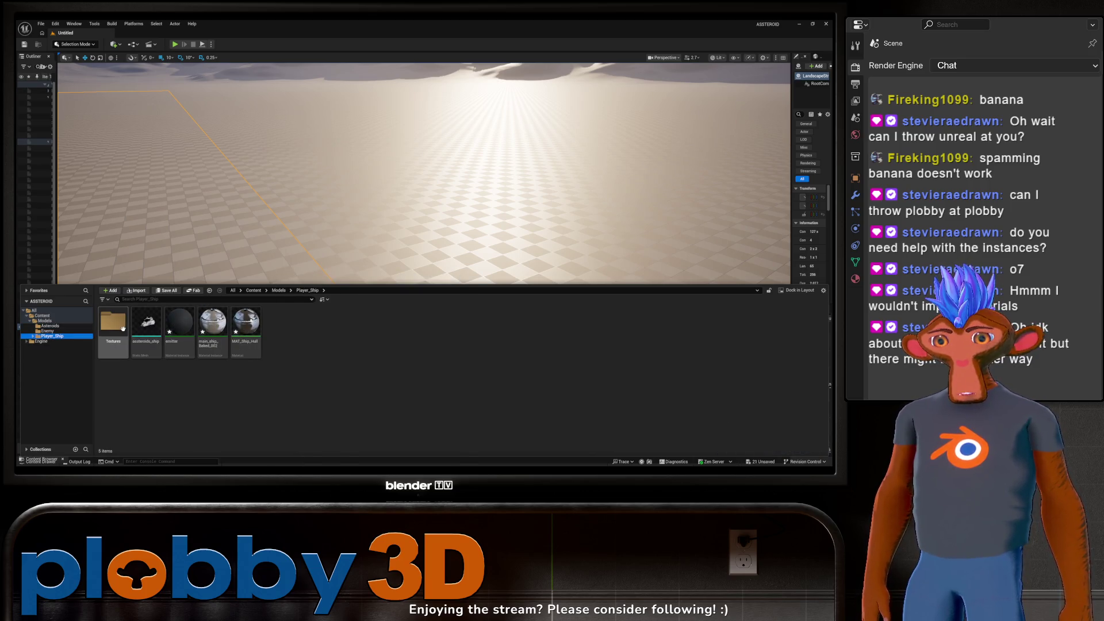
{"action": "double_click", "coordinate": [113, 322]}
{"action": "left_click", "coordinate": [47, 331]}
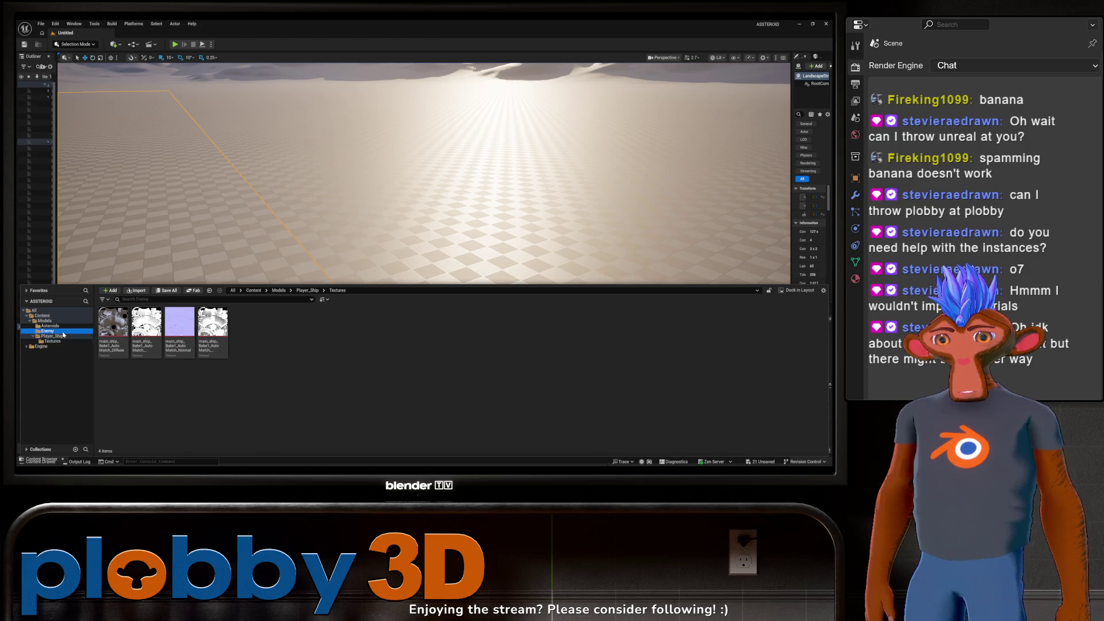
{"action": "right_click", "coordinate": [185, 357]}
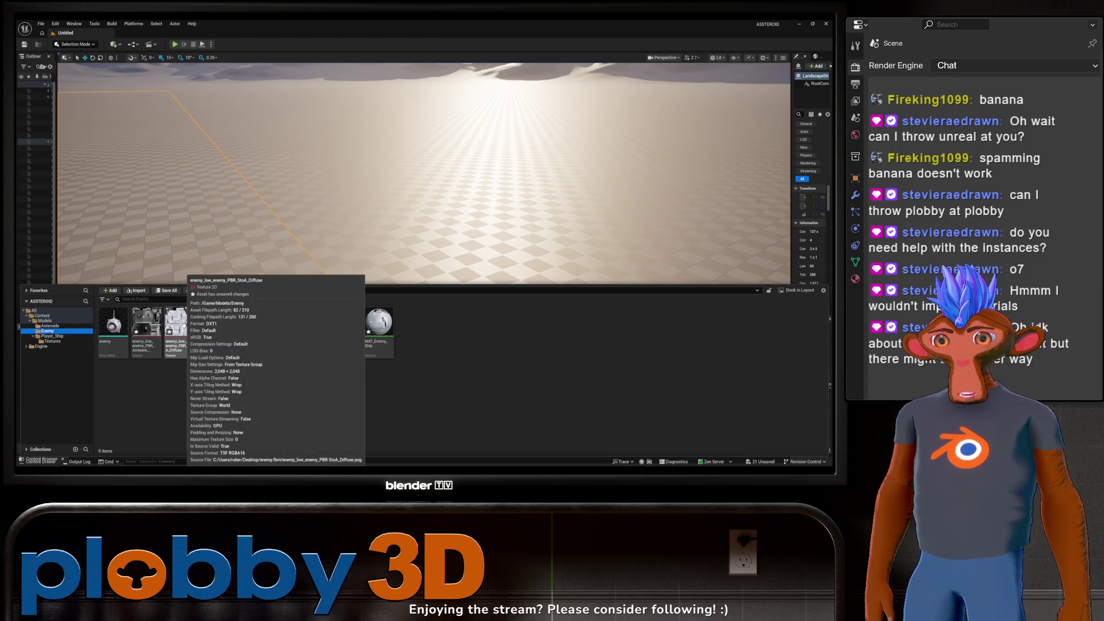
Step: Set the enemy Diffuse texture's Encoding Override to sRGB and save it
{"action": "left_click", "coordinate": [253, 377]}
{"action": "double_click", "coordinate": [180, 325]}
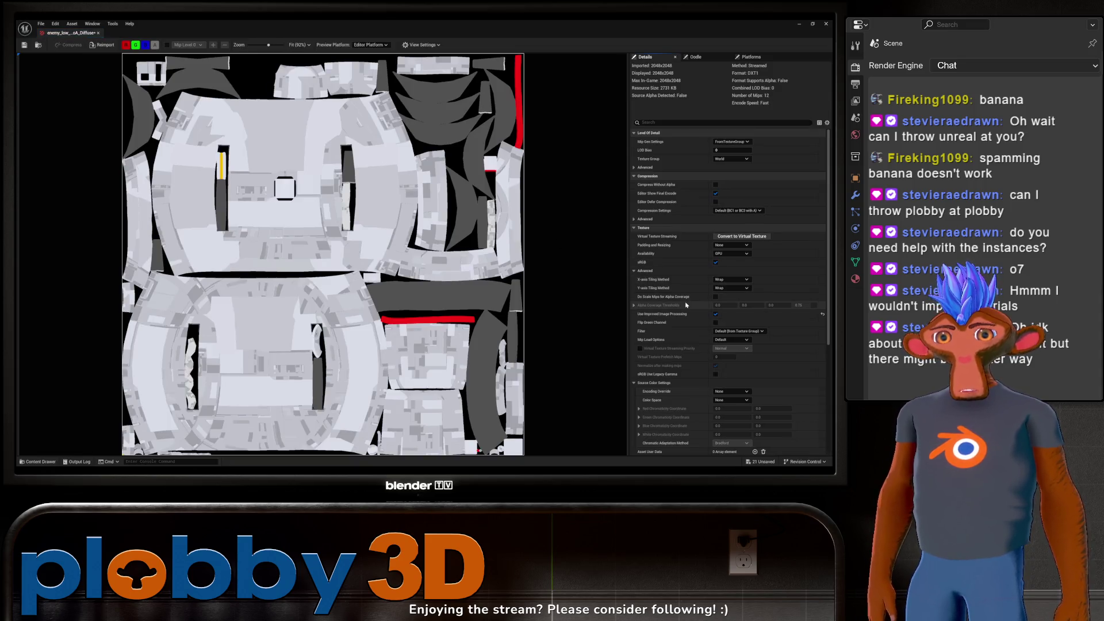
{"action": "scroll", "coordinate": [686, 305], "scroll_direction": "down", "scroll_amount": 2}
{"action": "scroll", "coordinate": [719, 325], "scroll_direction": "down", "scroll_amount": 3}
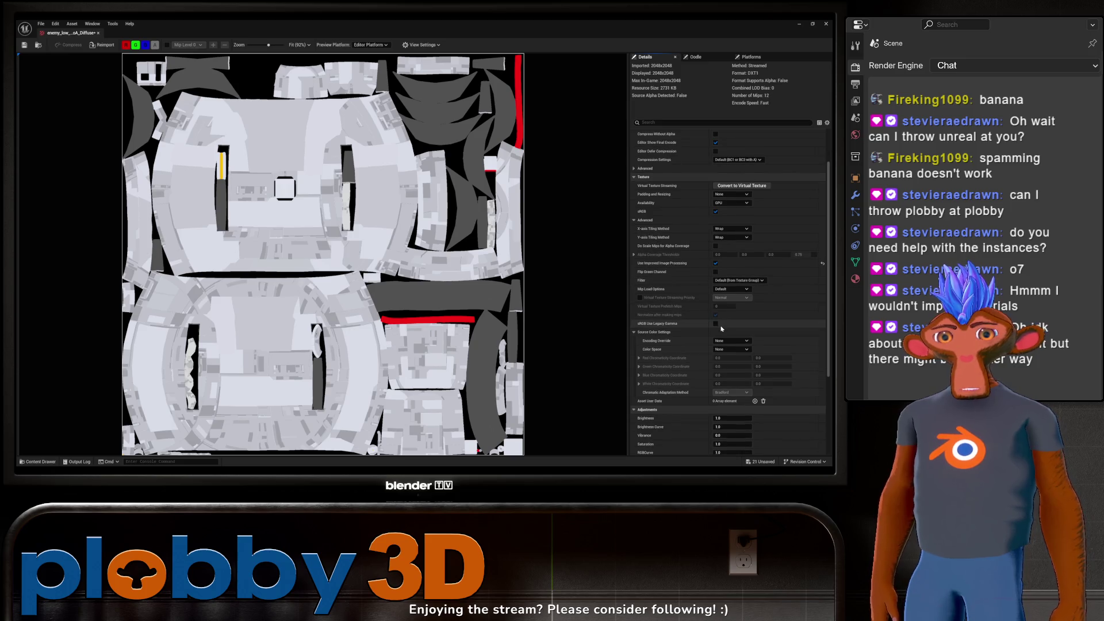
{"action": "left_click", "coordinate": [729, 340]}
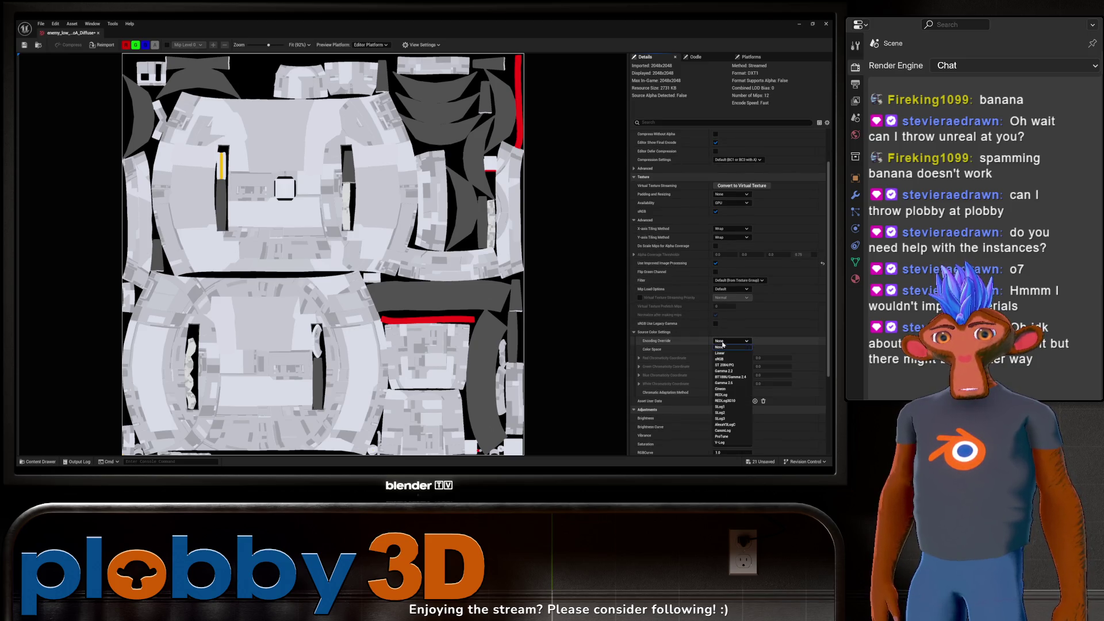
{"action": "left_click", "coordinate": [731, 359]}
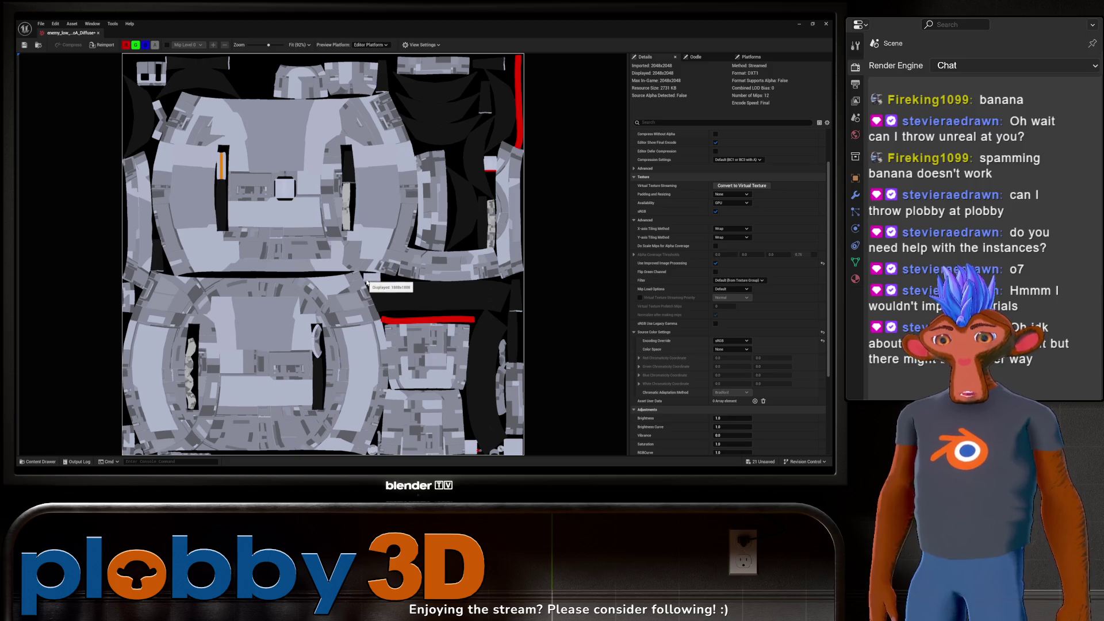
{"action": "key", "text": "ctrl+s"}
{"action": "left_click", "coordinate": [97, 33]}
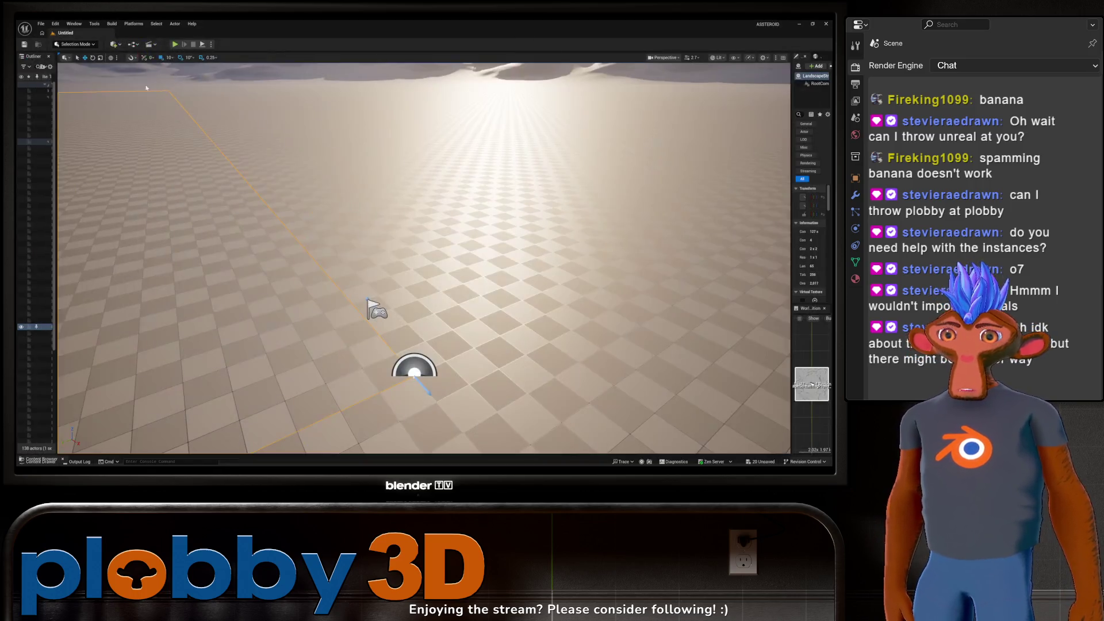
{"action": "key", "text": "ctrl+space"}
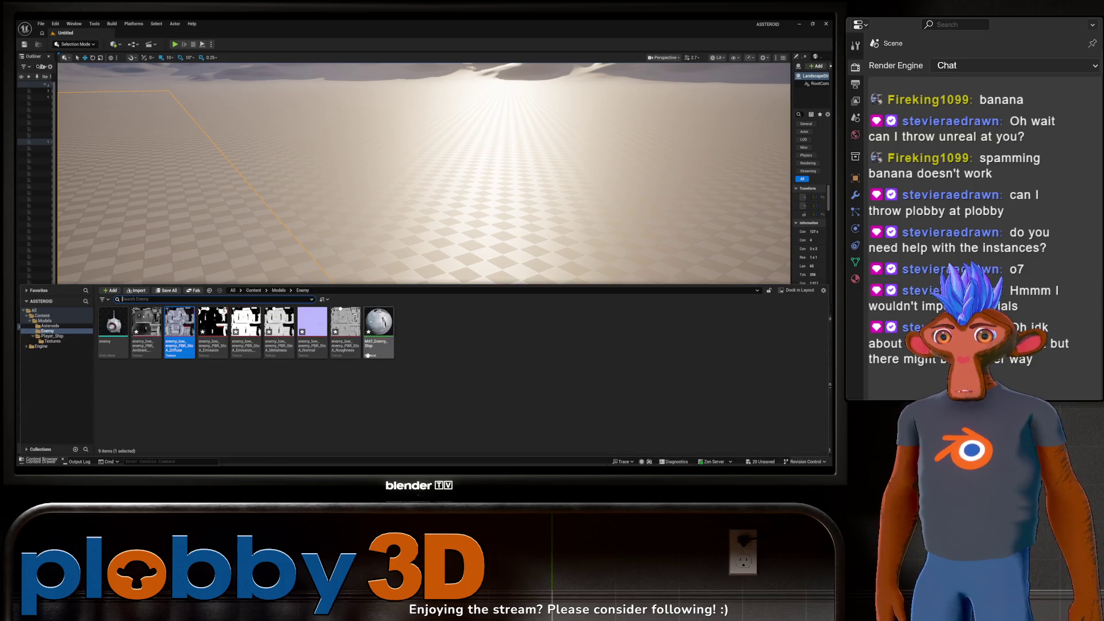
Step: Set the enemy Emission texture's Encoding Override to sRGB and check the mesh
{"action": "left_click", "coordinate": [143, 330]}
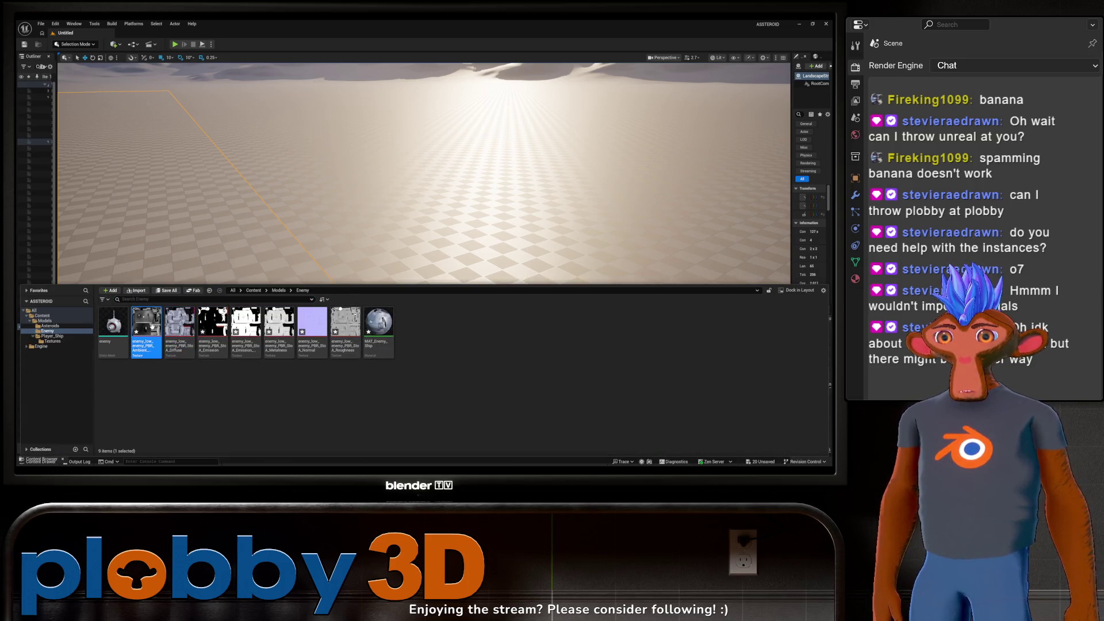
{"action": "left_click", "coordinate": [212, 324]}
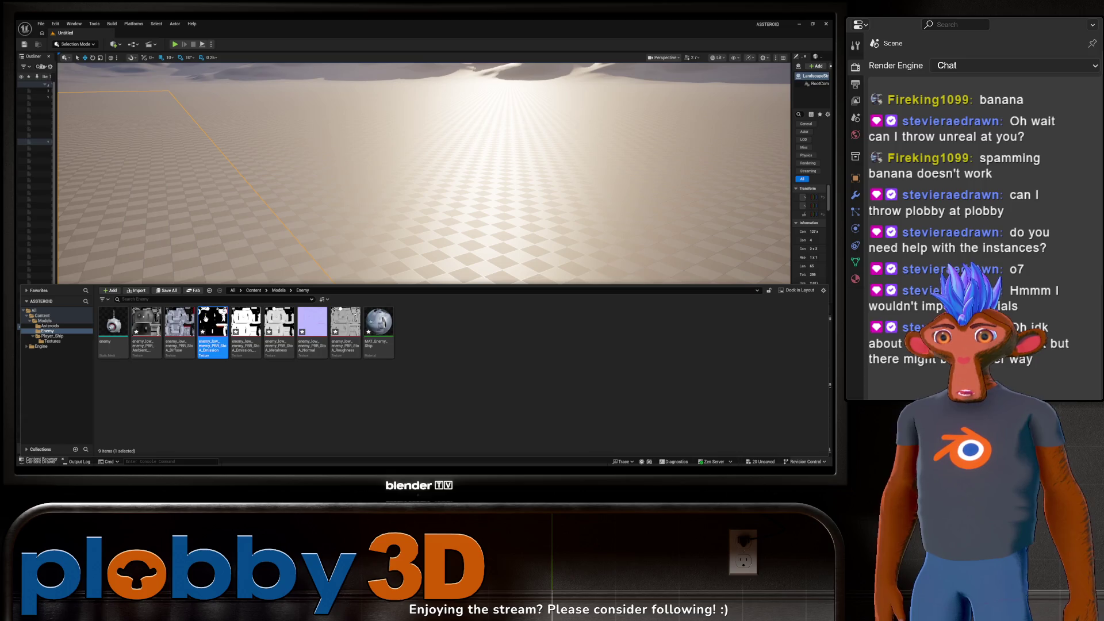
{"action": "right_click", "coordinate": [213, 325]}
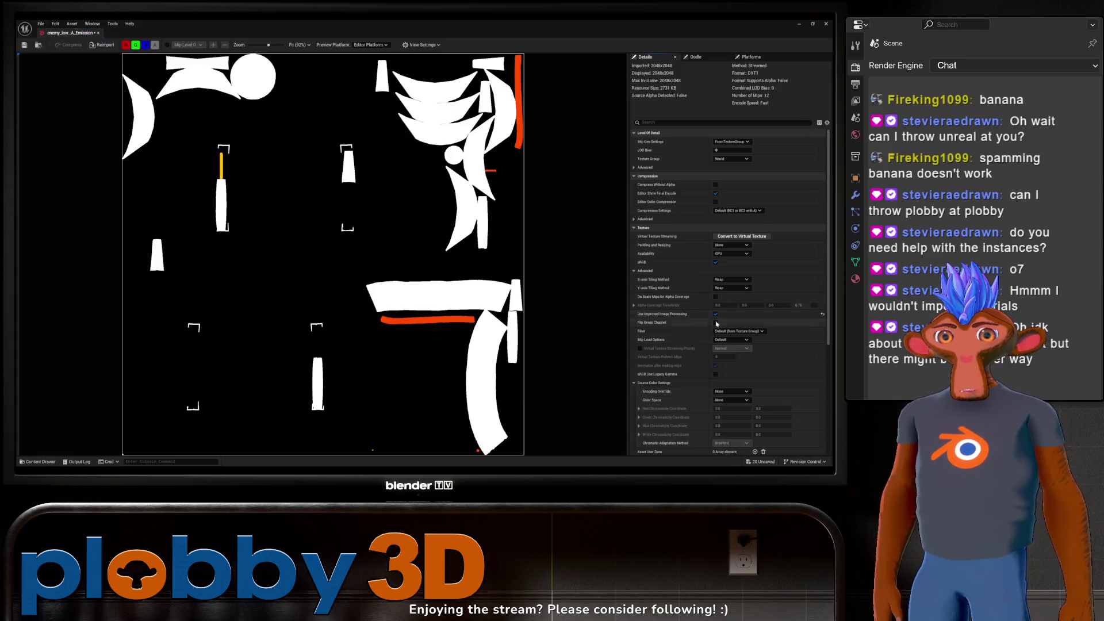
{"action": "left_click", "coordinate": [724, 392]}
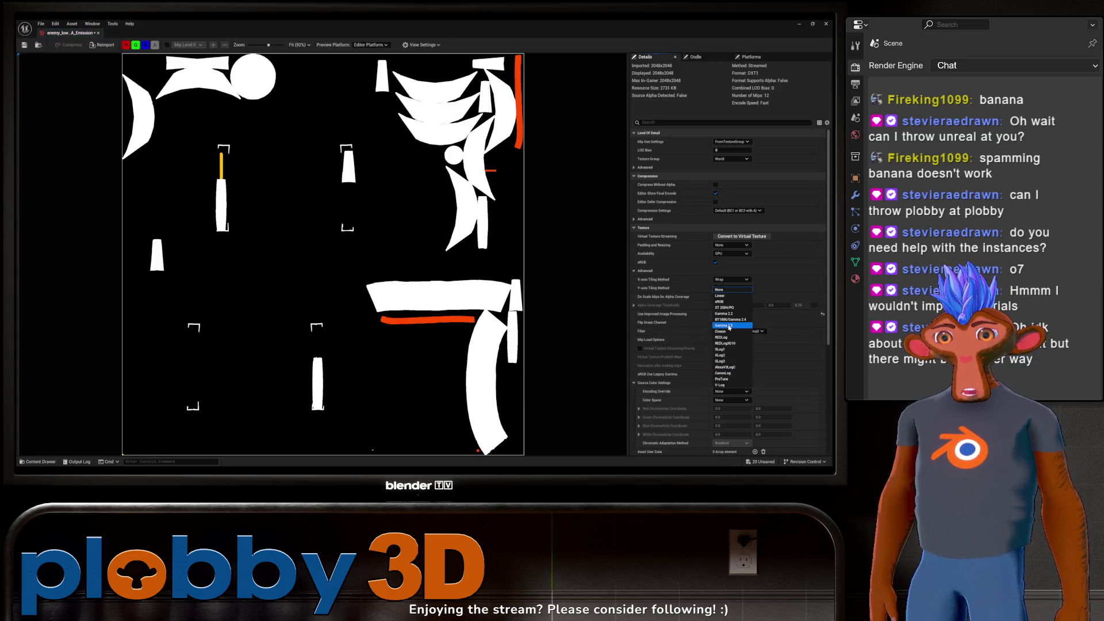
{"action": "left_click", "coordinate": [729, 302]}
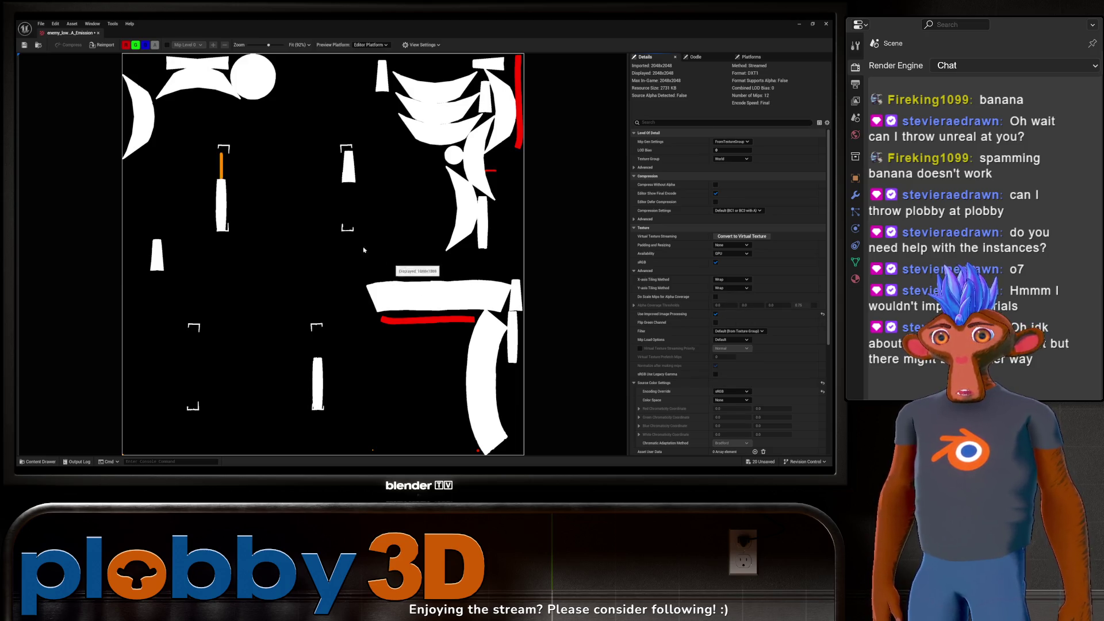
{"action": "left_click", "coordinate": [98, 34]}
{"action": "key", "text": "ctrl+space"}
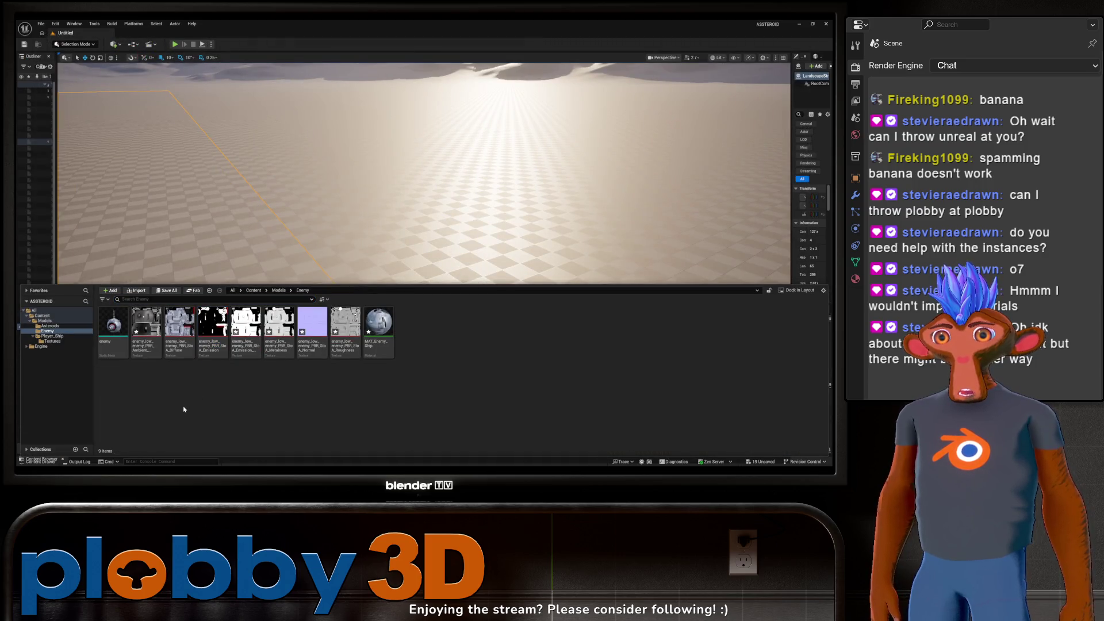
{"action": "double_click", "coordinate": [118, 342]}
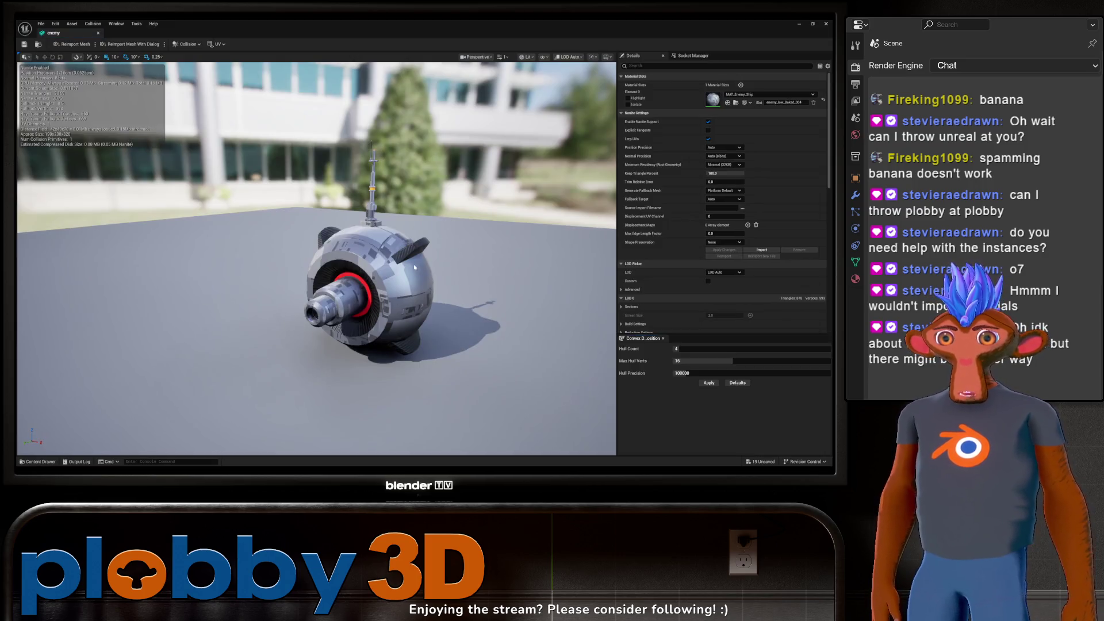
Step: Orbit the enemy model to inspect it, then close the mesh editor
{"action": "left_click_drag", "start_coordinate": [316, 259], "coordinate": [201, 259]}
{"action": "mouse_move", "coordinate": [395, 257]}
{"action": "left_mouse_down"}
{"action": "mouse_move", "coordinate": [322, 257]}
{"action": "mouse_move", "coordinate": [395, 257]}
{"action": "left_mouse_up"}
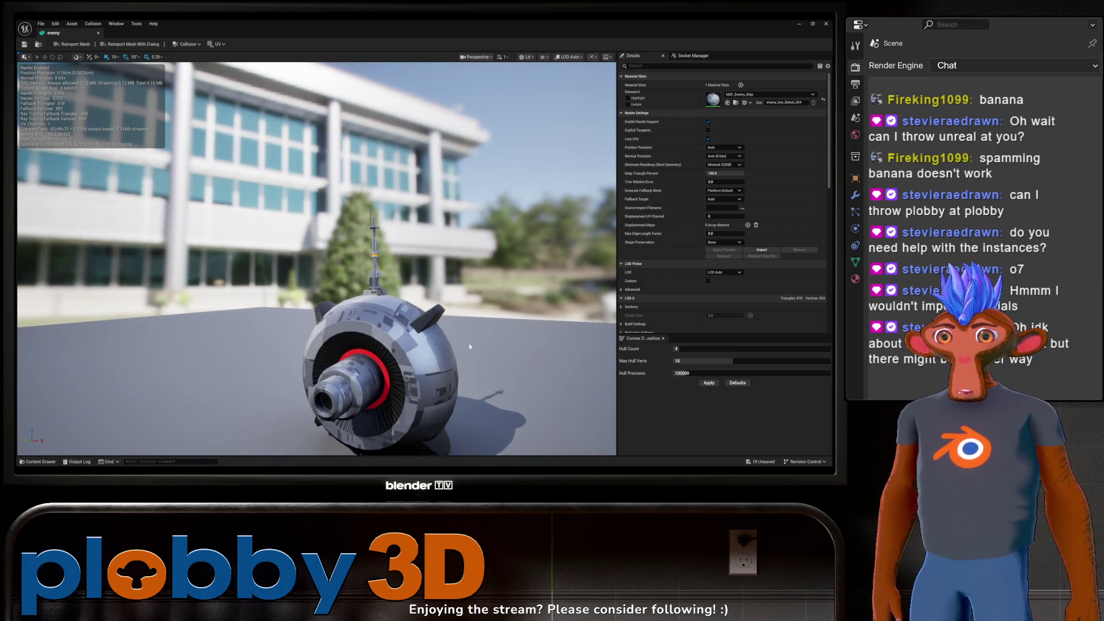
{"action": "left_click", "coordinate": [100, 33]}
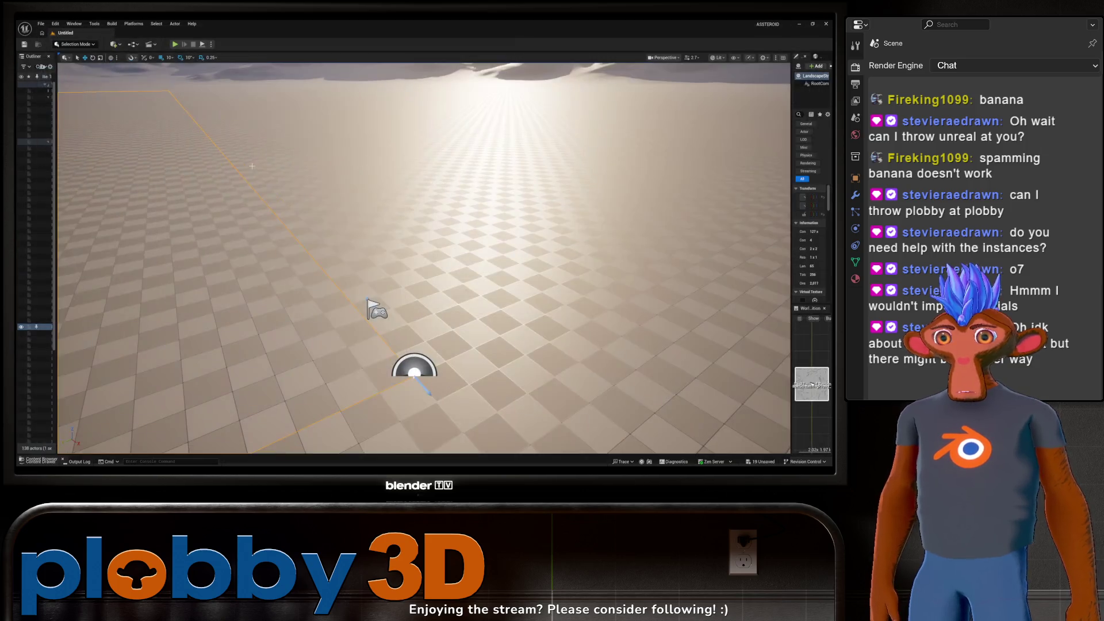
Step: Widen the Outliner to list the landscape pieces and reopen the Content Drawer
{"action": "left_click_drag", "start_coordinate": [256, 278], "coordinate": [222, 278]}
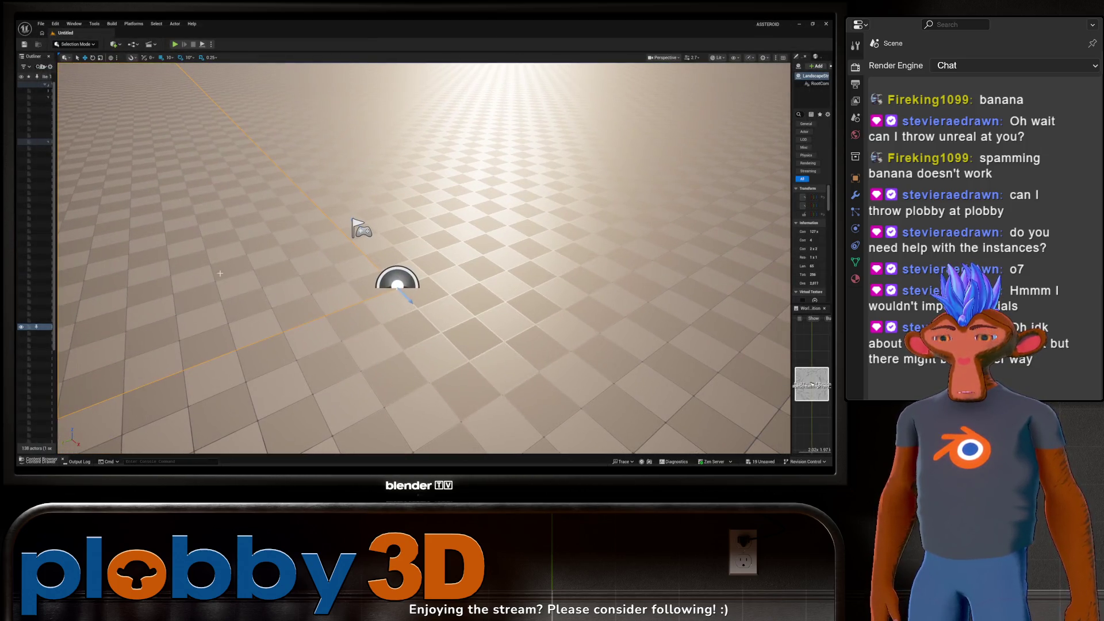
{"action": "mouse_move", "coordinate": [55, 179]}
{"action": "left_mouse_down"}
{"action": "mouse_move", "coordinate": [295, 184]}
{"action": "mouse_move", "coordinate": [191, 195]}
{"action": "left_mouse_up"}
{"action": "left_click_drag", "start_coordinate": [125, 205], "coordinate": [134, 203]}
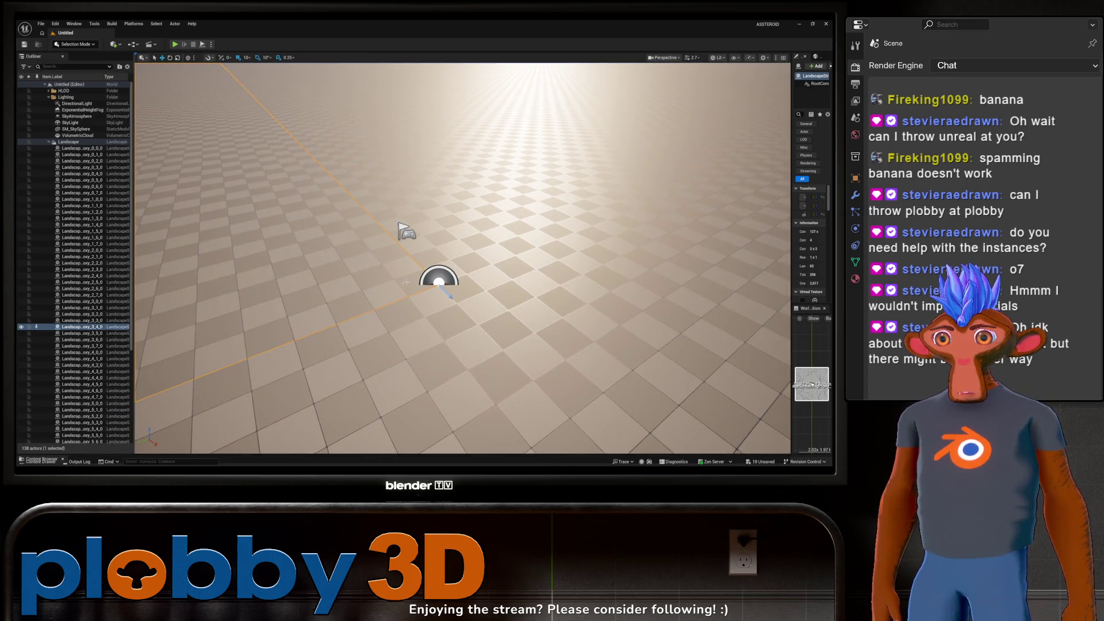
{"action": "left_click", "coordinate": [36, 460]}
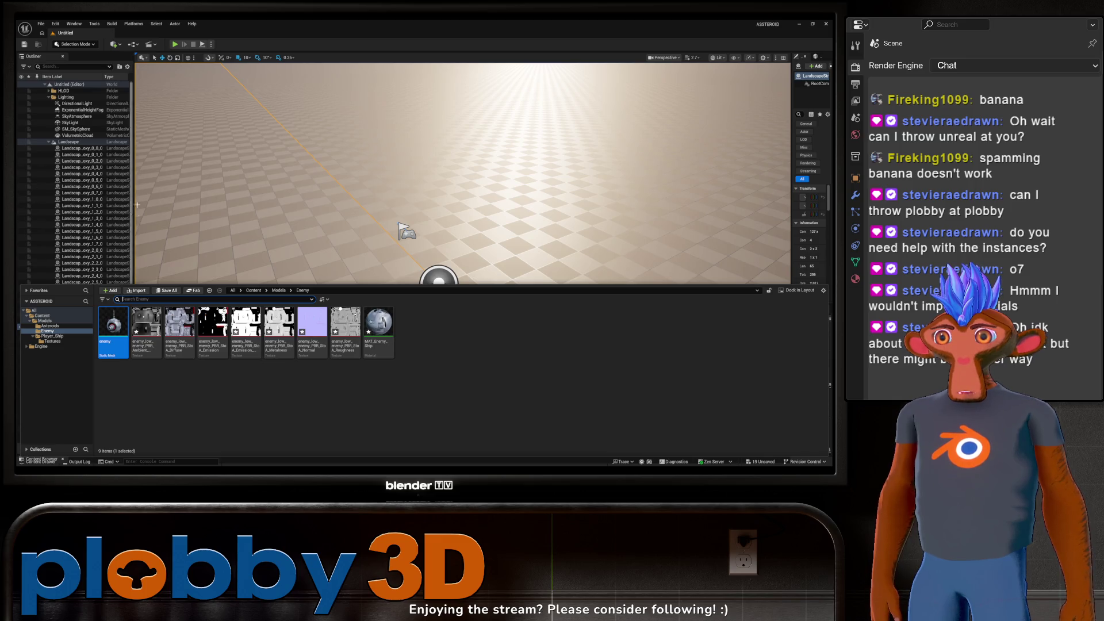
{"action": "left_click_drag", "start_coordinate": [437, 230], "coordinate": [437, 172]}
{"action": "left_click", "coordinate": [36, 460]}
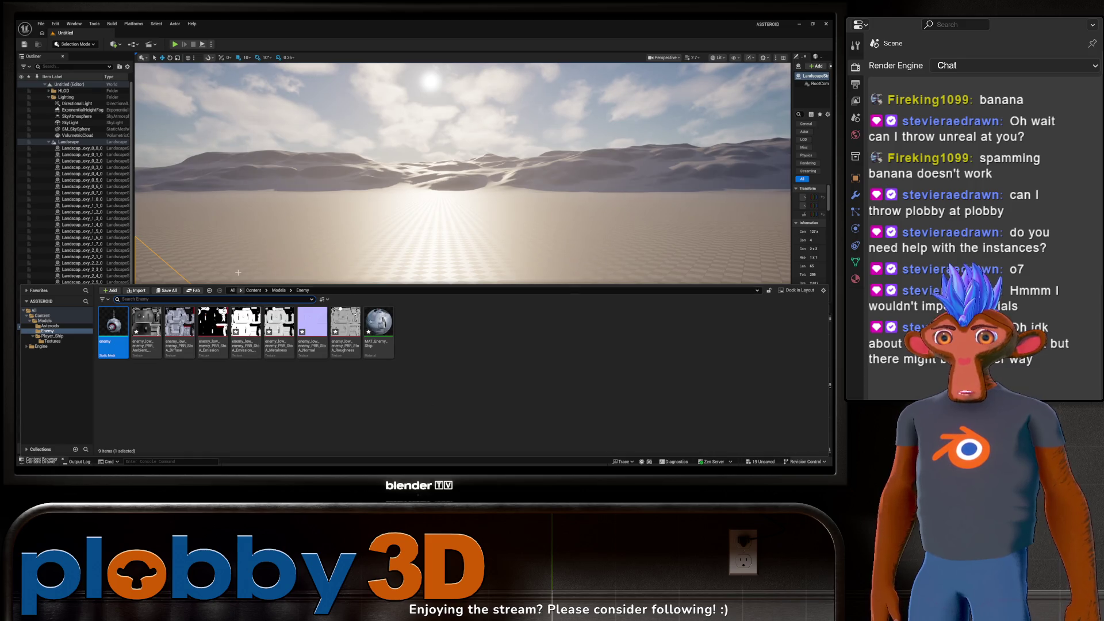
Step: Set the asteroid Diffuse texture's Encoding Override to sRGB and save it
{"action": "left_click", "coordinate": [50, 325]}
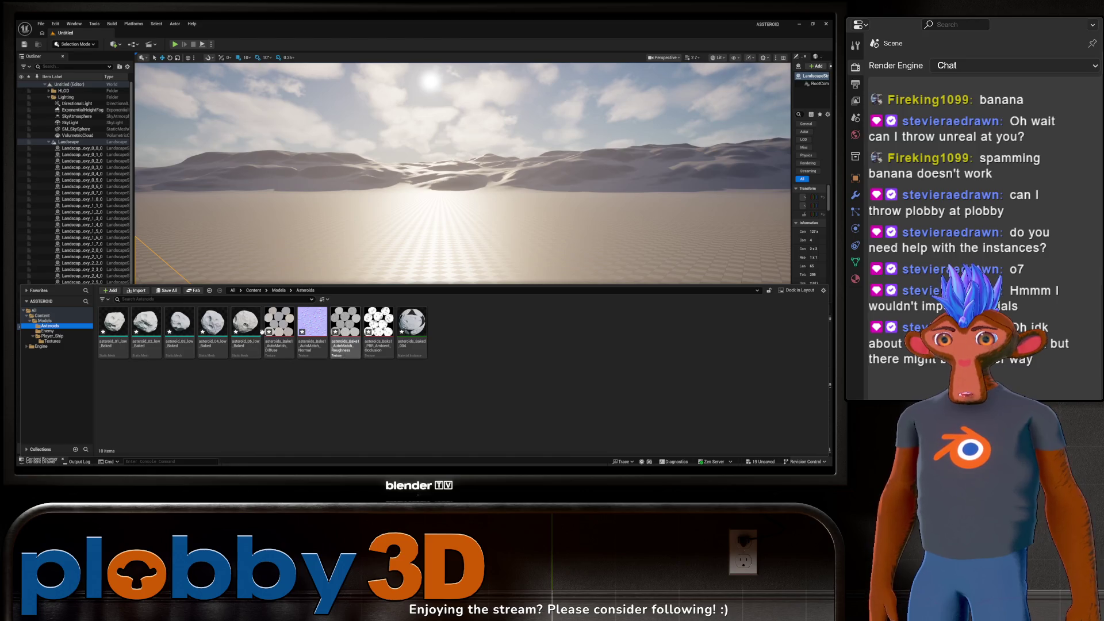
{"action": "double_click", "coordinate": [280, 326]}
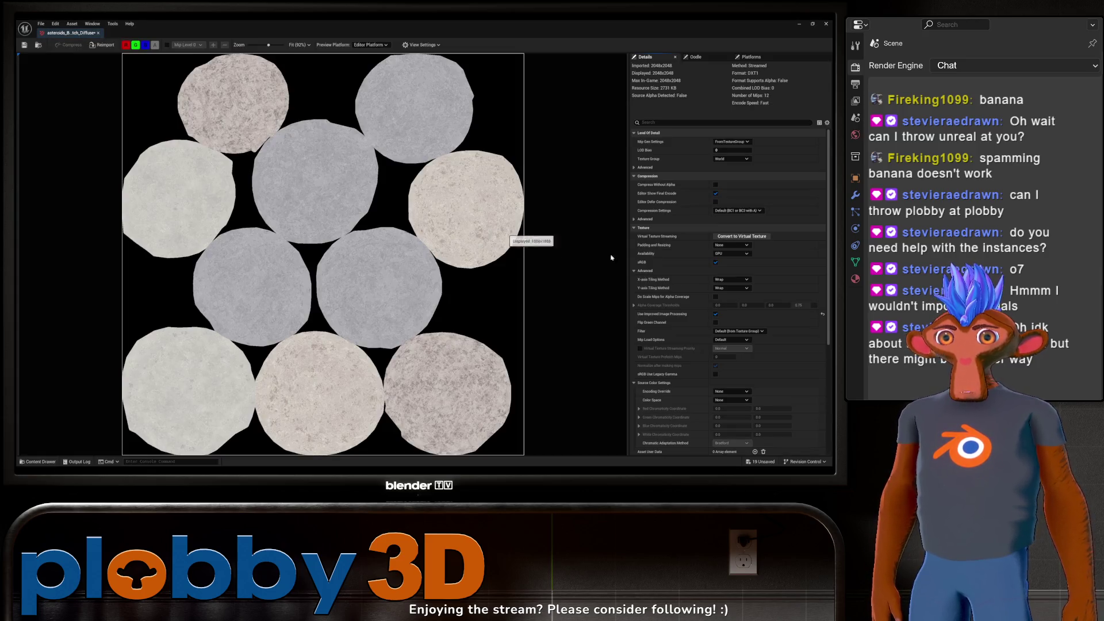
{"action": "left_click", "coordinate": [722, 392]}
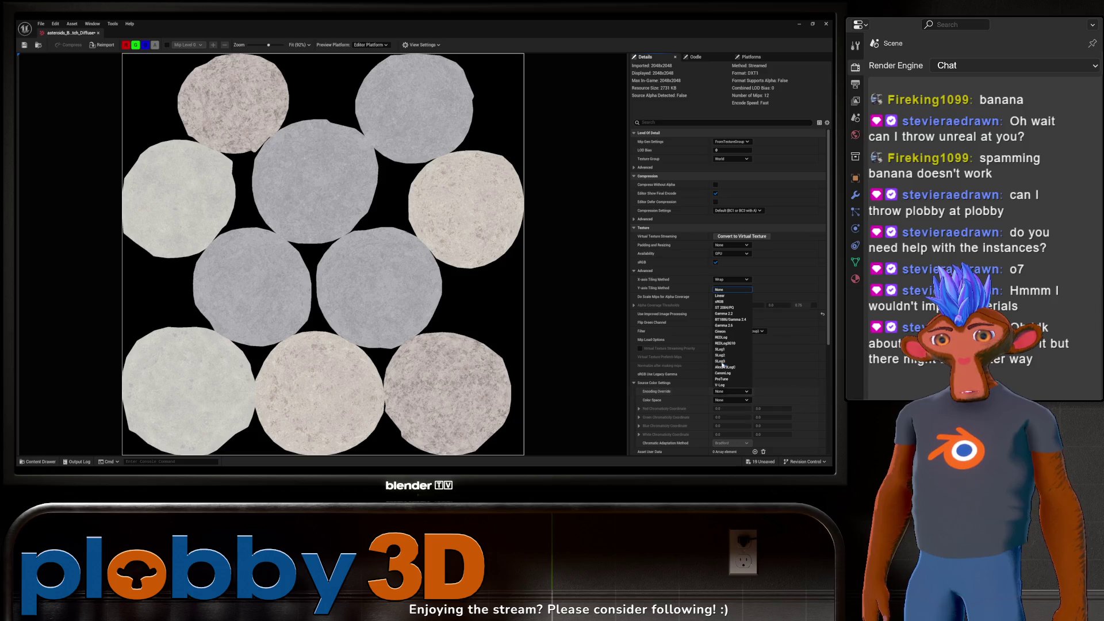
{"action": "left_click", "coordinate": [723, 302]}
{"action": "key", "text": "ctrl+s"}
{"action": "left_click", "coordinate": [99, 34]}
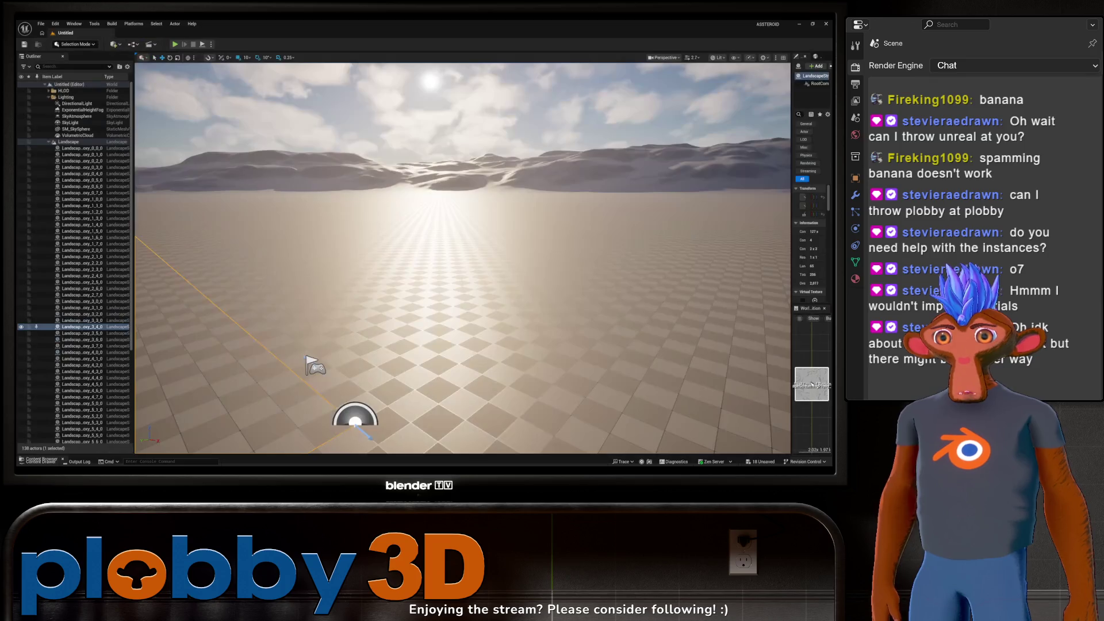
{"action": "key", "text": "ctrl+space"}
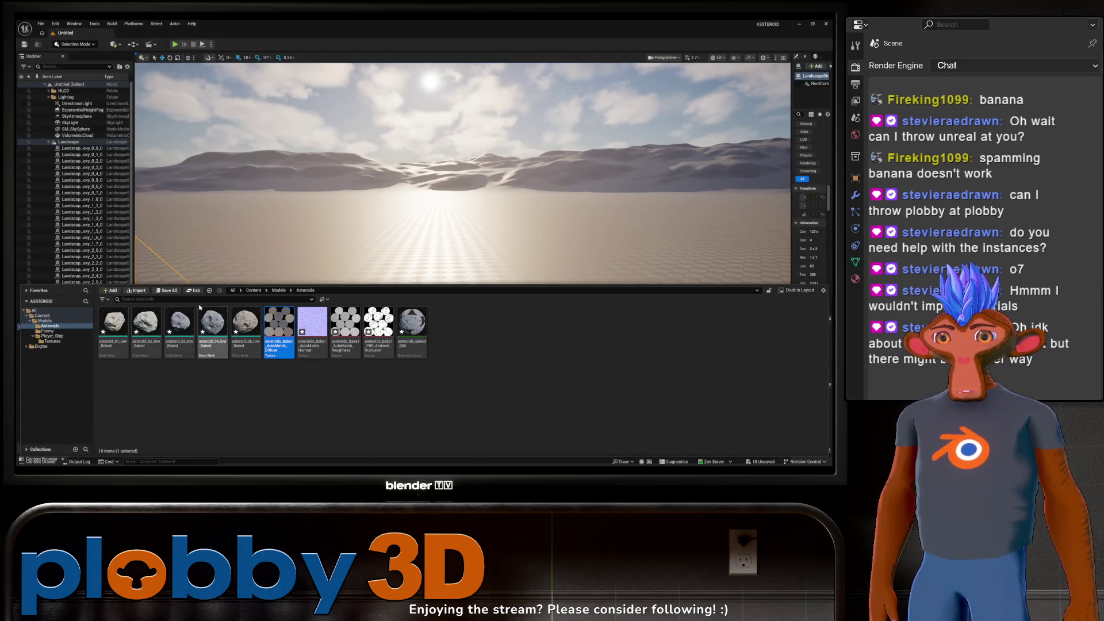
{"action": "left_click", "coordinate": [412, 326]}
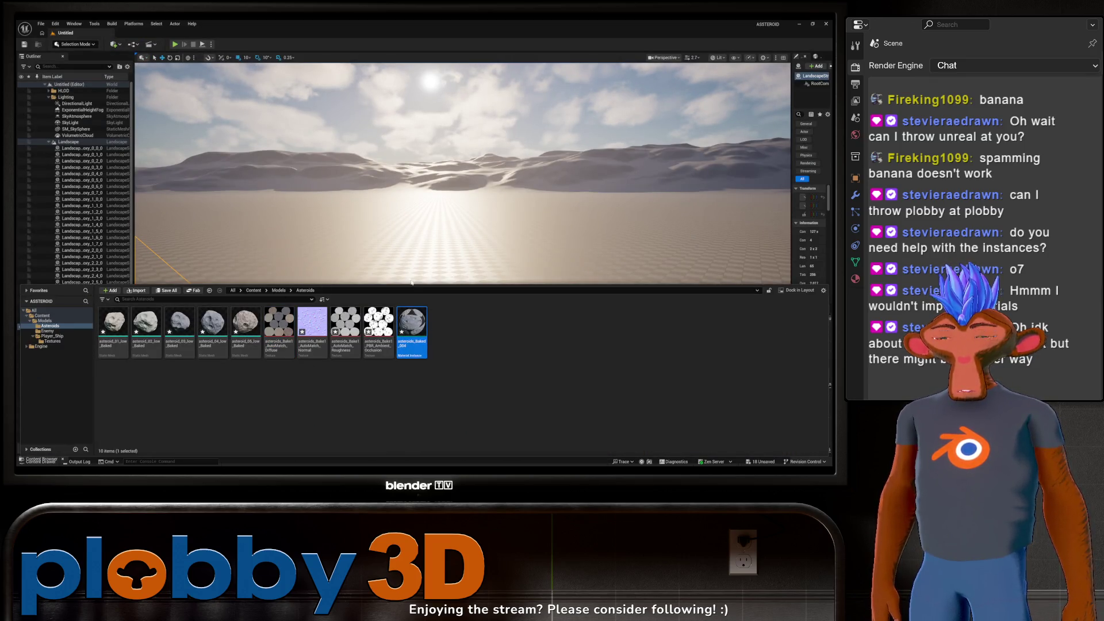
{"action": "right_click", "coordinate": [463, 338]}
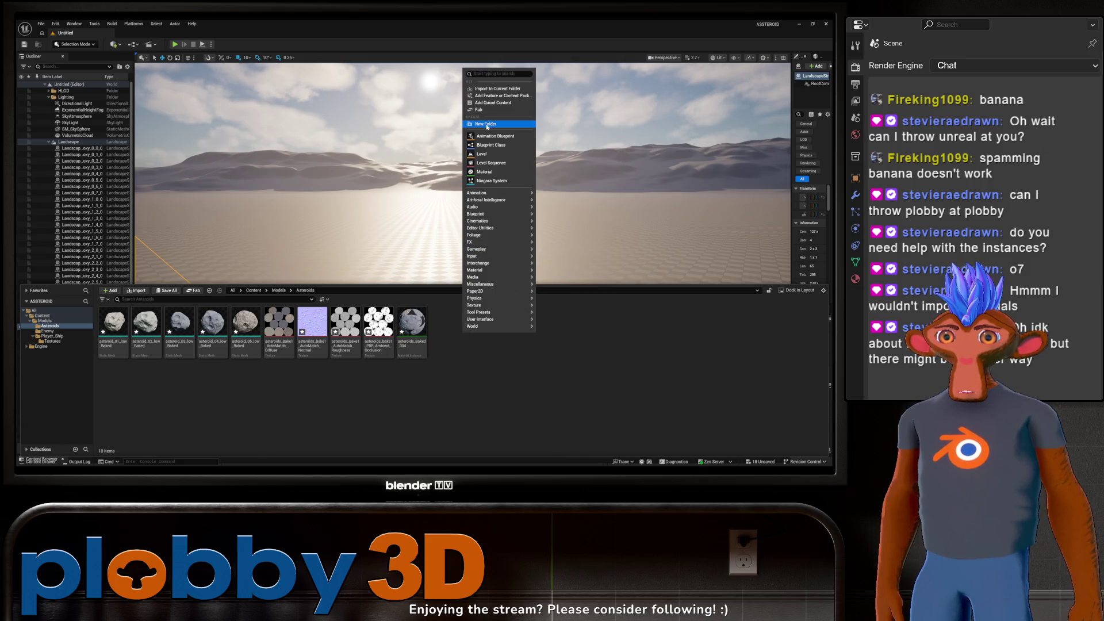
Step: Create MAT_Asteroid in the Asteroids folder and drop the four asteroid textures into its graph
{"action": "left_click", "coordinate": [490, 172]}
{"action": "type", "text": "MAT_Asteroid"}
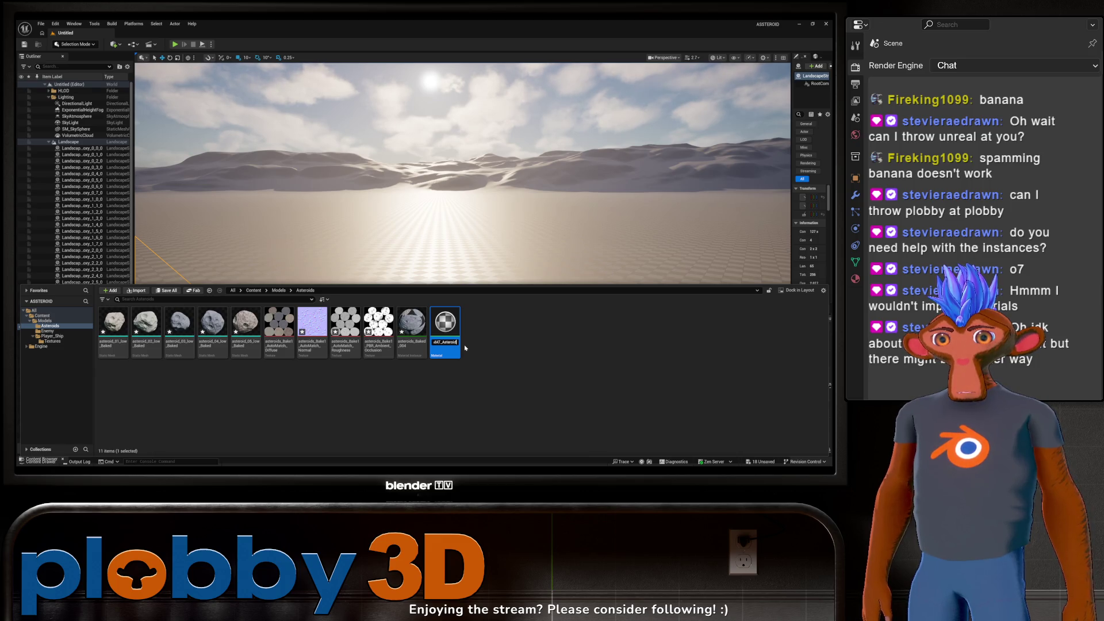
{"action": "key", "text": "Return"}
{"action": "double_click", "coordinate": [445, 334]}
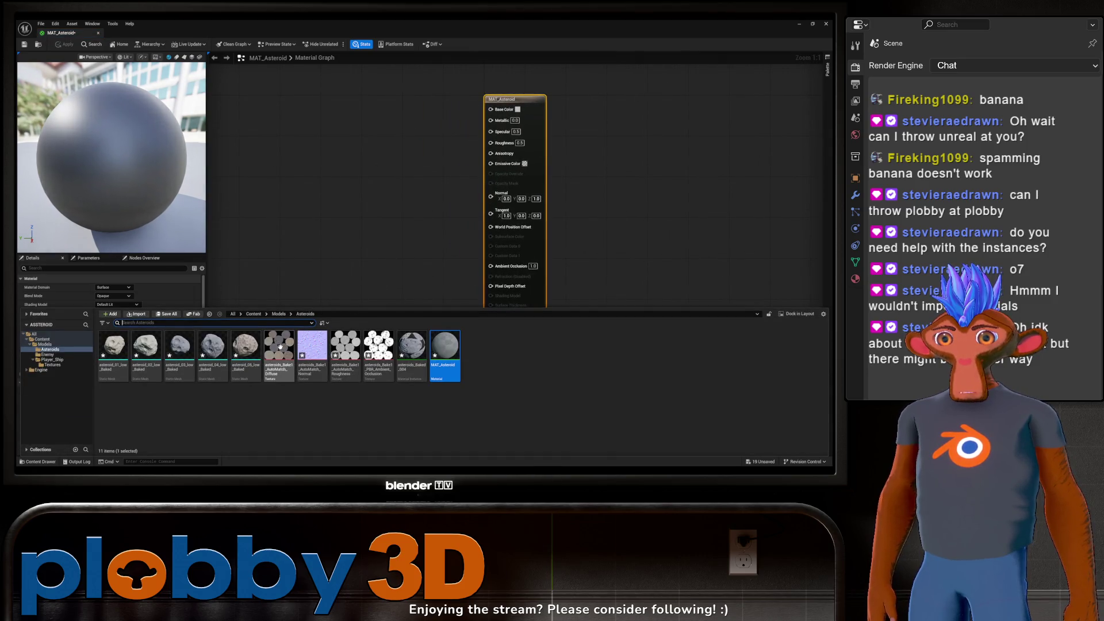
{"action": "left_click", "coordinate": [279, 348]}
{"action": "left_click", "coordinate": [312, 348], "text": "ctrl"}
{"action": "left_click", "coordinate": [345, 348], "text": "ctrl"}
{"action": "left_click", "coordinate": [379, 348], "text": "ctrl"}
{"action": "mouse_move", "coordinate": [379, 348]}
{"action": "left_mouse_down"}
{"action": "mouse_move", "coordinate": [298, 144]}
{"action": "mouse_move", "coordinate": [315, 151]}
{"action": "mouse_move", "coordinate": [275, 103]}
{"action": "mouse_move", "coordinate": [342, 79]}
{"action": "left_mouse_up"}
Step: Arrange the diffuse, roughness, normal and AO texture nodes in a column
{"action": "mouse_move", "coordinate": [363, 180]}
{"action": "left_mouse_down"}
{"action": "mouse_move", "coordinate": [315, 276]}
{"action": "mouse_move", "coordinate": [325, 274]}
{"action": "mouse_move", "coordinate": [260, 148]}
{"action": "left_mouse_up"}
{"action": "left_click", "coordinate": [360, 194]}
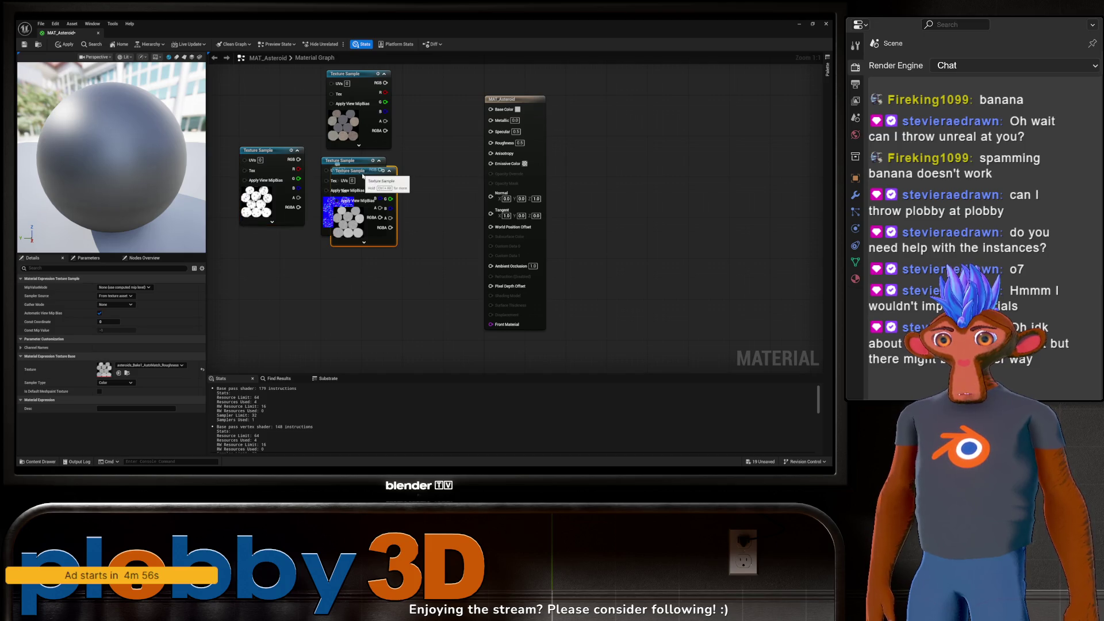
{"action": "left_click_drag", "start_coordinate": [360, 178], "coordinate": [329, 289]}
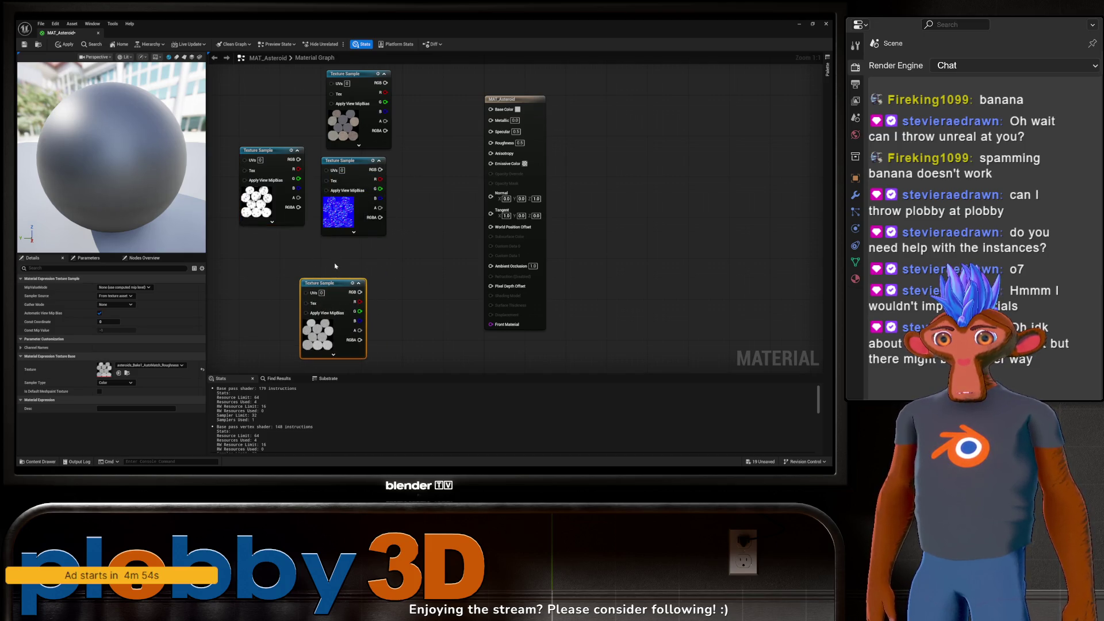
{"action": "mouse_move", "coordinate": [334, 284]}
{"action": "left_mouse_down"}
{"action": "mouse_move", "coordinate": [346, 178]}
{"action": "mouse_move", "coordinate": [364, 161]}
{"action": "left_mouse_up"}
{"action": "left_click", "coordinate": [246, 176]}
{"action": "left_click_drag", "start_coordinate": [234, 179], "coordinate": [168, 272]}
{"action": "left_click_drag", "start_coordinate": [425, 345], "coordinate": [394, 278]}
{"action": "scroll", "coordinate": [360, 249], "scroll_direction": "down", "scroll_amount": 2}
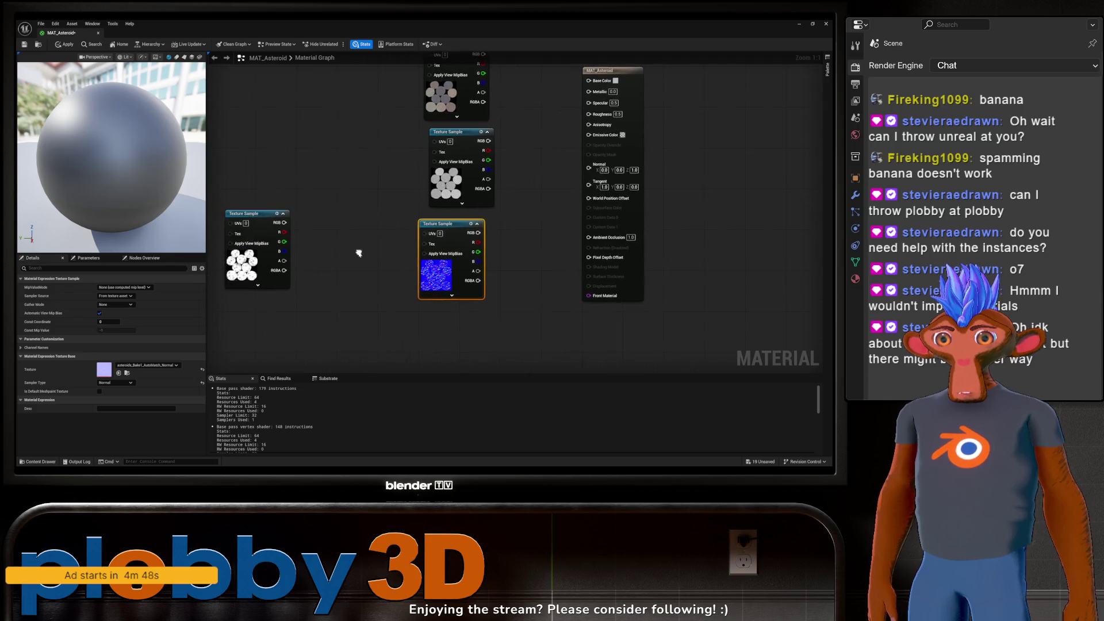
{"action": "mouse_move", "coordinate": [279, 228]}
{"action": "left_mouse_down"}
{"action": "mouse_move", "coordinate": [377, 331]}
{"action": "mouse_move", "coordinate": [418, 300]}
{"action": "left_mouse_up"}
{"action": "scroll", "coordinate": [425, 305], "scroll_direction": "up", "scroll_amount": 1}
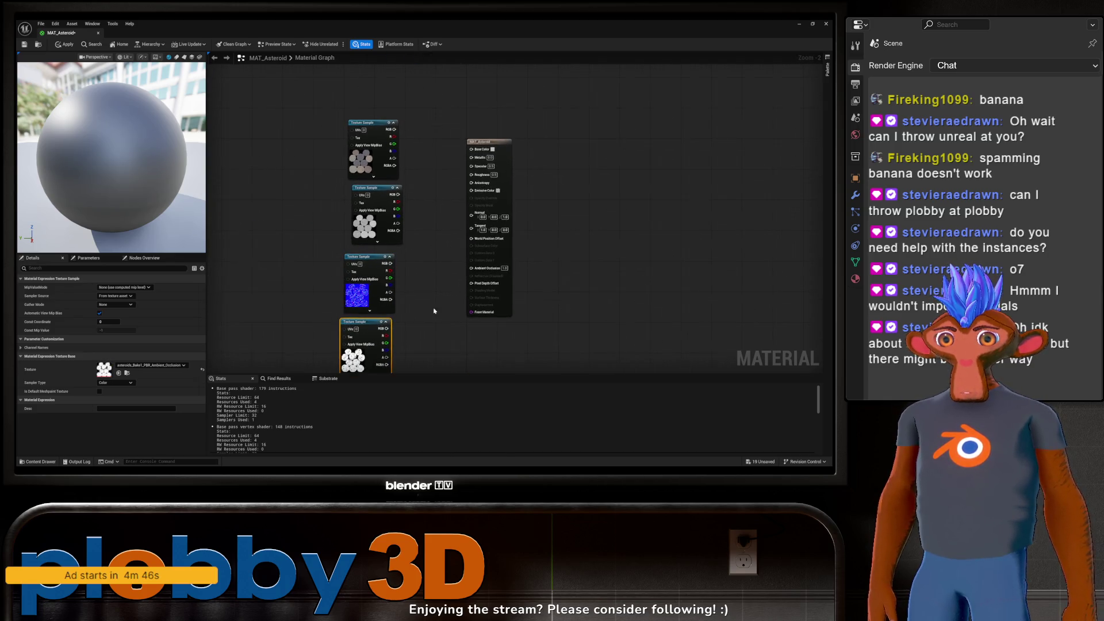
Step: Wire the textures into Base Color, Roughness, Normal and Ambient Occlusion, then save
{"action": "mouse_move", "coordinate": [386, 114]}
{"action": "left_mouse_down"}
{"action": "mouse_move", "coordinate": [470, 154]}
{"action": "mouse_move", "coordinate": [486, 144]}
{"action": "mouse_move", "coordinate": [478, 137]}
{"action": "left_mouse_up"}
{"action": "mouse_move", "coordinate": [390, 190]}
{"action": "left_mouse_down"}
{"action": "mouse_move", "coordinate": [487, 148]}
{"action": "mouse_move", "coordinate": [480, 165]}
{"action": "left_mouse_up"}
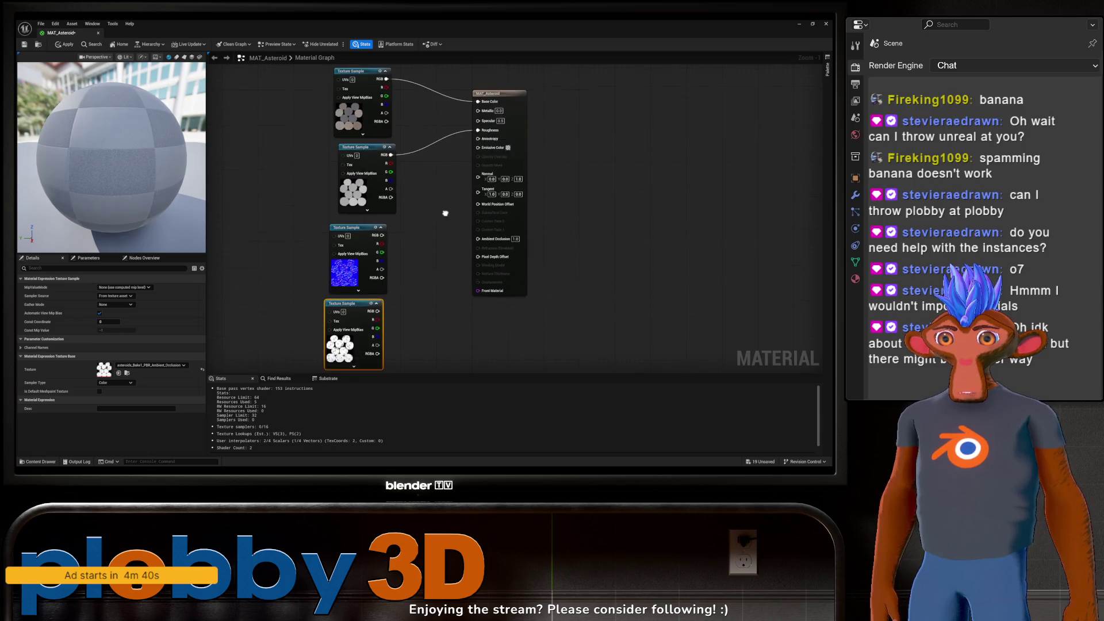
{"action": "left_click_drag", "start_coordinate": [381, 236], "coordinate": [477, 176]}
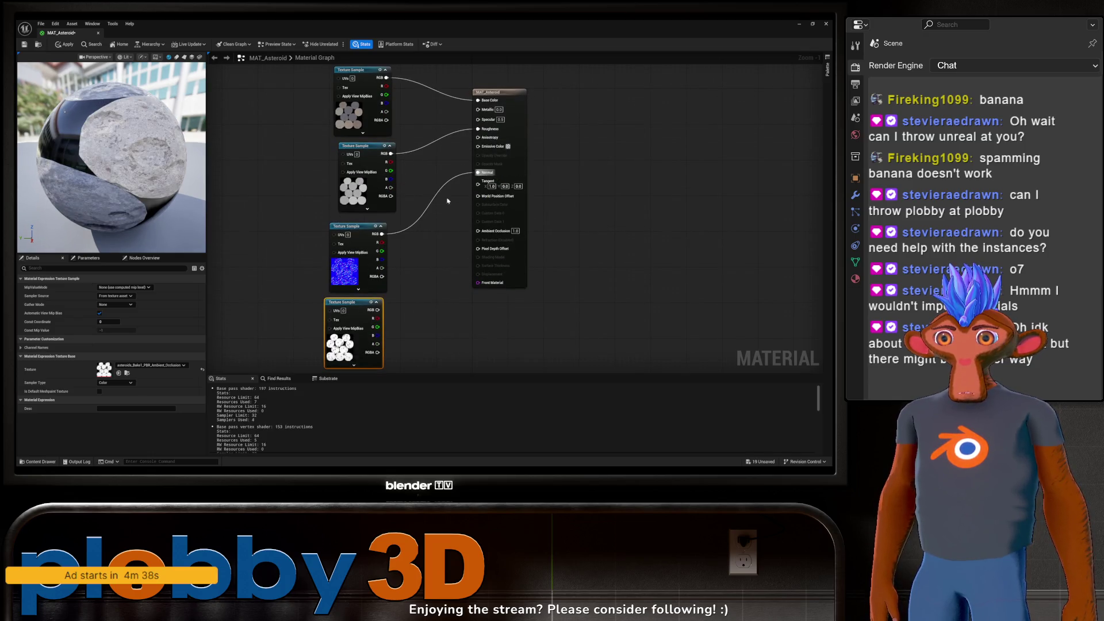
{"action": "left_click_drag", "start_coordinate": [377, 310], "coordinate": [478, 230]}
{"action": "key", "text": "ctrl+s"}
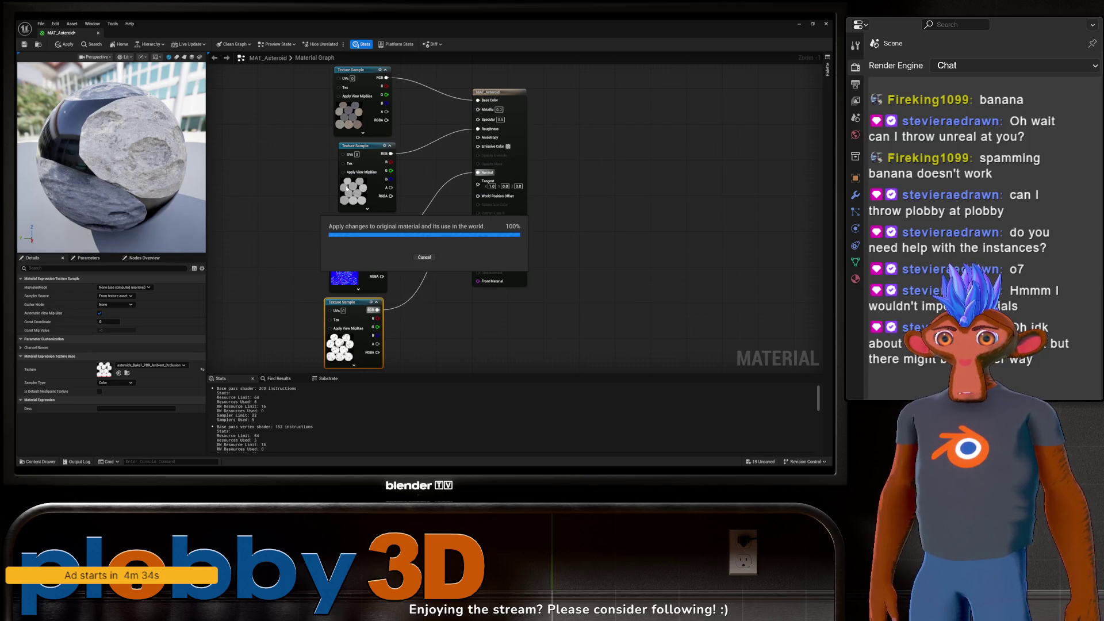
{"action": "left_click", "coordinate": [98, 34]}
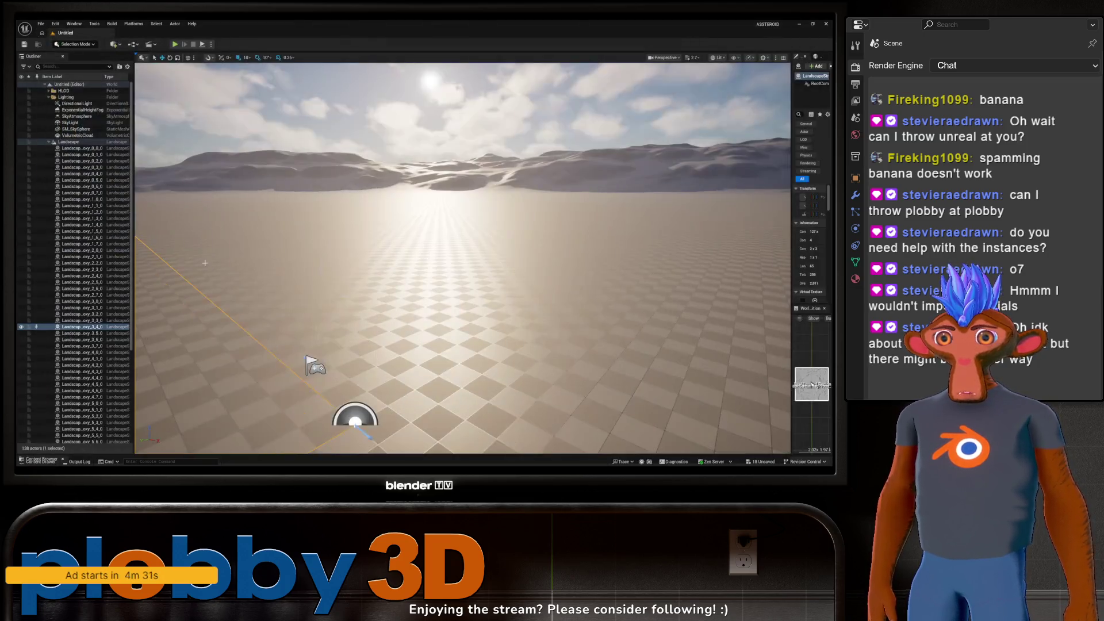
Step: Force-delete the old asteroids_Baked_004 material instance
{"action": "key", "text": "ctrl+space"}
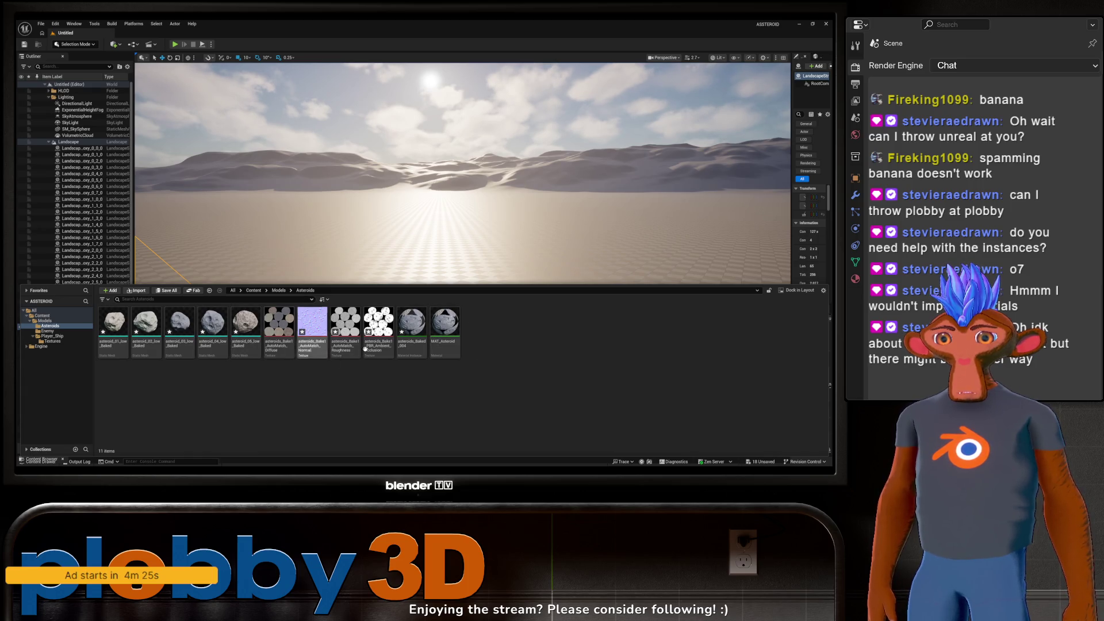
{"action": "right_click", "coordinate": [414, 331]}
{"action": "left_click", "coordinate": [436, 192]}
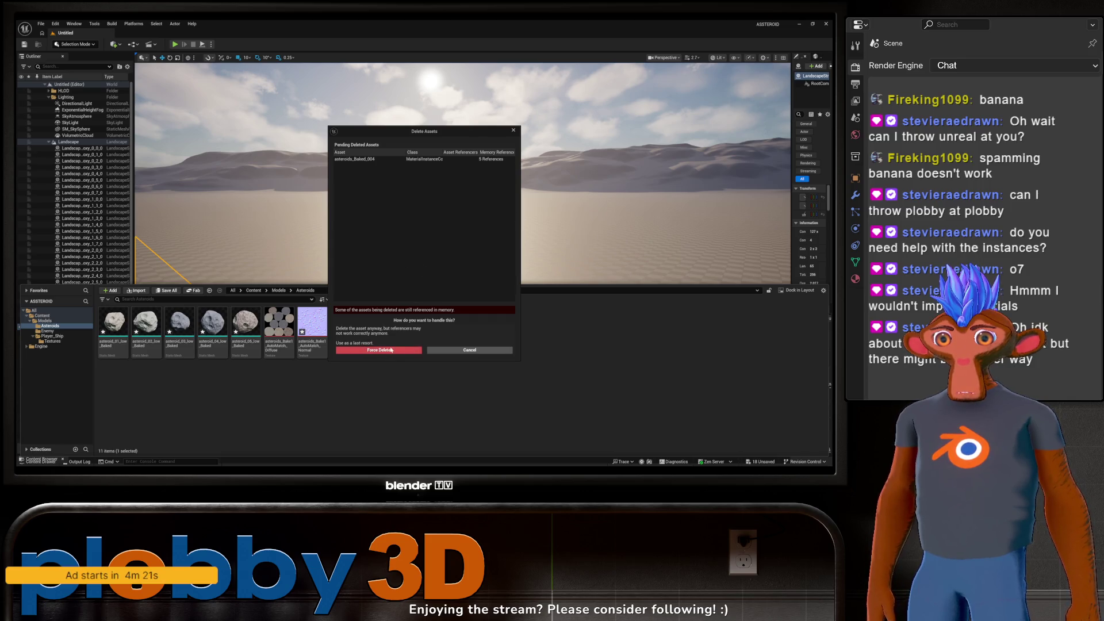
{"action": "left_click", "coordinate": [379, 349]}
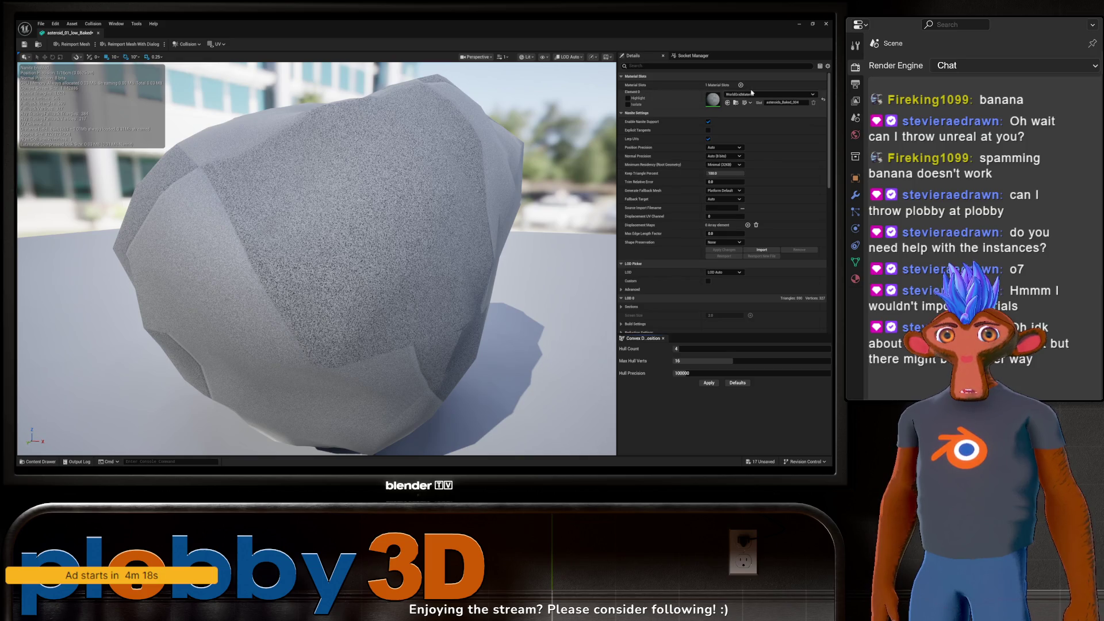
Step: Assign MAT_Asteroid to the Element 0 slot of the first two asteroid meshes
{"action": "left_click", "coordinate": [751, 95]}
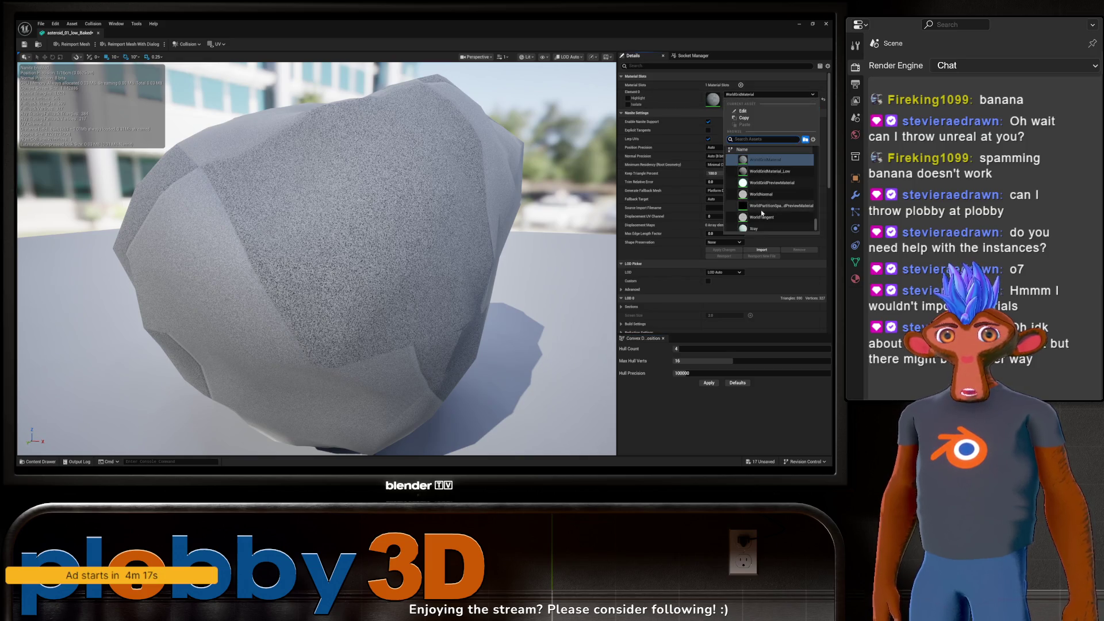
{"action": "type", "text": "mat_as"}
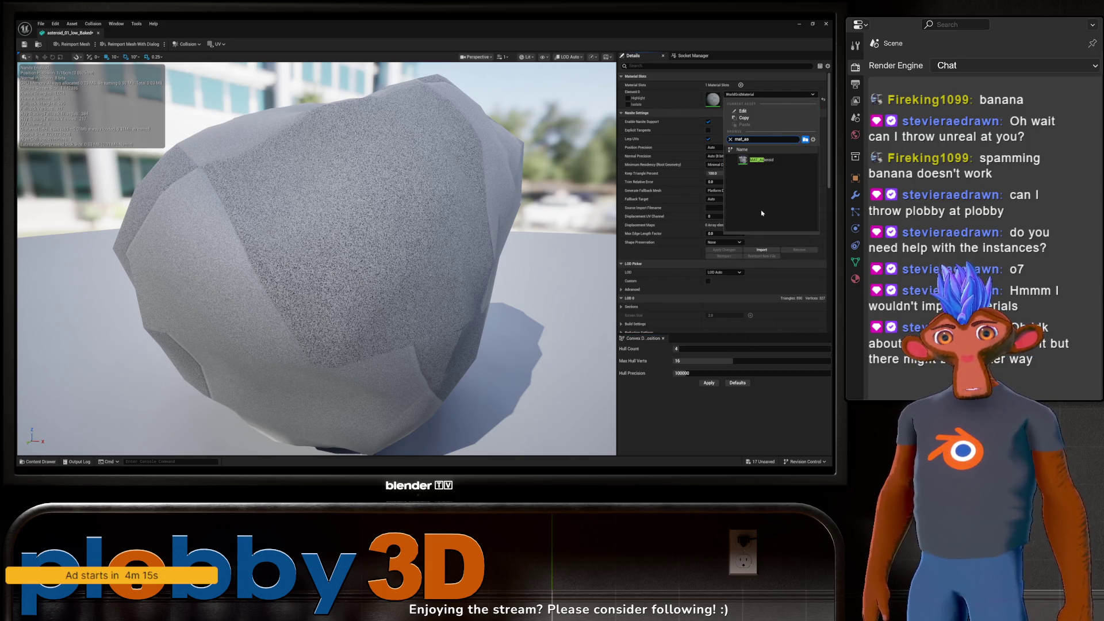
{"action": "left_click", "coordinate": [762, 160]}
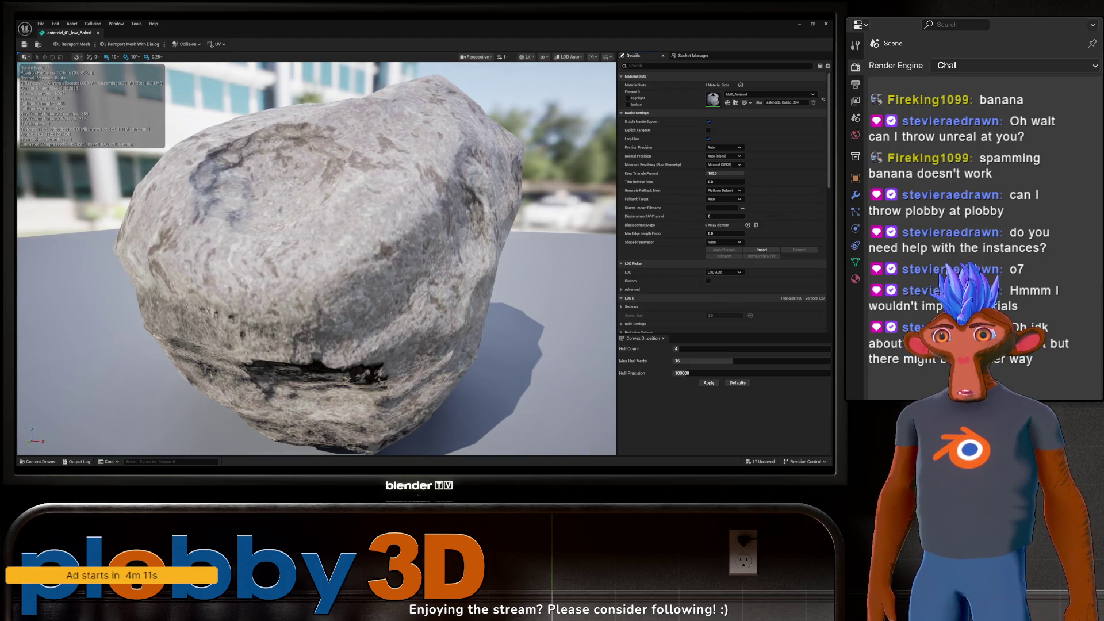
{"action": "left_click", "coordinate": [100, 35]}
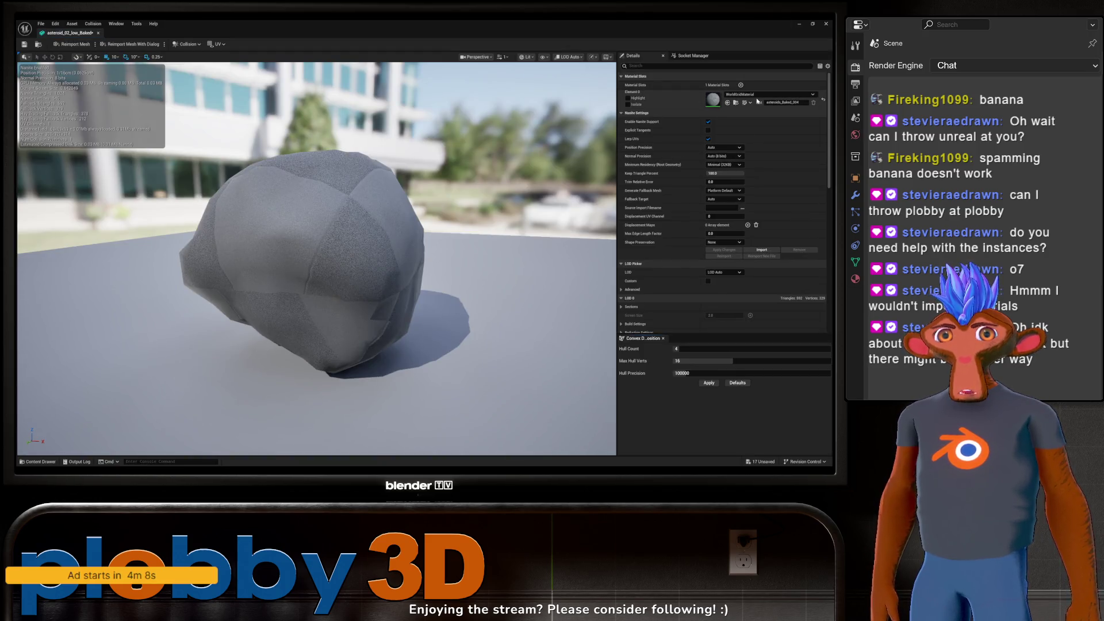
{"action": "left_click", "coordinate": [758, 95]}
{"action": "type", "text": "aster"}
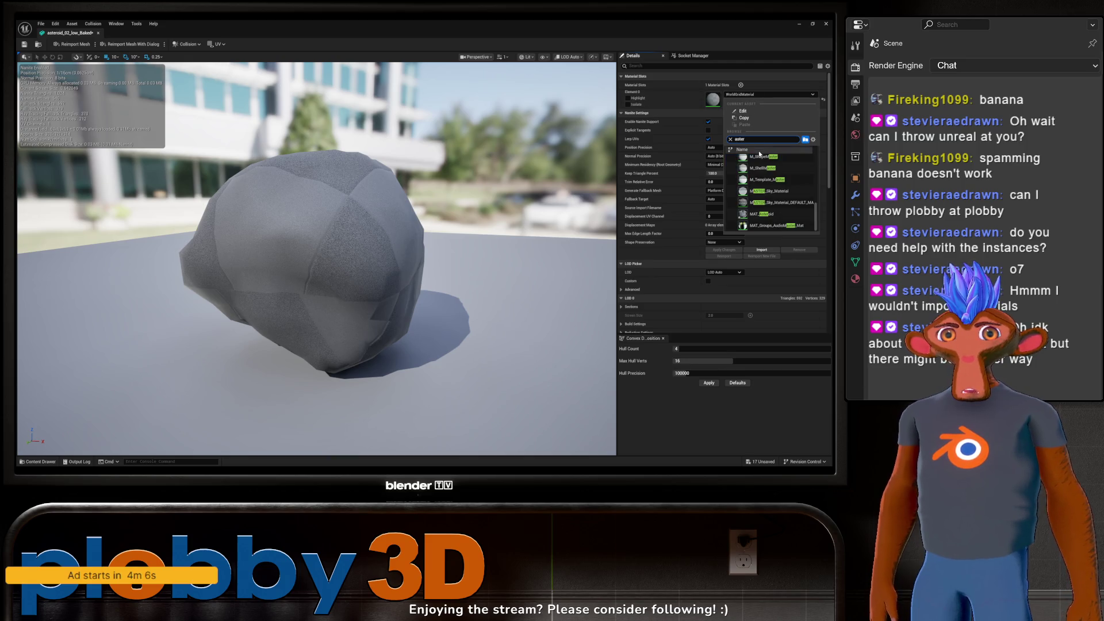
{"action": "left_click", "coordinate": [764, 214]}
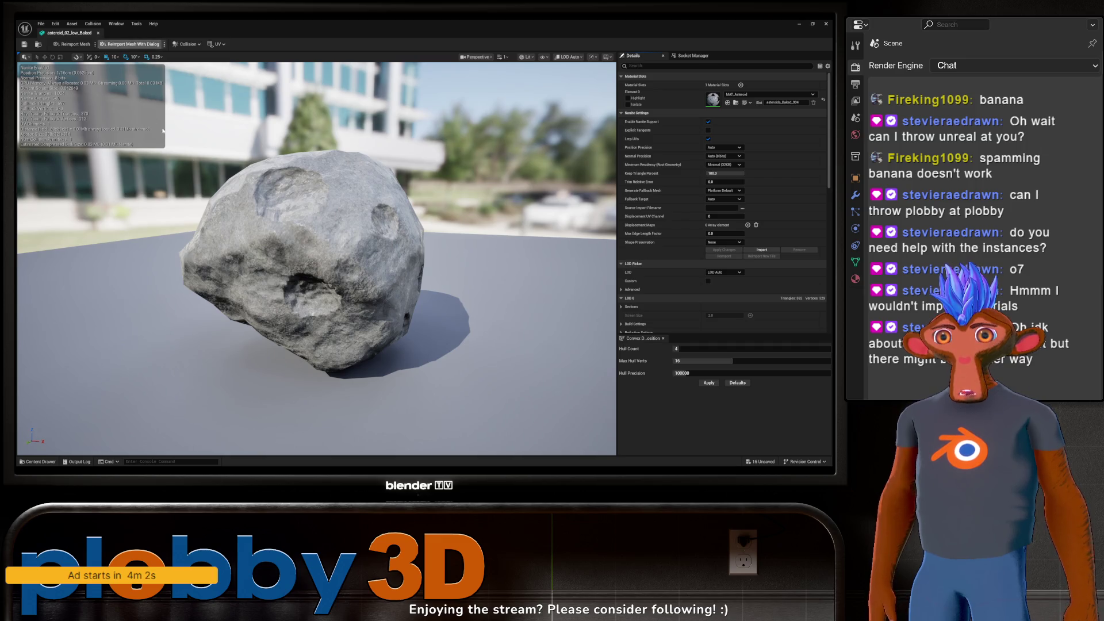
{"action": "left_click", "coordinate": [99, 33]}
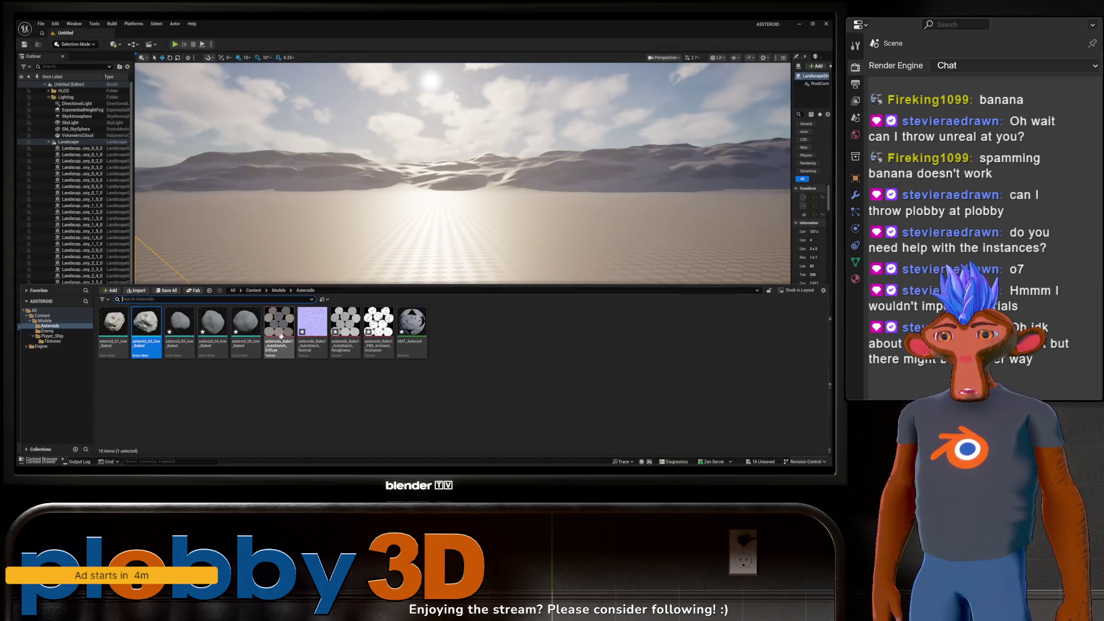
Step: Give the third asteroid mesh MAT_Asteroid and save it
{"action": "double_click", "coordinate": [219, 329]}
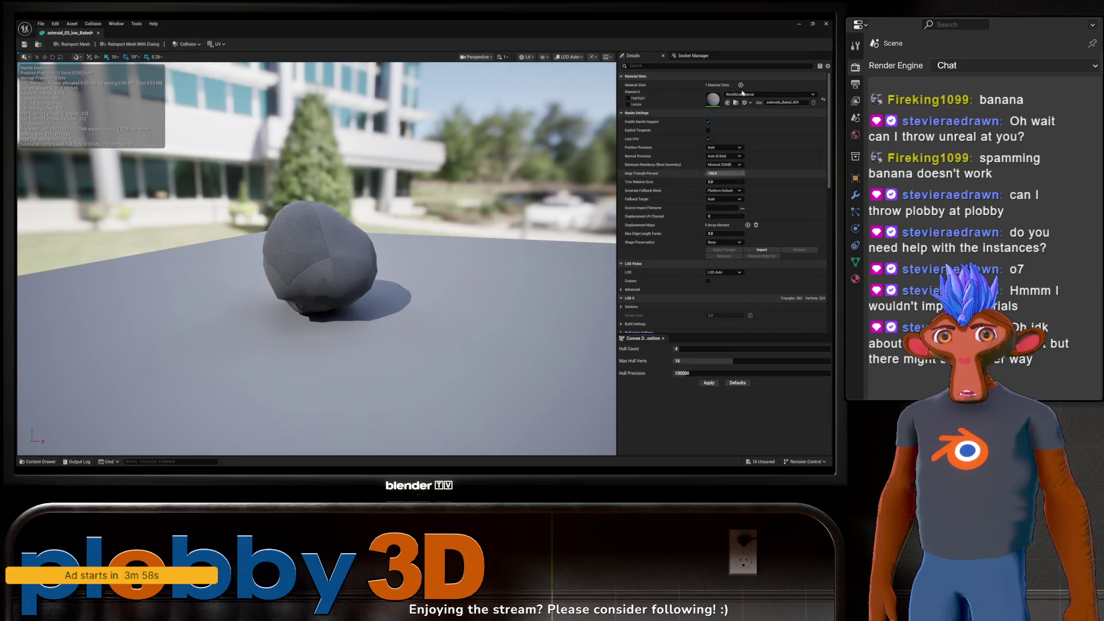
{"action": "left_click", "coordinate": [769, 95]}
{"action": "type", "text": "aster"}
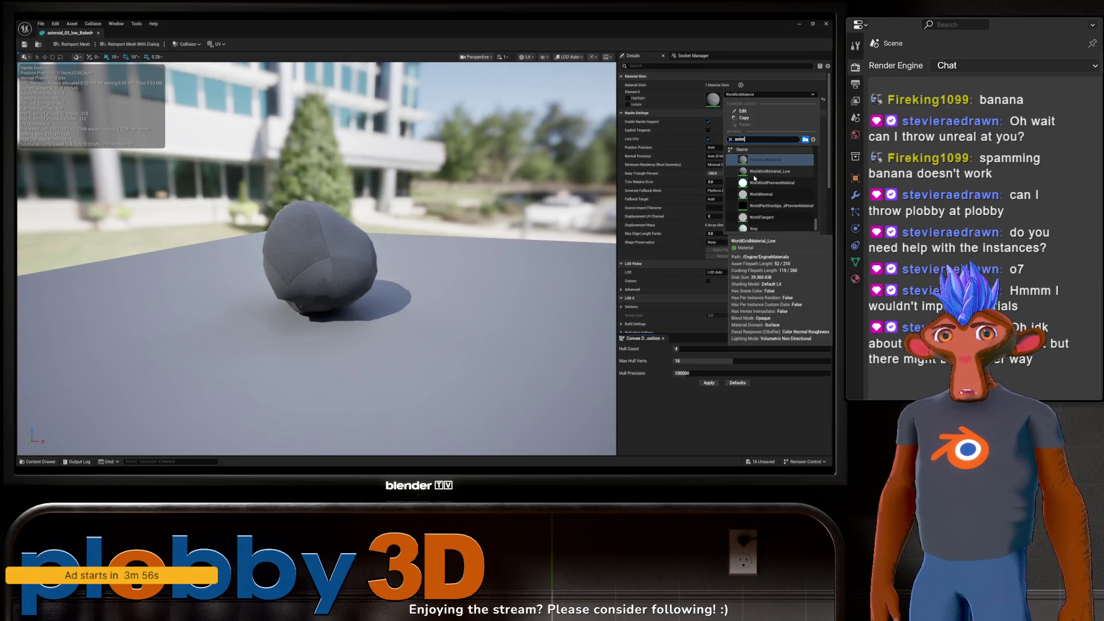
{"action": "left_click", "coordinate": [770, 214]}
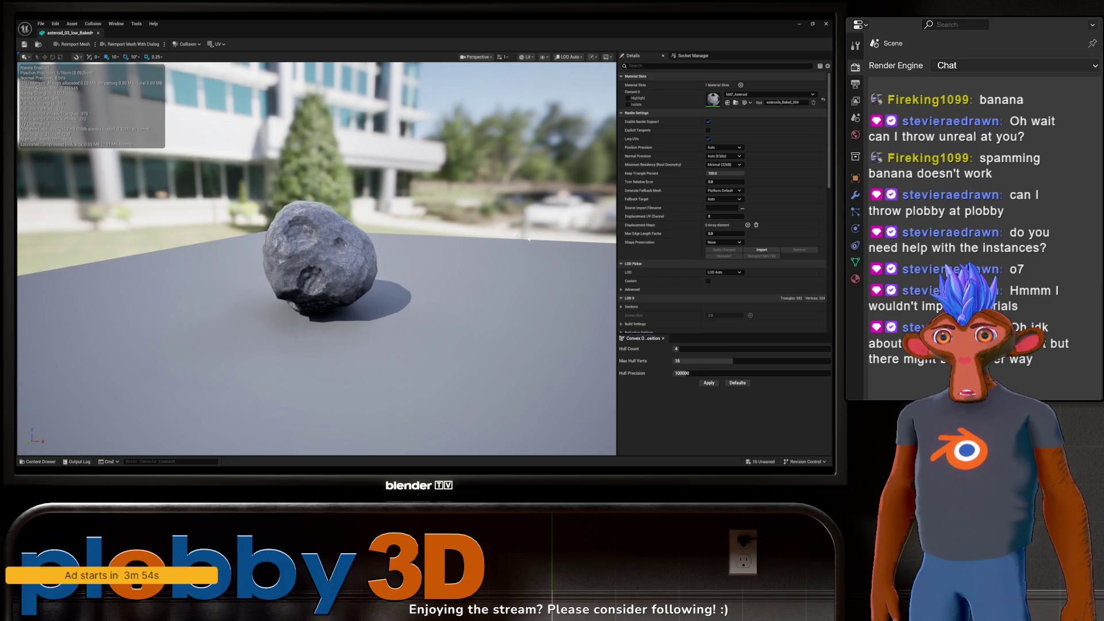
{"action": "key", "text": "ctrl+s"}
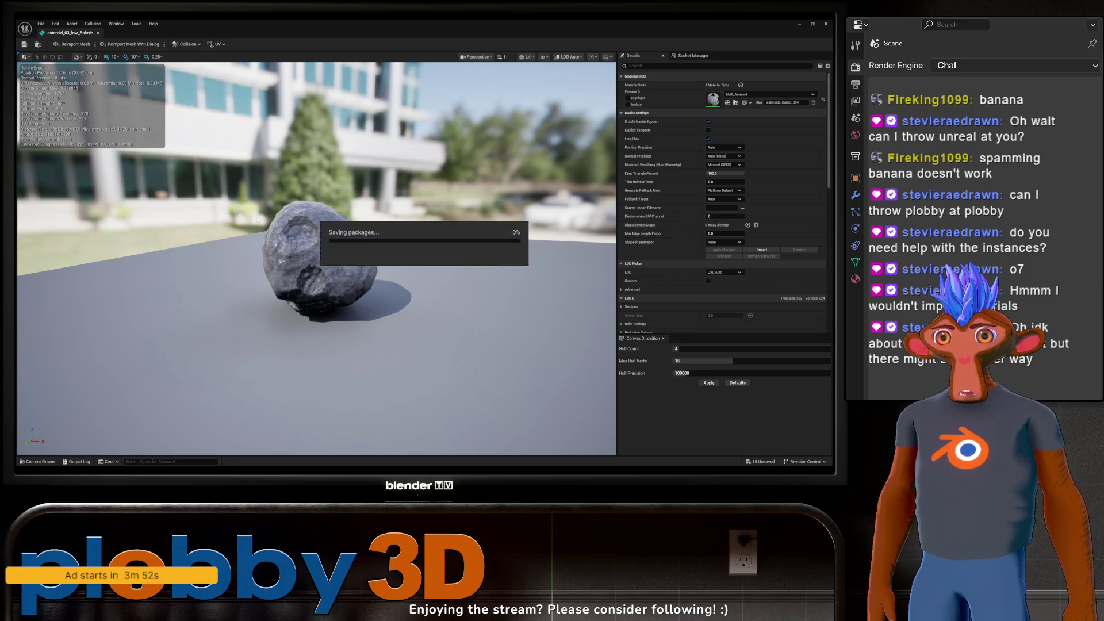
{"action": "left_click", "coordinate": [98, 33]}
Step: Apply MAT_Asteroid to the next asteroid mesh's material slot
{"action": "key", "text": "ctrl+space"}
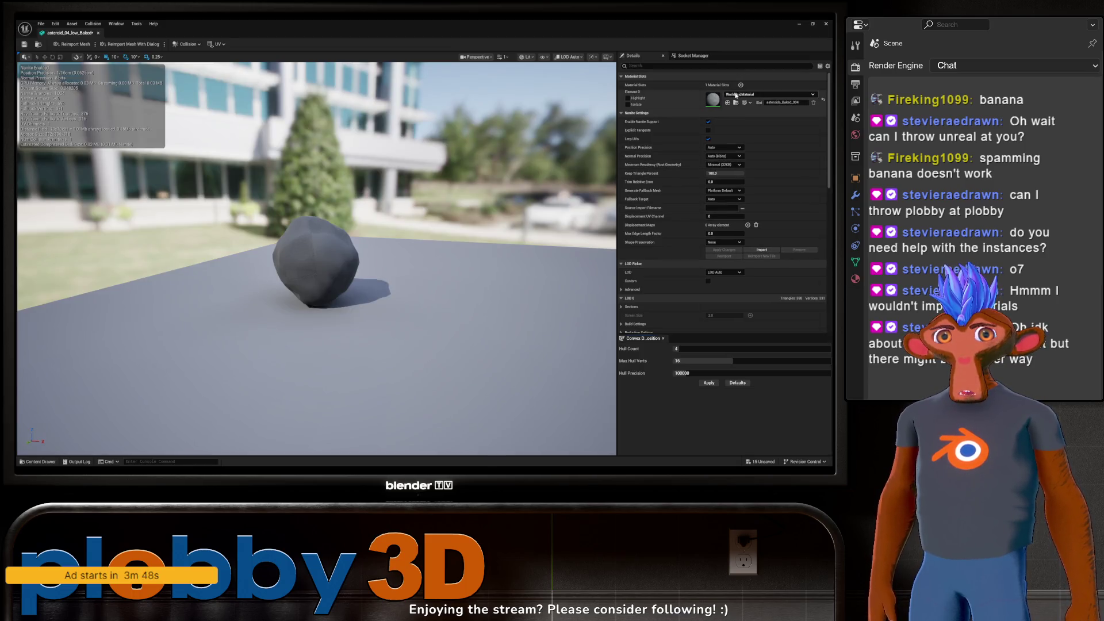
{"action": "left_click", "coordinate": [769, 94]}
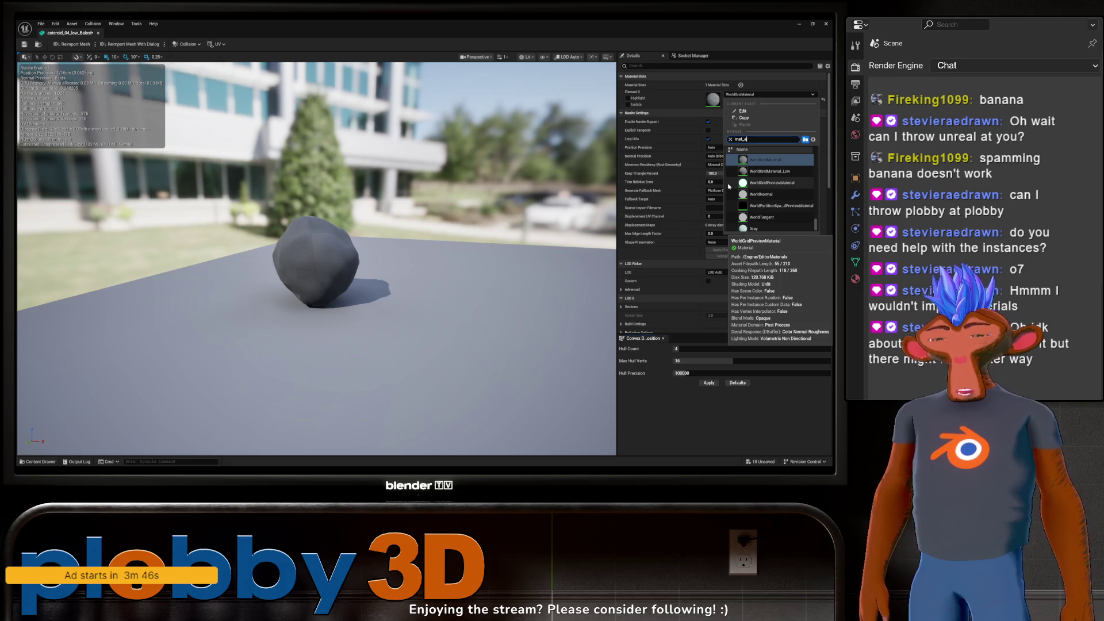
{"action": "type", "text": "as"}
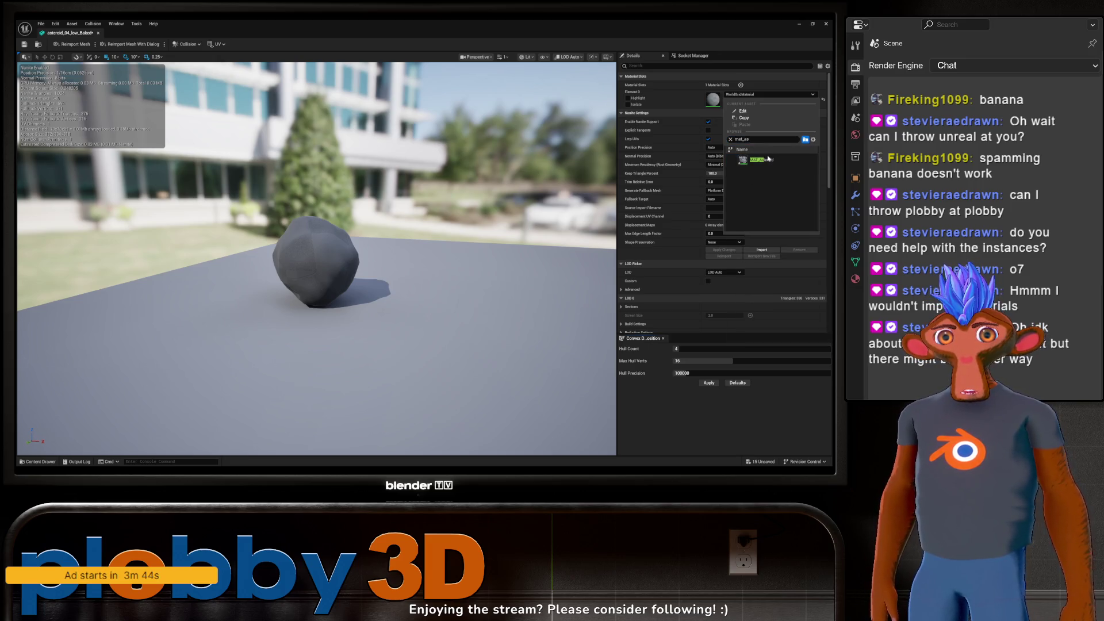
{"action": "left_click", "coordinate": [765, 160]}
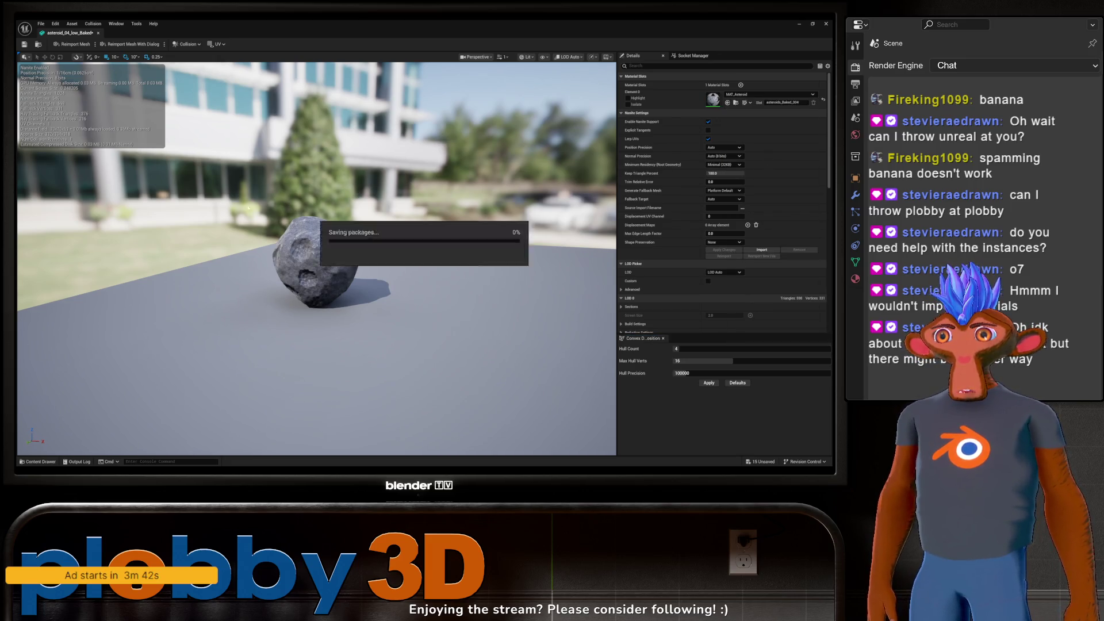
Step: Apply MAT_Asteroid to asteroid_05_low_Baked
{"action": "key", "text": "ctrl+b"}
{"action": "left_click", "coordinate": [250, 330]}
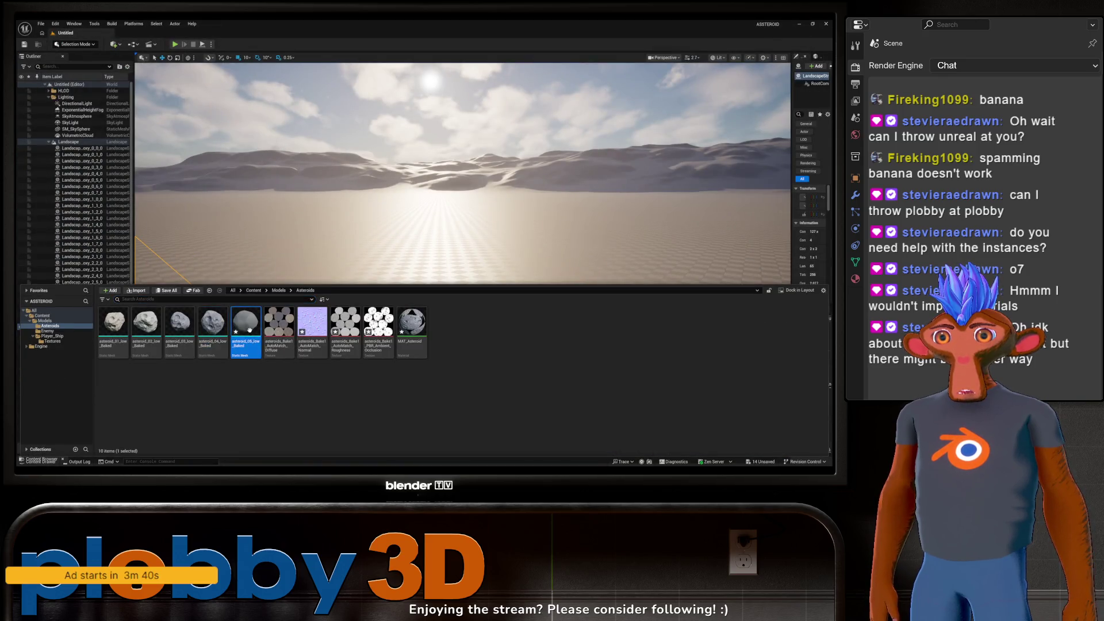
{"action": "double_click", "coordinate": [250, 330]}
{"action": "left_click", "coordinate": [769, 95]}
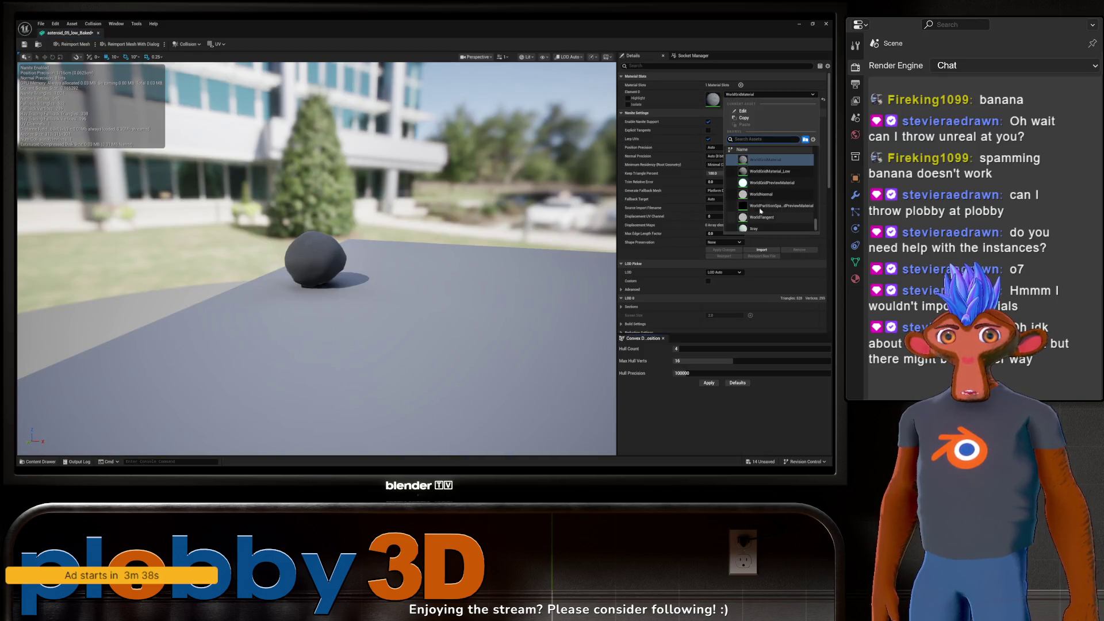
{"action": "type", "text": "mat_ast"}
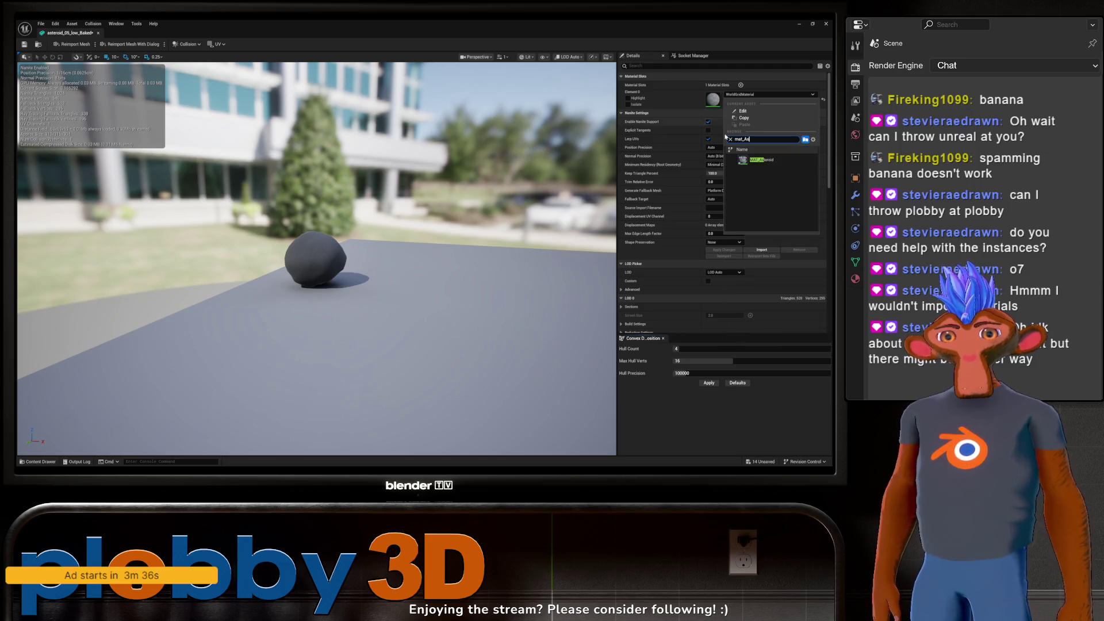
{"action": "left_click", "coordinate": [770, 160]}
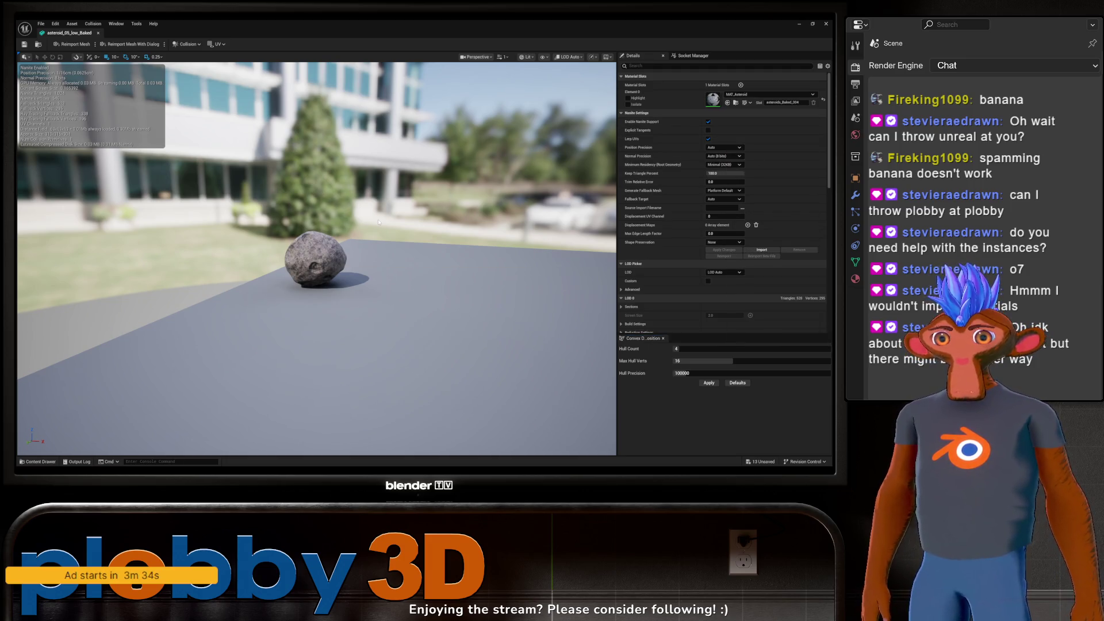
{"action": "left_click", "coordinate": [98, 33]}
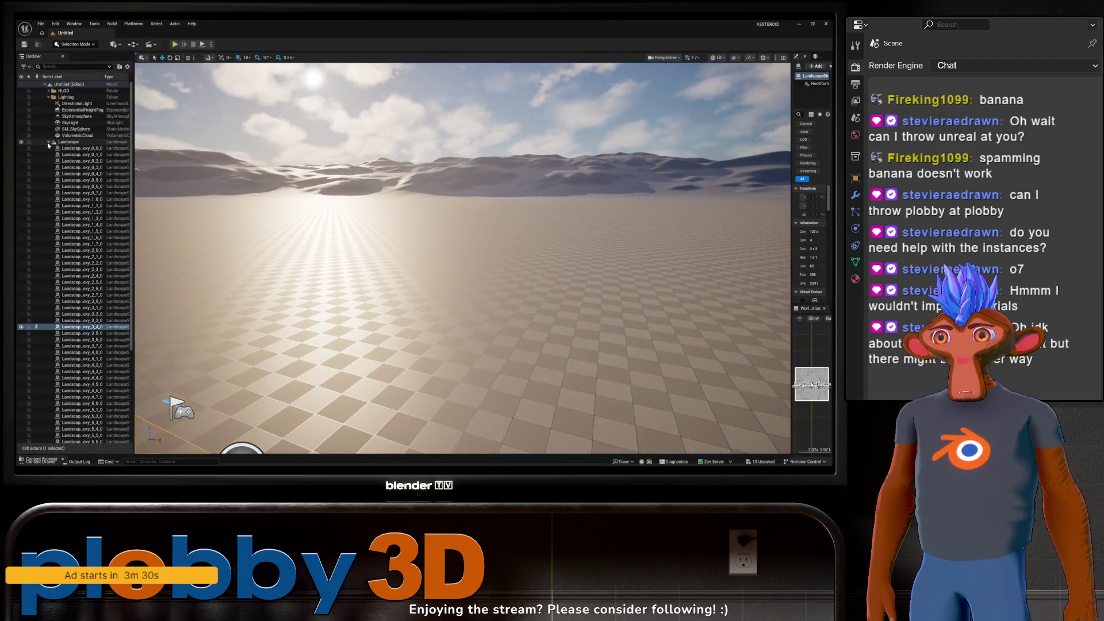
Step: Collapse the Landscape entry, browse its context menu, then deselect it
{"action": "left_click", "coordinate": [48, 141]}
{"action": "mouse_move", "coordinate": [257, 287]}
{"action": "left_mouse_down"}
{"action": "mouse_move", "coordinate": [444, 291]}
{"action": "mouse_move", "coordinate": [374, 271]}
{"action": "mouse_move", "coordinate": [351, 210]}
{"action": "mouse_move", "coordinate": [136, 154]}
{"action": "left_mouse_up"}
{"action": "left_click", "coordinate": [81, 142]}
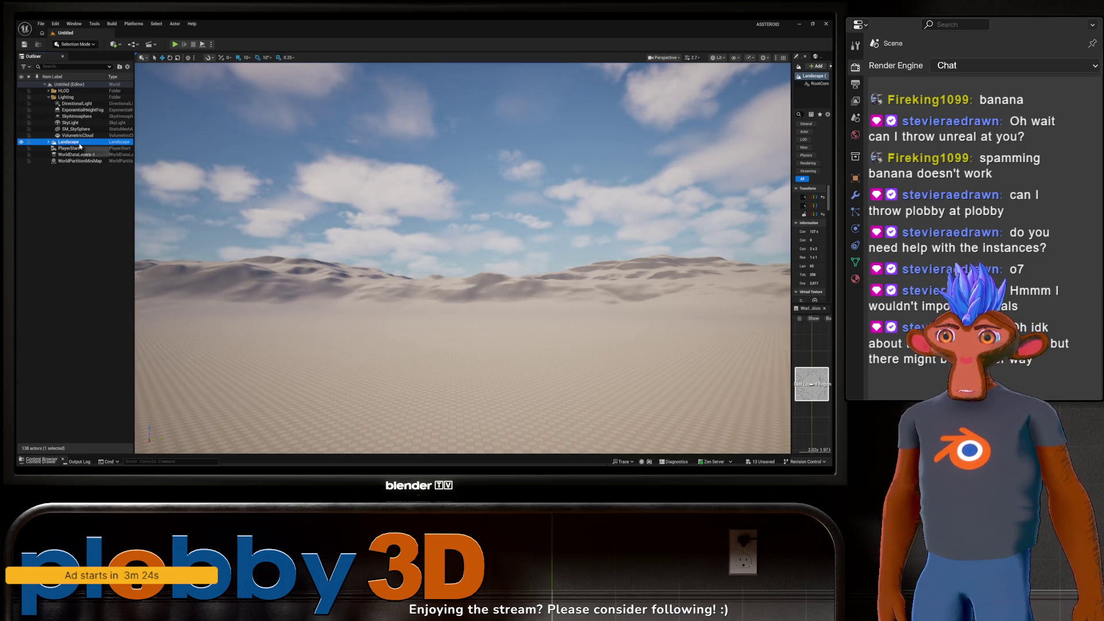
{"action": "right_click", "coordinate": [81, 143]}
{"action": "mouse_move", "coordinate": [105, 289]}
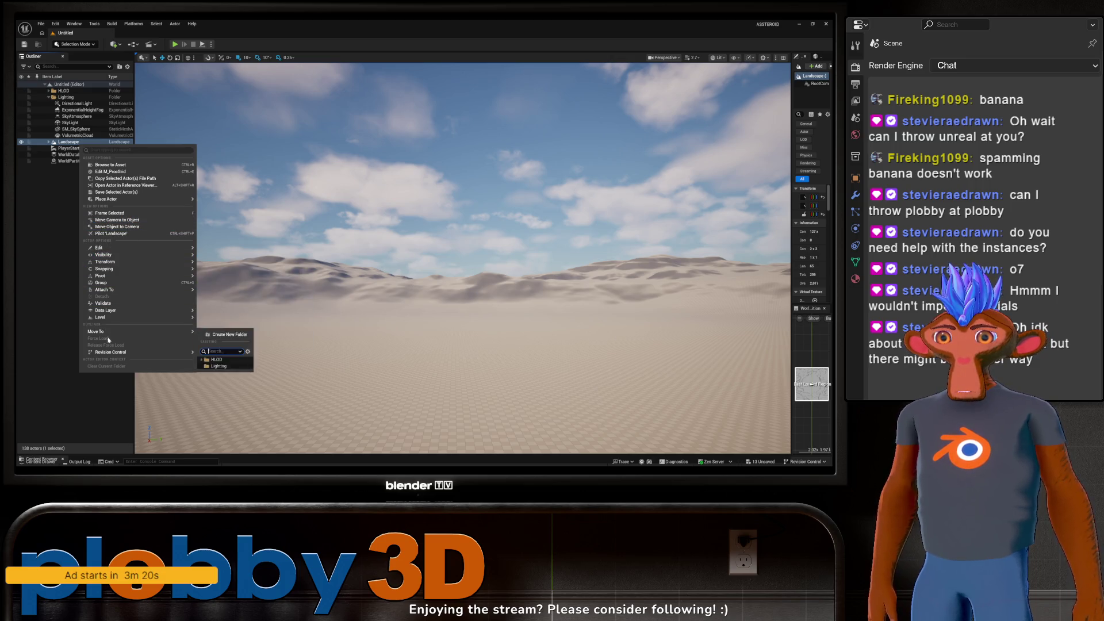
{"action": "mouse_move", "coordinate": [108, 310]}
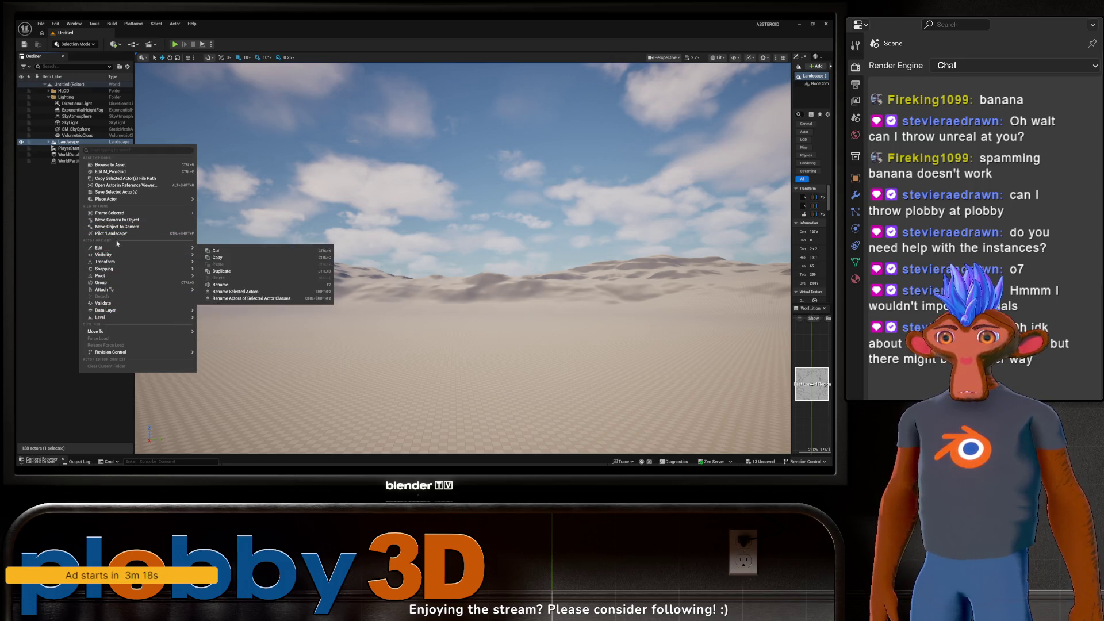
{"action": "mouse_move", "coordinate": [113, 254]}
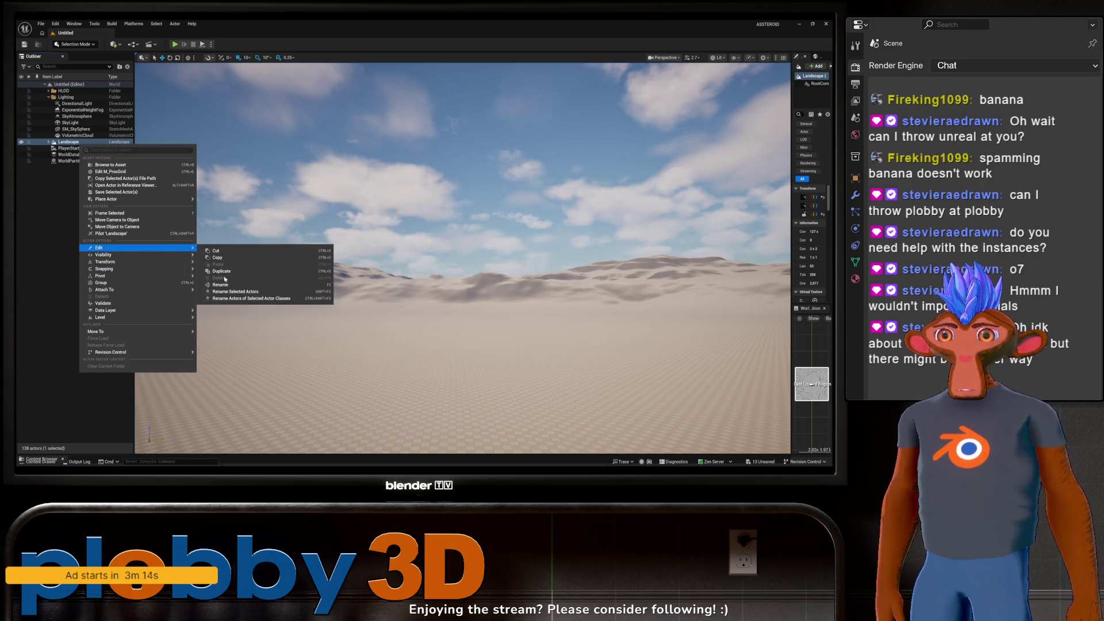
{"action": "left_click", "coordinate": [129, 219]}
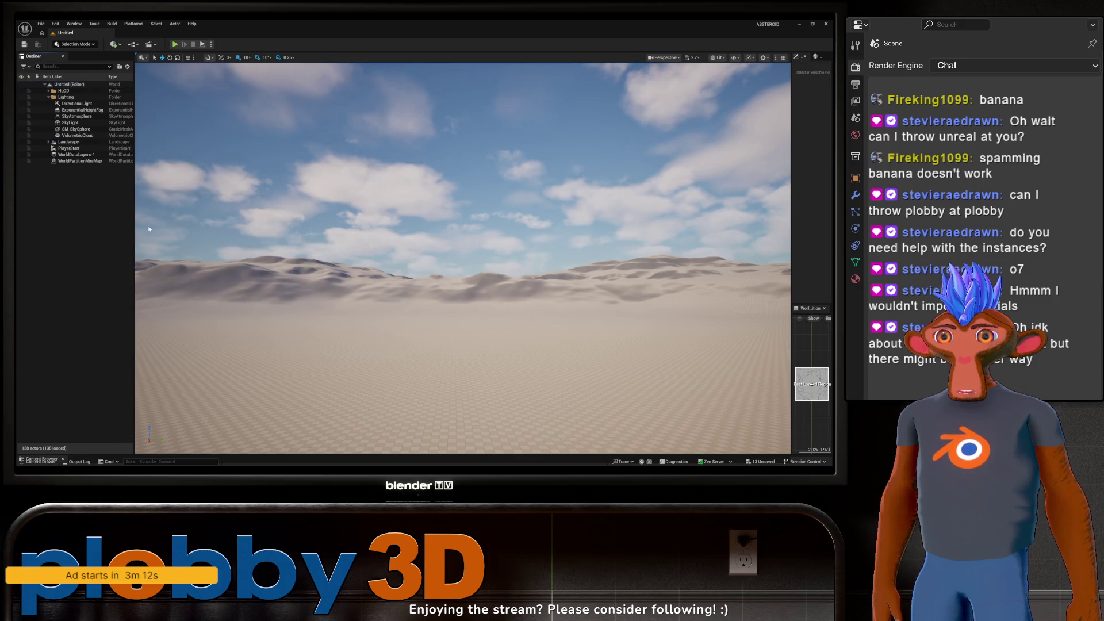
Step: Inspect the WorldDataLayers-1, WorldPartitionMiniMap and Landscape actors' properties, then deselect
{"action": "mouse_move", "coordinate": [307, 149]}
{"action": "left_mouse_down"}
{"action": "mouse_move", "coordinate": [307, 184]}
{"action": "mouse_move", "coordinate": [314, 138]}
{"action": "mouse_move", "coordinate": [517, 444]}
{"action": "mouse_move", "coordinate": [510, 345]}
{"action": "left_mouse_up"}
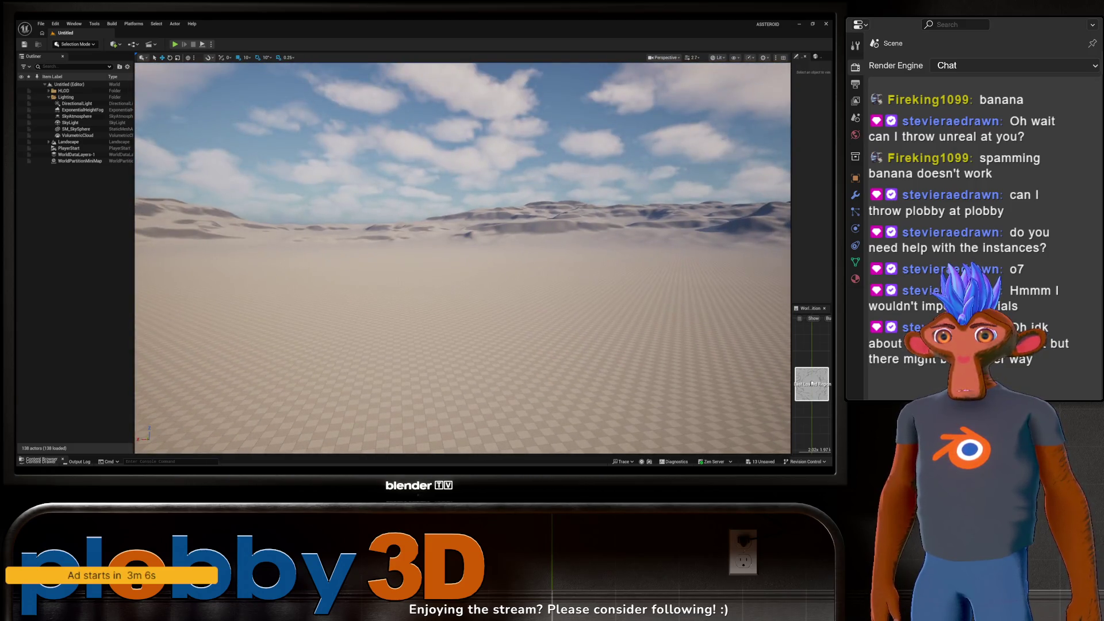
{"action": "left_click", "coordinate": [68, 154]}
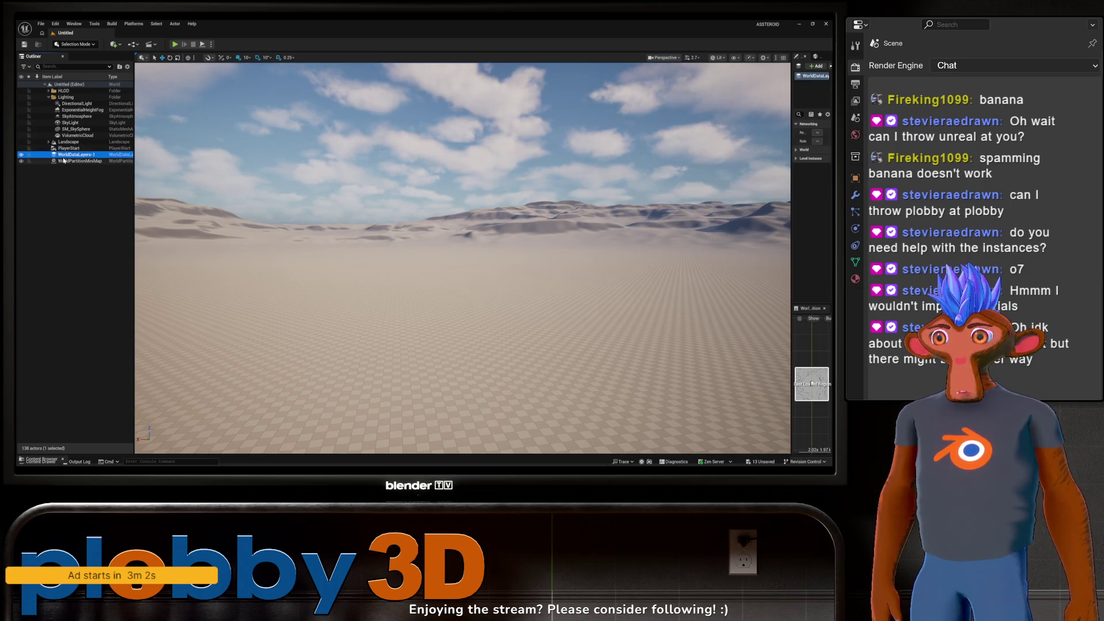
{"action": "left_click", "coordinate": [64, 160]}
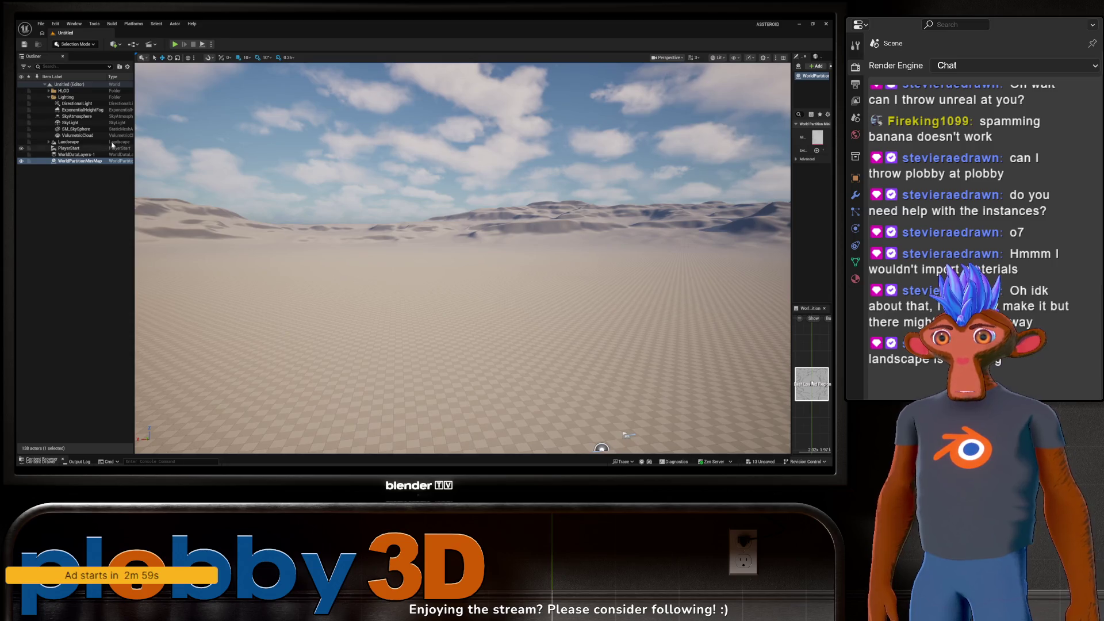
{"action": "left_click", "coordinate": [68, 142]}
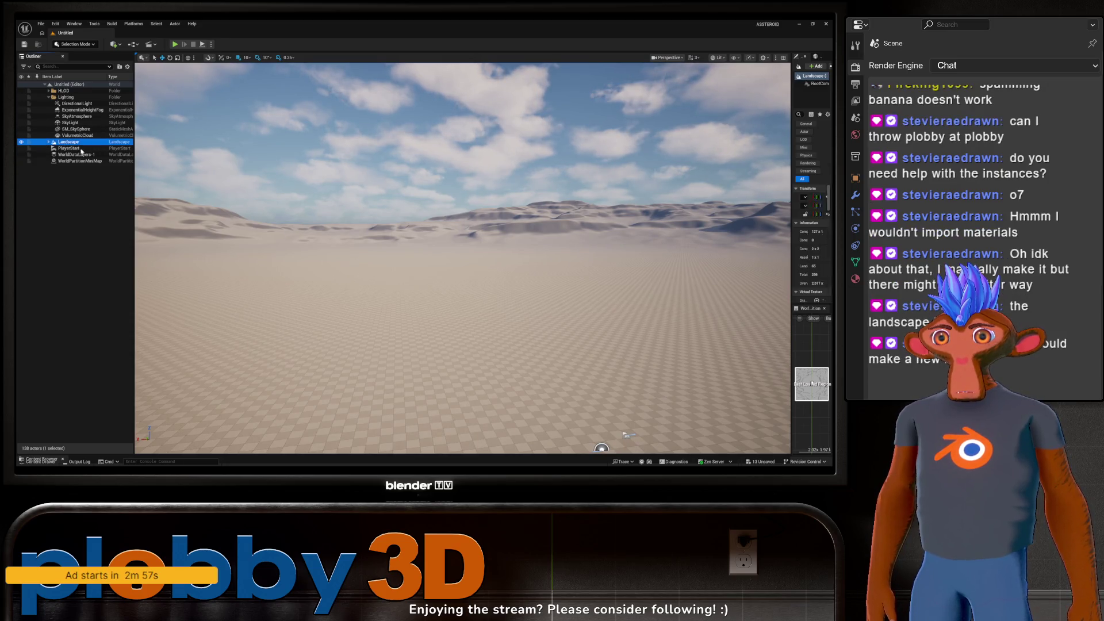
{"action": "left_click", "coordinate": [80, 179]}
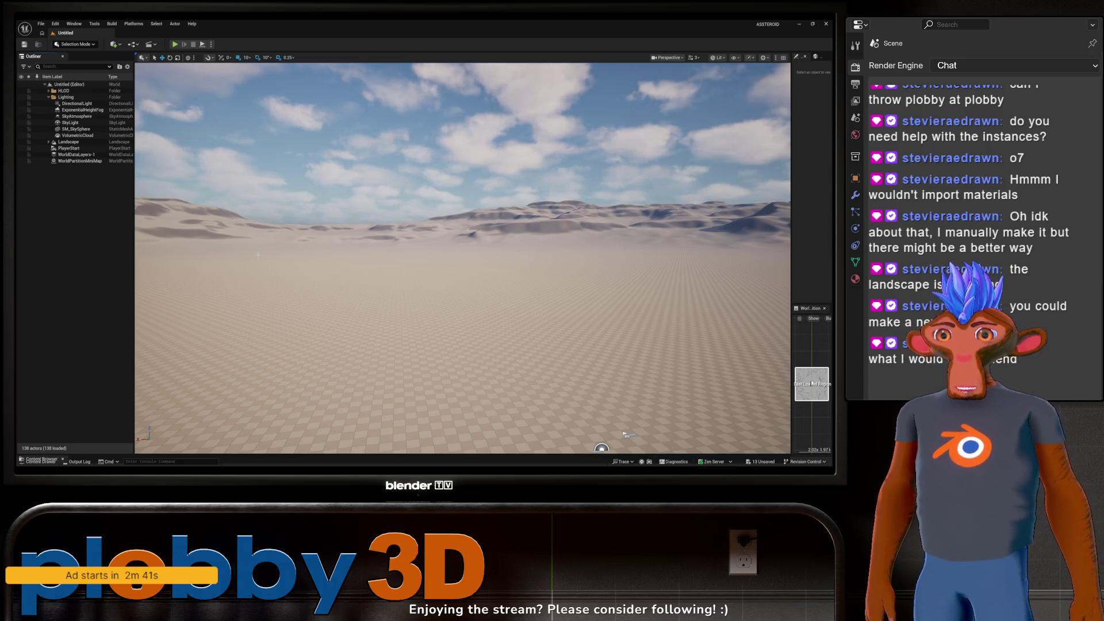
Step: Browse the Models, Content and Engine folders in the content drawer
{"action": "key", "text": "ctrl+space"}
{"action": "left_click", "coordinate": [183, 364]}
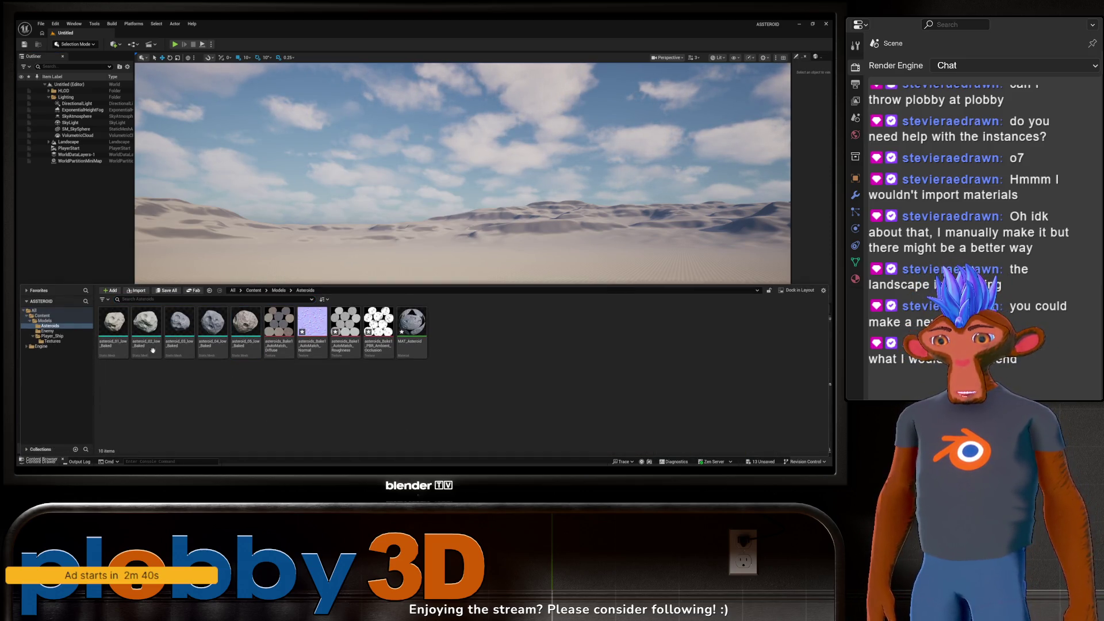
{"action": "left_click", "coordinate": [29, 321]}
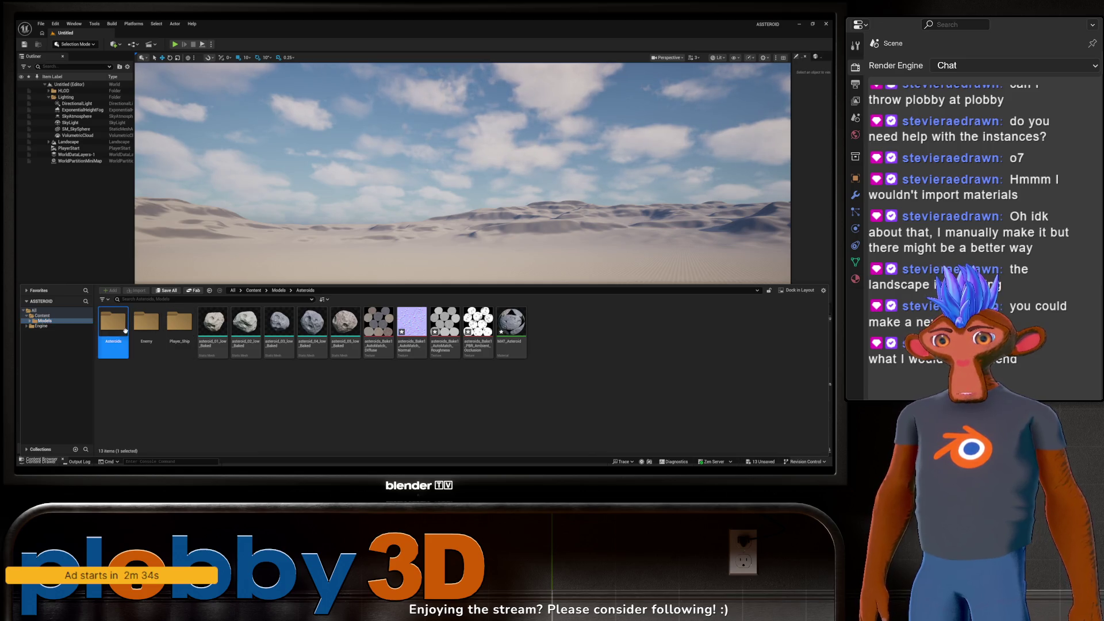
{"action": "left_click", "coordinate": [50, 317]}
{"action": "left_click", "coordinate": [42, 326]}
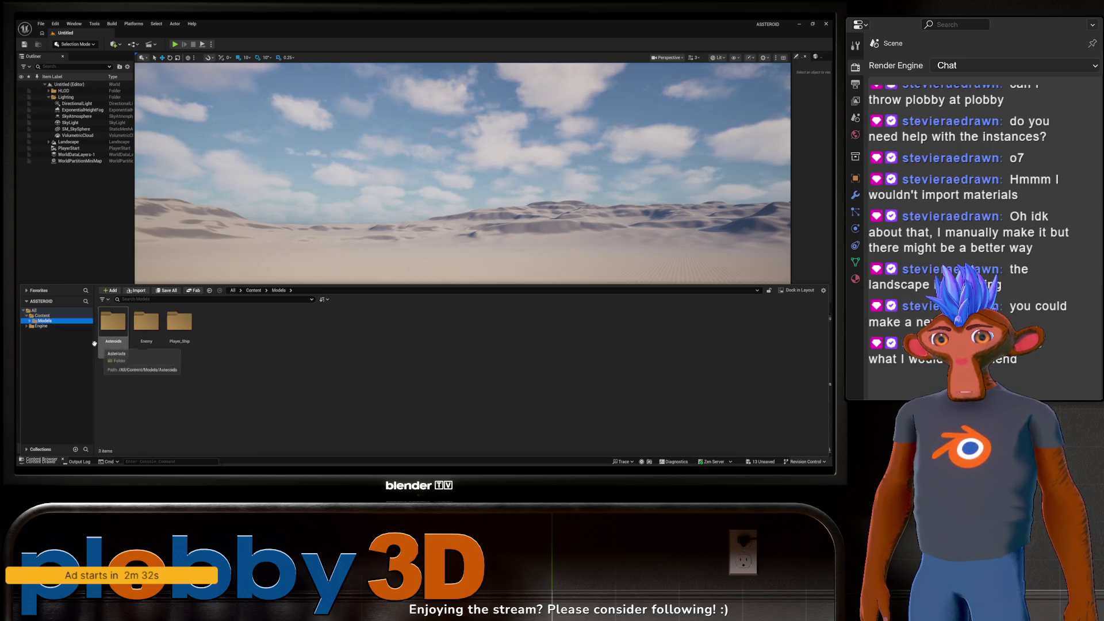
{"action": "left_click", "coordinate": [44, 317]}
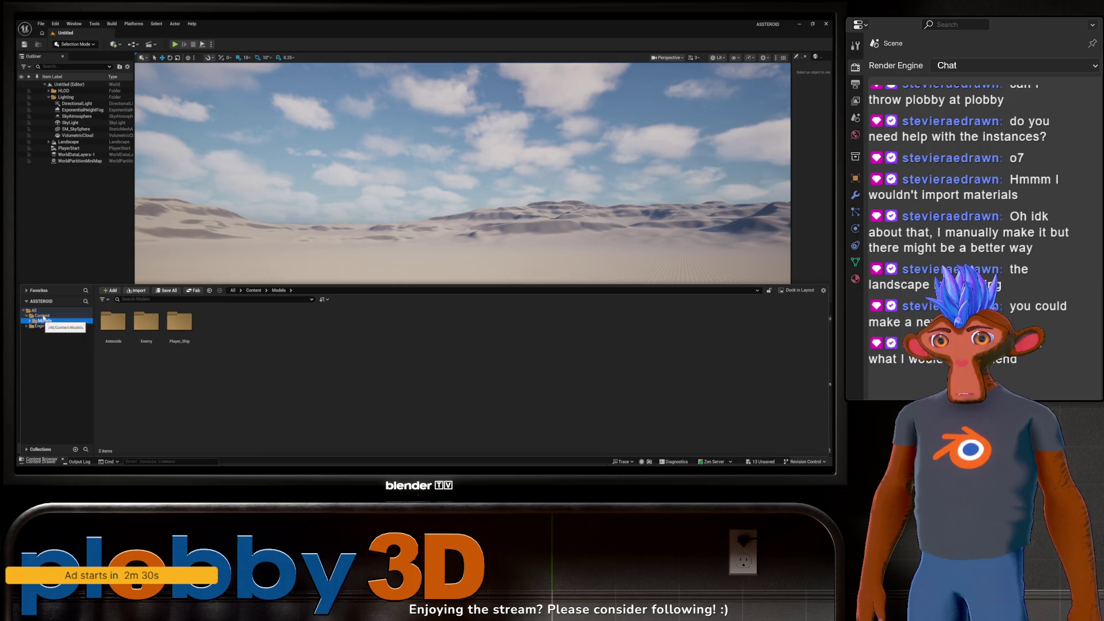
Step: Create Levels and Blueprints folders in the Content folder
{"action": "right_click", "coordinate": [185, 377]}
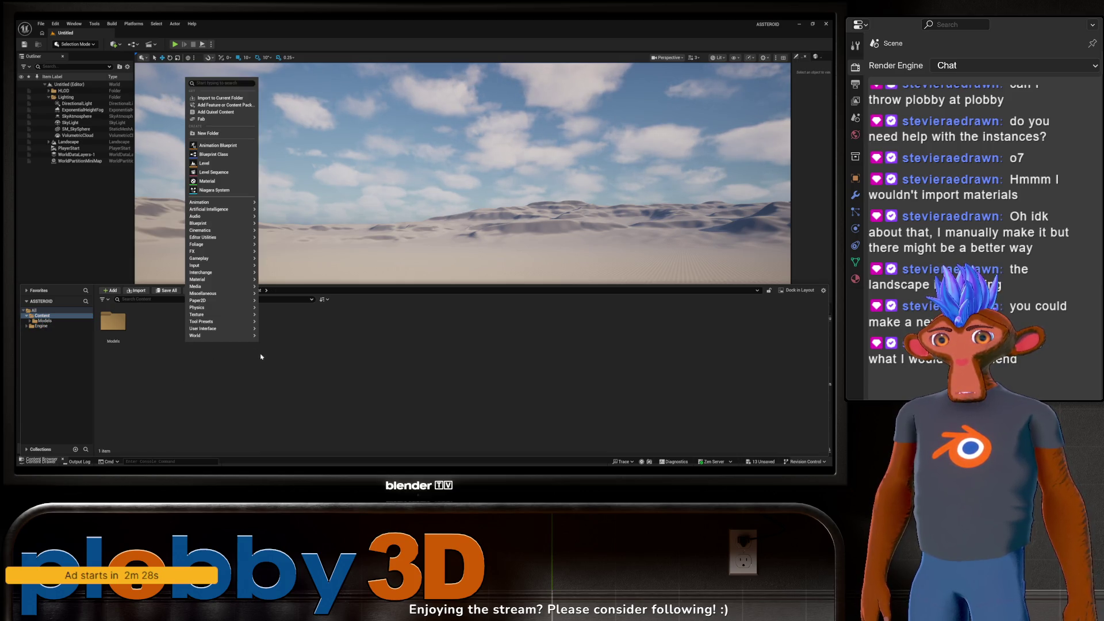
{"action": "left_click", "coordinate": [213, 133]}
{"action": "type", "text": "U"}
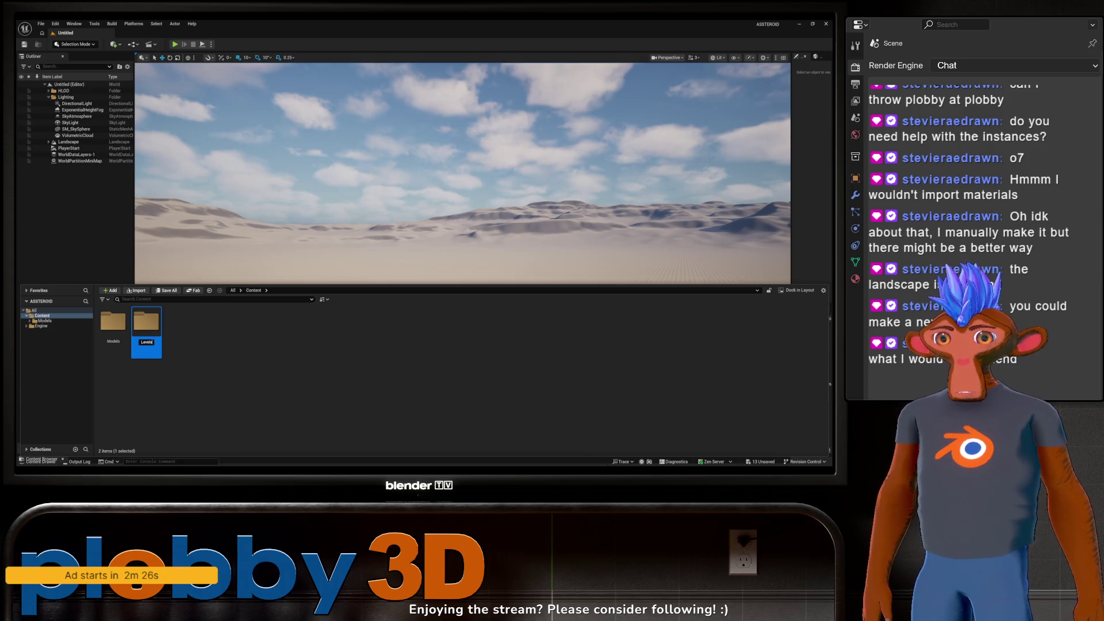
{"action": "key", "text": "Return"}
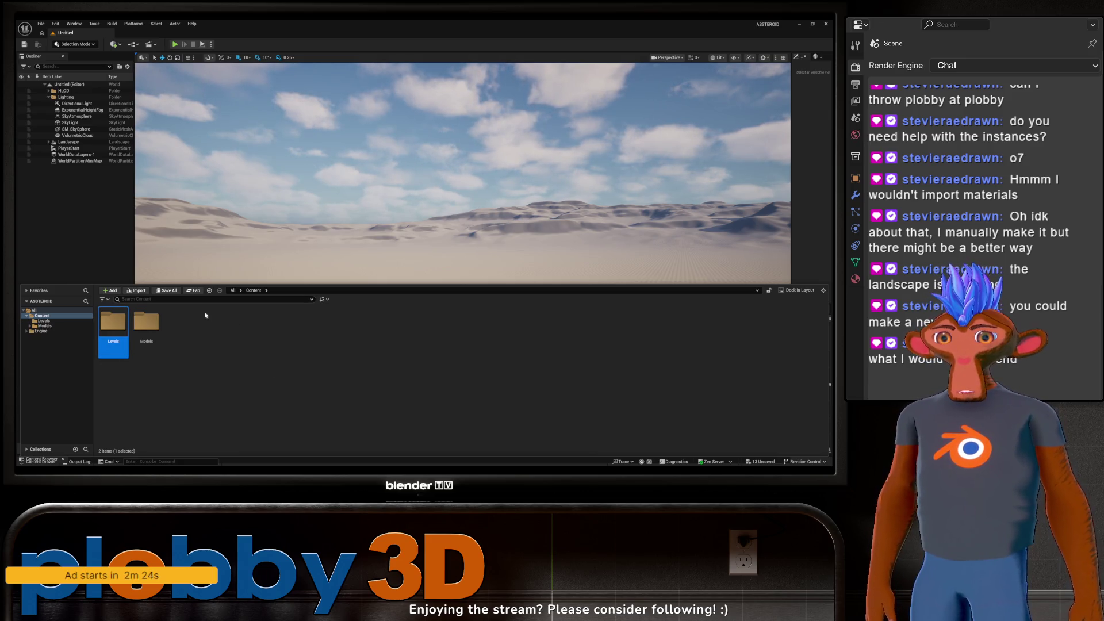
{"action": "right_click", "coordinate": [206, 312]}
{"action": "left_click", "coordinate": [218, 110]}
{"action": "type", "text": "Blueprints"}
{"action": "key", "text": "Return"}
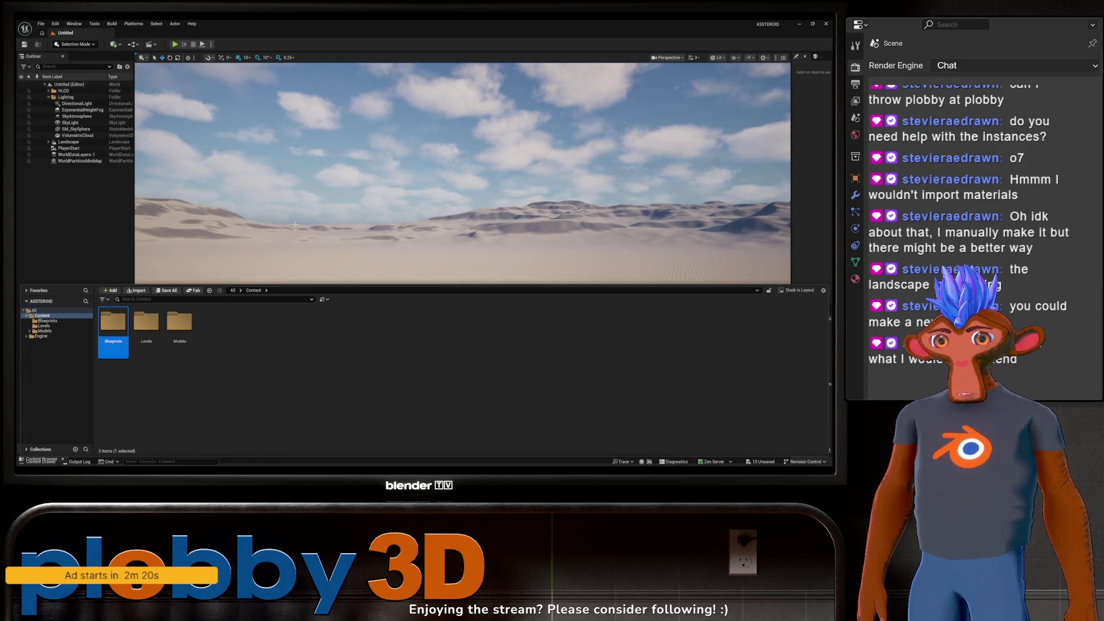
Step: Create a new empty level named Lvl_Main inside the Levels folder
{"action": "double_click", "coordinate": [151, 327]}
{"action": "right_click", "coordinate": [209, 363]}
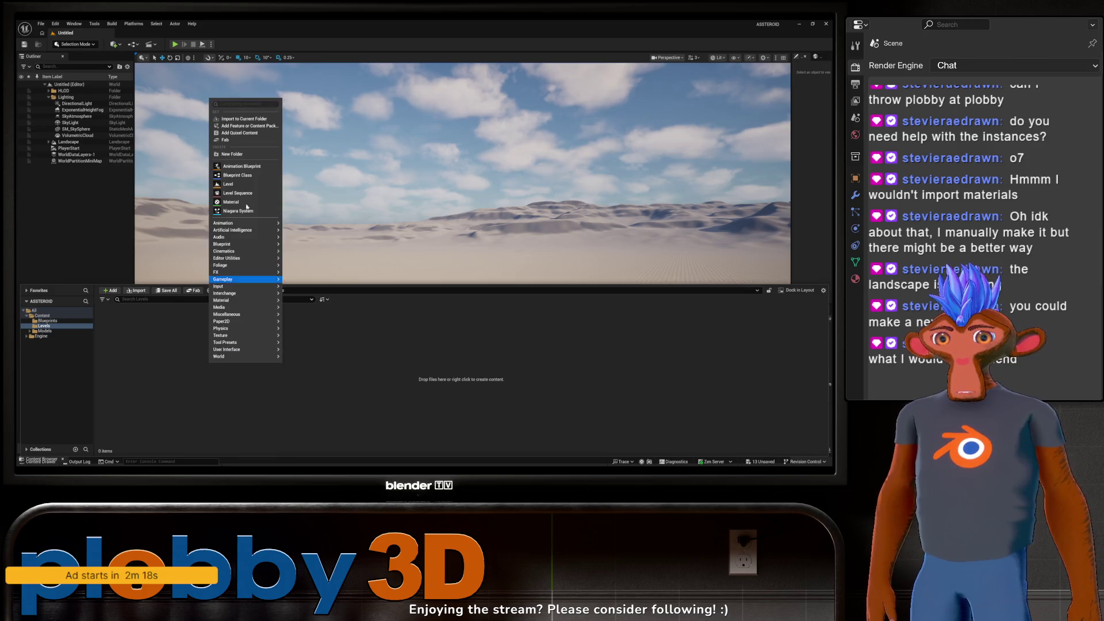
{"action": "left_click", "coordinate": [242, 184]}
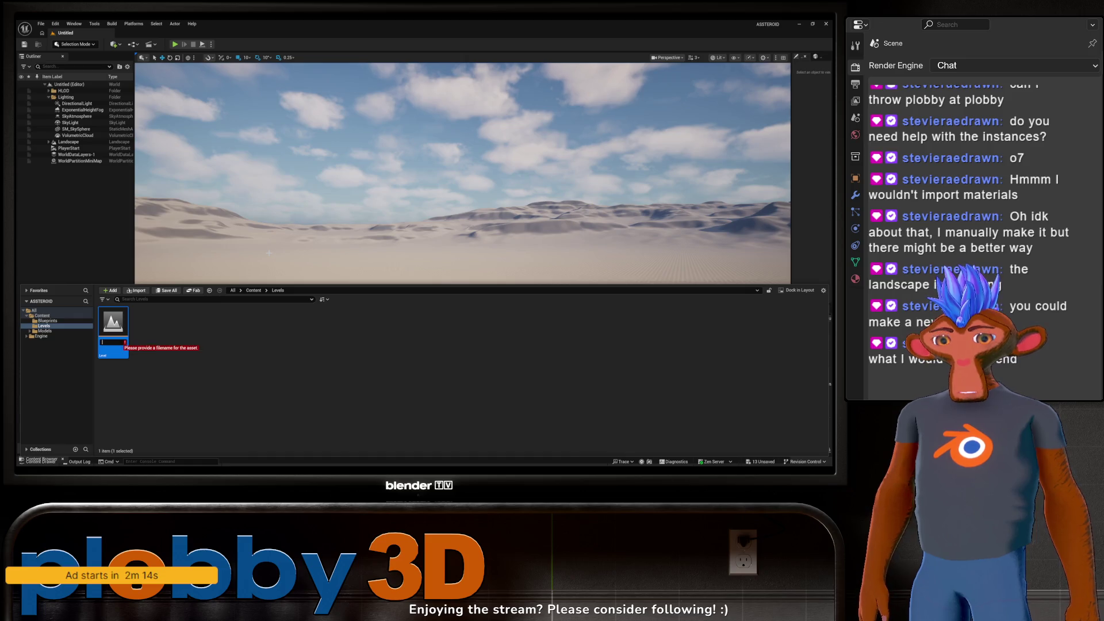
{"action": "type", "text": "Lvl_Main"}
{"action": "key", "text": "BackSpace"}
{"action": "key", "text": "BackSpace"}
{"action": "key", "text": "BackSpace"}
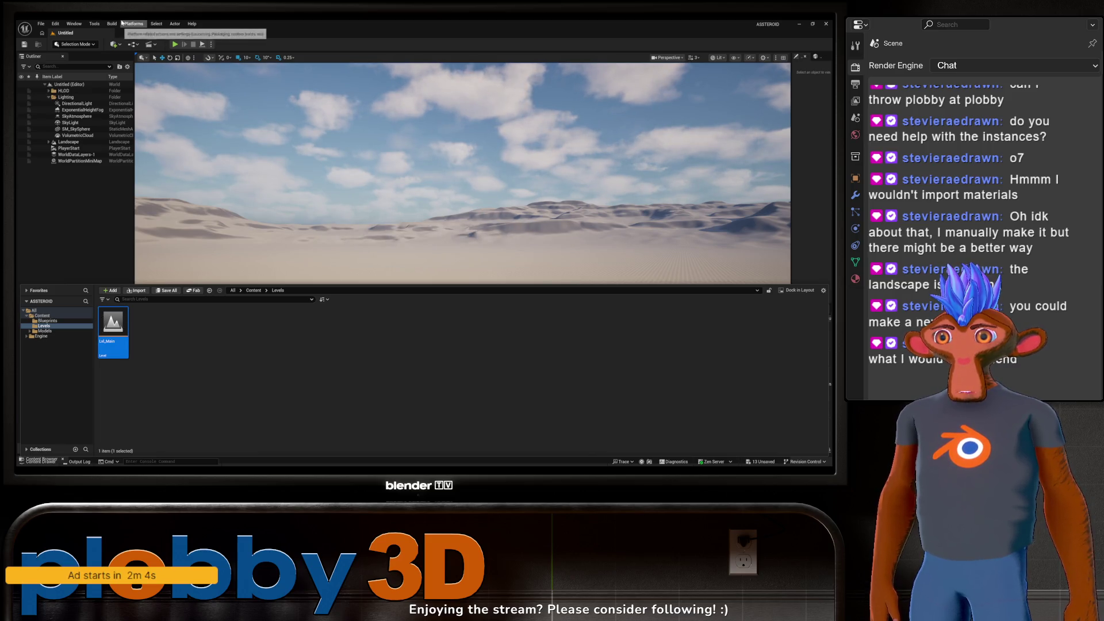
{"action": "left_click", "coordinate": [54, 24]}
Step: Set Game Default Map to Lvl_Main in Project Settings' Maps section
{"action": "left_click", "coordinate": [80, 124]}
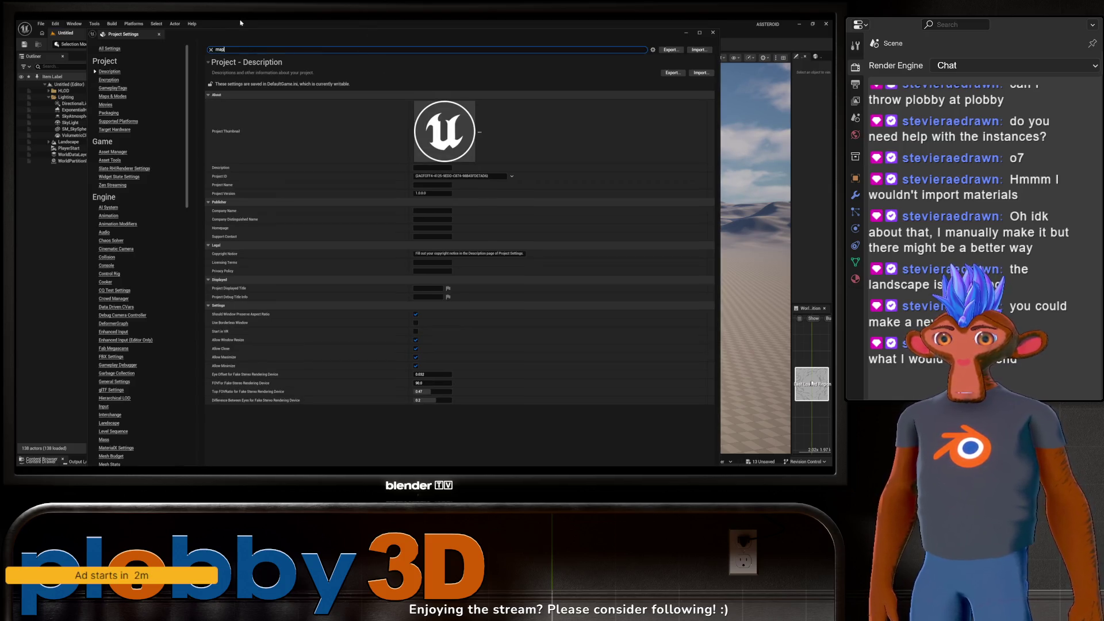
{"action": "type", "text": "s"}
{"action": "left_click", "coordinate": [458, 118]}
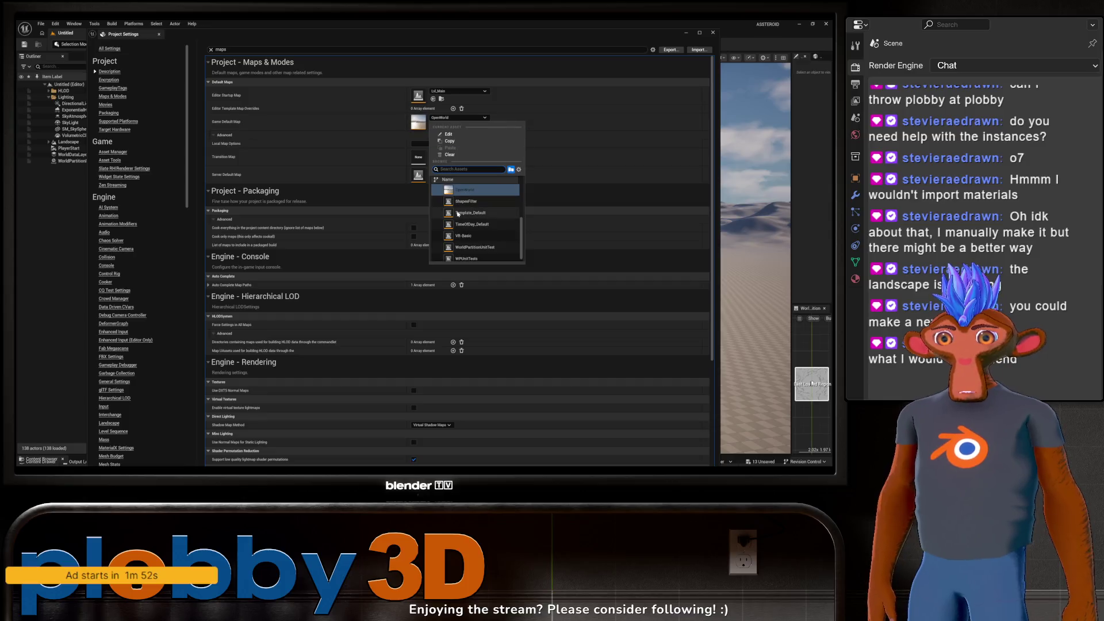
{"action": "type", "text": "M"}
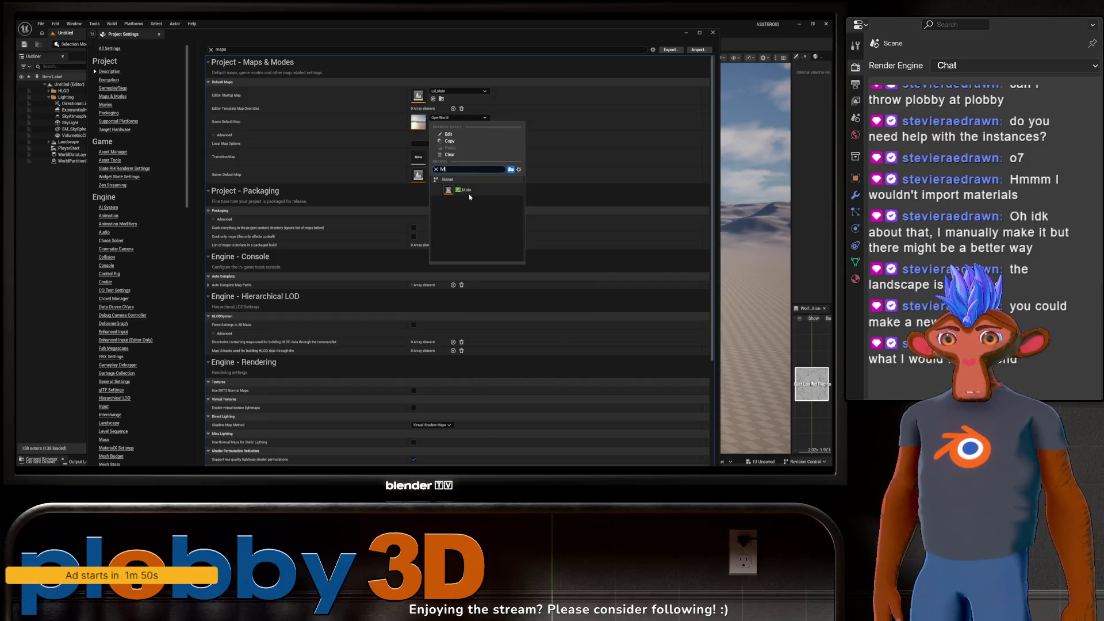
{"action": "left_click", "coordinate": [471, 190]}
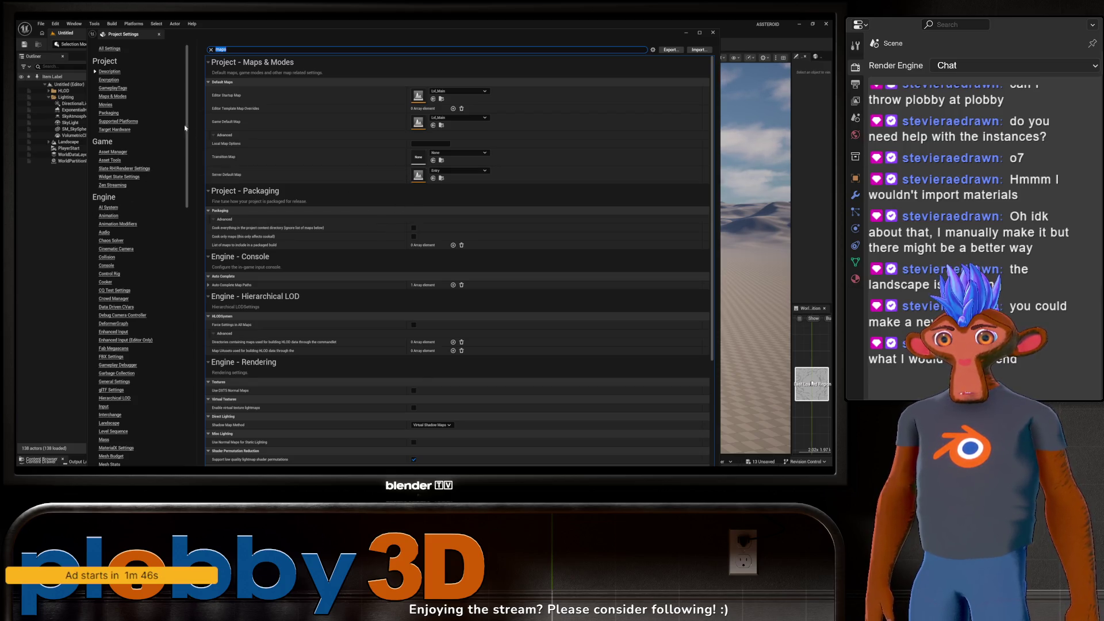
{"action": "left_click", "coordinate": [713, 33]}
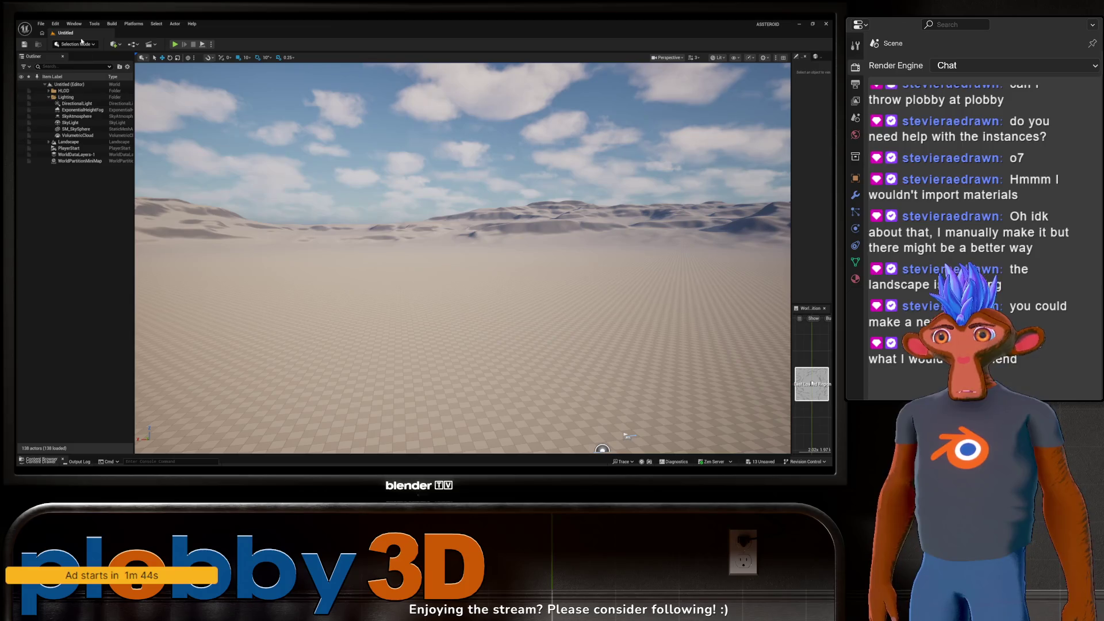
{"action": "left_click", "coordinate": [55, 23]}
Step: Enable the Electronic Nodes plugin, save modified assets, and restart the editor
{"action": "left_click", "coordinate": [69, 127]}
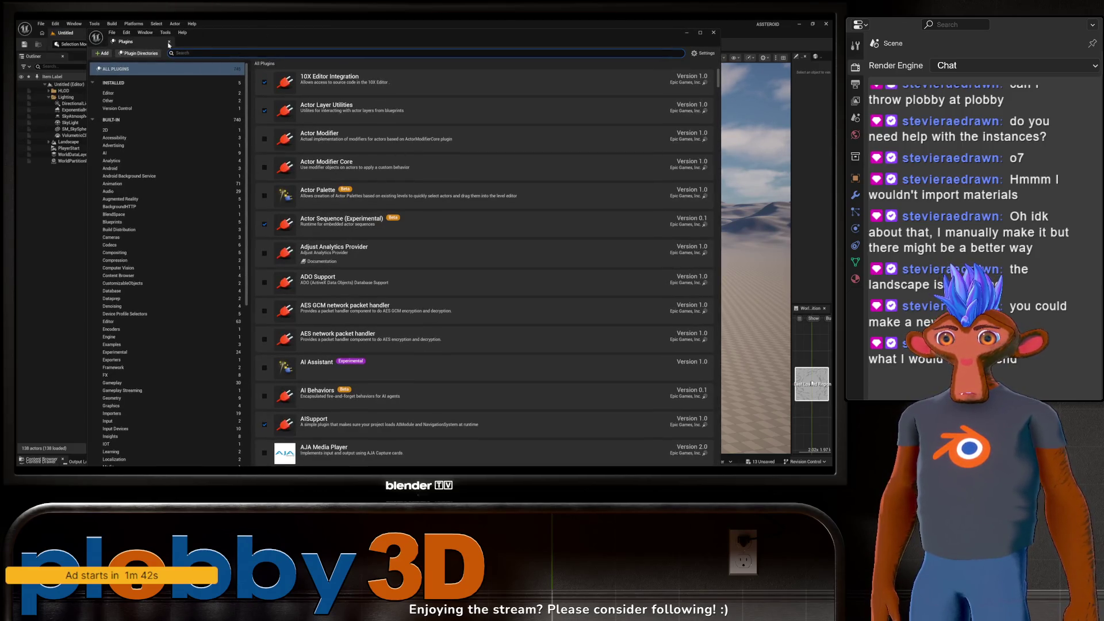
{"action": "type", "text": "electronic"}
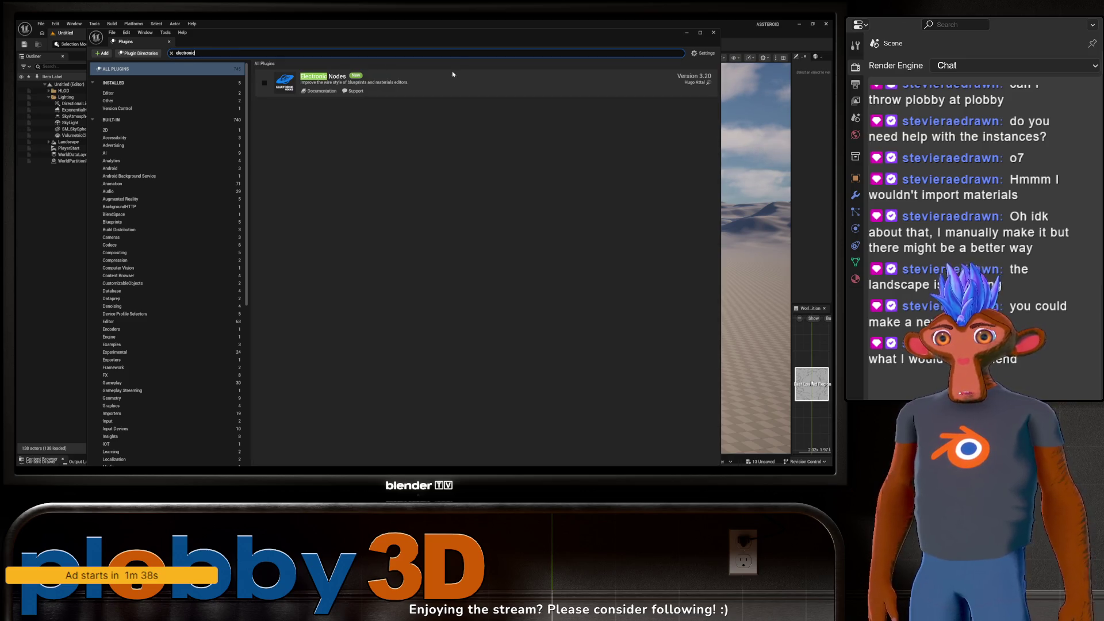
{"action": "key", "text": "Return"}
{"action": "left_click", "coordinate": [264, 83]}
{"action": "left_click", "coordinate": [688, 459]}
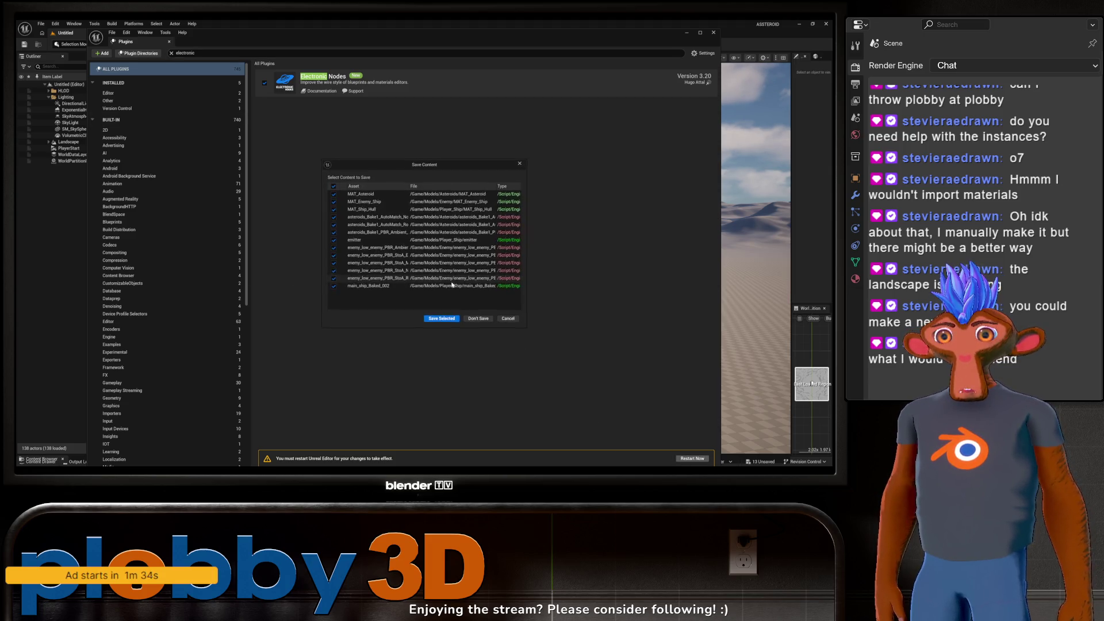
{"action": "left_click", "coordinate": [440, 319]}
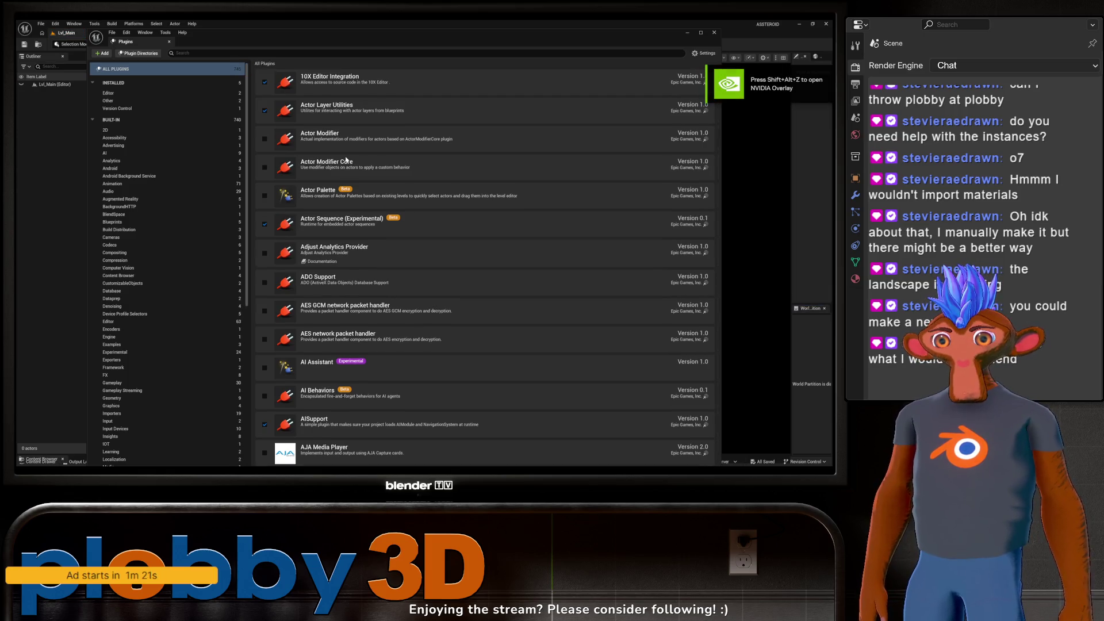
{"action": "left_click", "coordinate": [714, 32]}
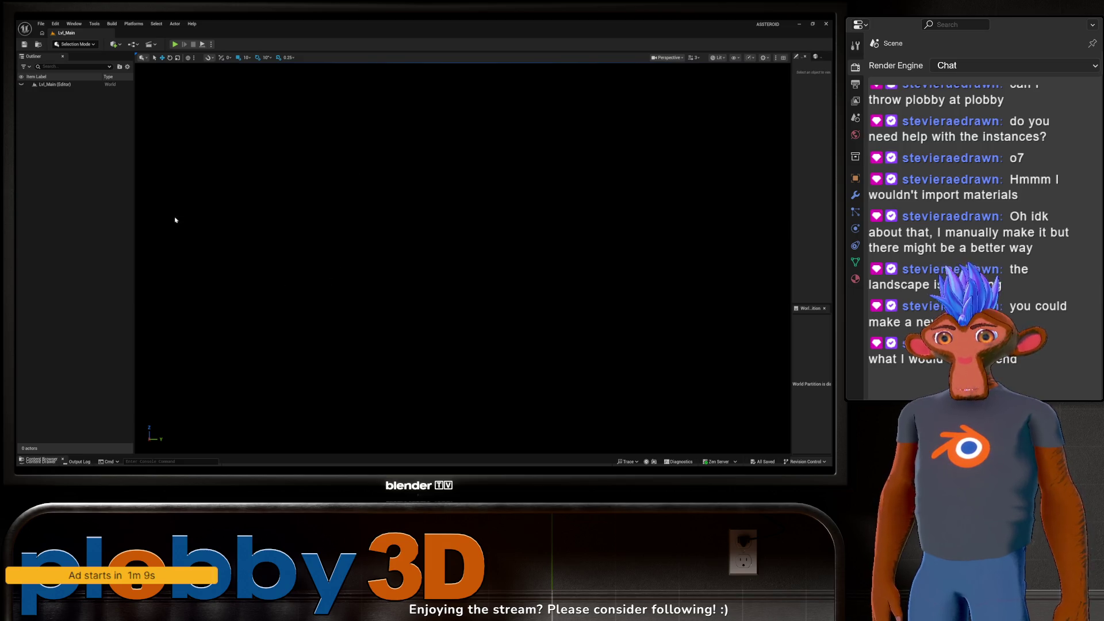
Step: Create a Lighting outliner folder and place a Directional Light inside it
{"action": "right_click", "coordinate": [62, 117]}
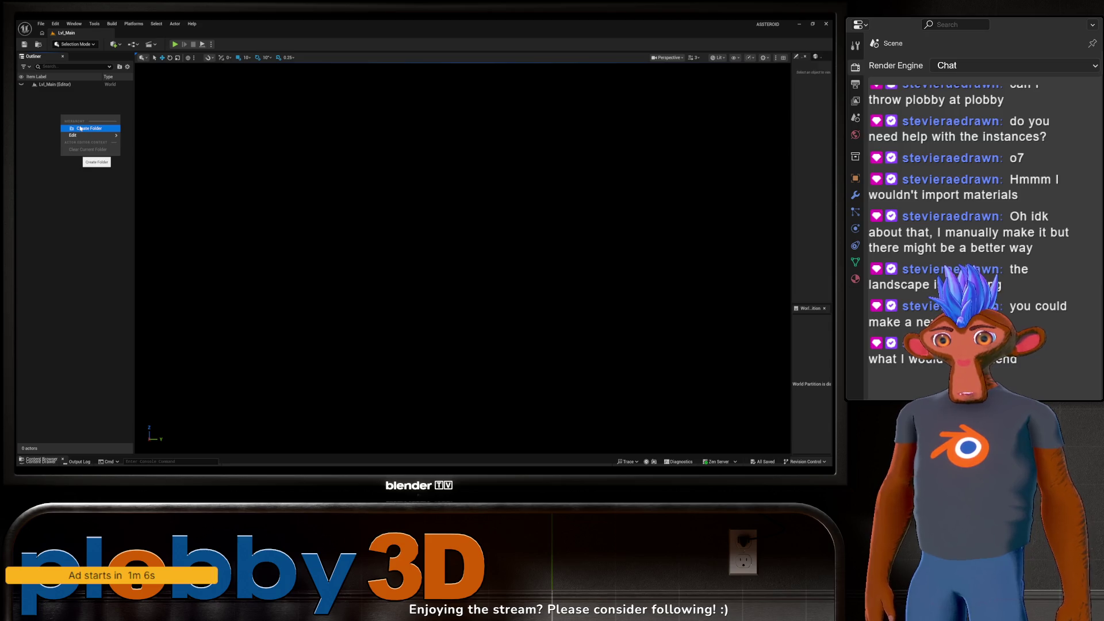
{"action": "left_click", "coordinate": [81, 129]}
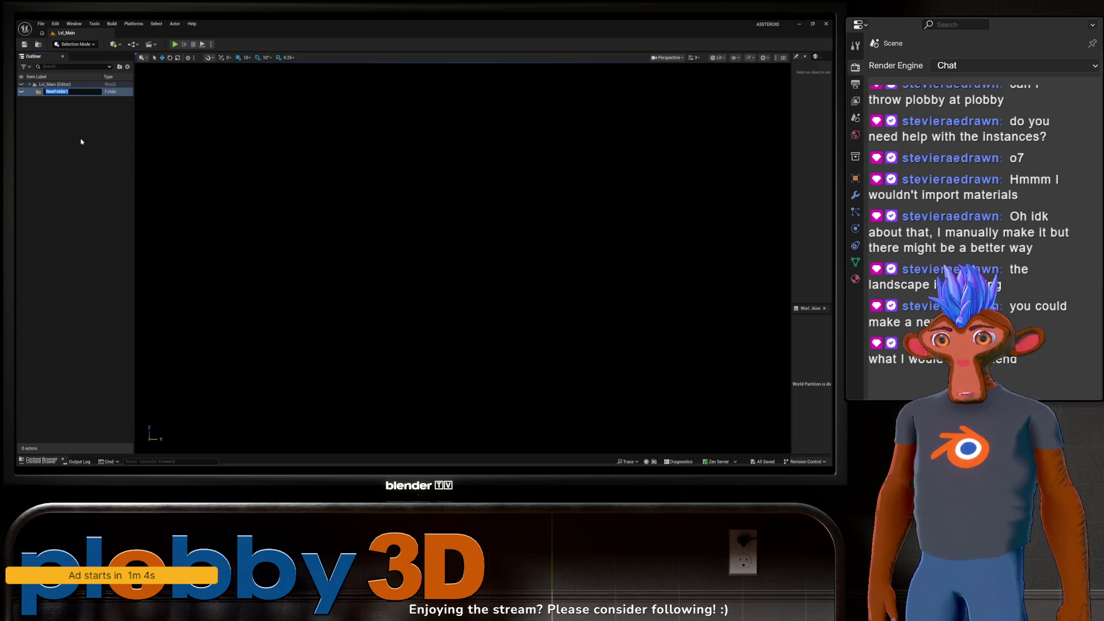
{"action": "type", "text": "Lighting"}
{"action": "key", "text": "Return"}
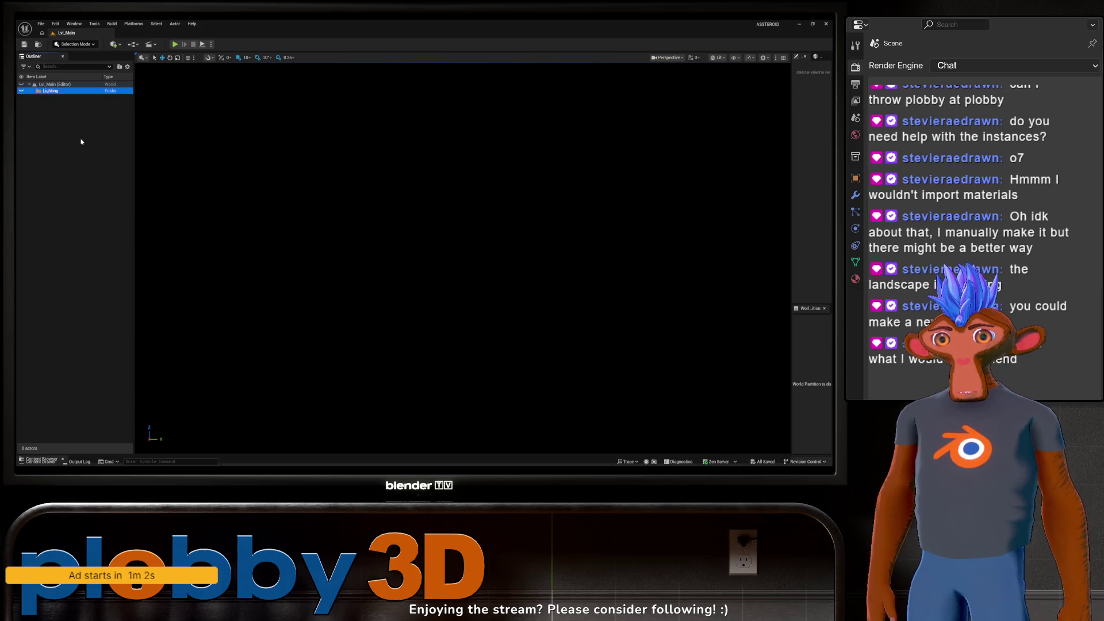
{"action": "left_click", "coordinate": [114, 44]}
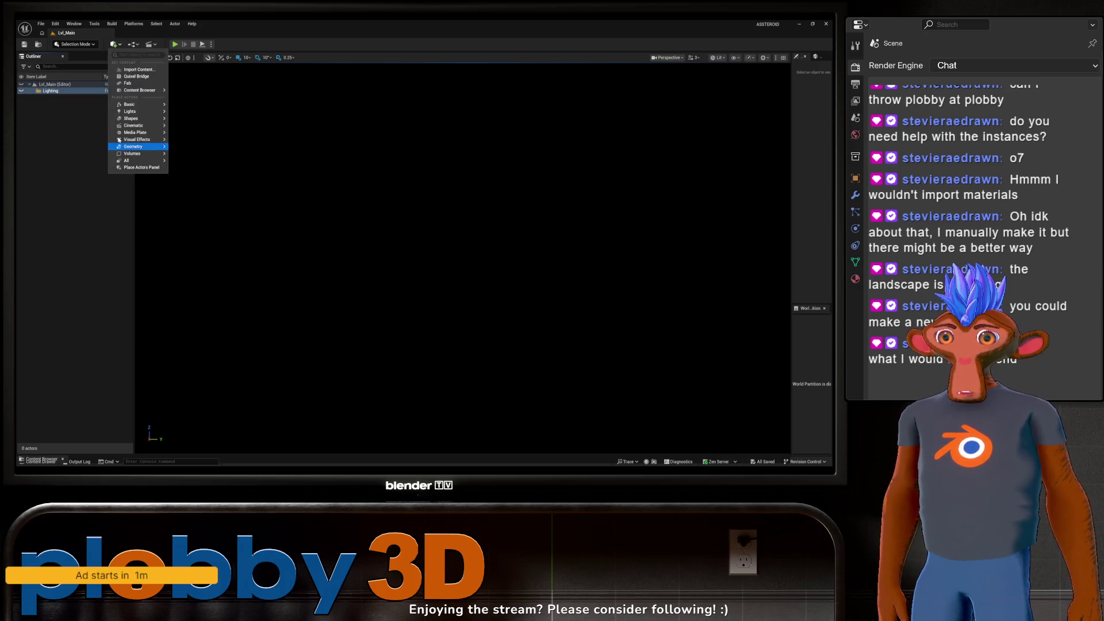
{"action": "mouse_move", "coordinate": [119, 140]}
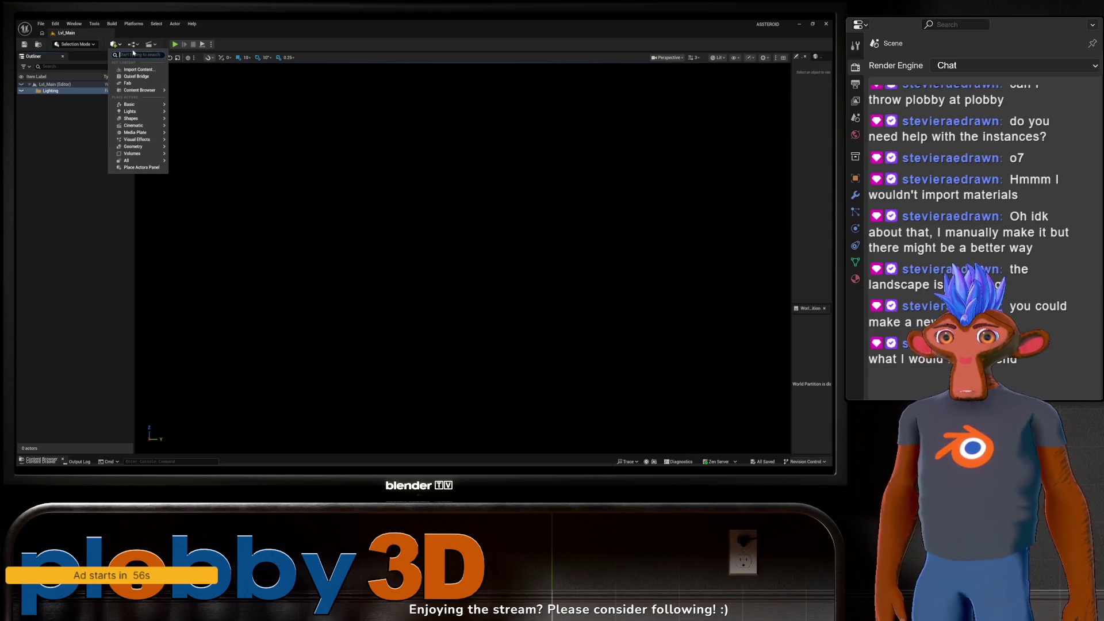
{"action": "type", "text": "direction"}
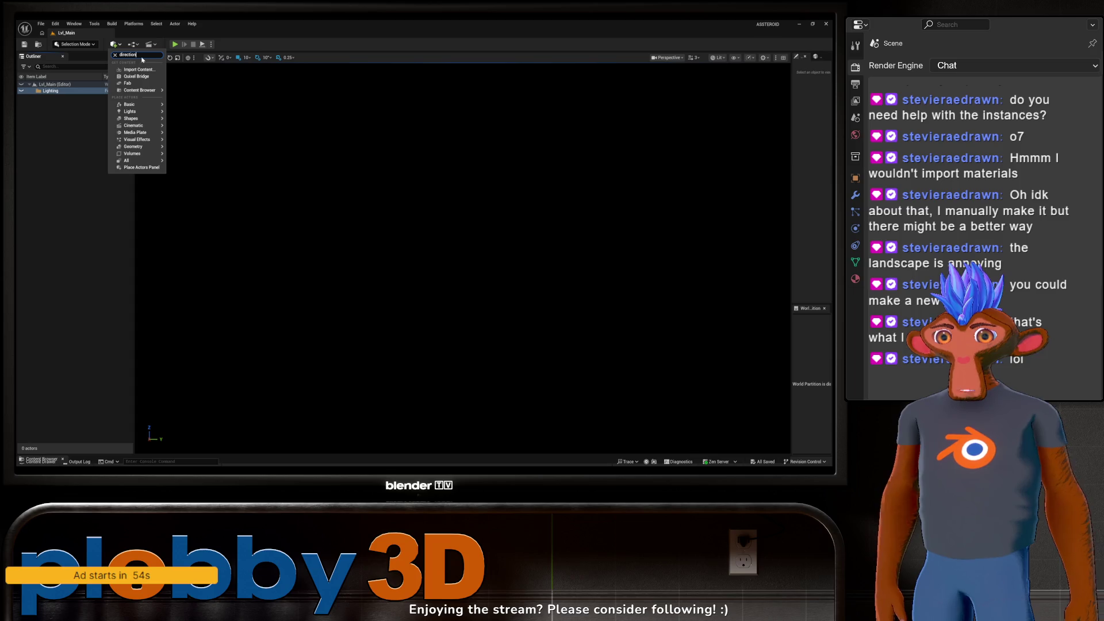
{"action": "left_click", "coordinate": [139, 67]}
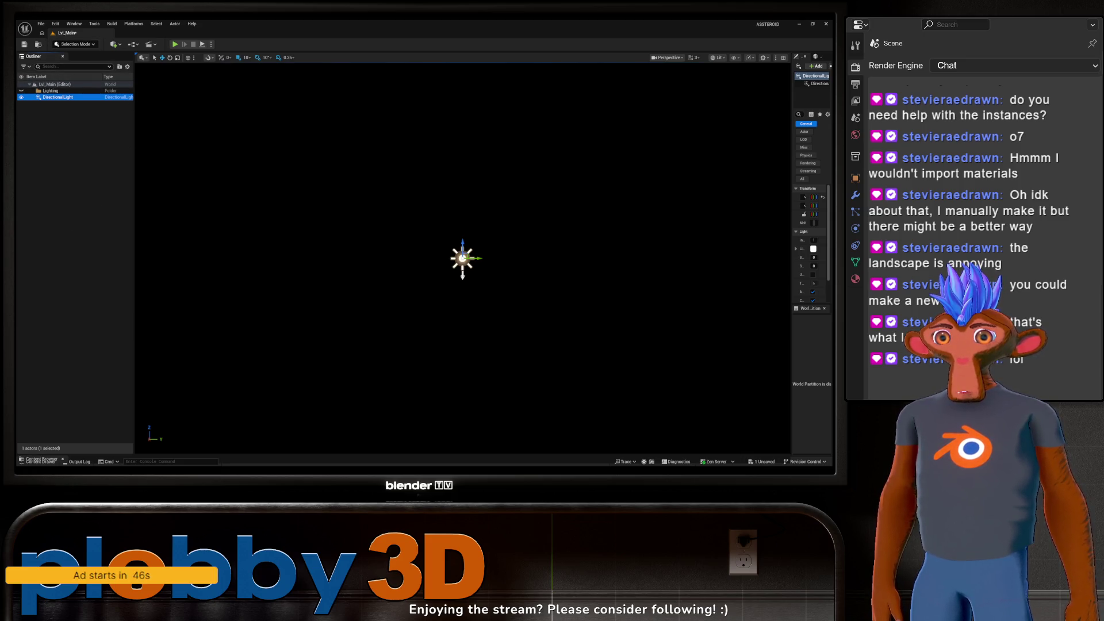
{"action": "left_click_drag", "start_coordinate": [44, 98], "coordinate": [51, 92]}
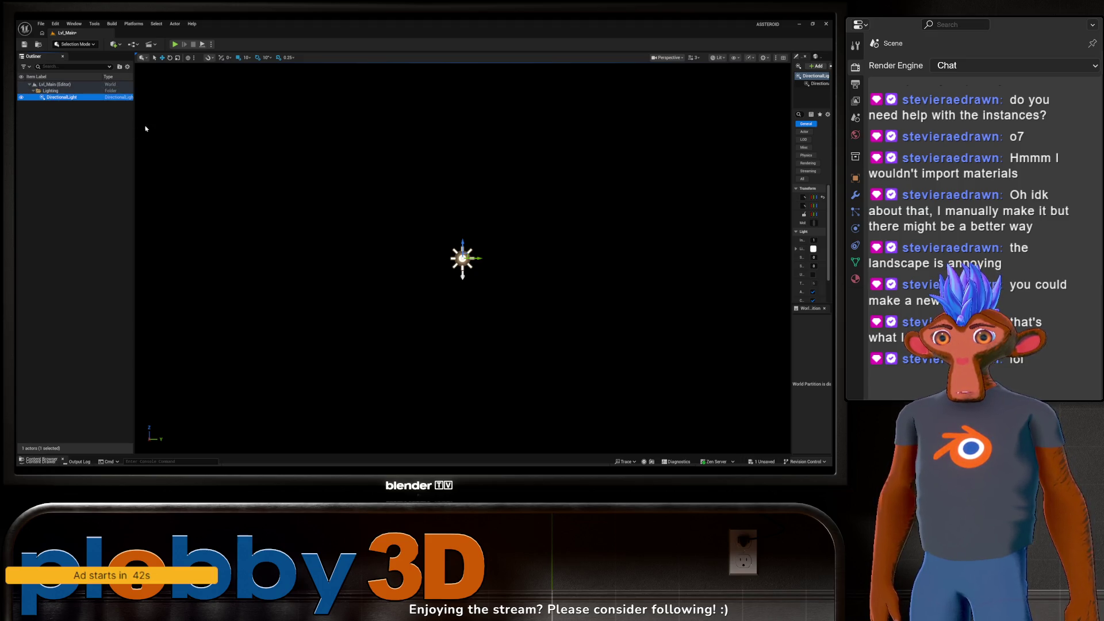
Step: Add a Sky Atmosphere from the Visual Effects actors
{"action": "left_click", "coordinate": [114, 44]}
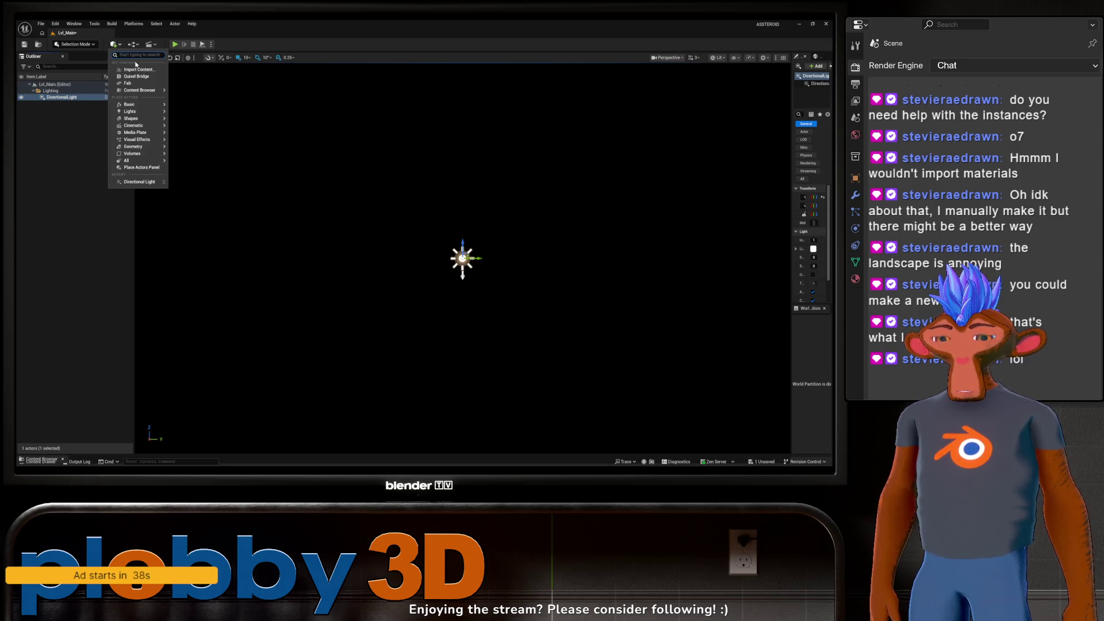
{"action": "mouse_move", "coordinate": [147, 114]}
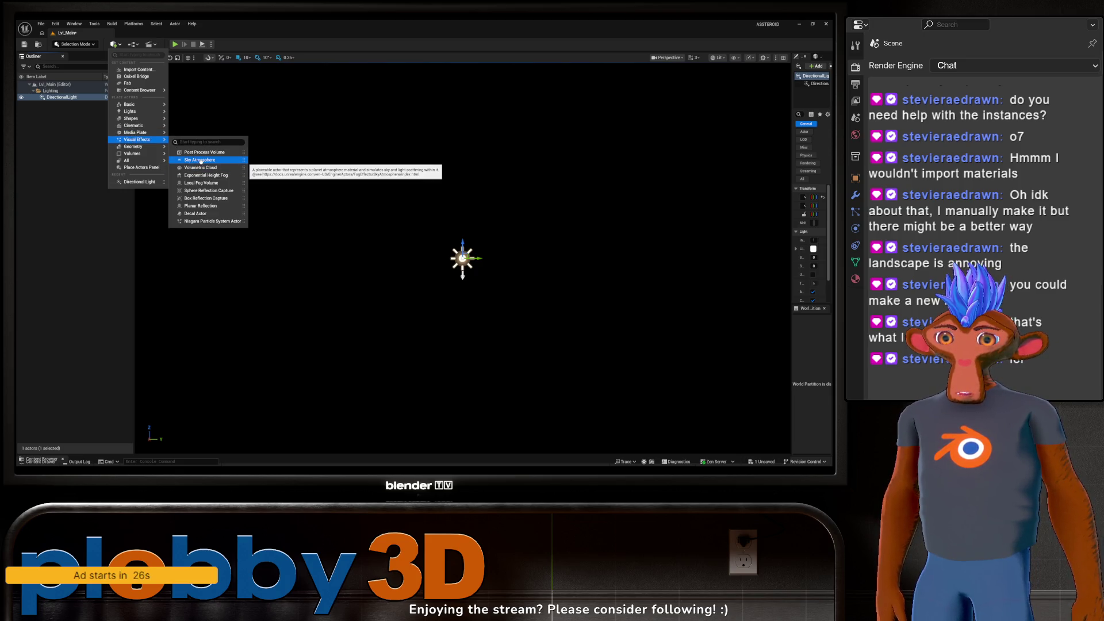
{"action": "left_click", "coordinate": [199, 160]}
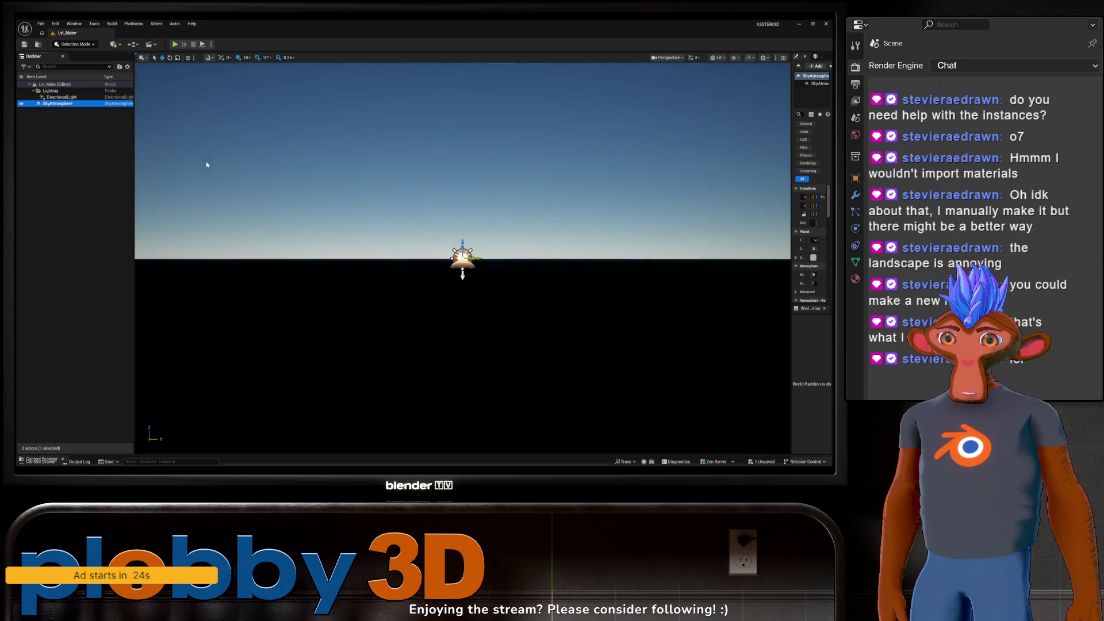
Step: Add an Exponential Height Fog from Visual Effects and select it in the Outliner
{"action": "mouse_move", "coordinate": [463, 259]}
{"action": "left_mouse_down"}
{"action": "mouse_move", "coordinate": [455, 230]}
{"action": "mouse_move", "coordinate": [426, 276]}
{"action": "left_mouse_up"}
{"action": "left_click_drag", "start_coordinate": [246, 149], "coordinate": [245, 124]}
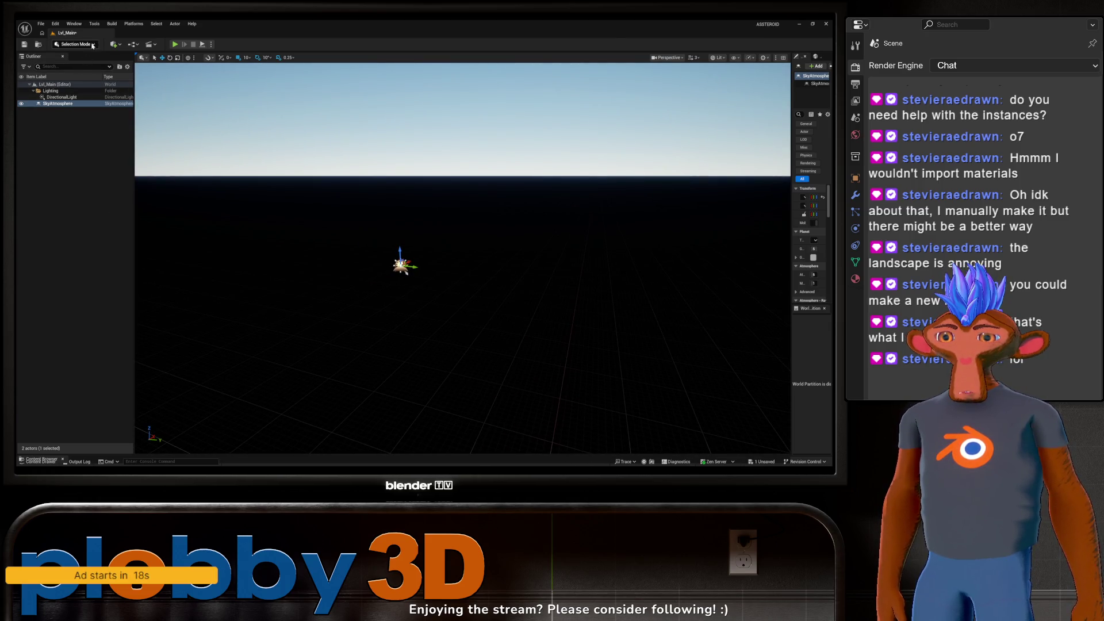
{"action": "left_click", "coordinate": [114, 45]}
{"action": "mouse_move", "coordinate": [137, 113]}
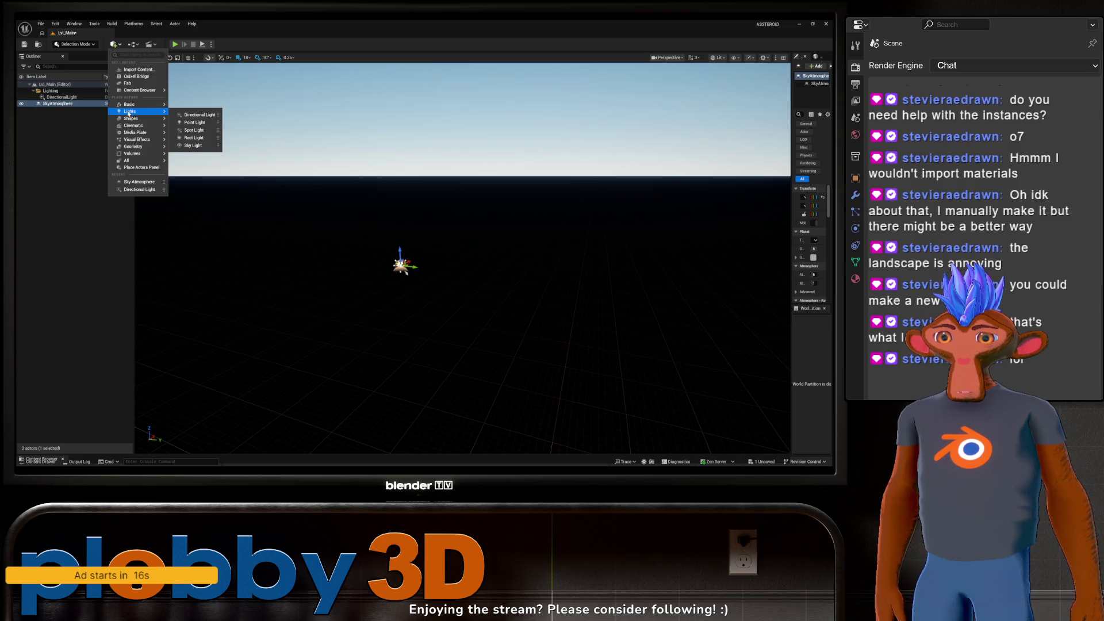
{"action": "mouse_move", "coordinate": [135, 146]}
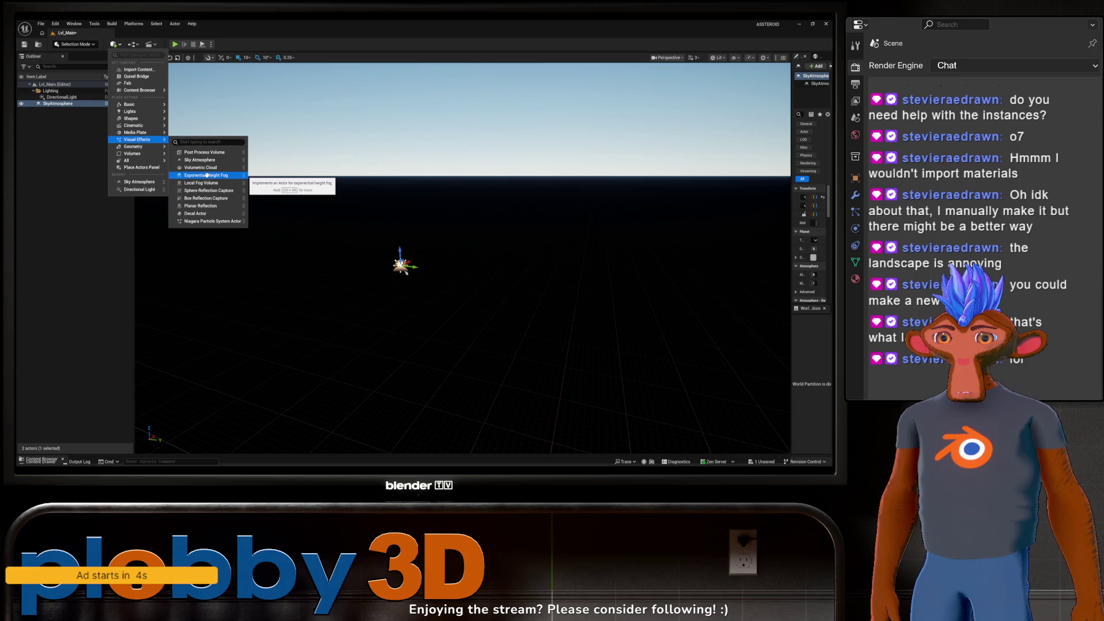
{"action": "left_click", "coordinate": [207, 175]}
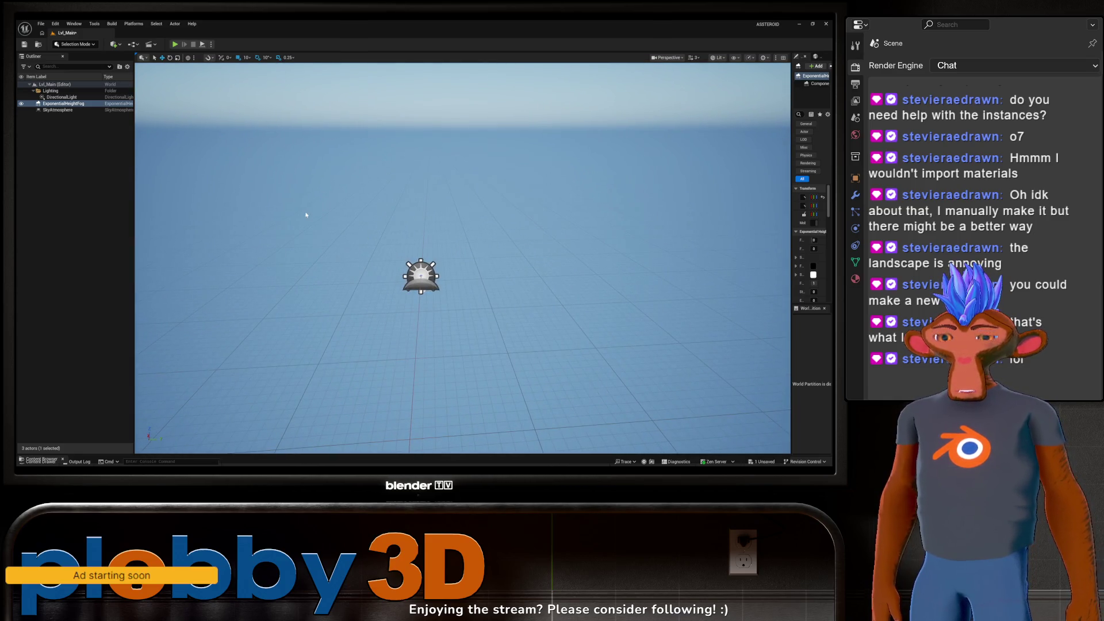
{"action": "left_click", "coordinate": [57, 110]}
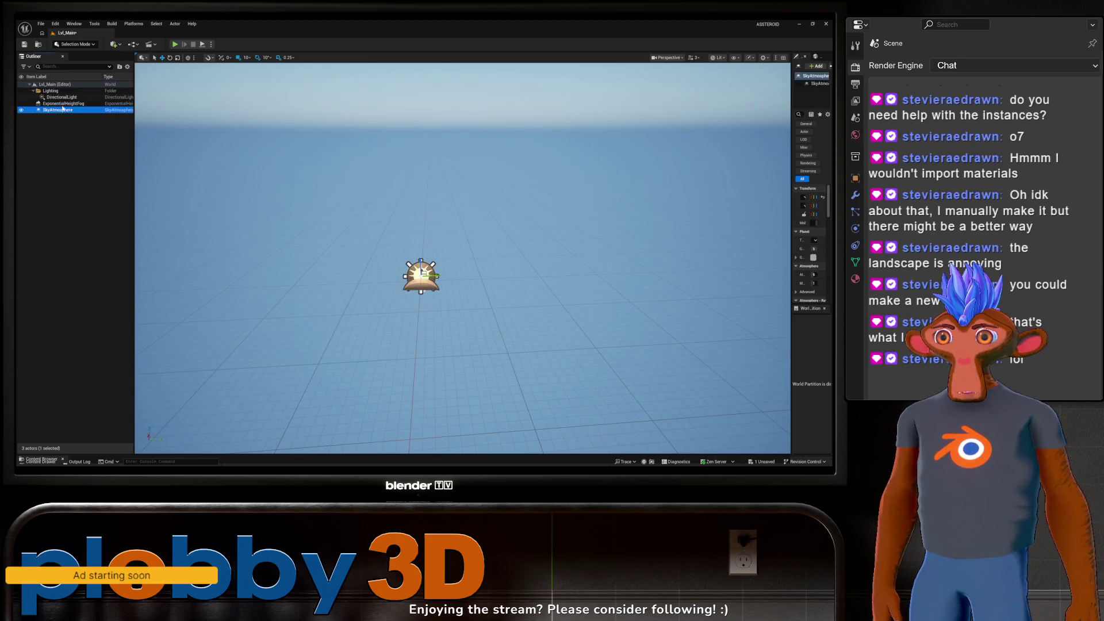
Step: Move the ExponentialHeightFog and SkyAtmosphere into the Lighting folder
{"action": "left_click", "coordinate": [61, 103], "text": "ctrl"}
{"action": "key", "text": "f"}
{"action": "left_click_drag", "start_coordinate": [61, 104], "coordinate": [56, 92]}
{"action": "left_click", "coordinate": [55, 92]}
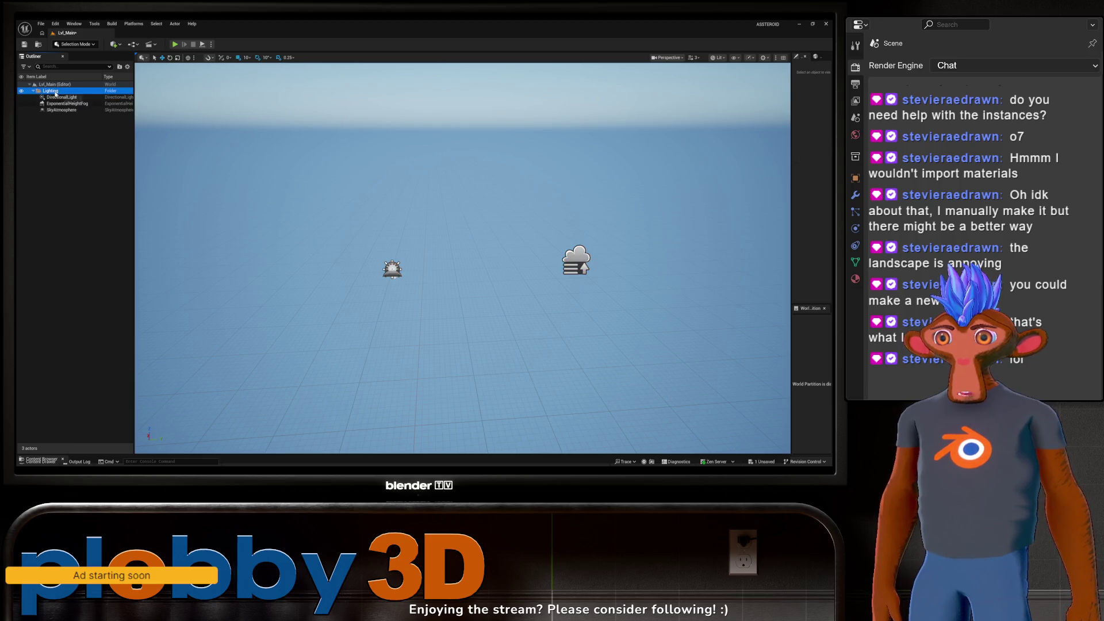
Step: Add a Post Process Volume to the level via the 'post p' search
{"action": "left_click", "coordinate": [114, 44]}
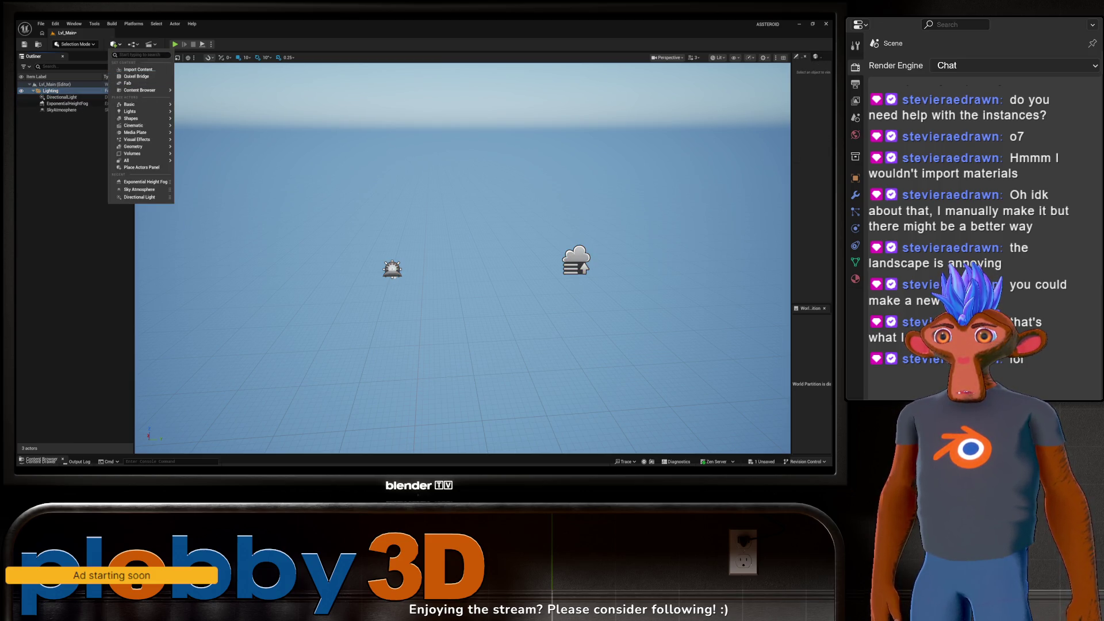
{"action": "type", "text": "pos"}
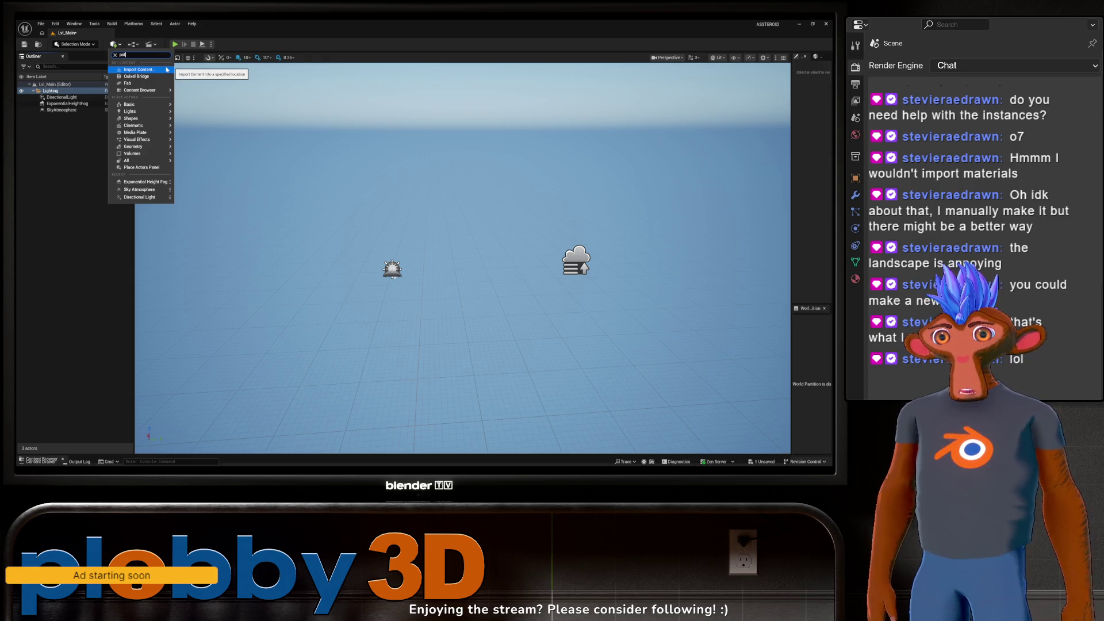
{"action": "type", "text": "tp"}
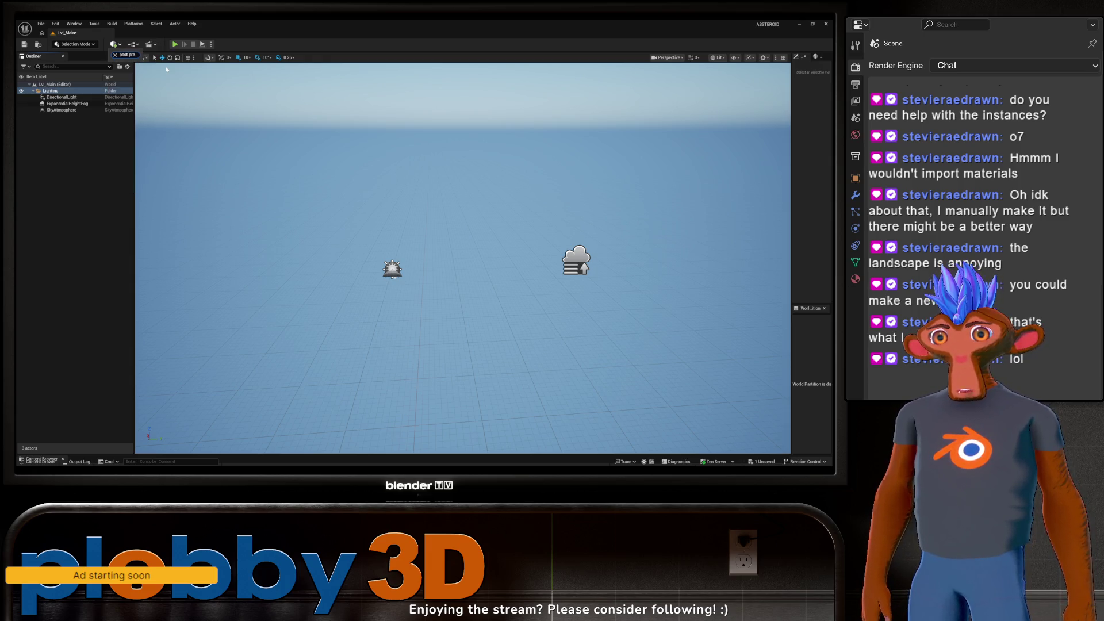
{"action": "key", "text": "ctrl+a"}
{"action": "key", "text": "BackSpace"}
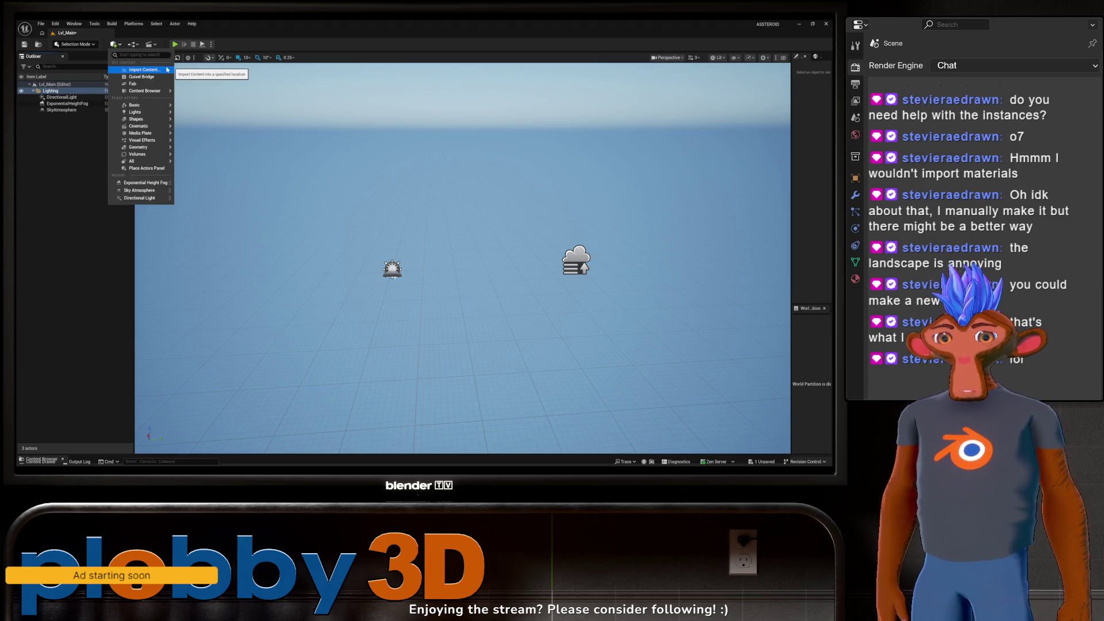
{"action": "type", "text": "p"}
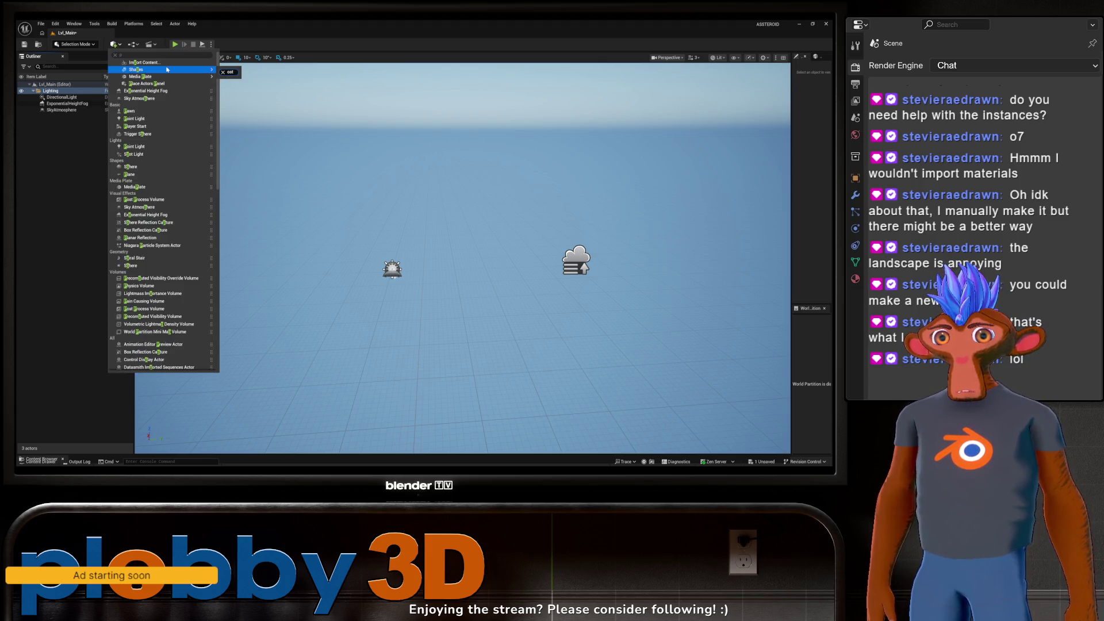
{"action": "key", "text": "Escape"}
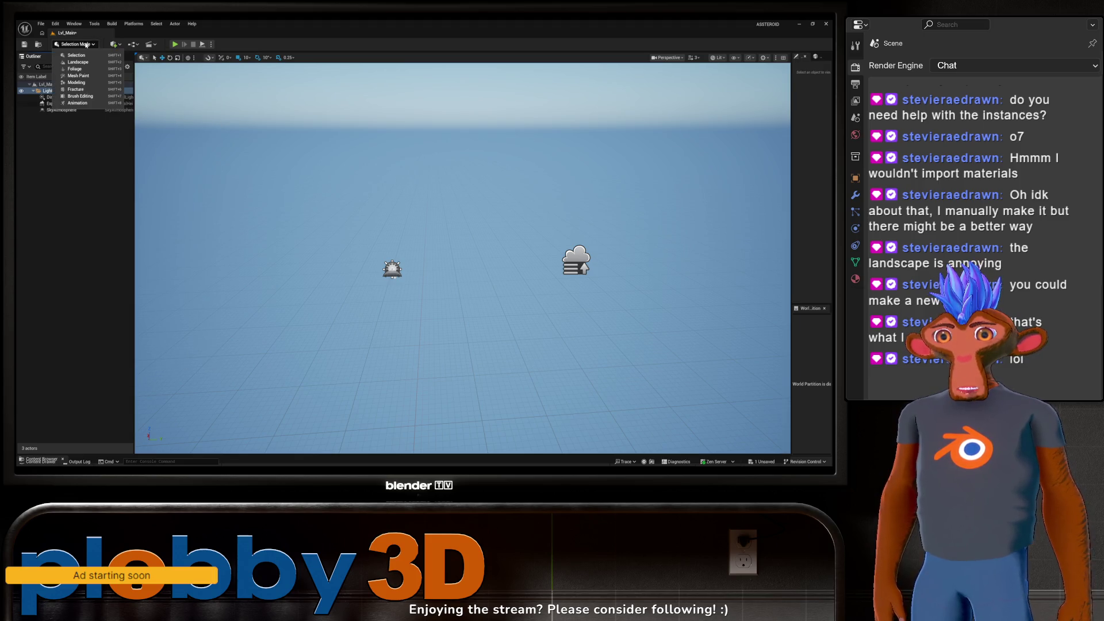
{"action": "left_click", "coordinate": [110, 44]}
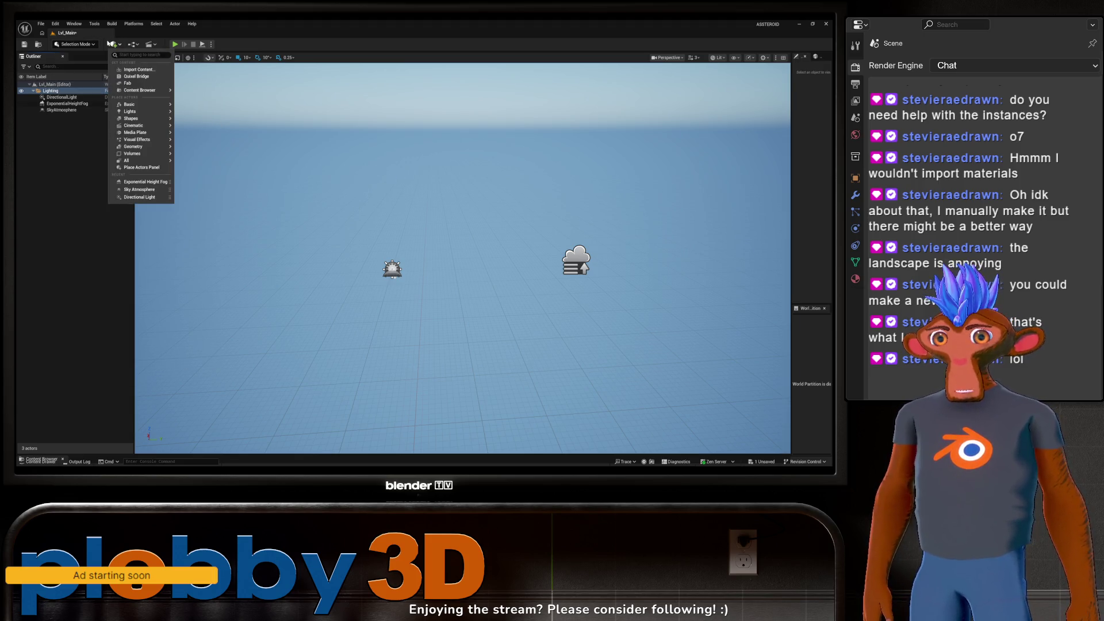
{"action": "type", "text": "post pr"}
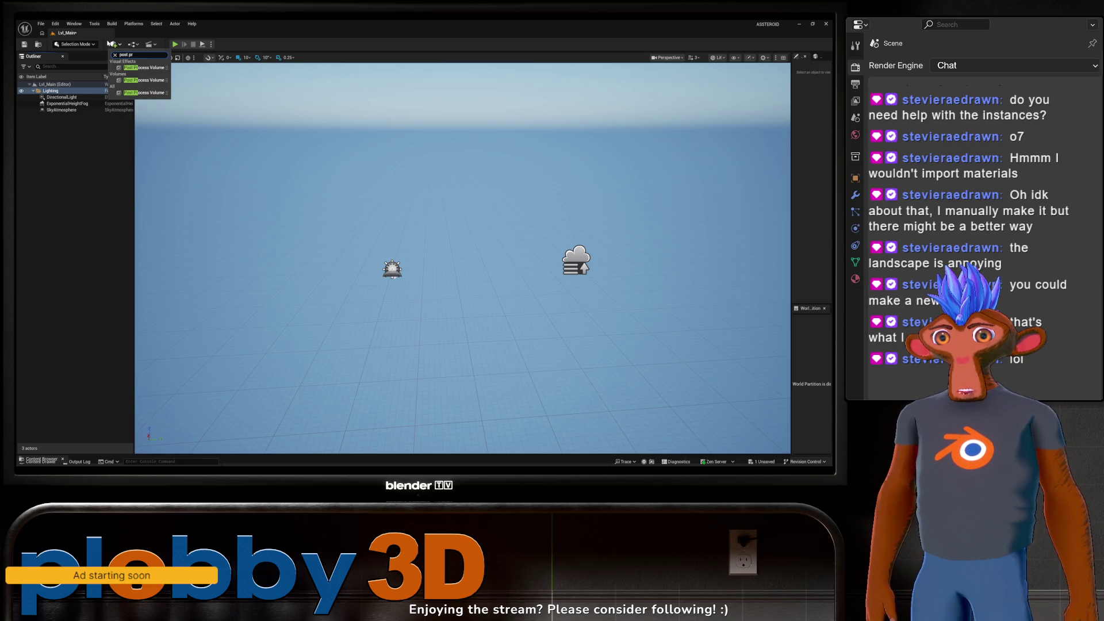
{"action": "left_click", "coordinate": [143, 67]}
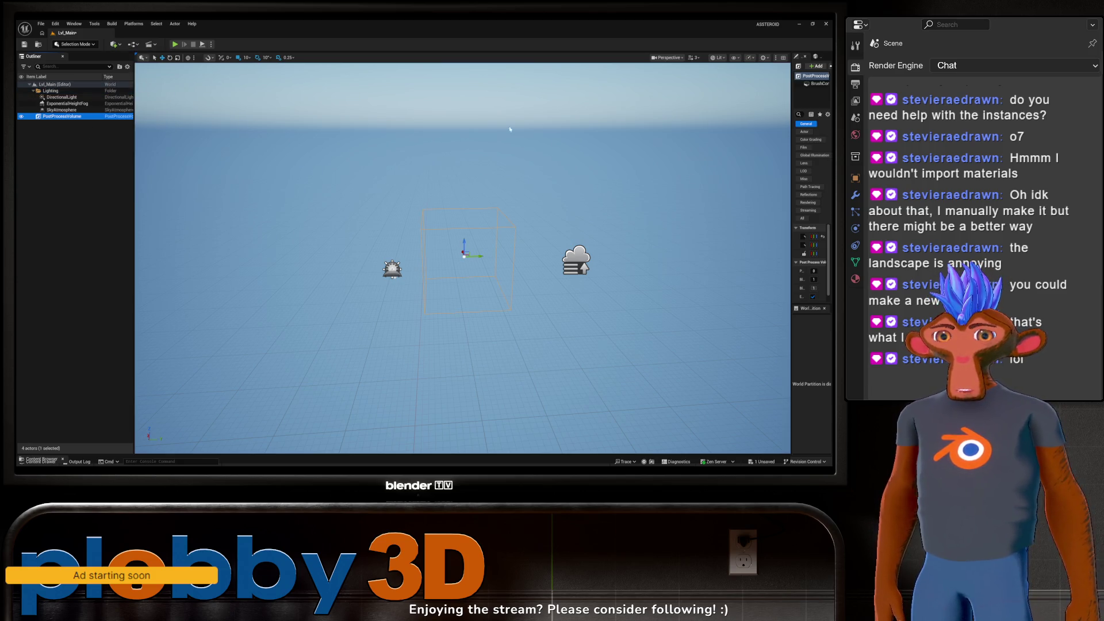
Step: Set the volume to Infinite Extent (Unbound) and file it under Lighting
{"action": "left_click_drag", "start_coordinate": [792, 172], "coordinate": [615, 173]}
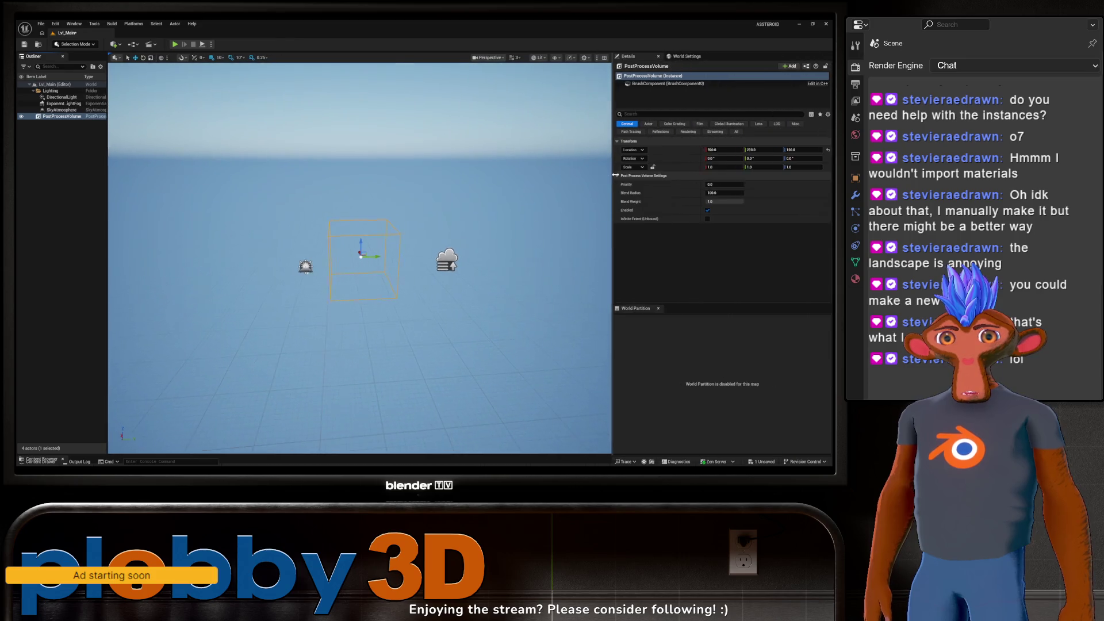
{"action": "left_click", "coordinate": [709, 219]}
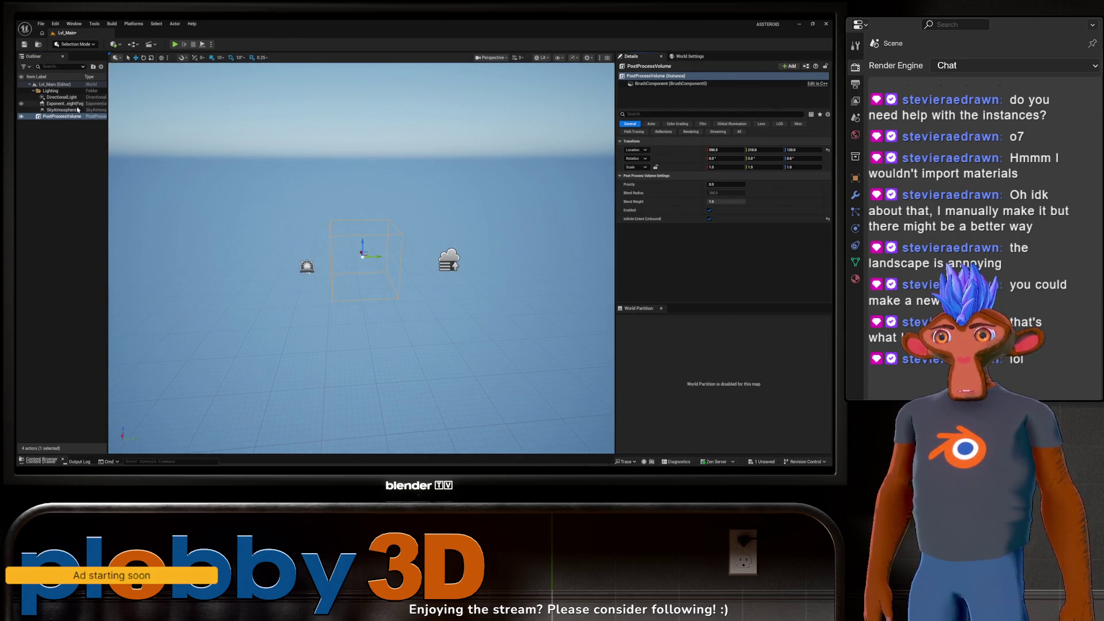
{"action": "left_click", "coordinate": [56, 117]}
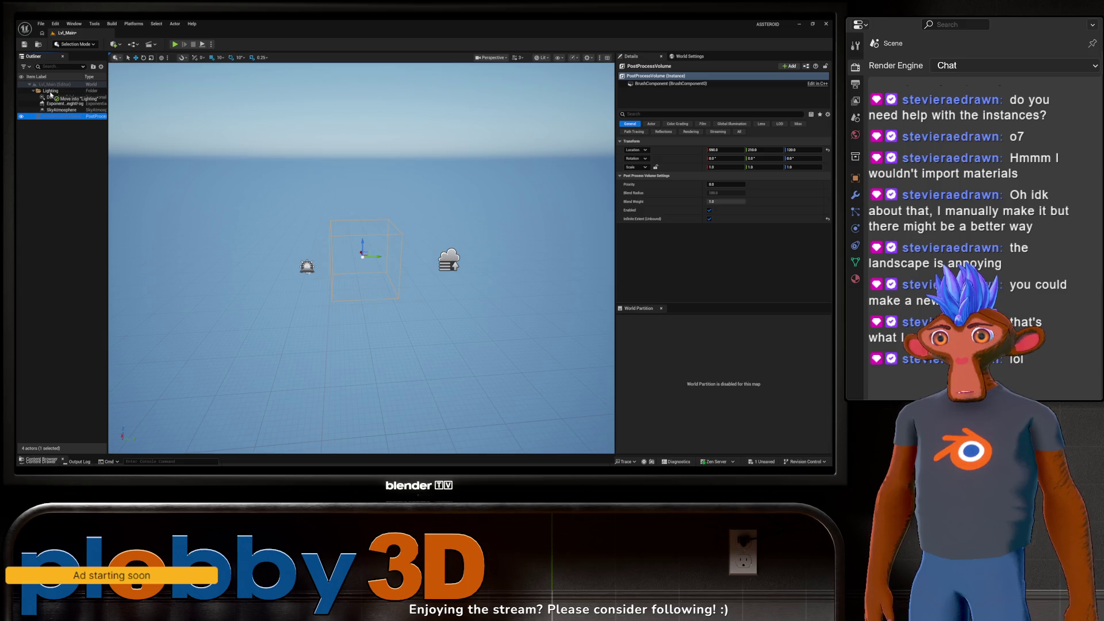
{"action": "left_click_drag", "start_coordinate": [52, 92], "coordinate": [52, 91]}
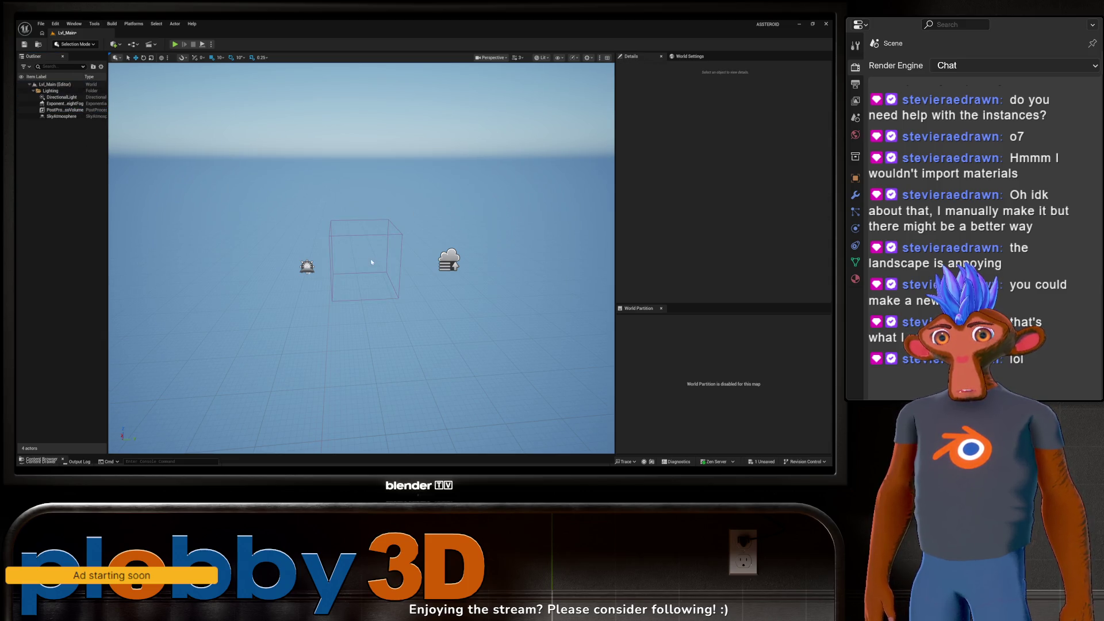
{"action": "mouse_move", "coordinate": [361, 258]}
{"action": "left_mouse_down"}
{"action": "mouse_move", "coordinate": [361, 213]}
{"action": "mouse_move", "coordinate": [380, 247]}
{"action": "mouse_move", "coordinate": [443, 224]}
{"action": "left_mouse_up"}
Step: Reset the PostProcessVolume and DirectionalLight locations to 0,0,0 in the Details panel
{"action": "left_click", "coordinate": [313, 185]}
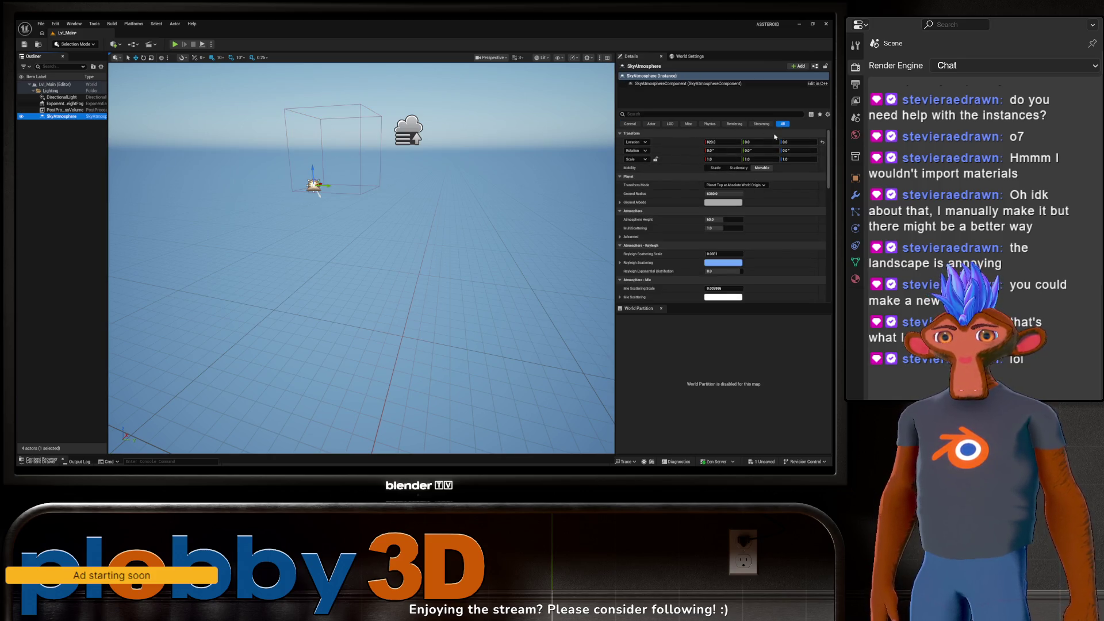
{"action": "left_click", "coordinate": [313, 186]}
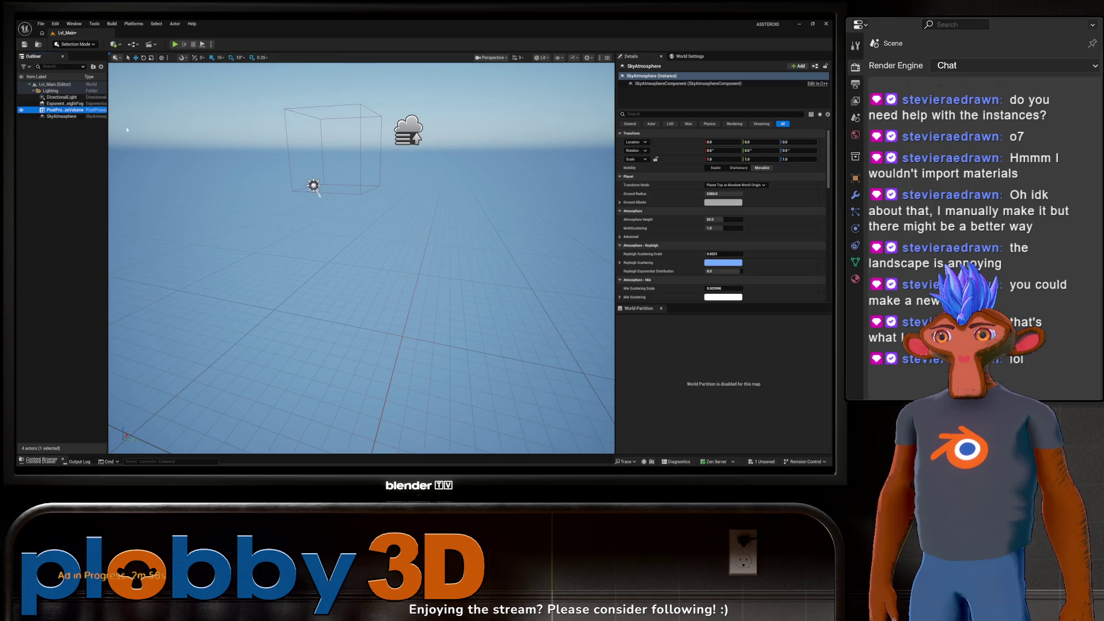
{"action": "left_click", "coordinate": [828, 150]}
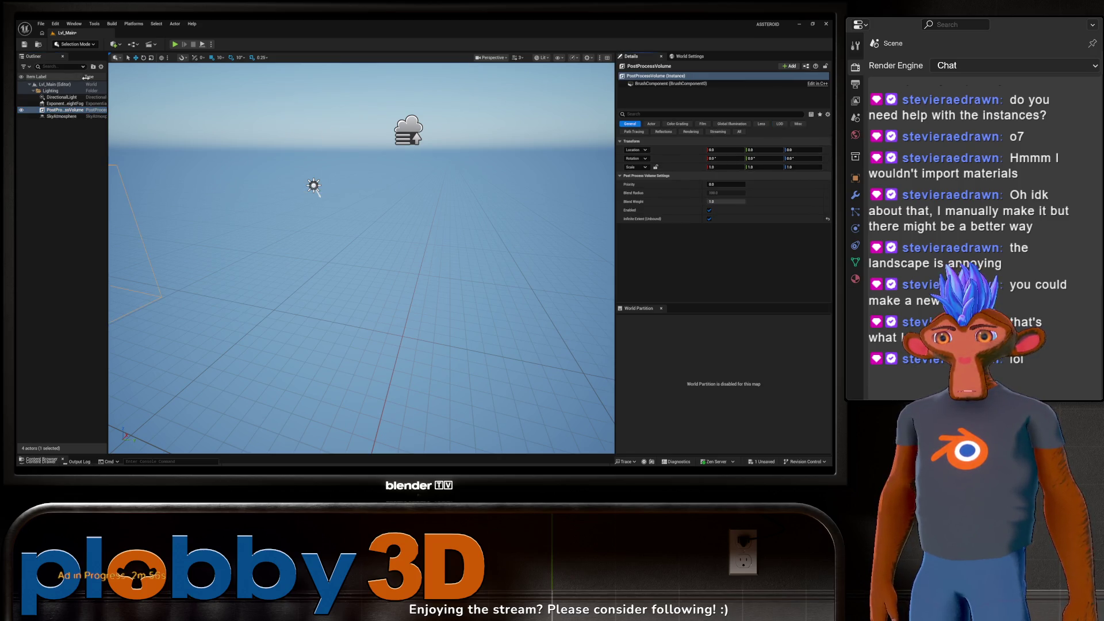
{"action": "left_click", "coordinate": [67, 104]}
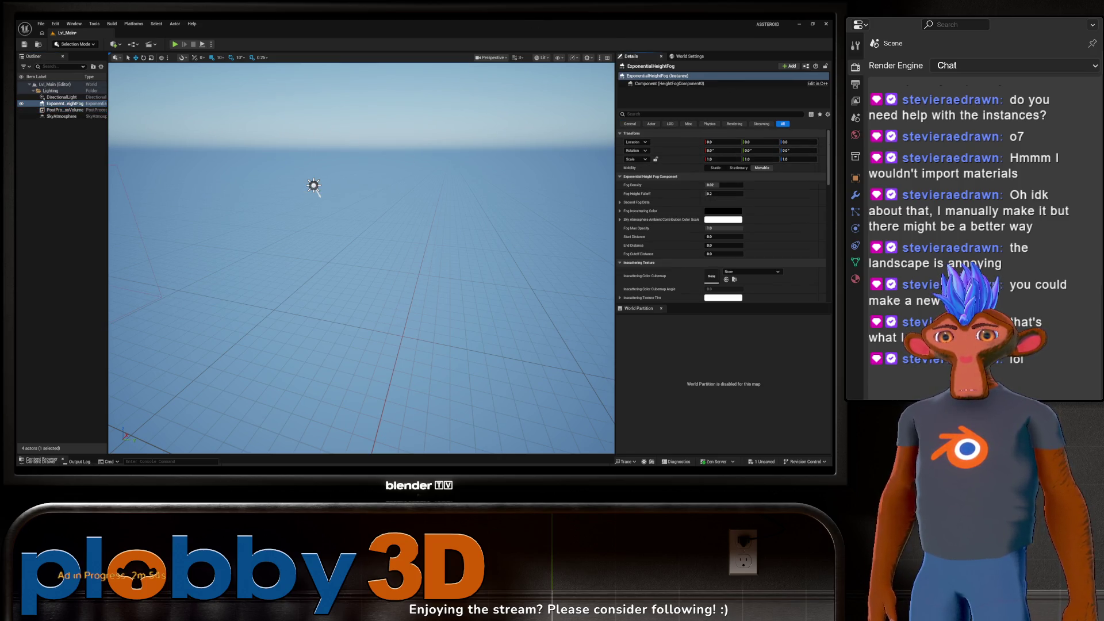
{"action": "left_click", "coordinate": [75, 97]}
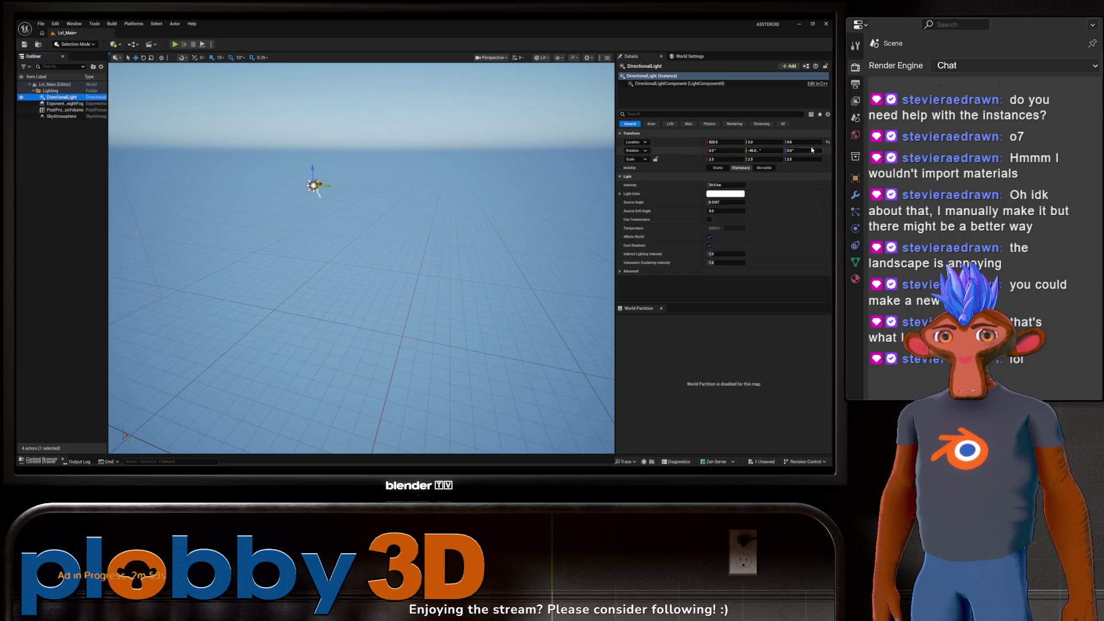
{"action": "left_click", "coordinate": [828, 142]}
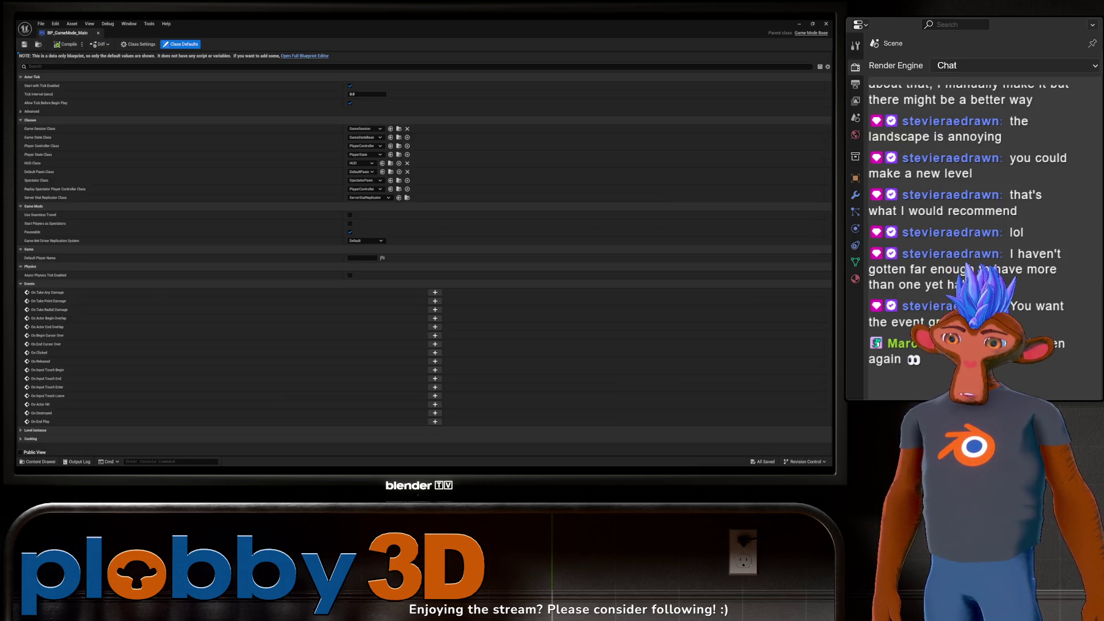
Step: Close BP_GameMode_Main and browse the Blueprints and Models folders, returning to Content
{"action": "left_click", "coordinate": [98, 32]}
{"action": "key", "text": "ctrl+space"}
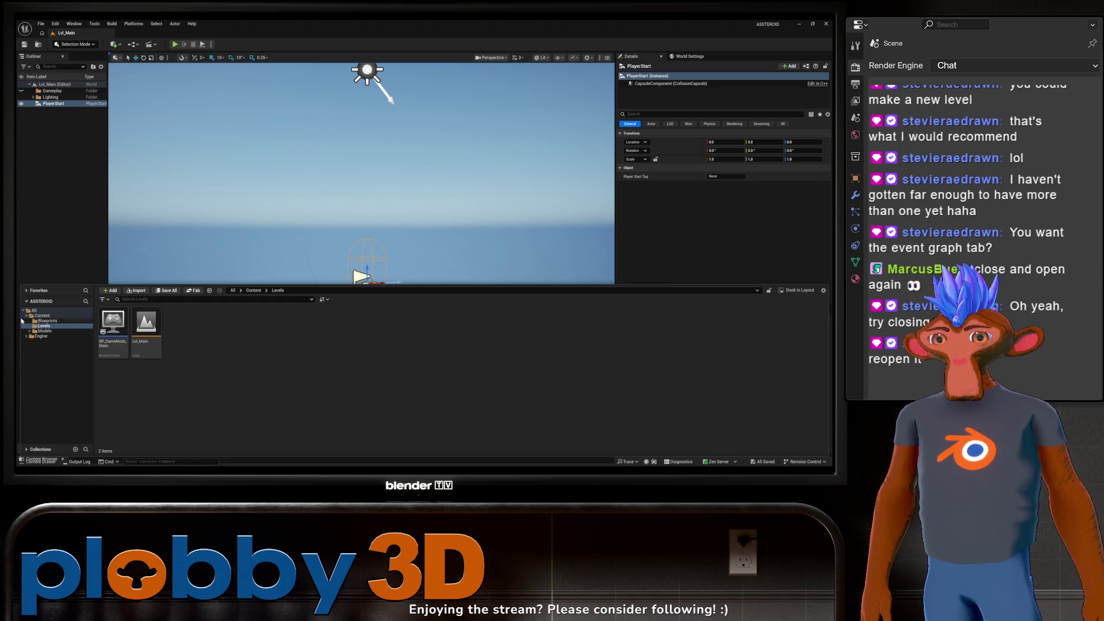
{"action": "left_click", "coordinate": [43, 320]}
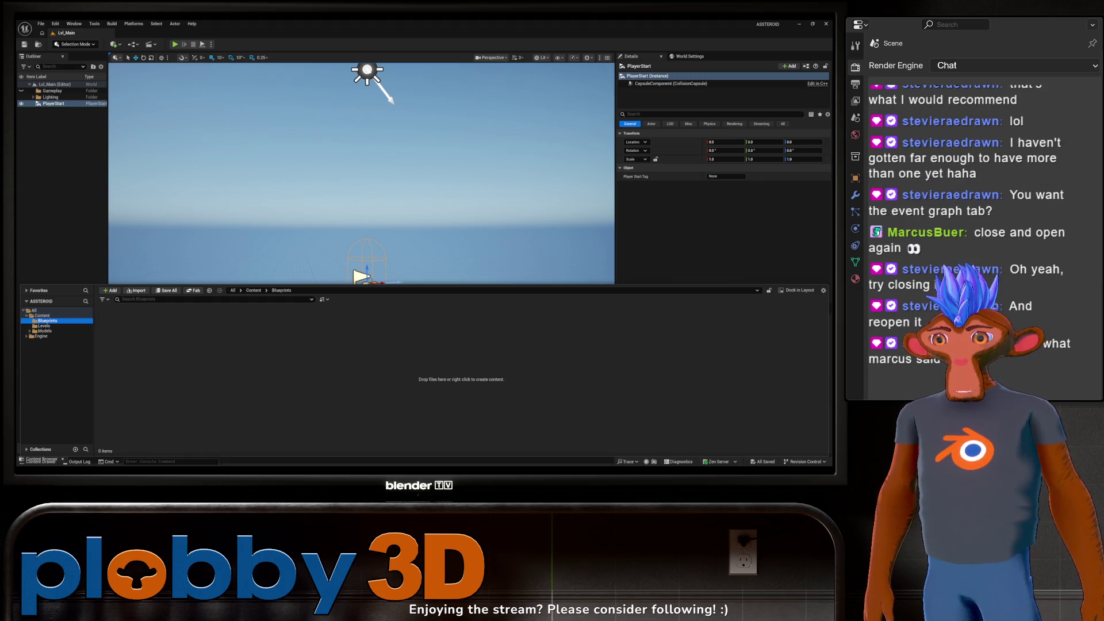
{"action": "left_click", "coordinate": [45, 331]}
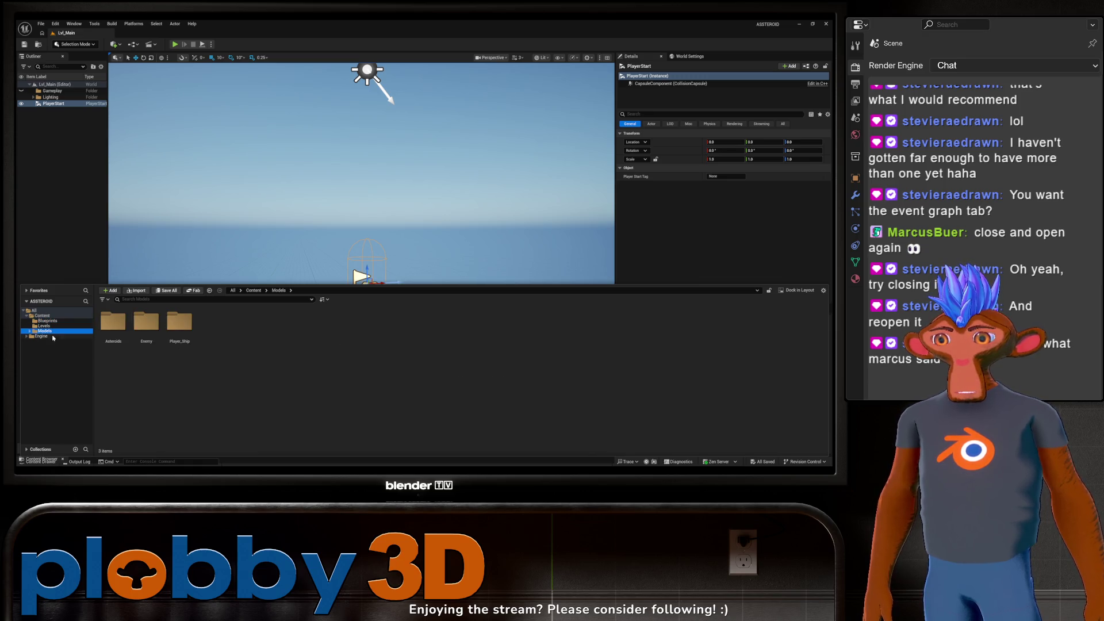
{"action": "left_click", "coordinate": [42, 316]}
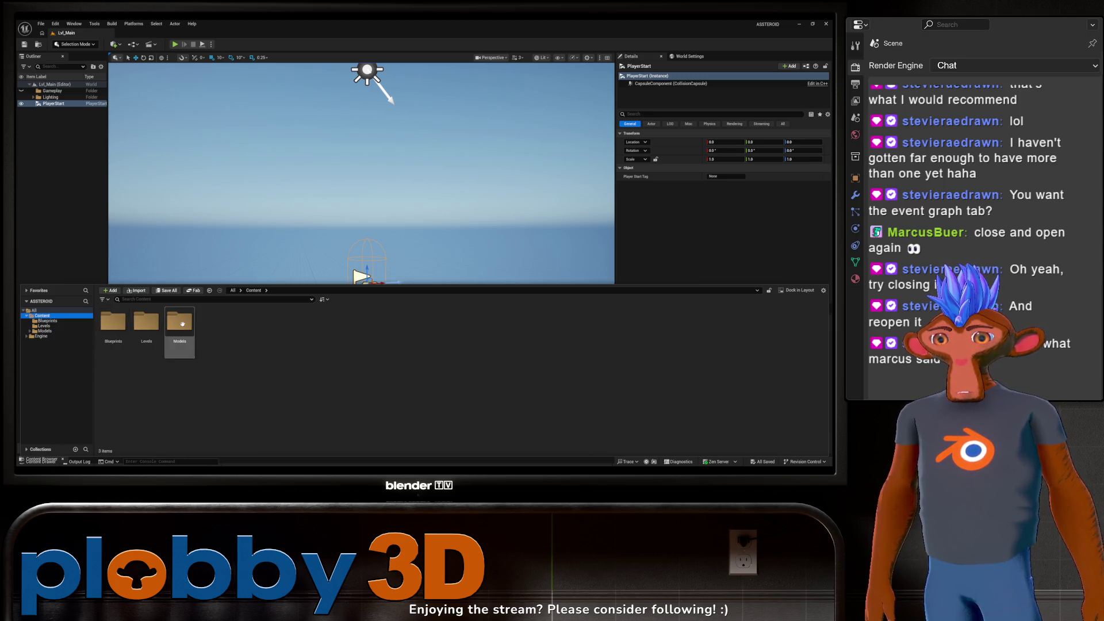
{"action": "right_click", "coordinate": [252, 342]}
Step: Create a new folder named Input in Content and open it
{"action": "left_click", "coordinate": [279, 128]}
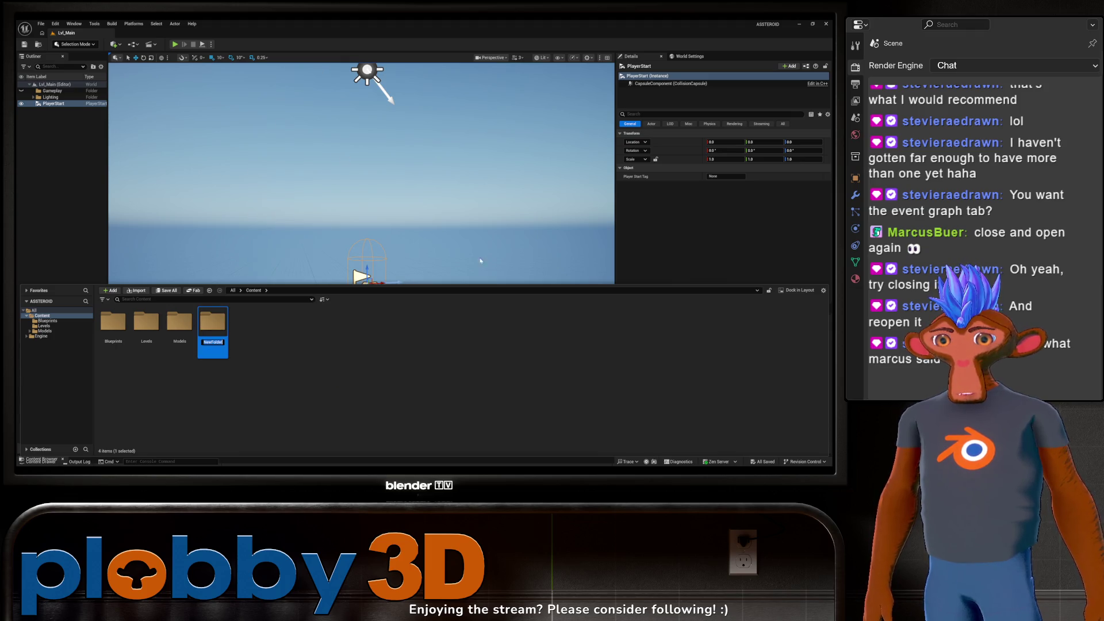
{"action": "type", "text": "Input"}
{"action": "key", "text": "Return"}
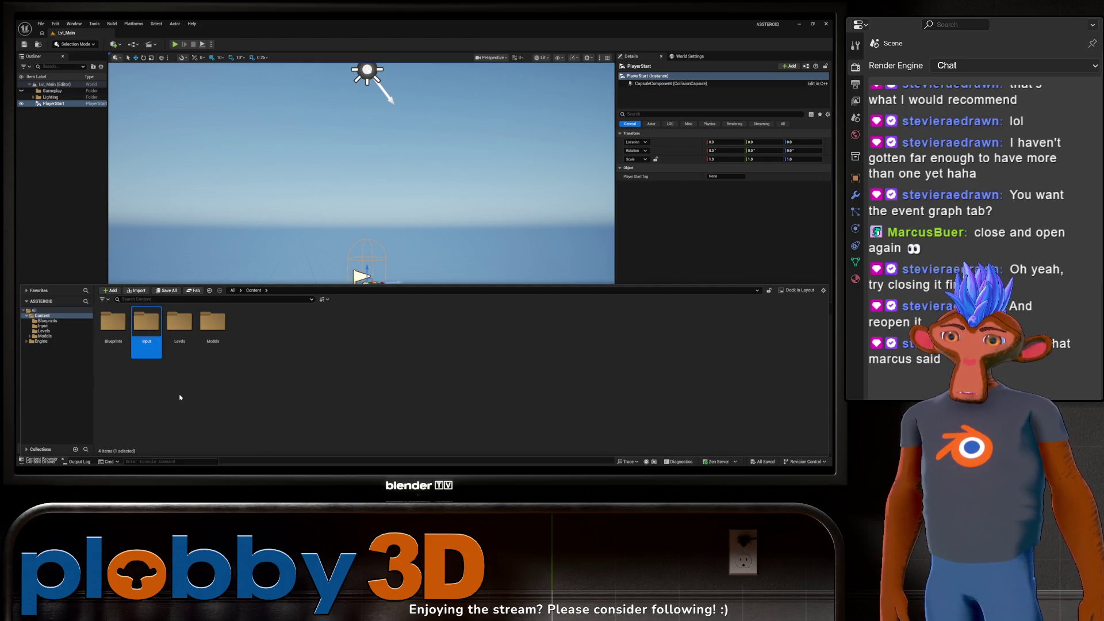
{"action": "double_click", "coordinate": [146, 325]}
Step: Create an Input Mapping Context asset named IMC_Default inside the Input folder
{"action": "right_click", "coordinate": [198, 330]}
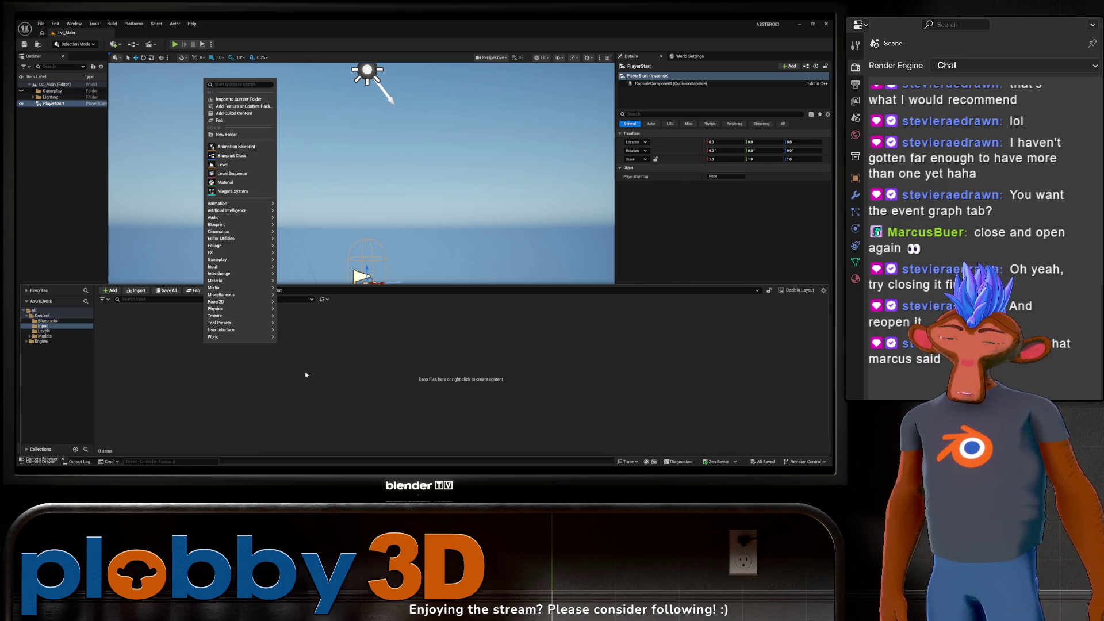
{"action": "mouse_move", "coordinate": [265, 219]}
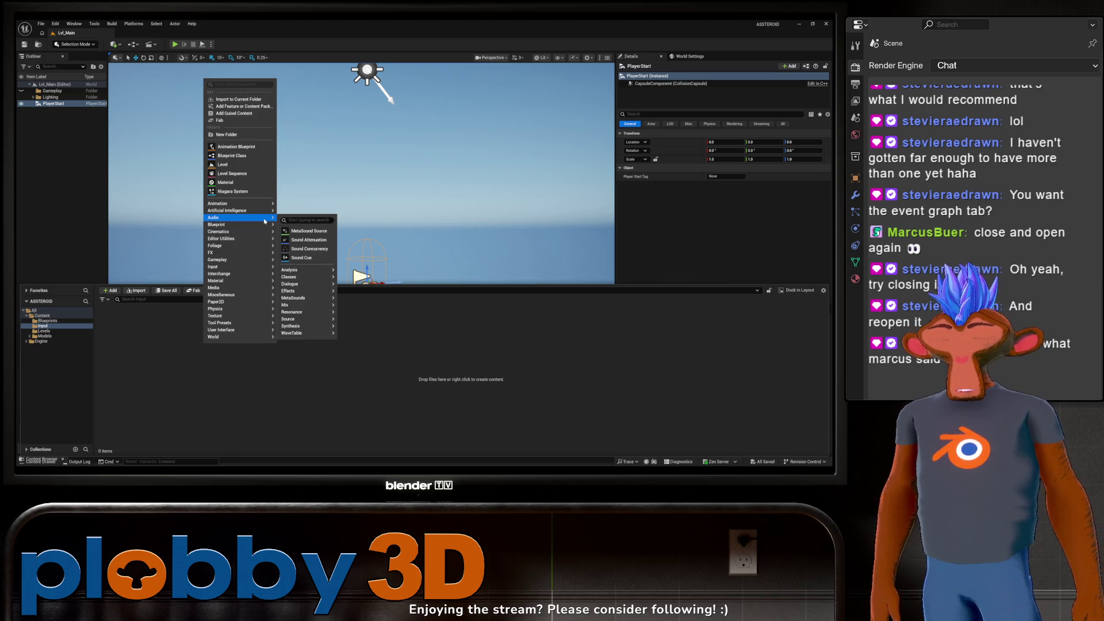
{"action": "type", "text": "inp"}
{"action": "key", "text": "BackSpace"}
{"action": "key", "text": "BackSpace"}
{"action": "key", "text": "BackSpace"}
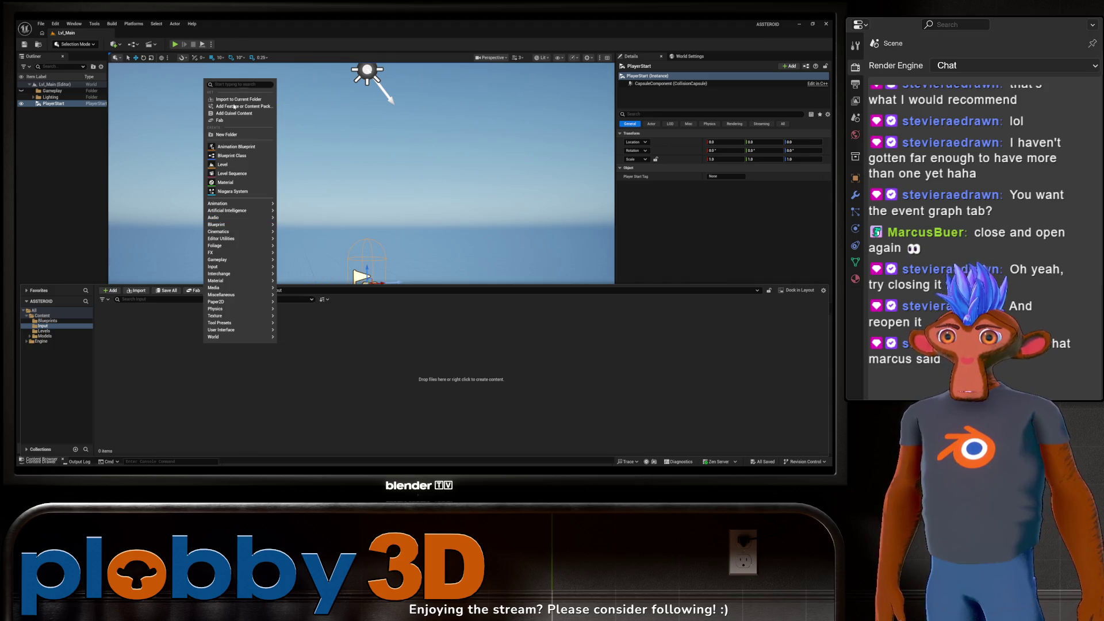
{"action": "left_click", "coordinate": [215, 85]}
{"action": "type", "text": "inp"}
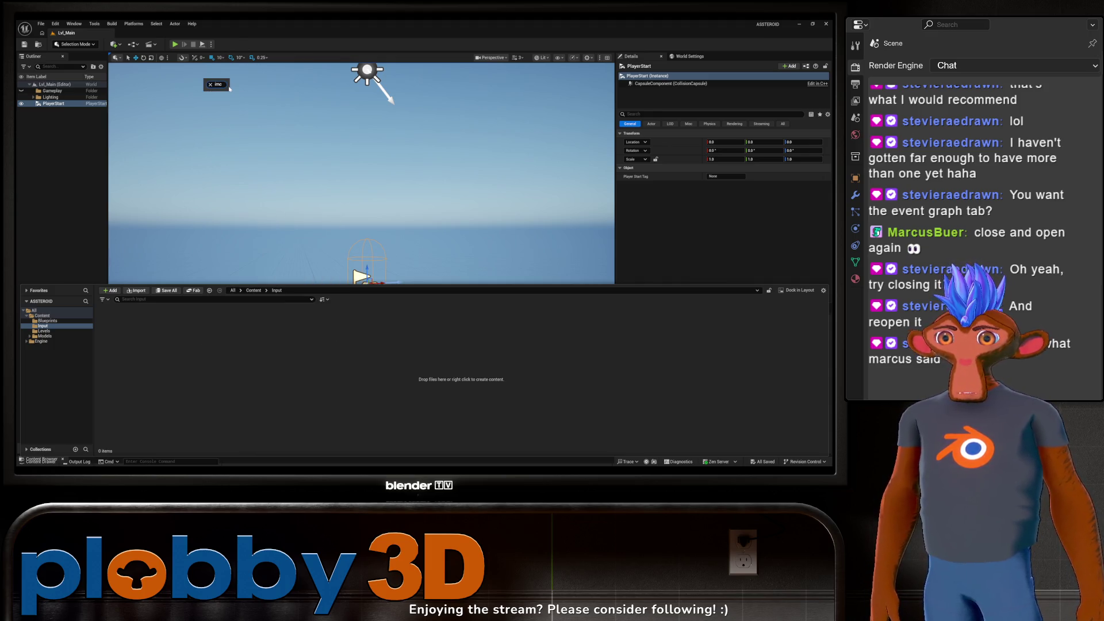
{"action": "key", "text": "BackSpace"}
{"action": "key", "text": "BackSpace"}
{"action": "key", "text": "BackSpace"}
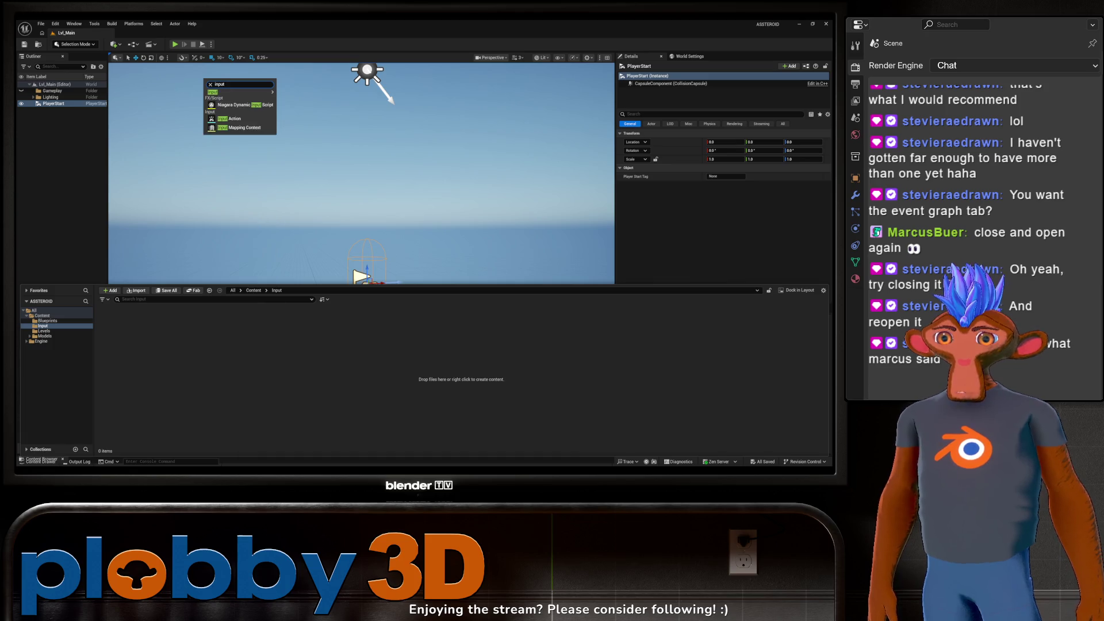
{"action": "left_click", "coordinate": [242, 128]}
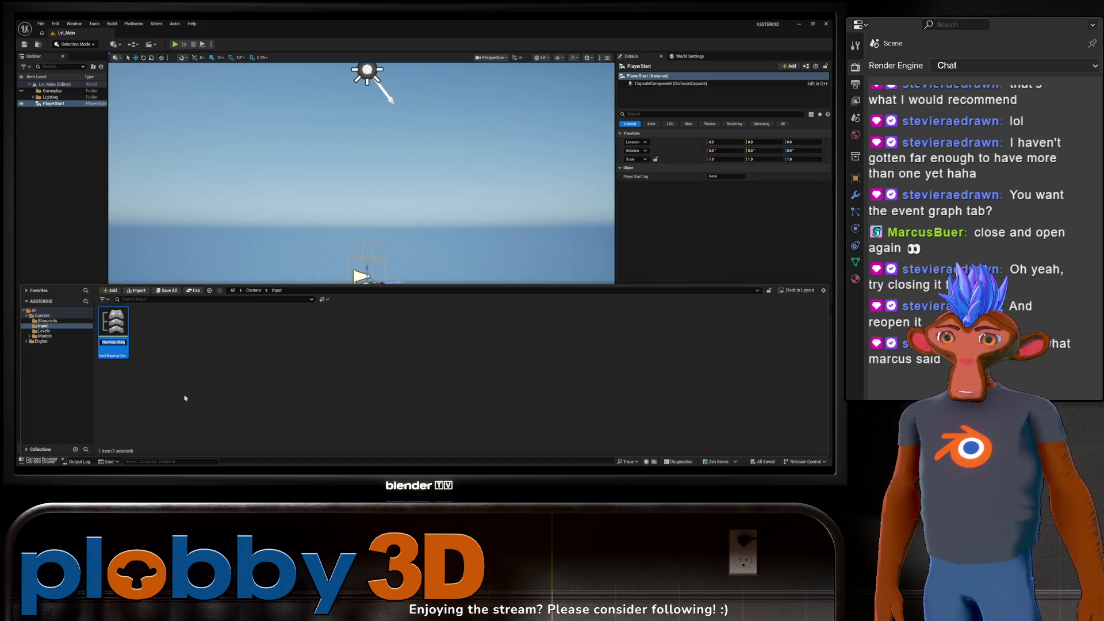
{"action": "type", "text": "IMC_Default"}
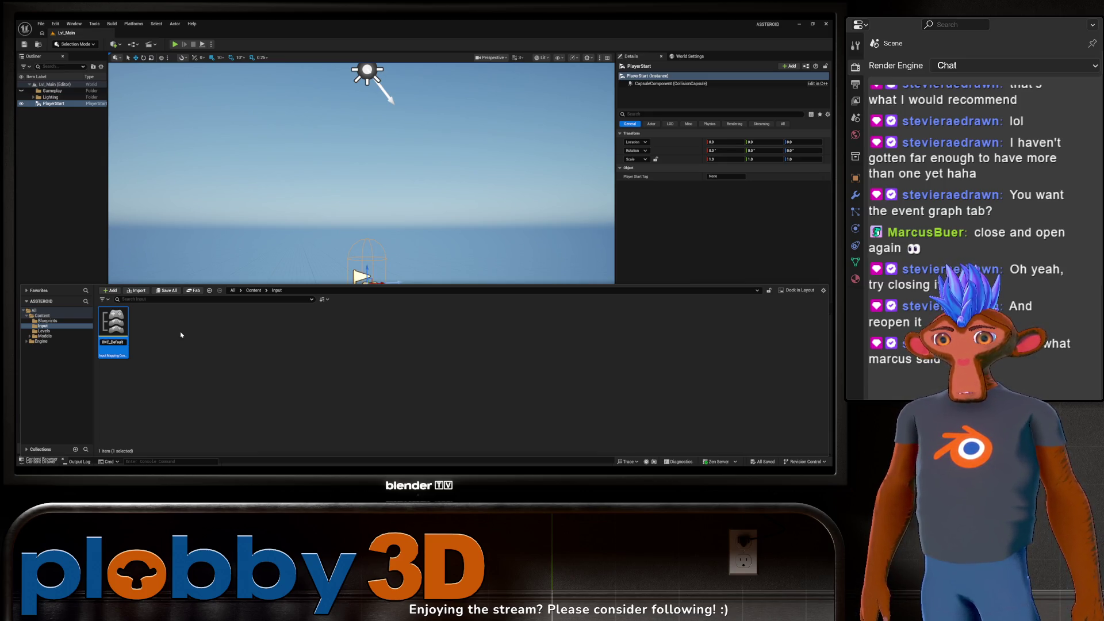
{"action": "key", "text": "Return"}
Step: Deselect IMC_Default and search the Input folder's create menu for input asset types
{"action": "left_click", "coordinate": [185, 353]}
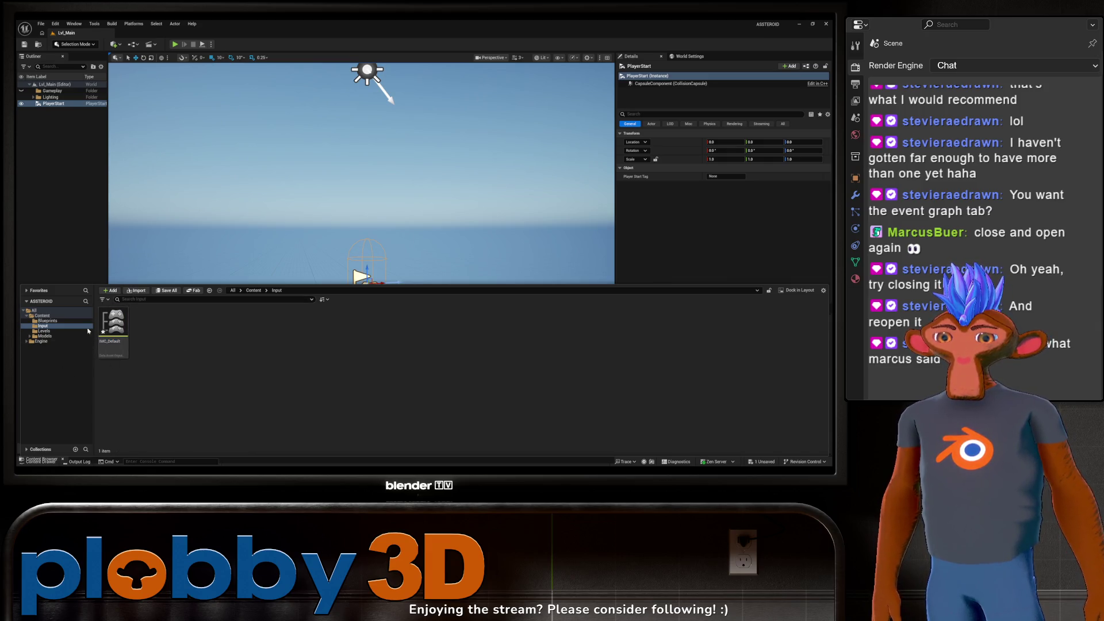
{"action": "right_click", "coordinate": [158, 338]}
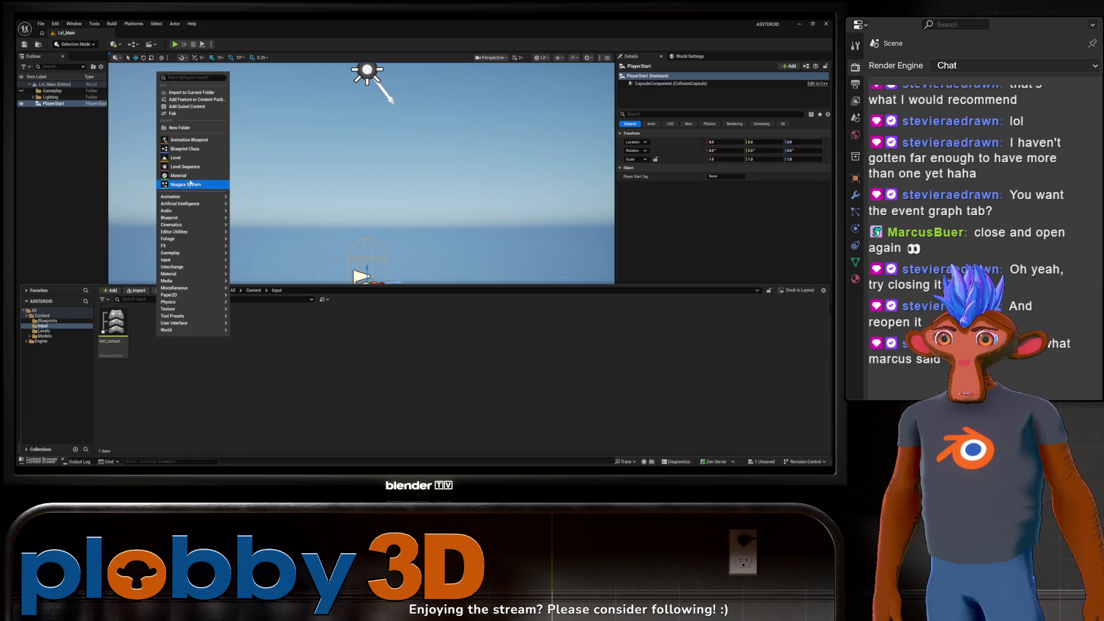
{"action": "type", "text": "in"}
{"action": "mouse_move", "coordinate": [170, 119]}
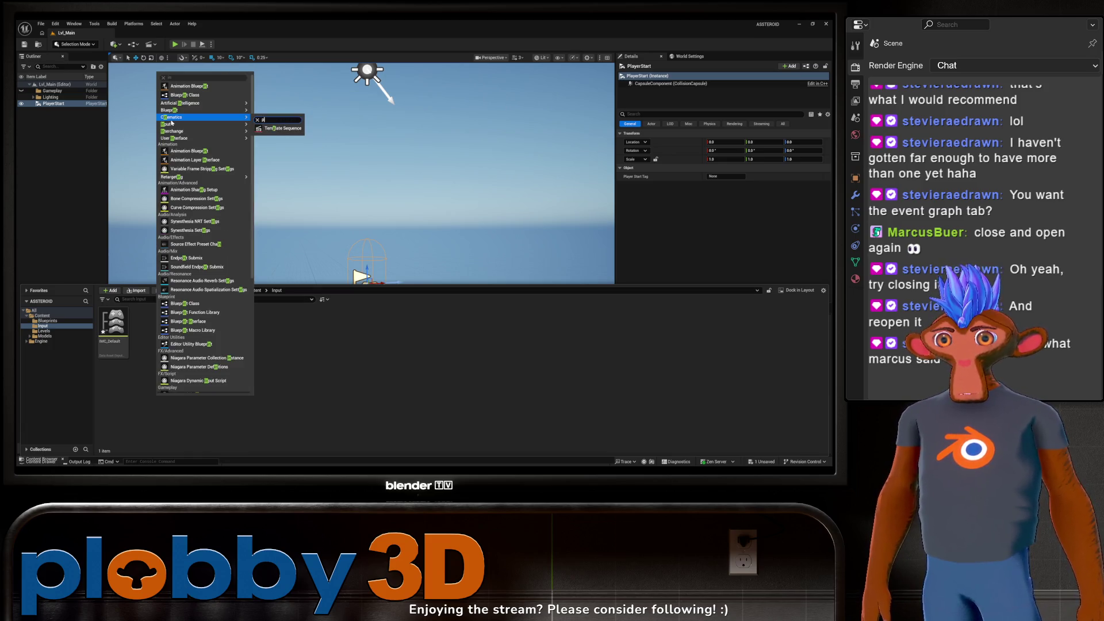
{"action": "left_click", "coordinate": [210, 100]}
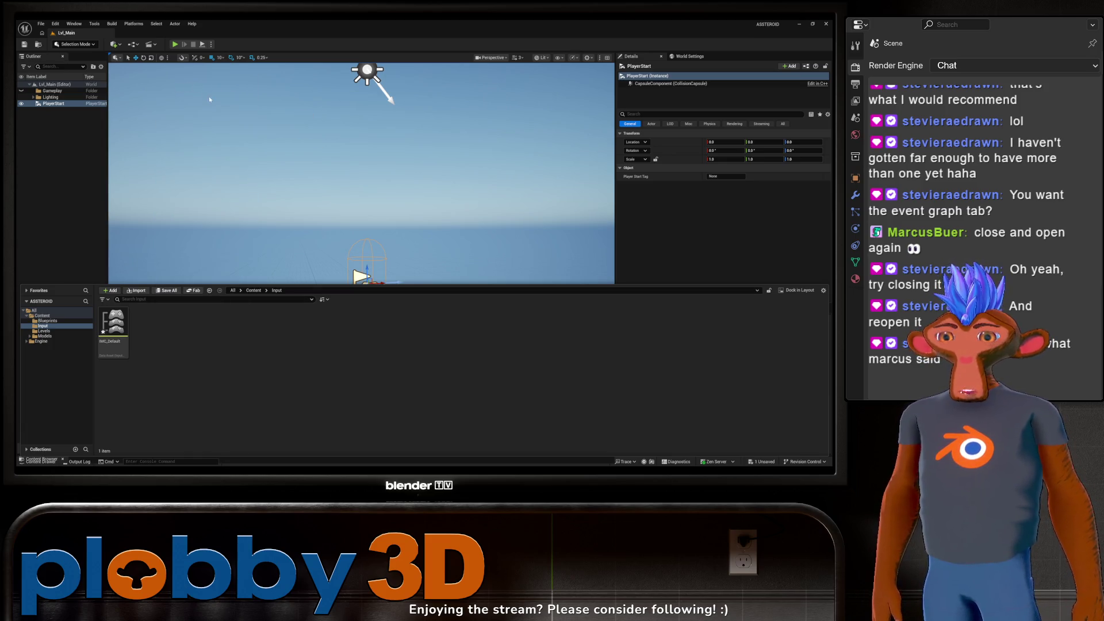
{"action": "right_click", "coordinate": [250, 390]}
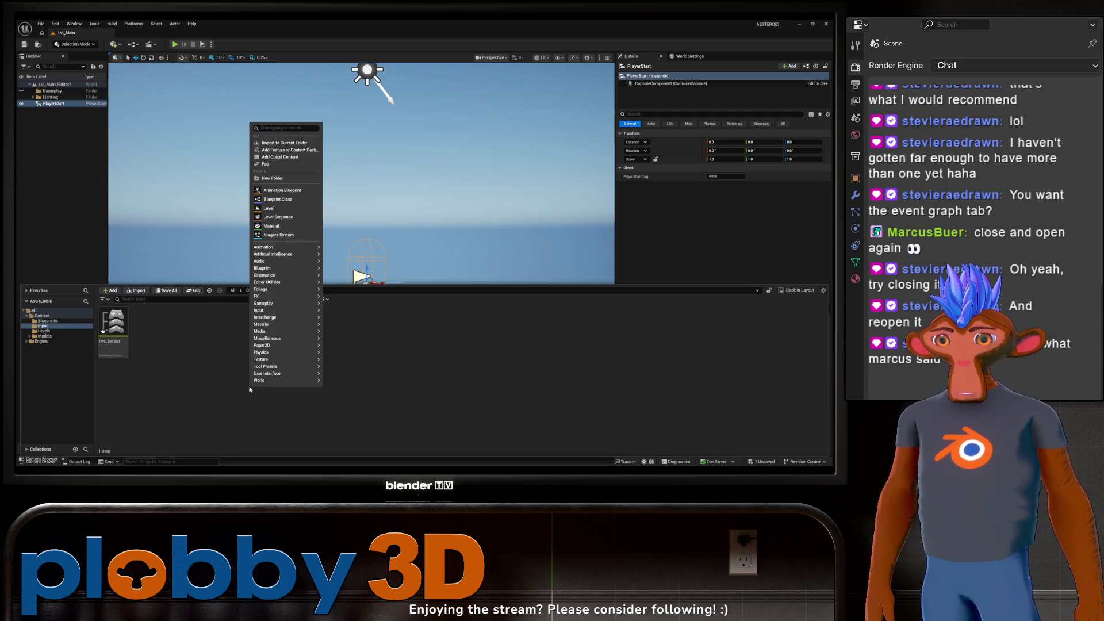
Step: Create an Input Action asset named IA_Move
{"action": "type", "text": "input"}
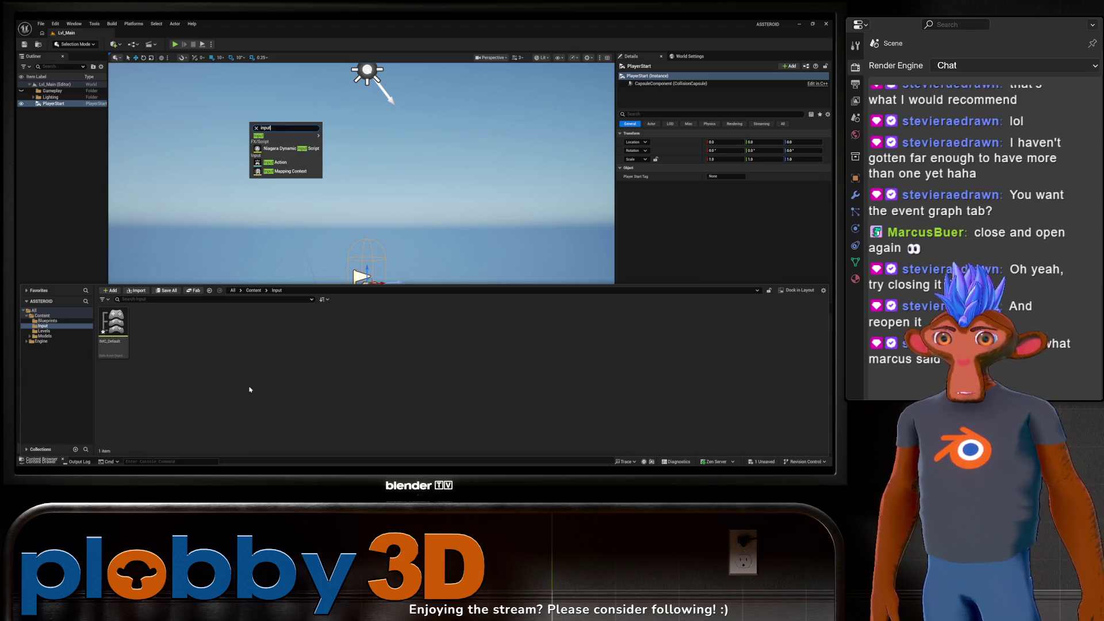
{"action": "left_click", "coordinate": [278, 162]}
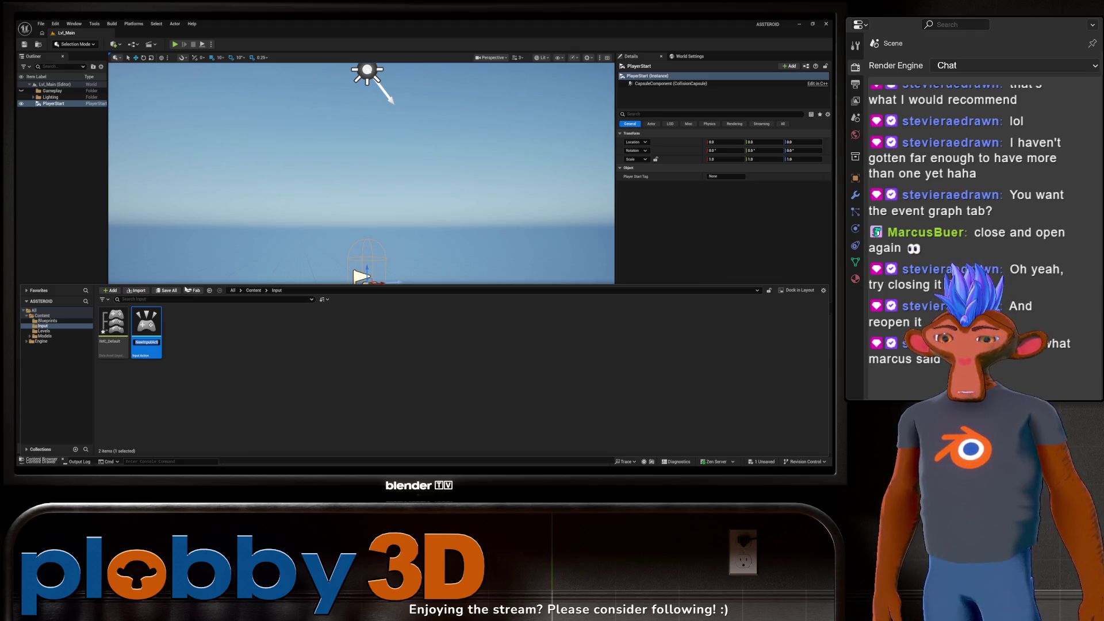
{"action": "key", "text": "BackSpace"}
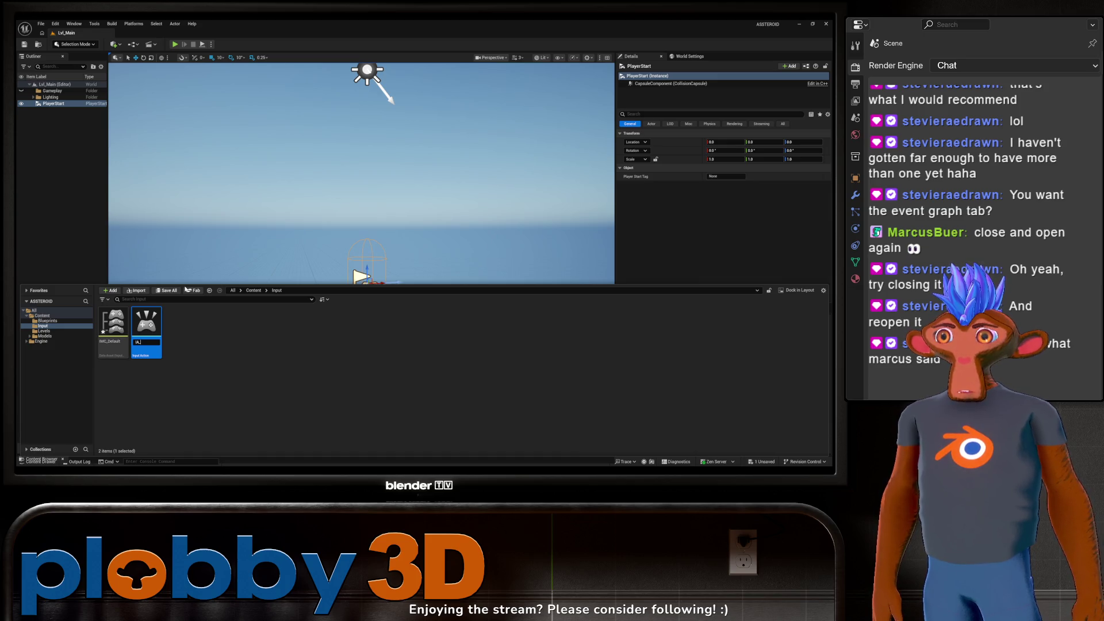
{"action": "type", "text": "Move"}
{"action": "key", "text": "Return"}
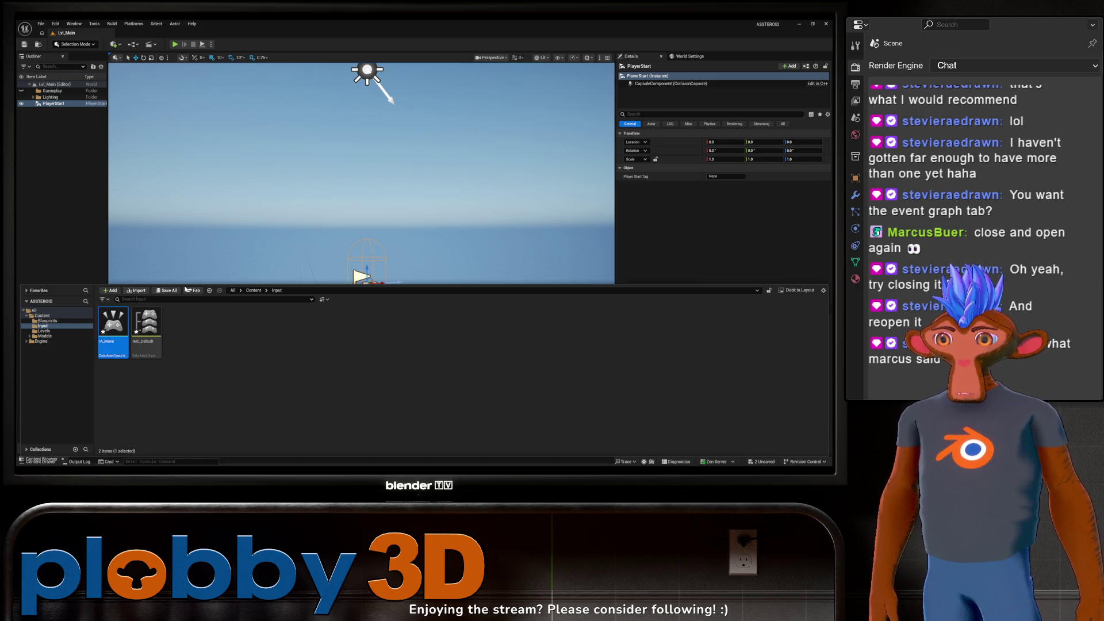
Step: Create a second Input Action asset named IA_Shoot
{"action": "right_click", "coordinate": [224, 325]}
{"action": "mouse_move", "coordinate": [283, 286]}
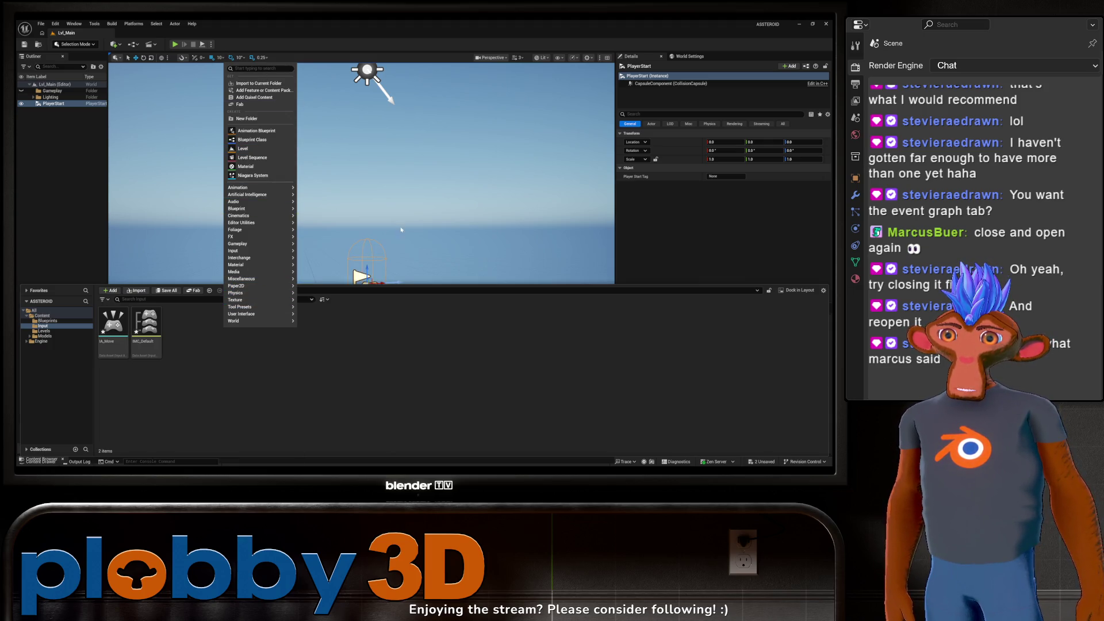
{"action": "left_click", "coordinate": [313, 326]}
{"action": "right_click", "coordinate": [313, 326]}
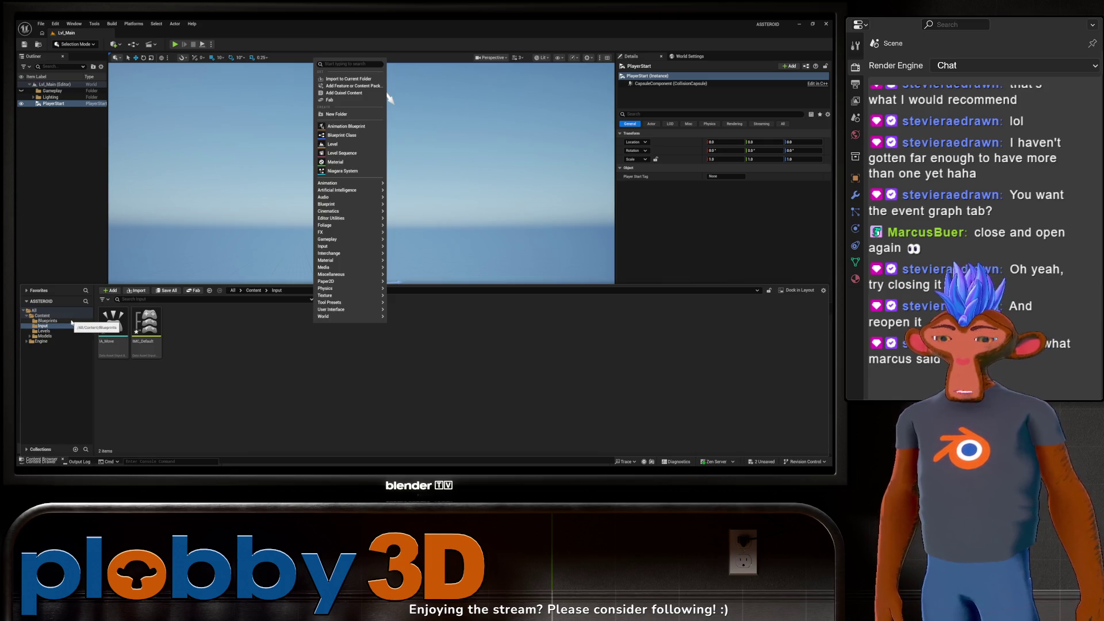
{"action": "type", "text": "input"}
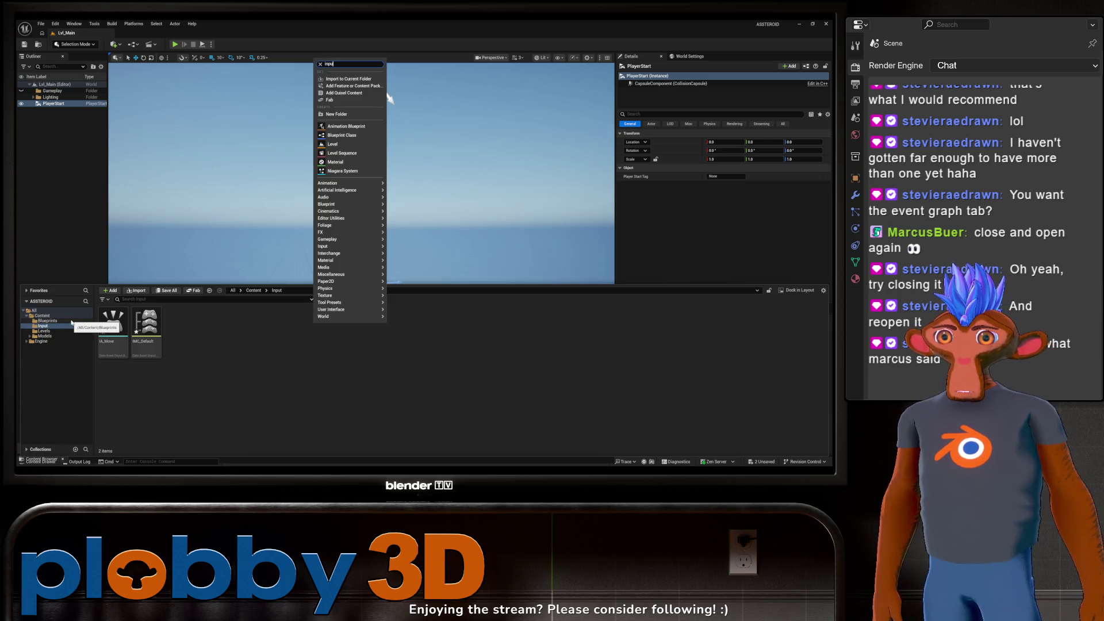
{"action": "key", "text": "Down"}
{"action": "key", "text": "Return"}
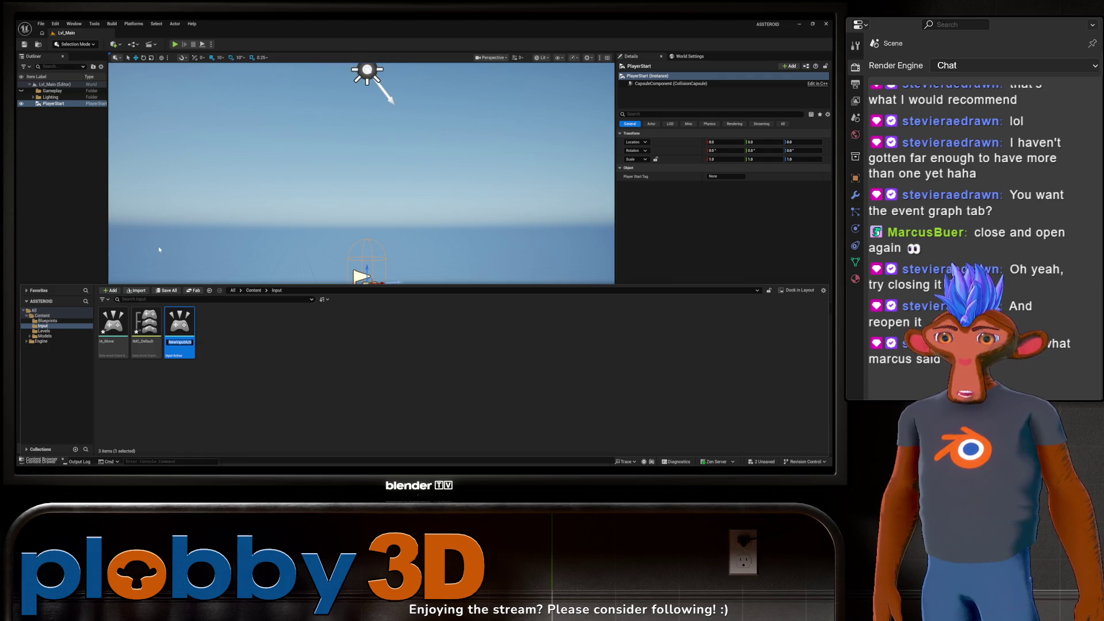
{"action": "type", "text": "IA_"}
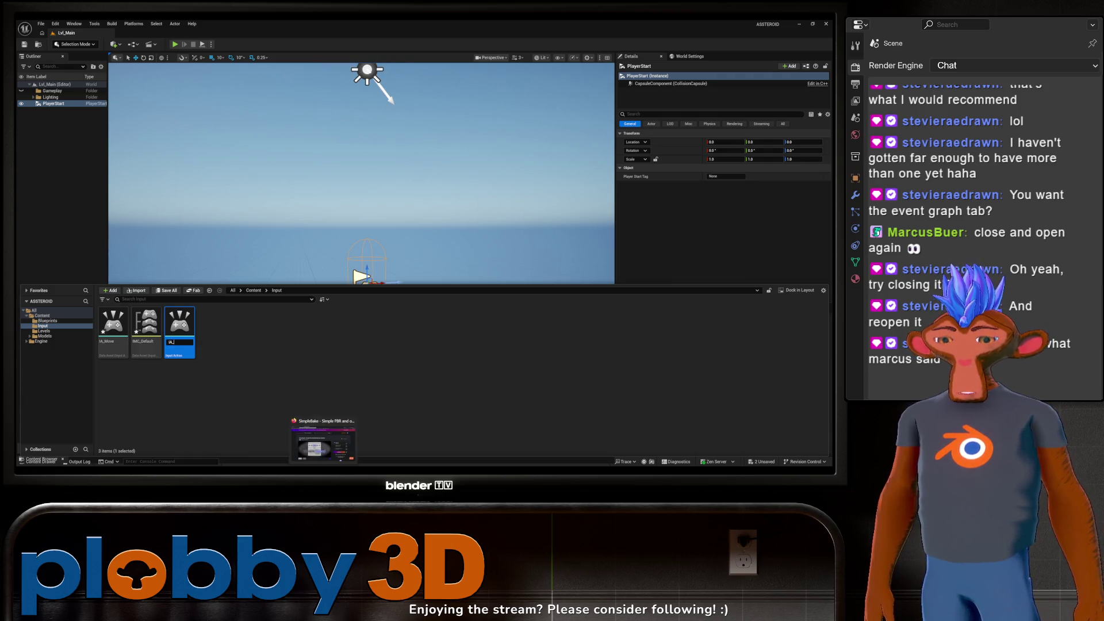
{"action": "type", "text": "Shoot"}
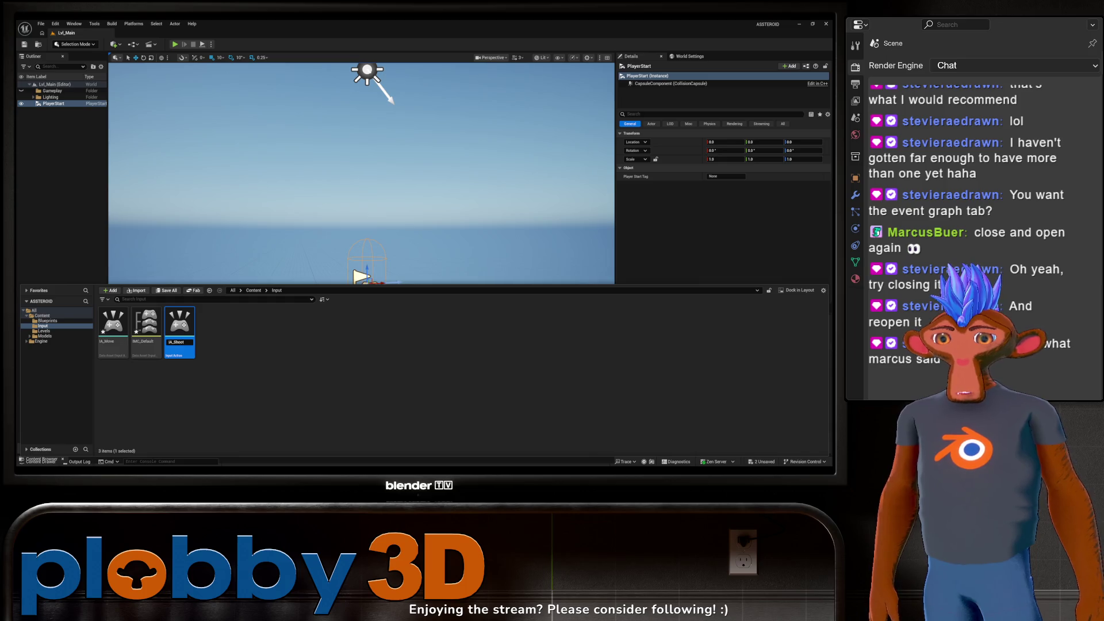
{"action": "key", "text": "Return"}
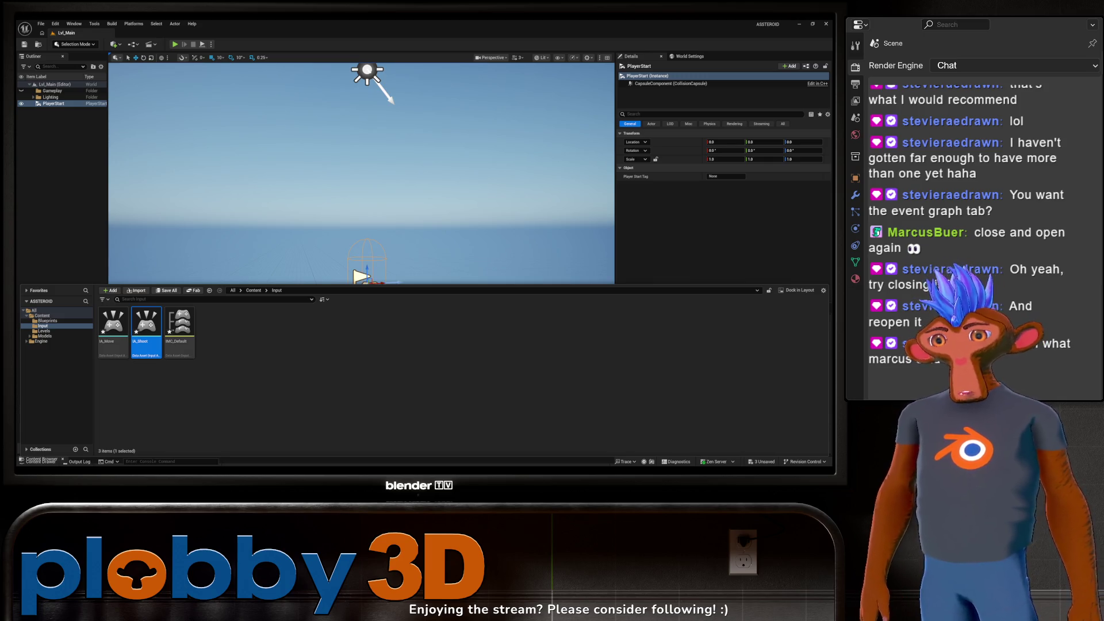
Step: Create a third Input Action asset named IA_Rotate
{"action": "right_click", "coordinate": [222, 355]}
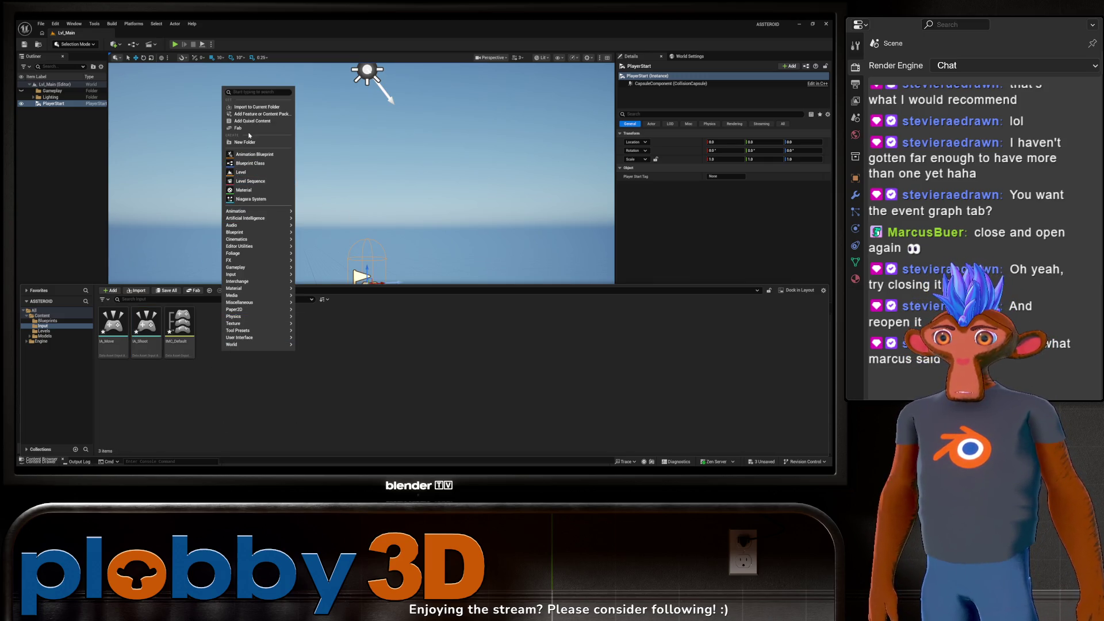
{"action": "type", "text": "input"}
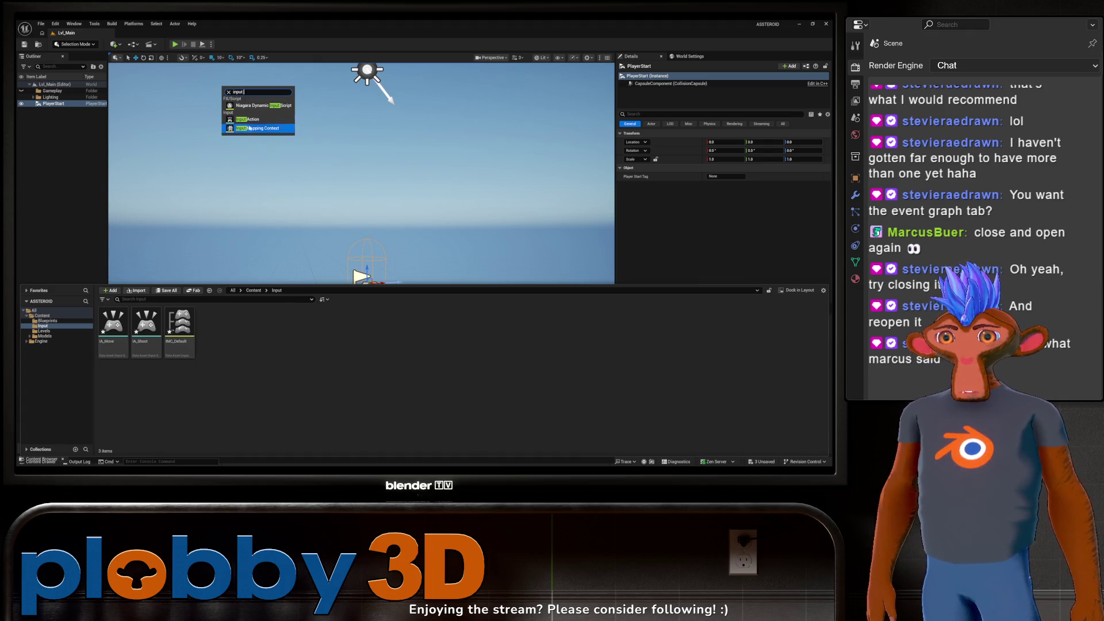
{"action": "left_click", "coordinate": [248, 119]}
{"action": "type", "text": "IA_R"}
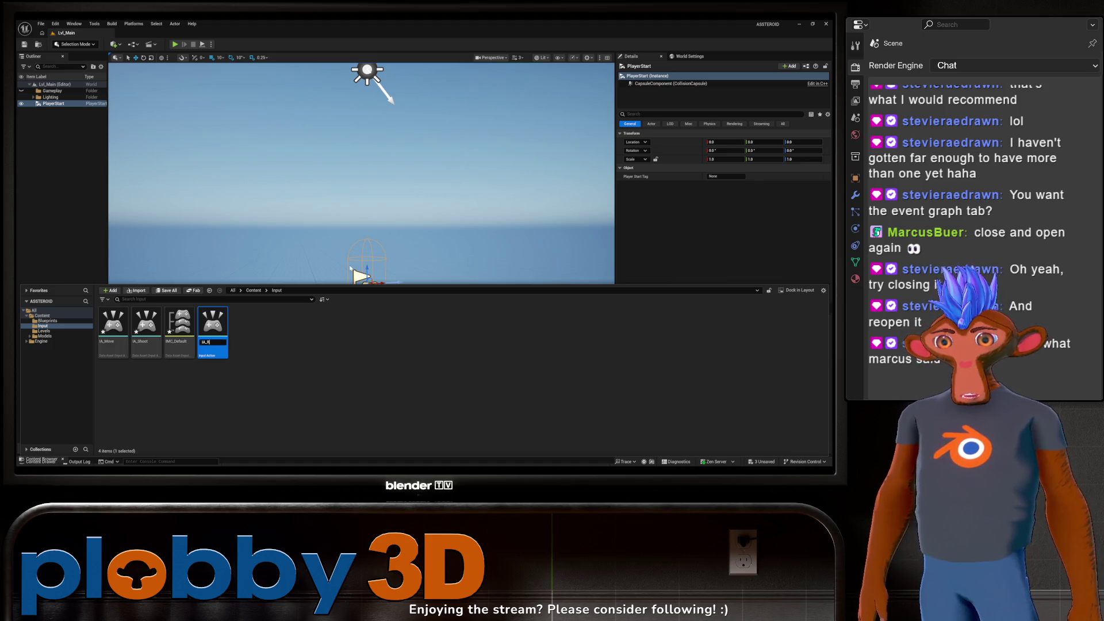
{"action": "type", "text": "otate"}
{"action": "key", "text": "Return"}
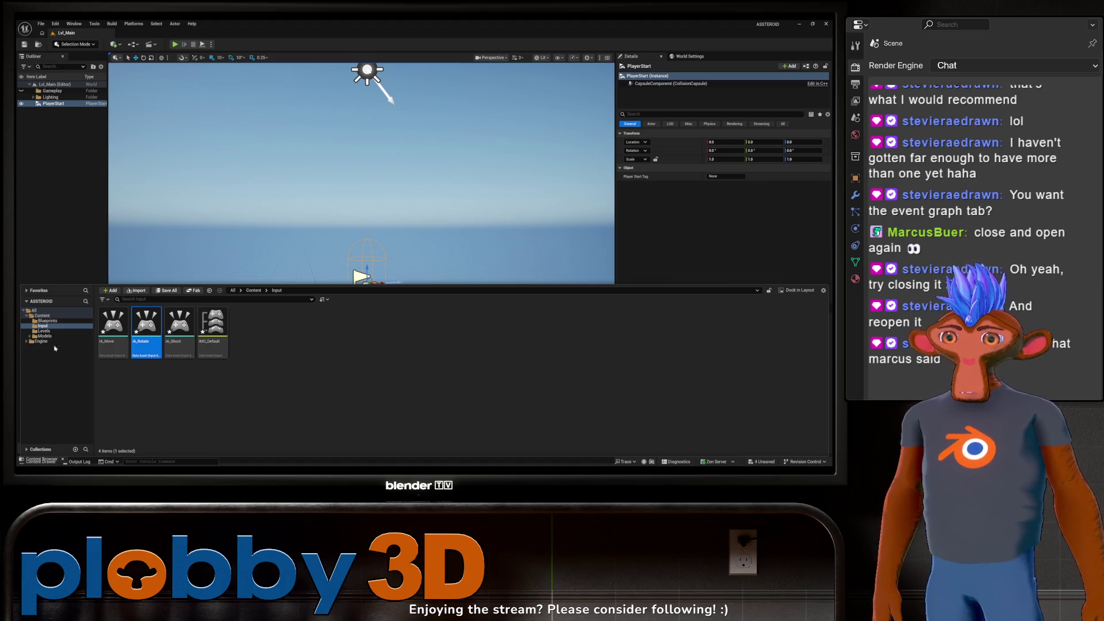
{"action": "left_click", "coordinate": [184, 379]}
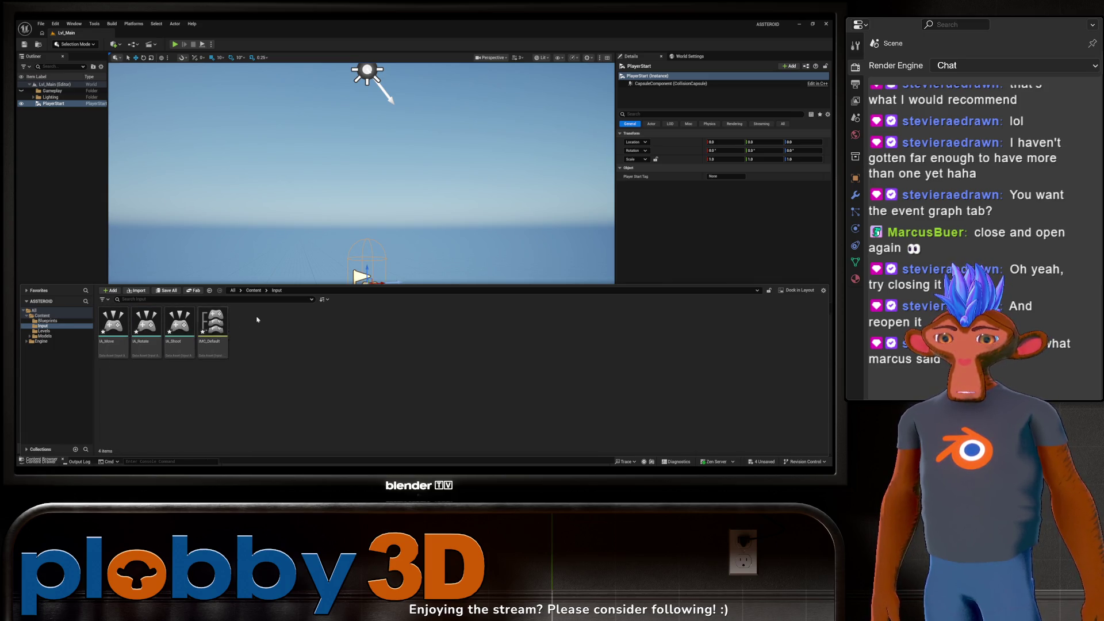
{"action": "double_click", "coordinate": [205, 330]}
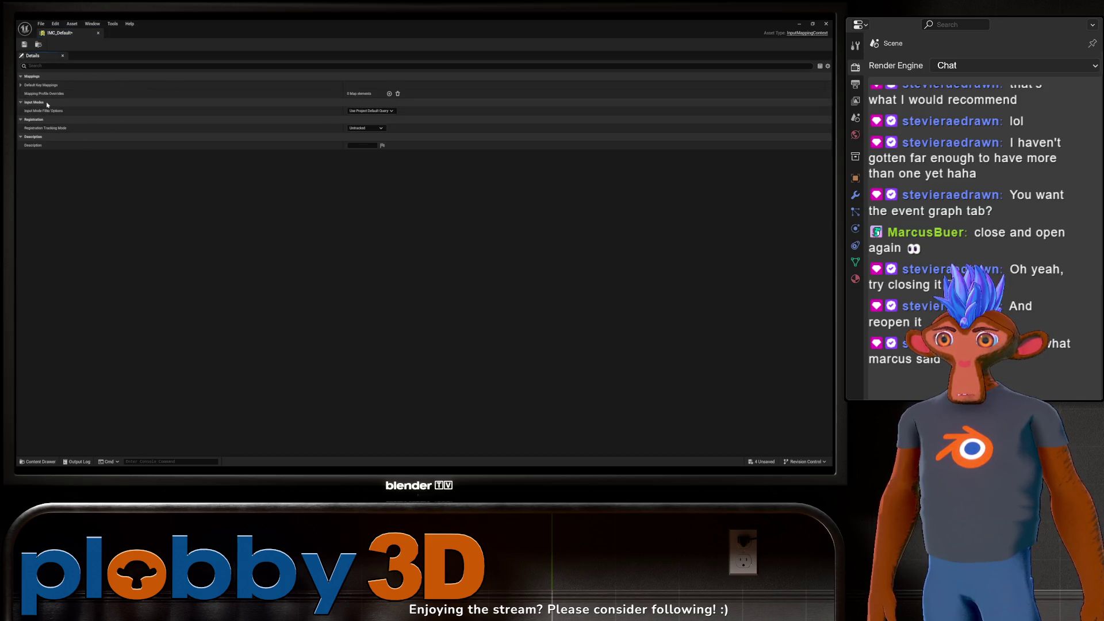
Step: Add an IA_Move entry to IMC_Default's Default Key Mappings and close the editor
{"action": "left_click", "coordinate": [21, 86]}
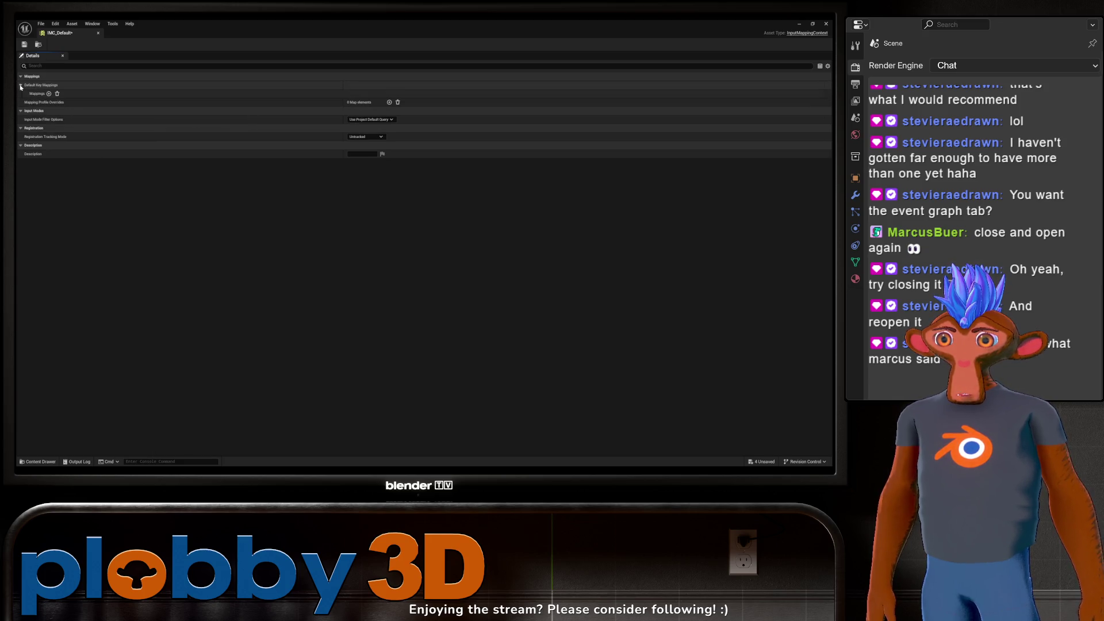
{"action": "left_click", "coordinate": [49, 93]}
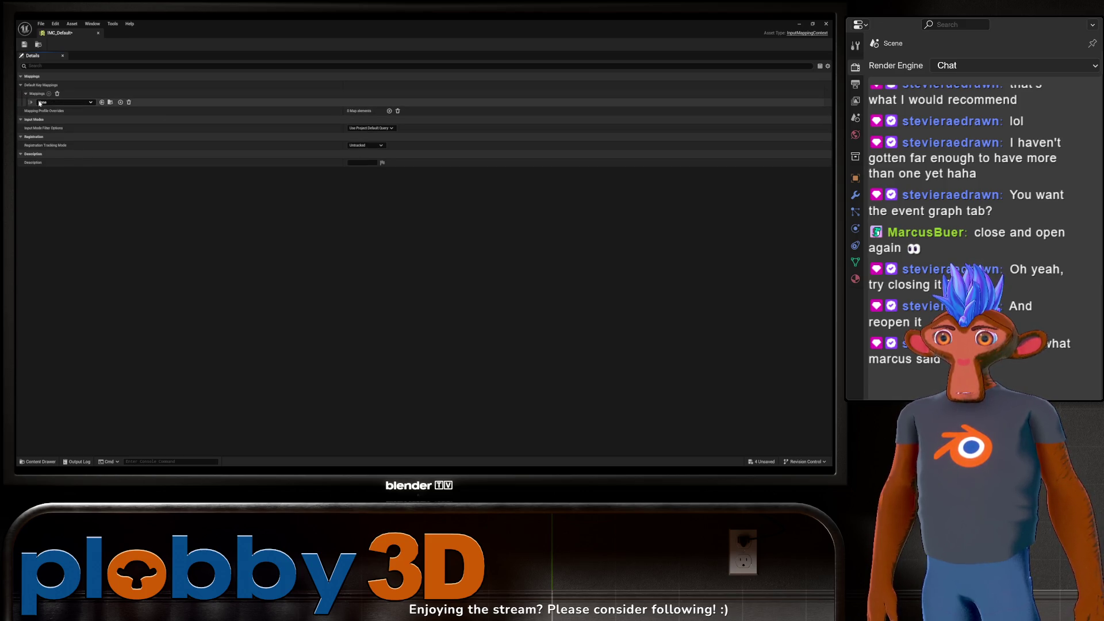
{"action": "left_click", "coordinate": [41, 103]}
{"action": "left_click", "coordinate": [70, 181]}
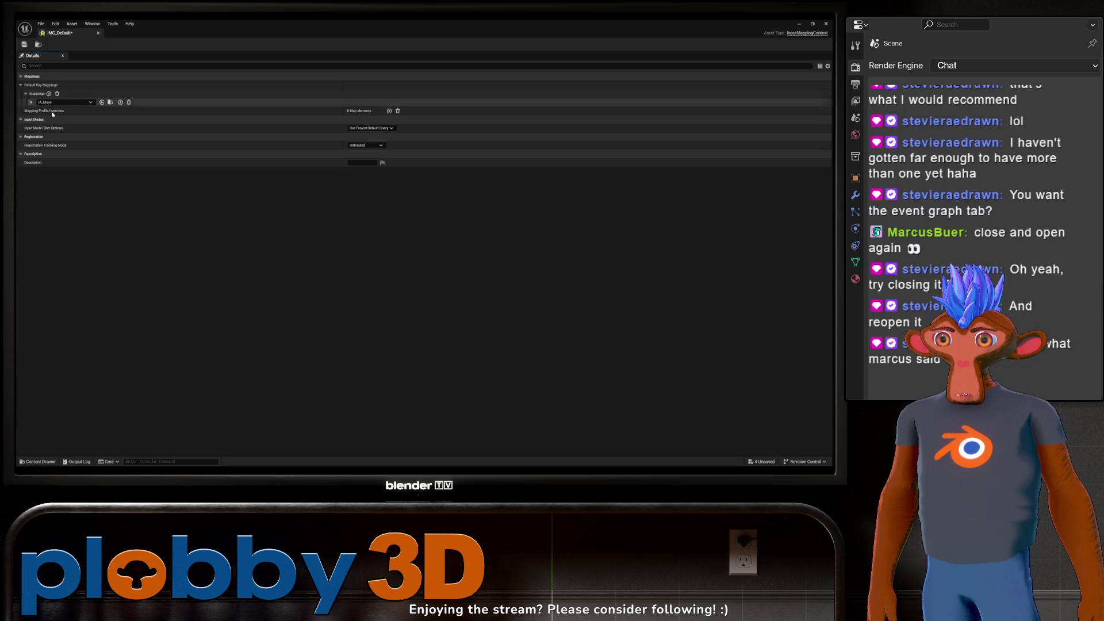
{"action": "left_click", "coordinate": [31, 102]}
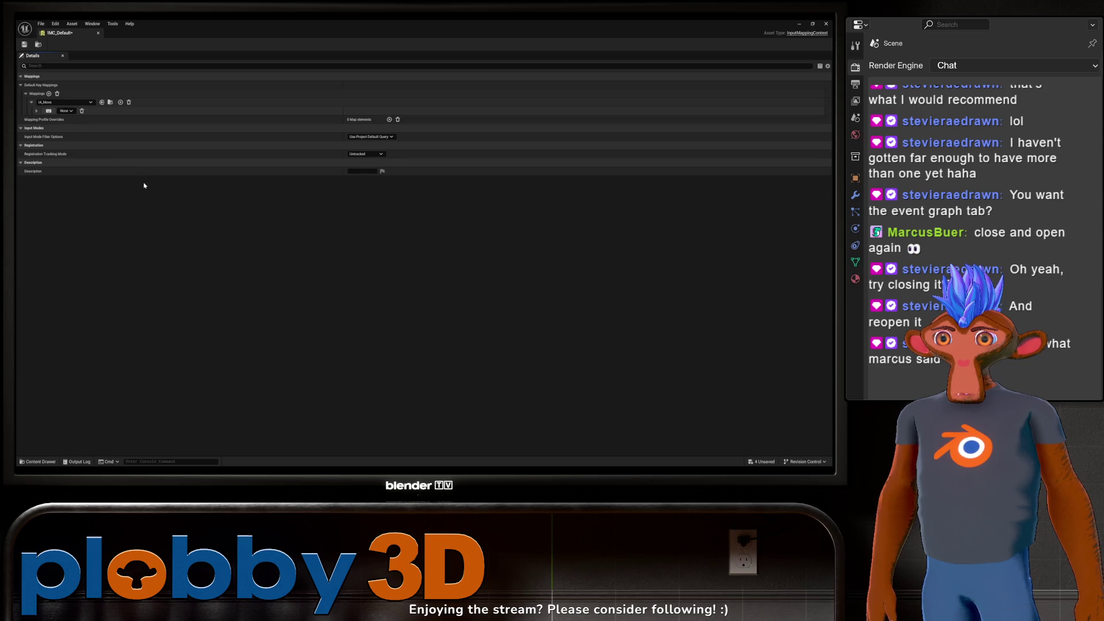
{"action": "left_click", "coordinate": [98, 33]}
{"action": "key", "text": "ctrl+space"}
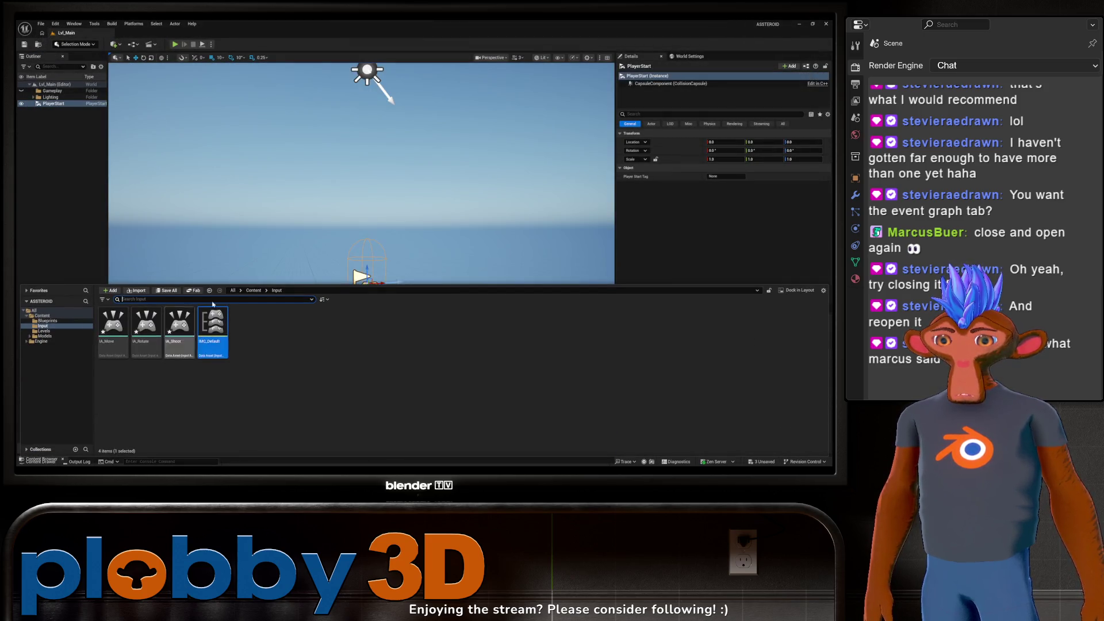
{"action": "double_click", "coordinate": [113, 326]}
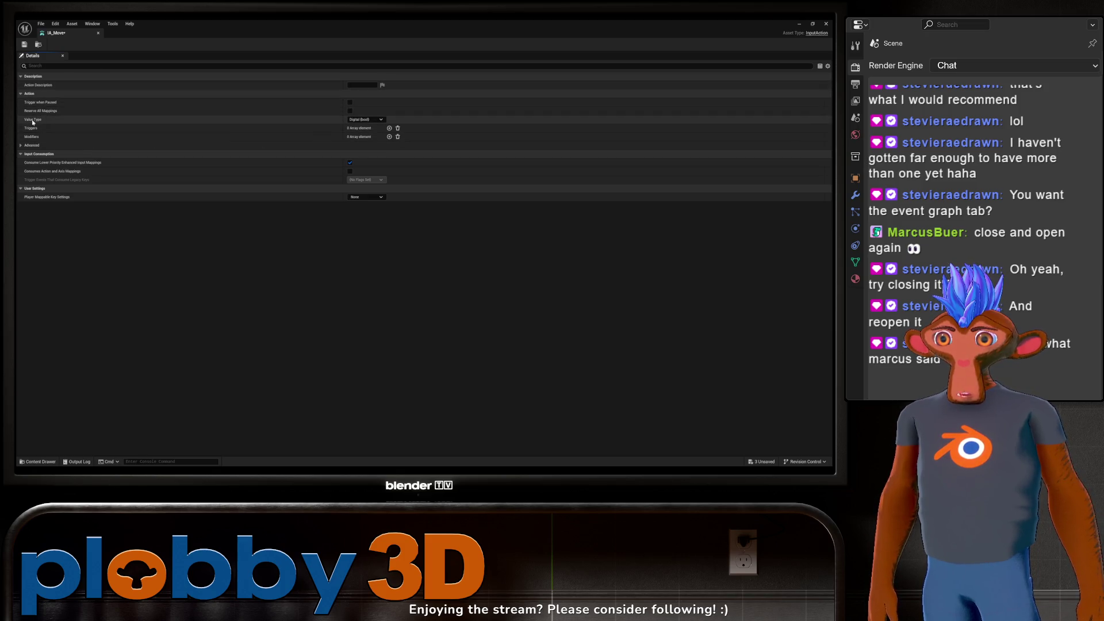
Step: Change IA_Move's Value Type to Axis2D (Vector2D) and close its editor
{"action": "left_click", "coordinate": [366, 119]}
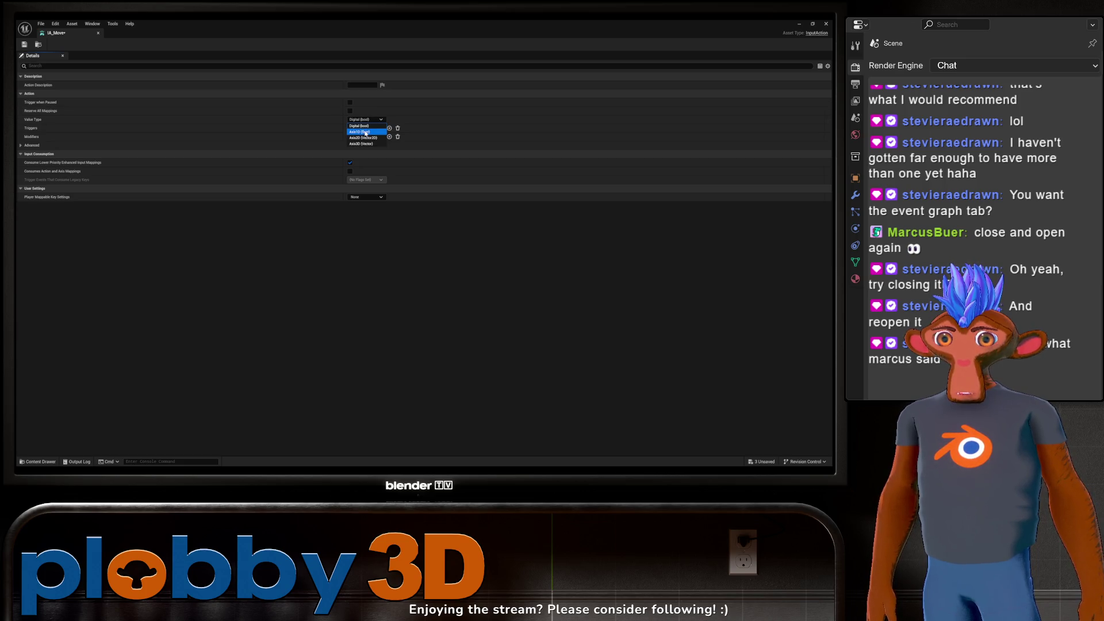
{"action": "left_click", "coordinate": [363, 138]}
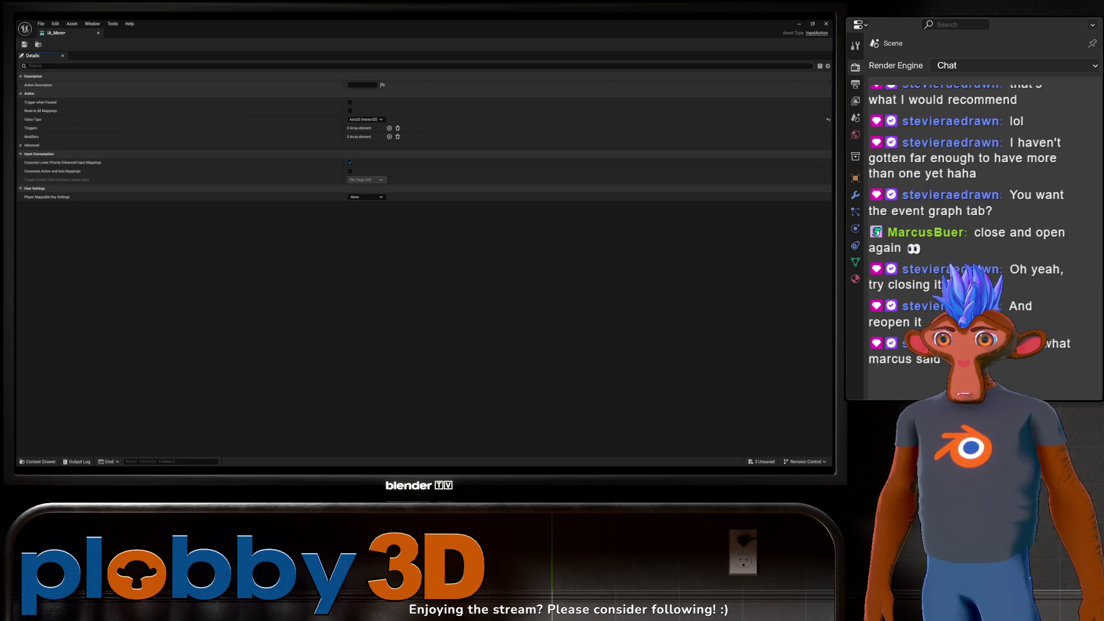
{"action": "left_click", "coordinate": [99, 33]}
{"action": "left_click", "coordinate": [37, 462]}
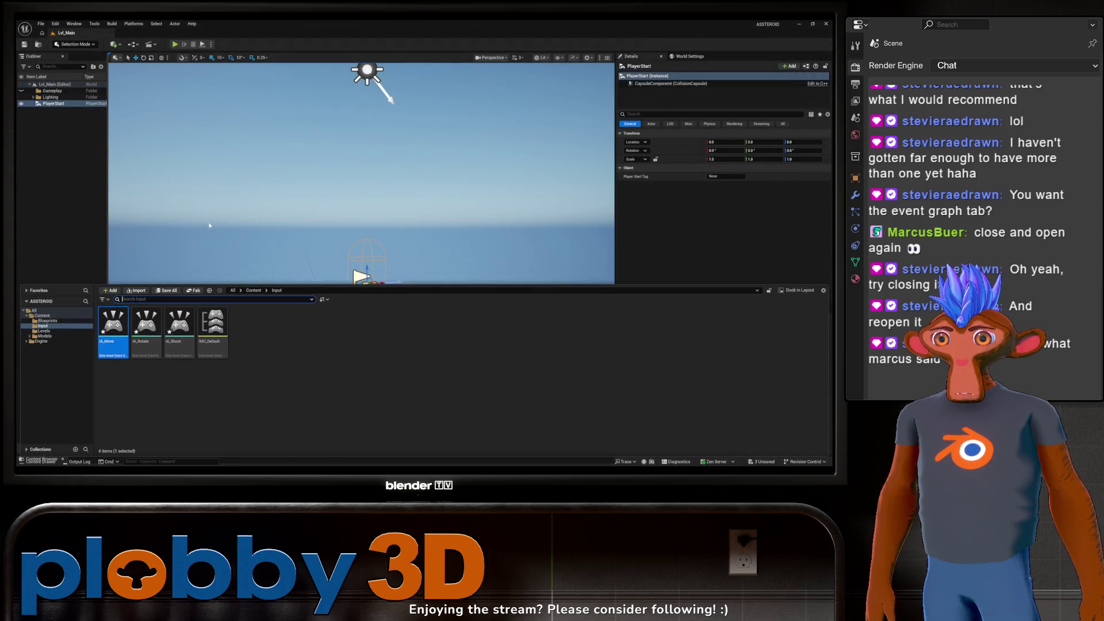
Step: Check IA_Shoot's settings, then reopen IMC_Default
{"action": "double_click", "coordinate": [182, 334]}
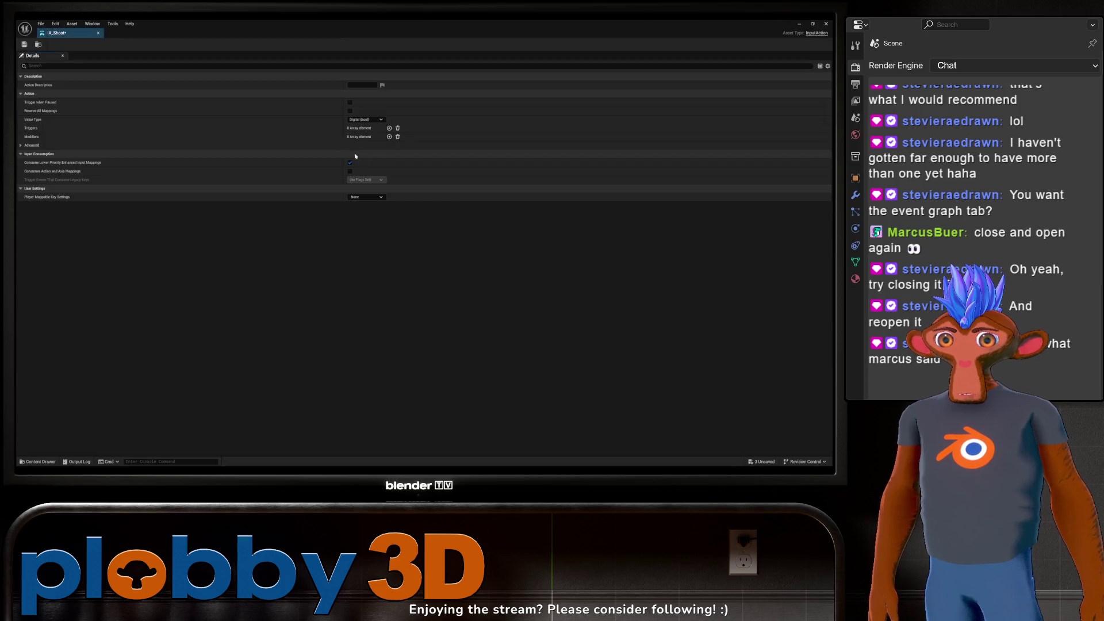
{"action": "left_click", "coordinate": [99, 32]}
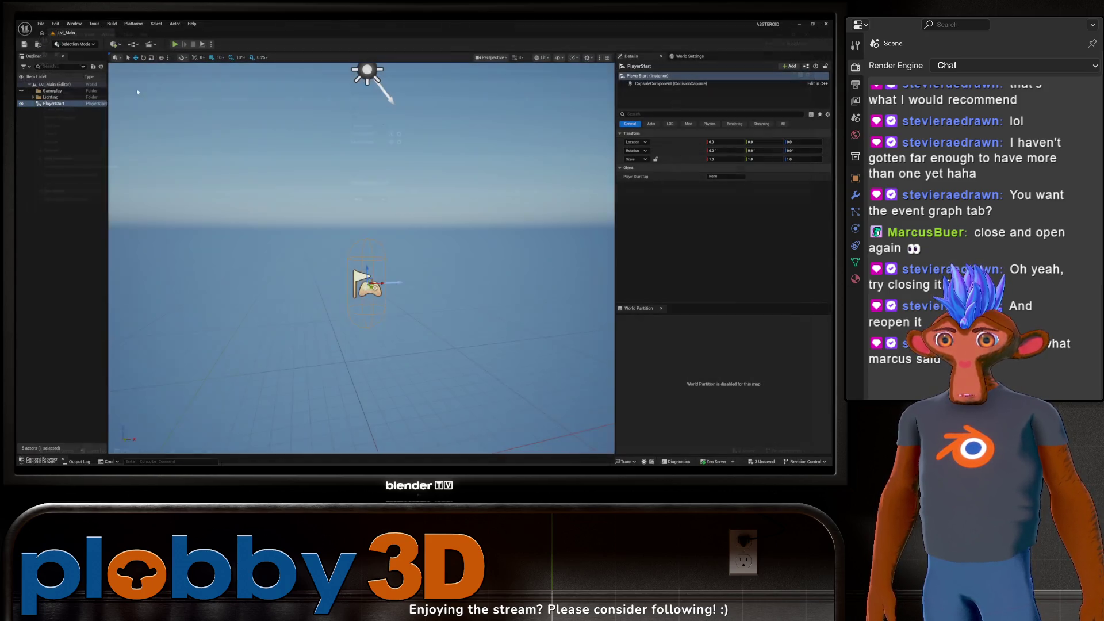
{"action": "left_click", "coordinate": [38, 462]}
{"action": "double_click", "coordinate": [213, 332]}
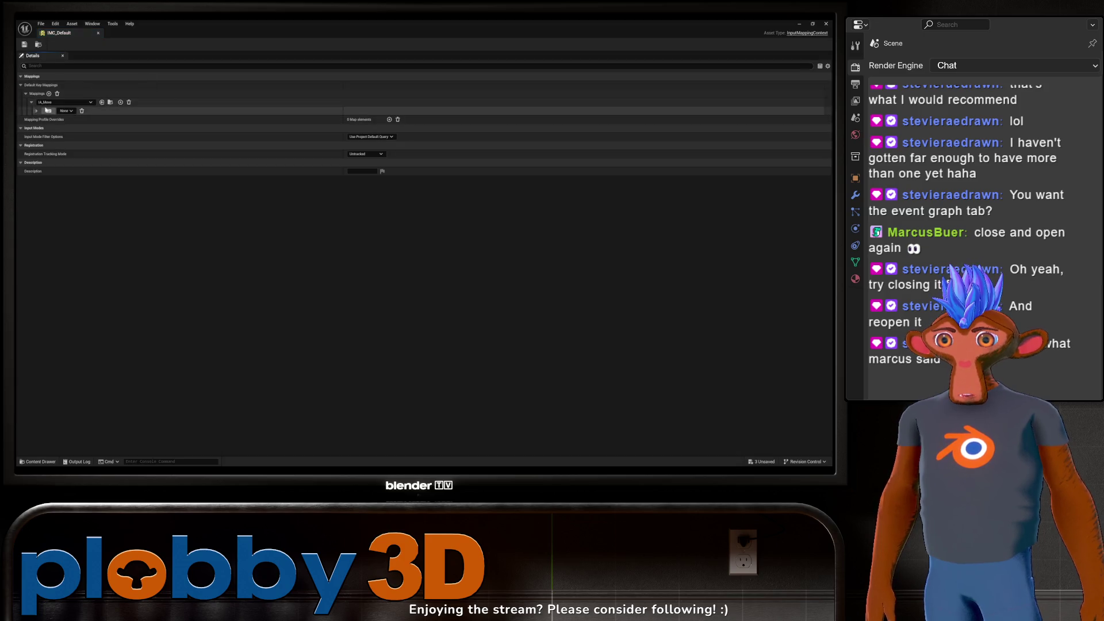
Step: Bind the W key to IA_Move and add a second, empty key binding
{"action": "left_click", "coordinate": [68, 111]}
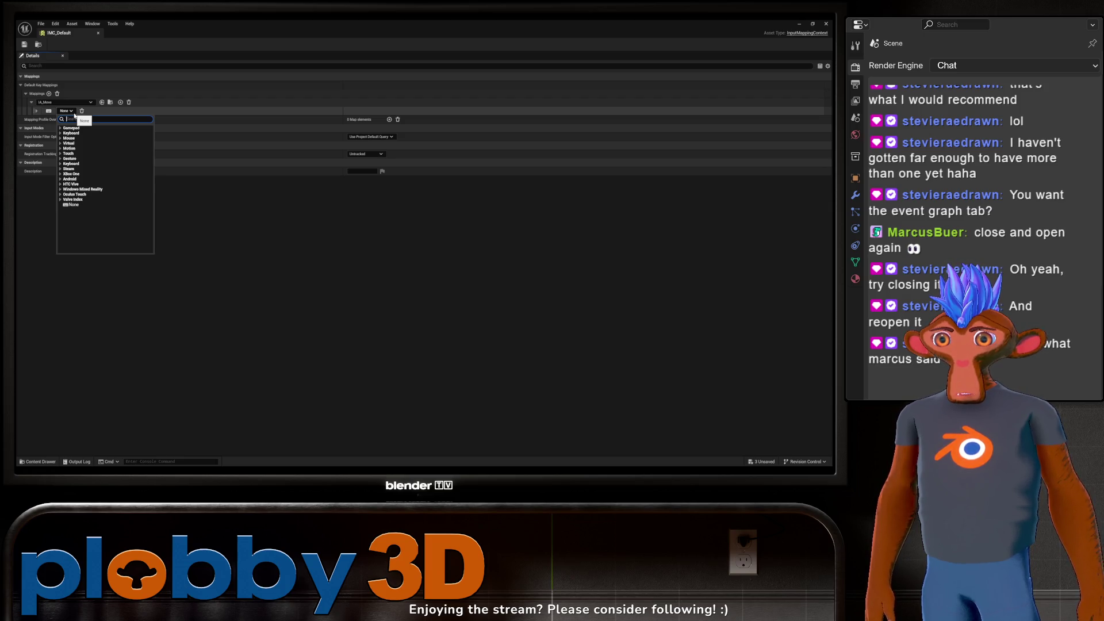
{"action": "type", "text": "w"}
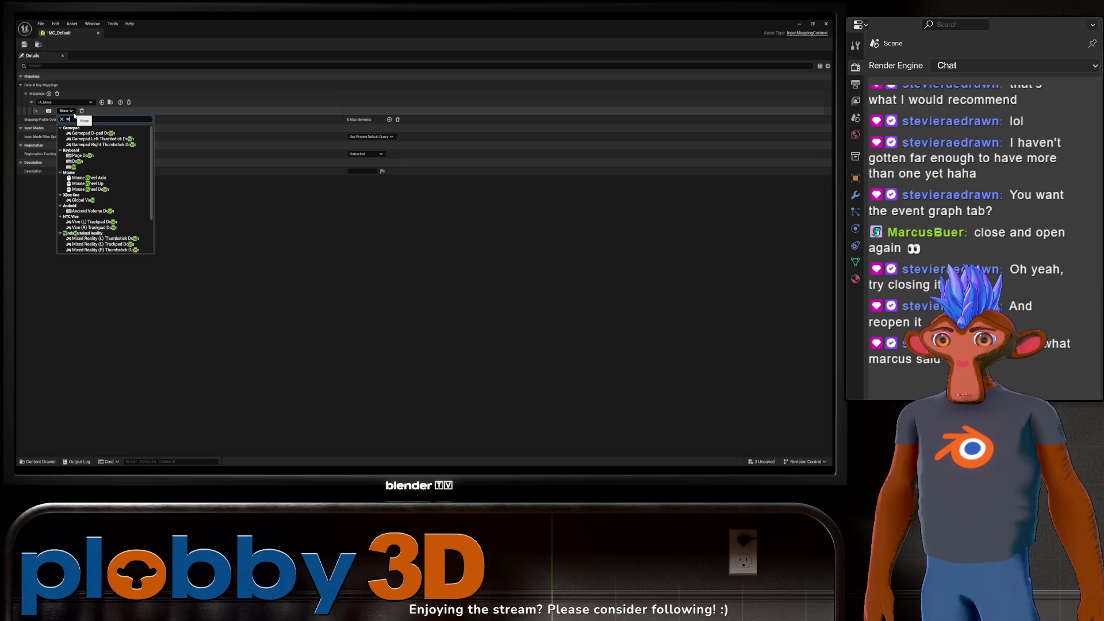
{"action": "scroll", "coordinate": [90, 172], "scroll_direction": "down", "scroll_amount": 3}
{"action": "left_click", "coordinate": [90, 158]}
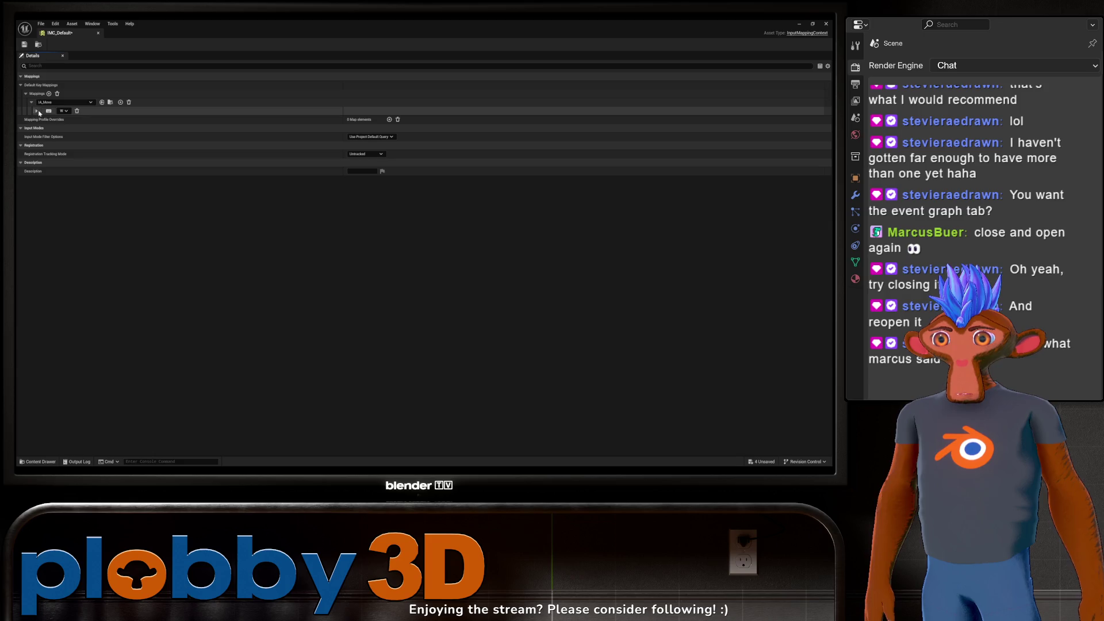
{"action": "left_click", "coordinate": [121, 103]}
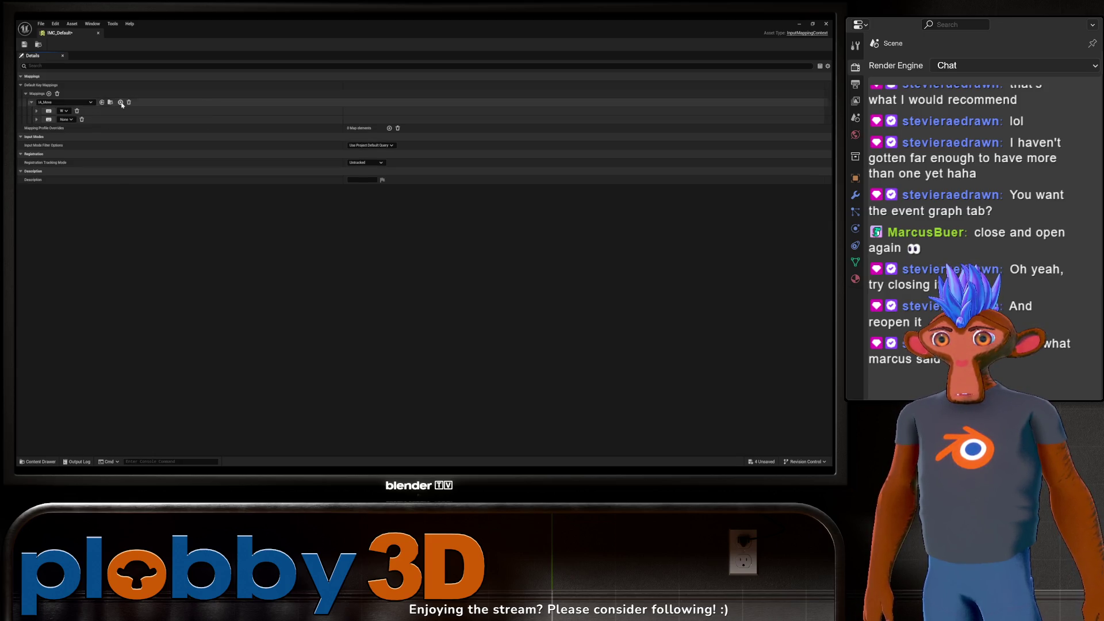
Step: Bind S as IA_Move's second key with a Negate modifier
{"action": "left_click", "coordinate": [66, 119]}
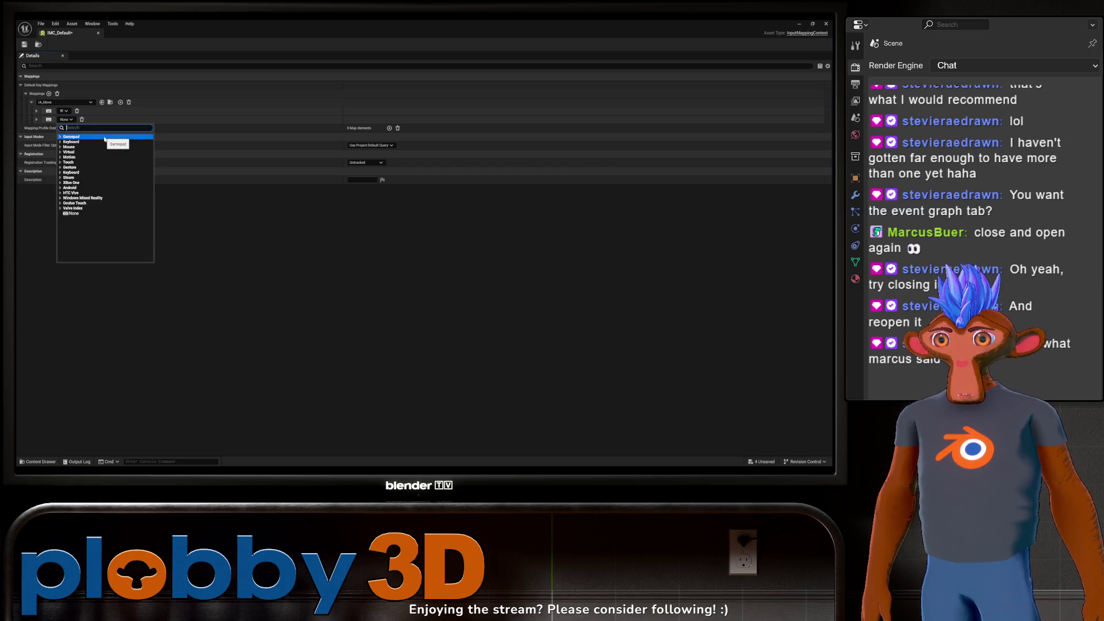
{"action": "type", "text": "s"}
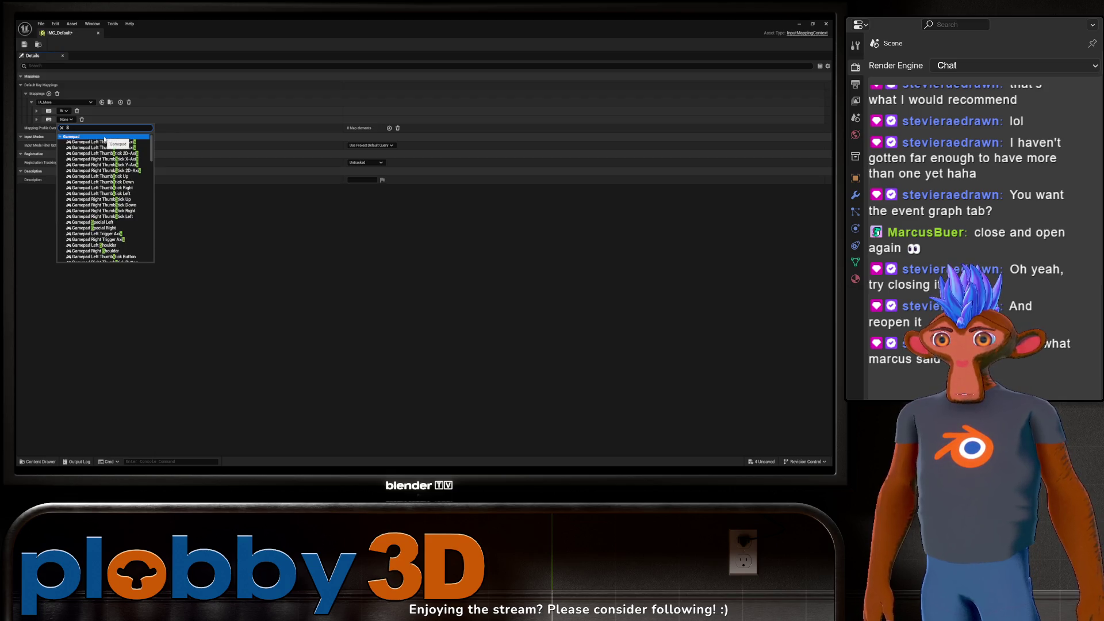
{"action": "scroll", "coordinate": [127, 245], "scroll_direction": "down", "scroll_amount": 3}
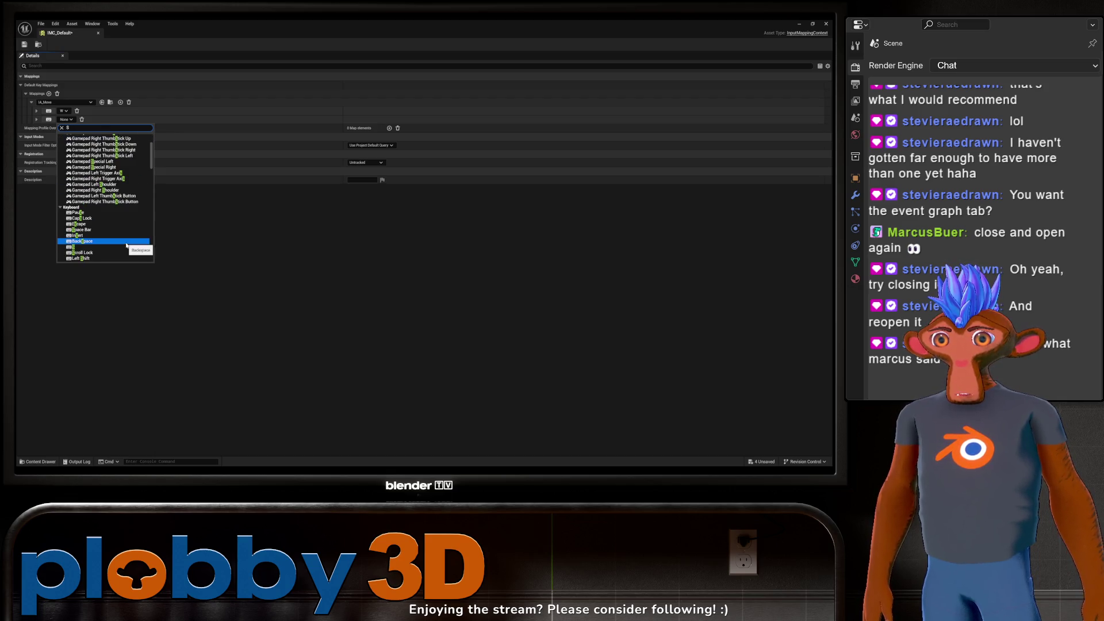
{"action": "left_click", "coordinate": [88, 247]}
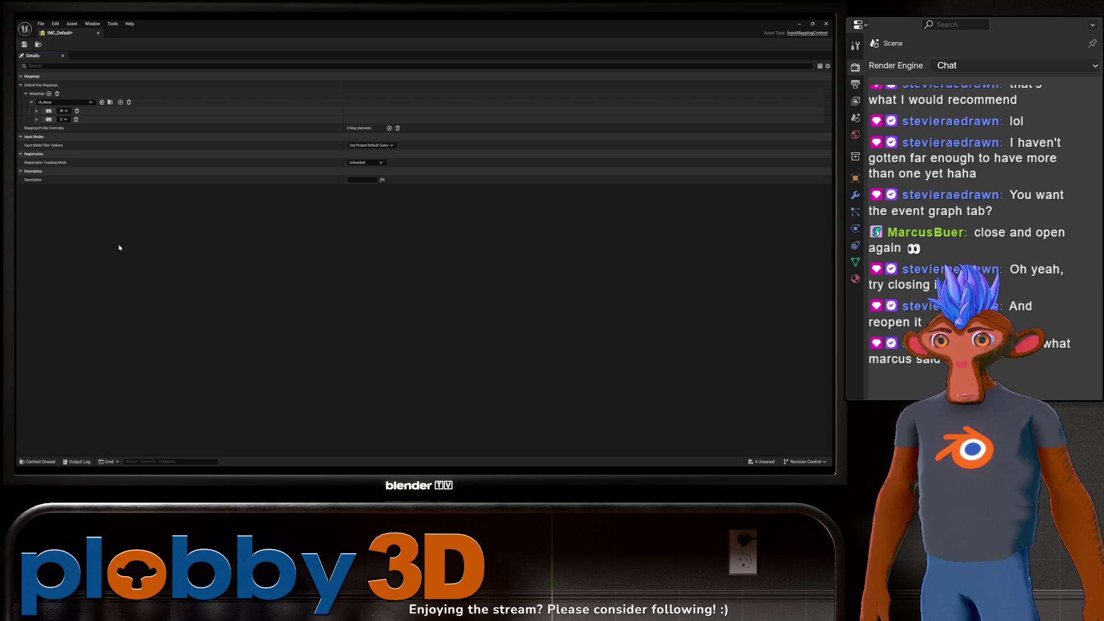
{"action": "left_click", "coordinate": [36, 119]}
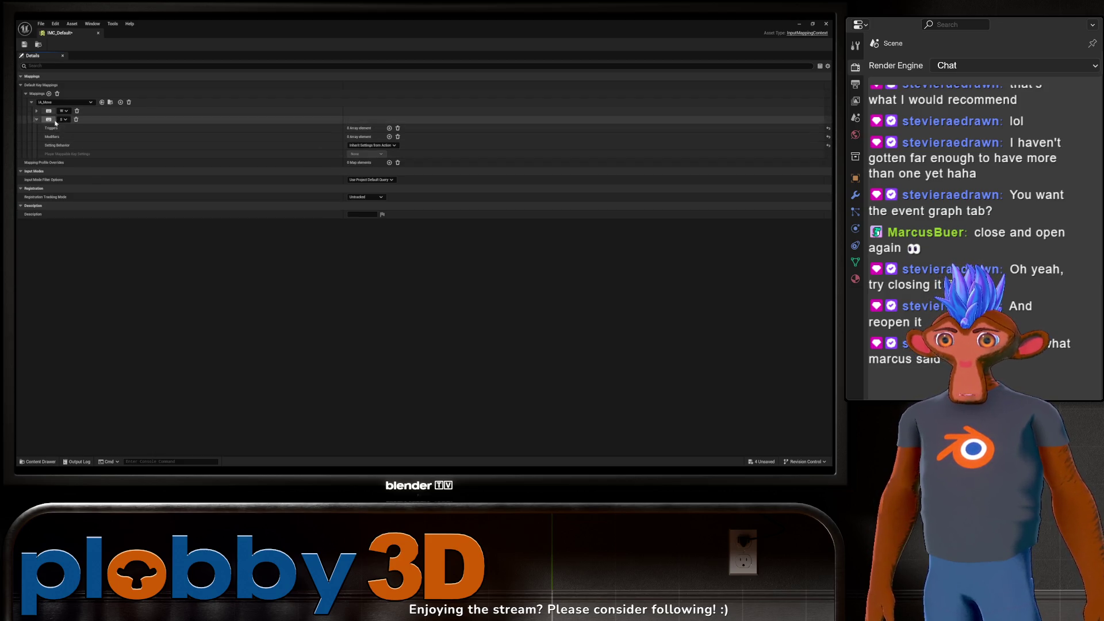
{"action": "left_click", "coordinate": [390, 137]}
{"action": "left_click", "coordinate": [385, 145]}
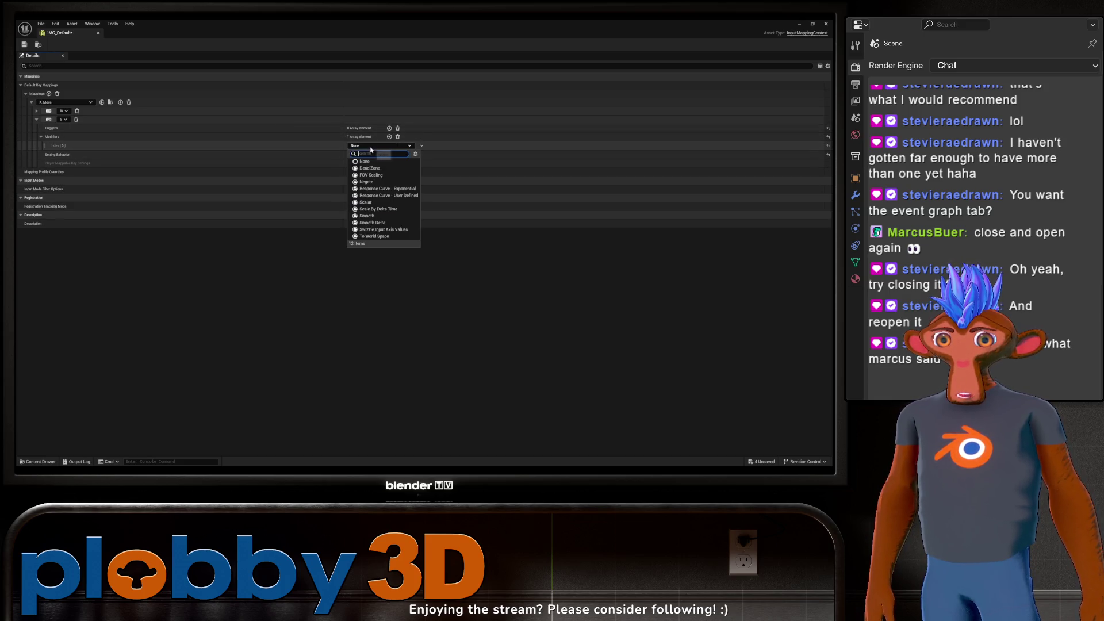
{"action": "left_click", "coordinate": [399, 182]}
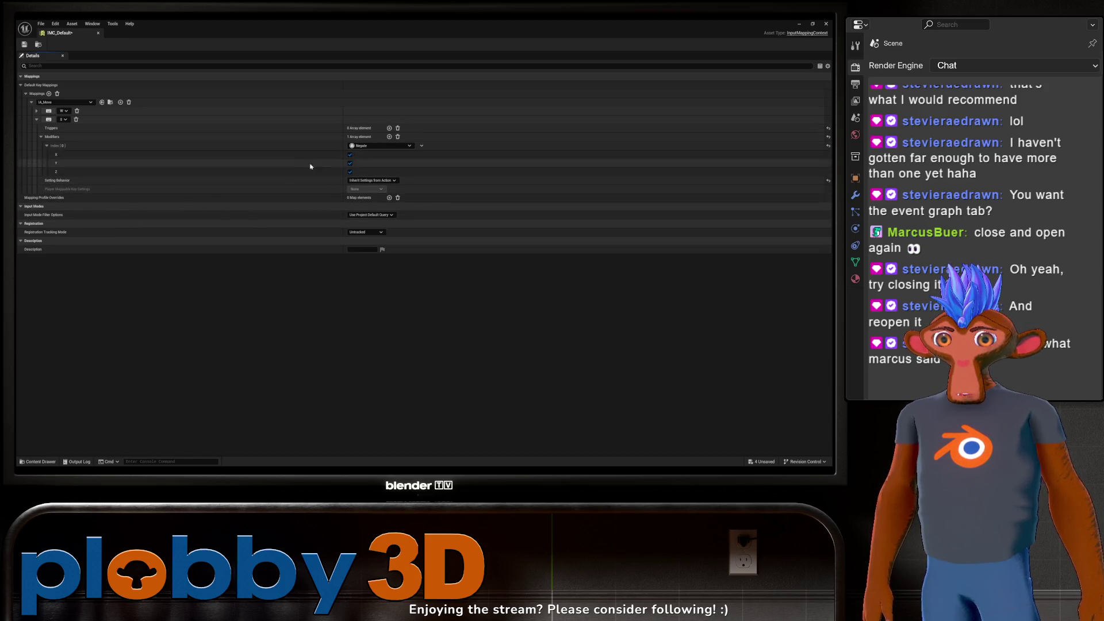
Step: Save IMC_Default, collapse its mapping rows, and close the editor
{"action": "key", "text": "ctrl+s"}
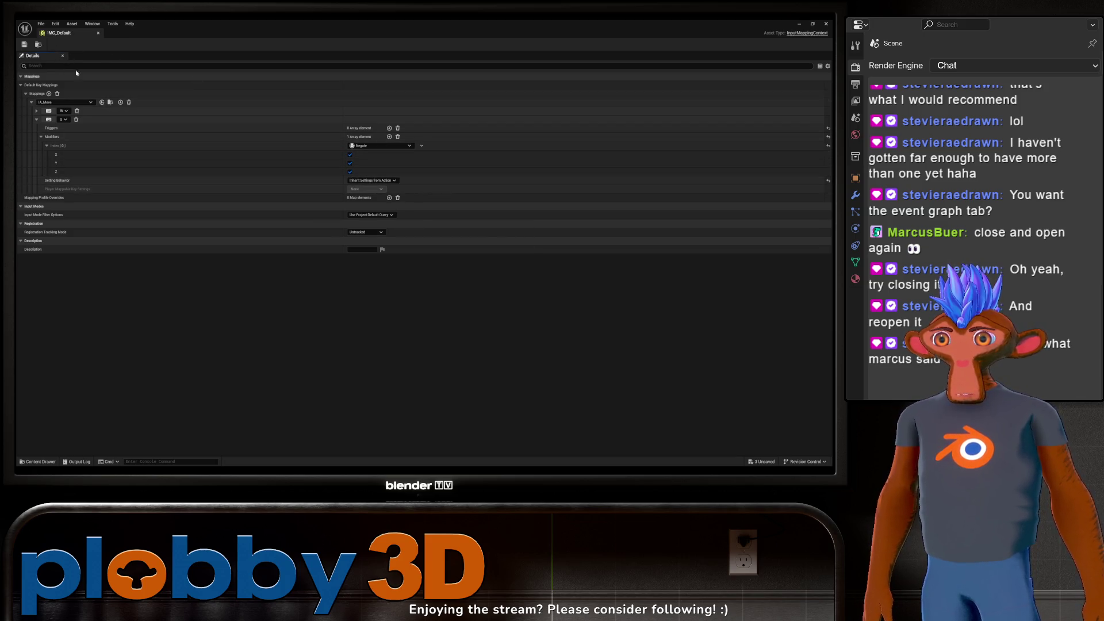
{"action": "left_click", "coordinate": [81, 119]}
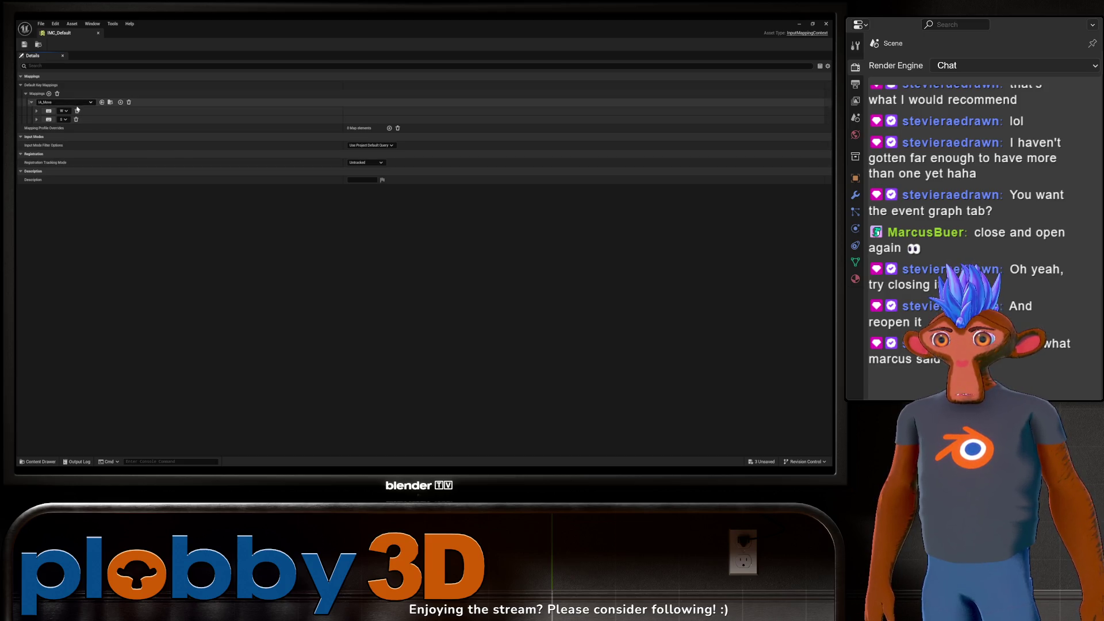
{"action": "left_click", "coordinate": [31, 103]}
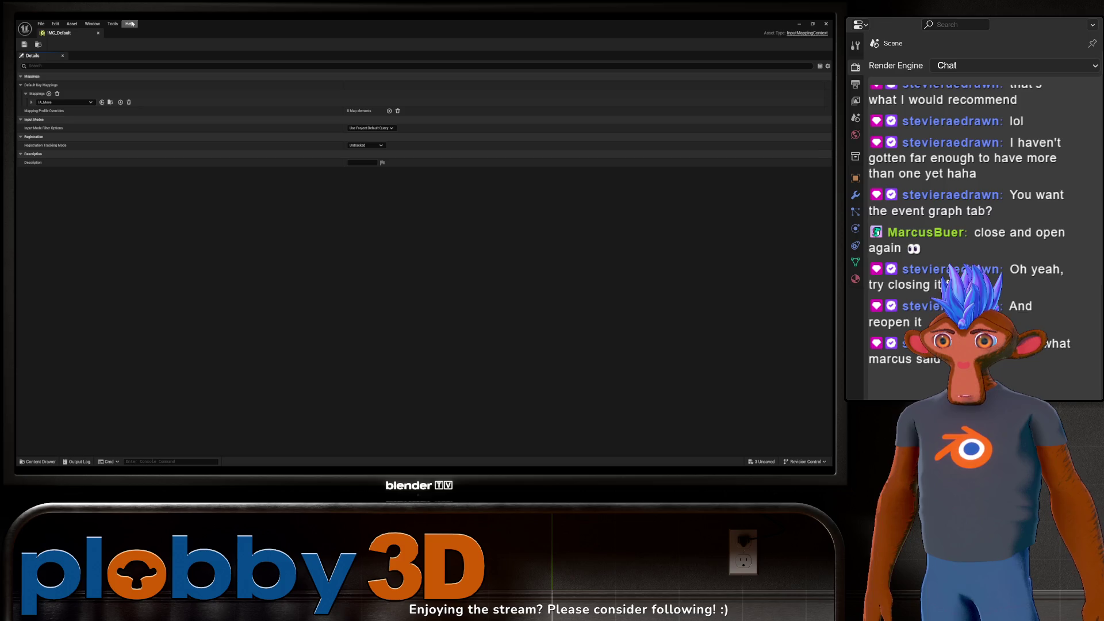
{"action": "left_click", "coordinate": [98, 33]}
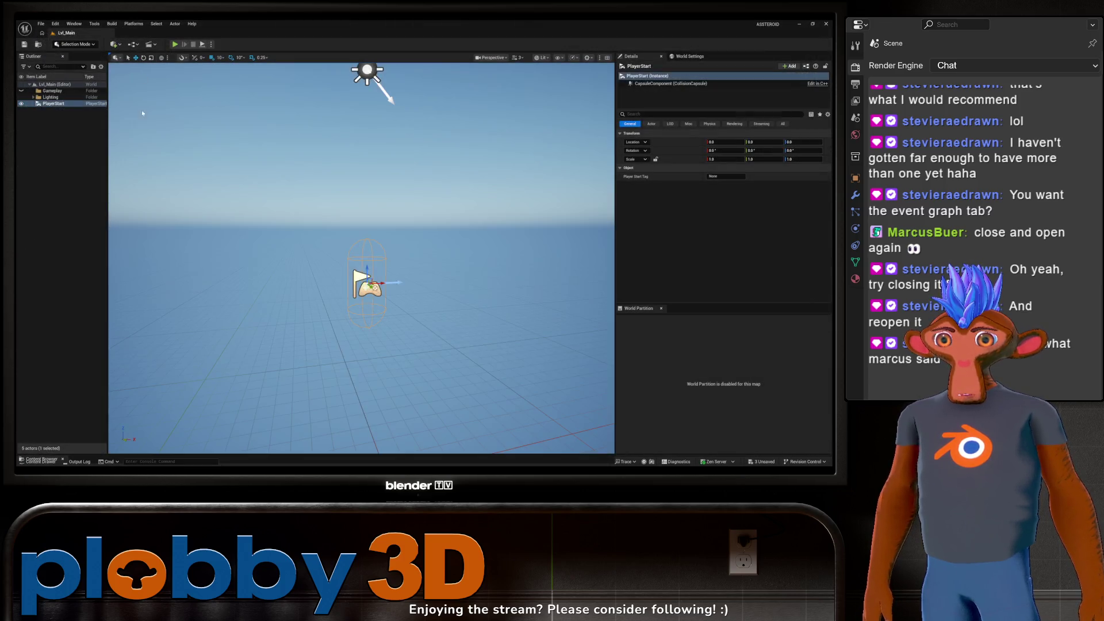
Step: Set IA_Rotate's Value Type to Axis2D (Vector2D), save it, and close the editor
{"action": "key", "text": "ctrl+space"}
{"action": "double_click", "coordinate": [147, 333]}
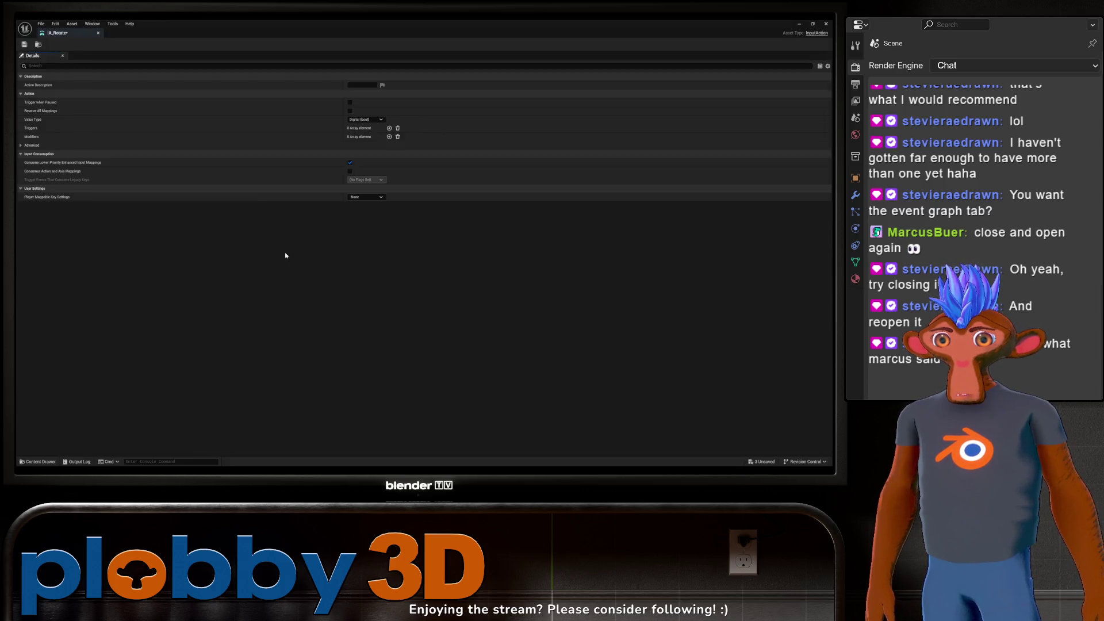
{"action": "left_click", "coordinate": [365, 120]}
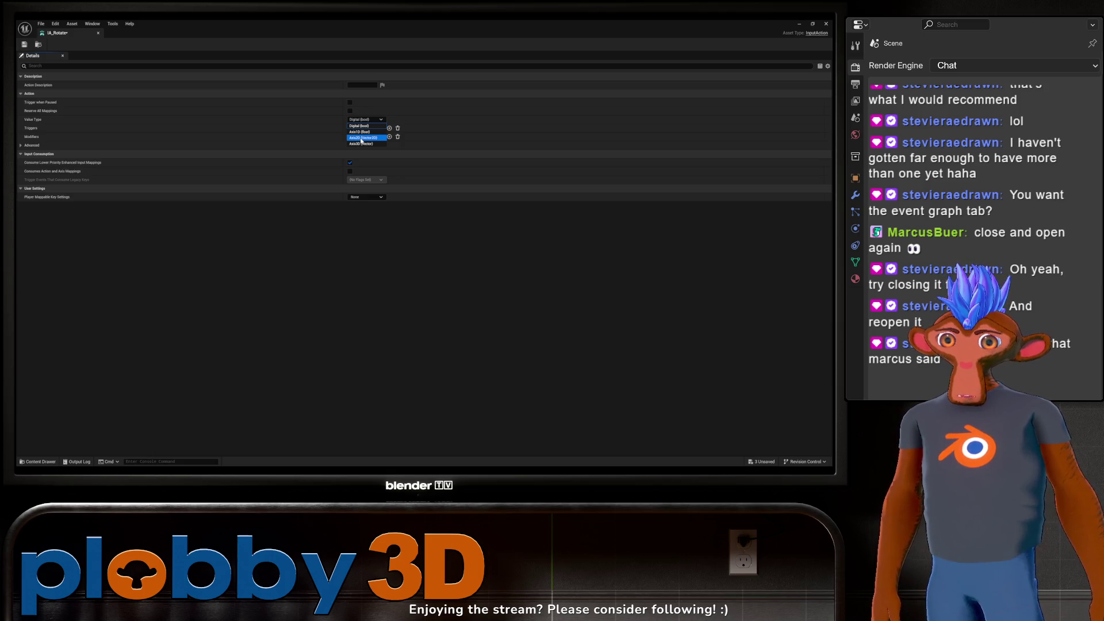
{"action": "left_click", "coordinate": [362, 138]}
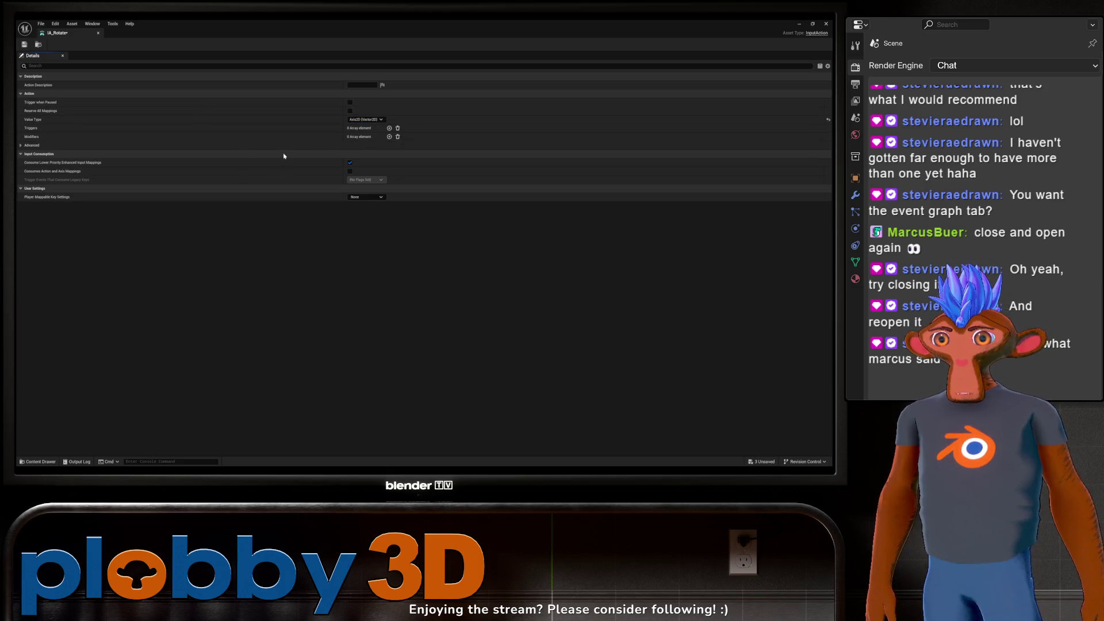
{"action": "key", "text": "ctrl+s"}
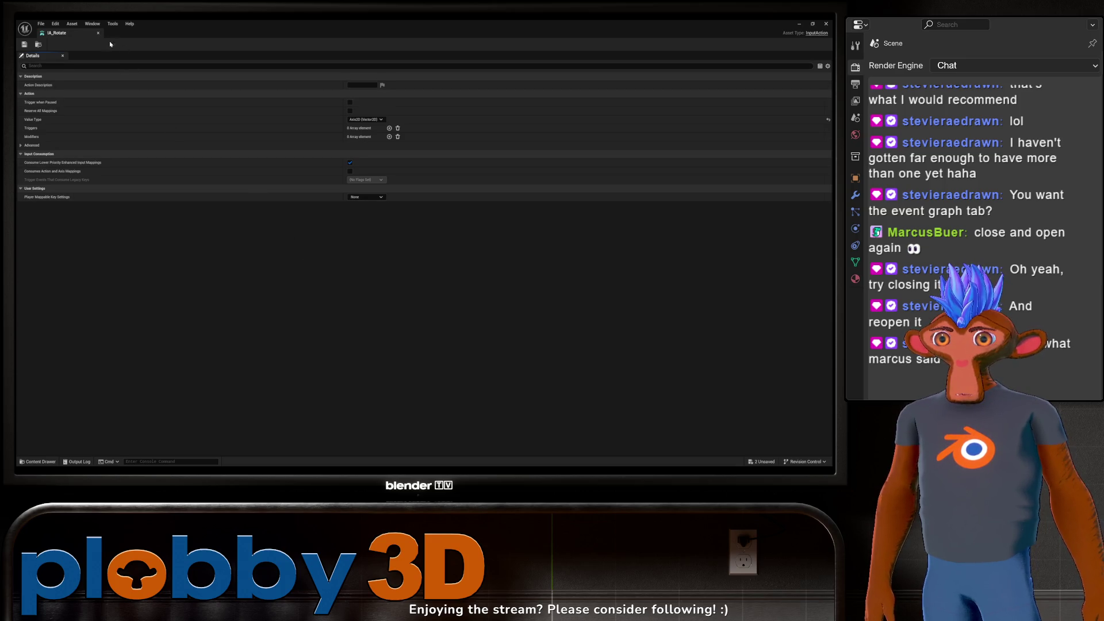
{"action": "left_click", "coordinate": [98, 33]}
{"action": "key", "text": "ctrl+space"}
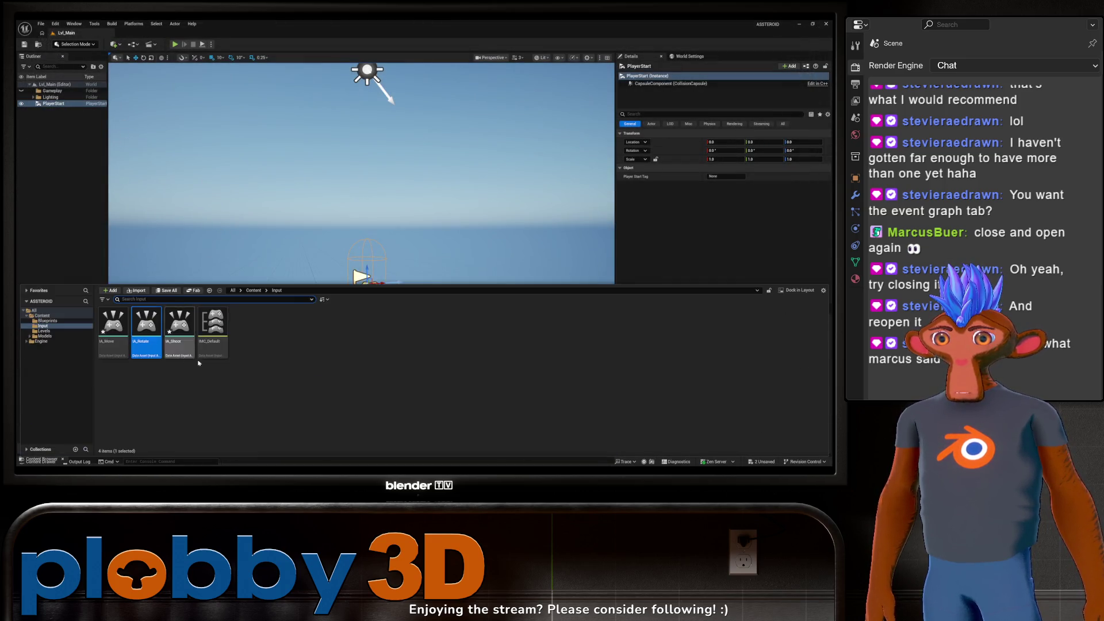
{"action": "double_click", "coordinate": [213, 325]}
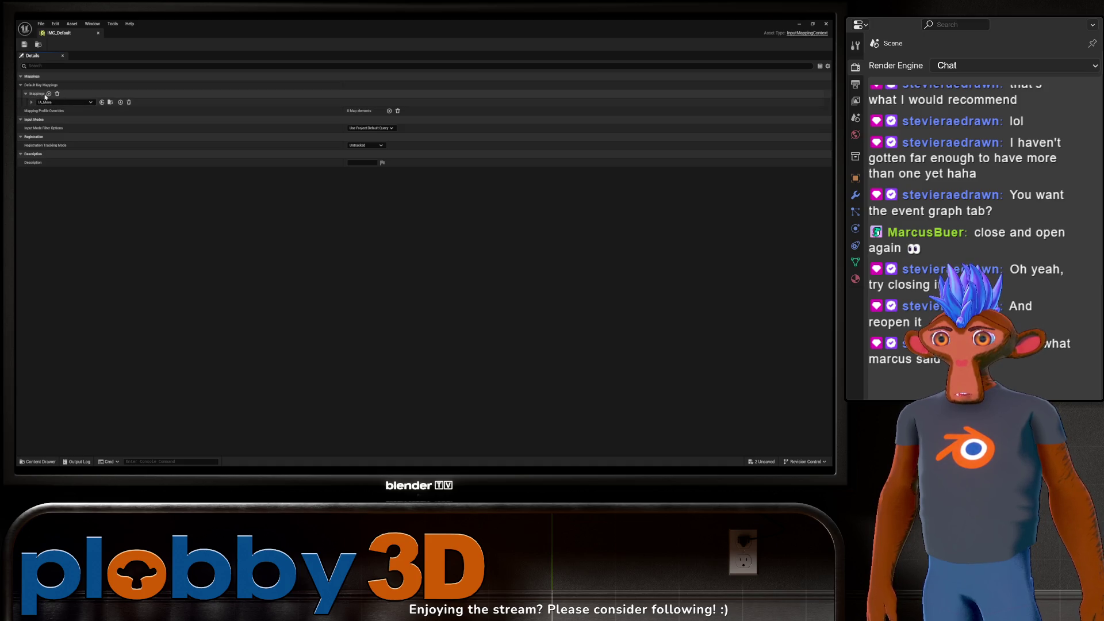
Step: Add an IA_Rotate mapping to IMC_Default bound to the Left key
{"action": "left_click", "coordinate": [49, 93]}
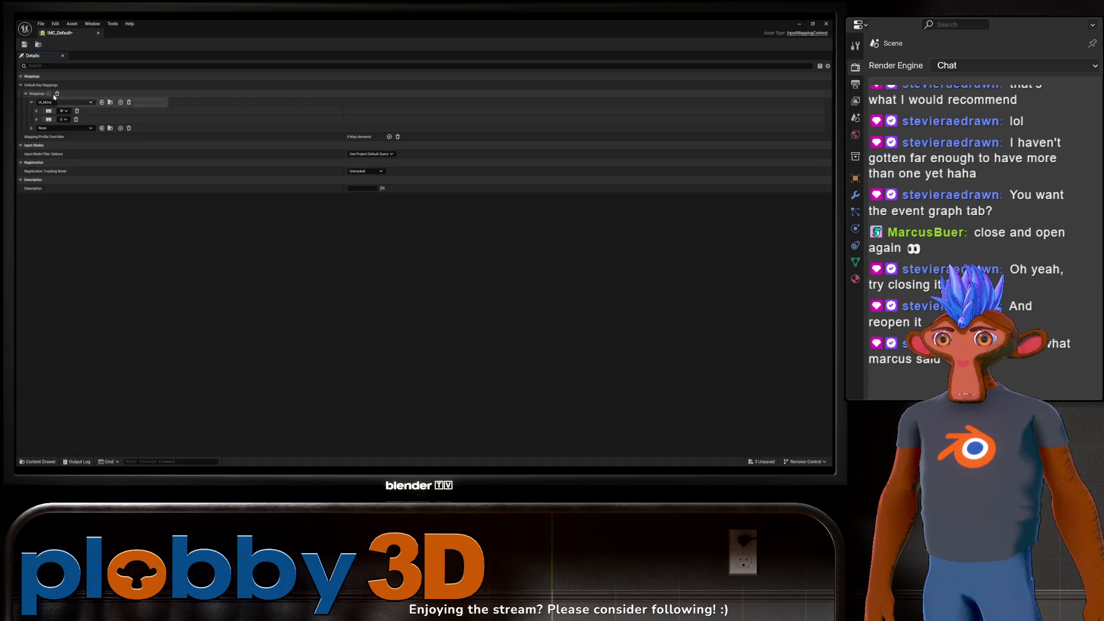
{"action": "left_click", "coordinate": [63, 127]}
{"action": "left_click", "coordinate": [87, 219]}
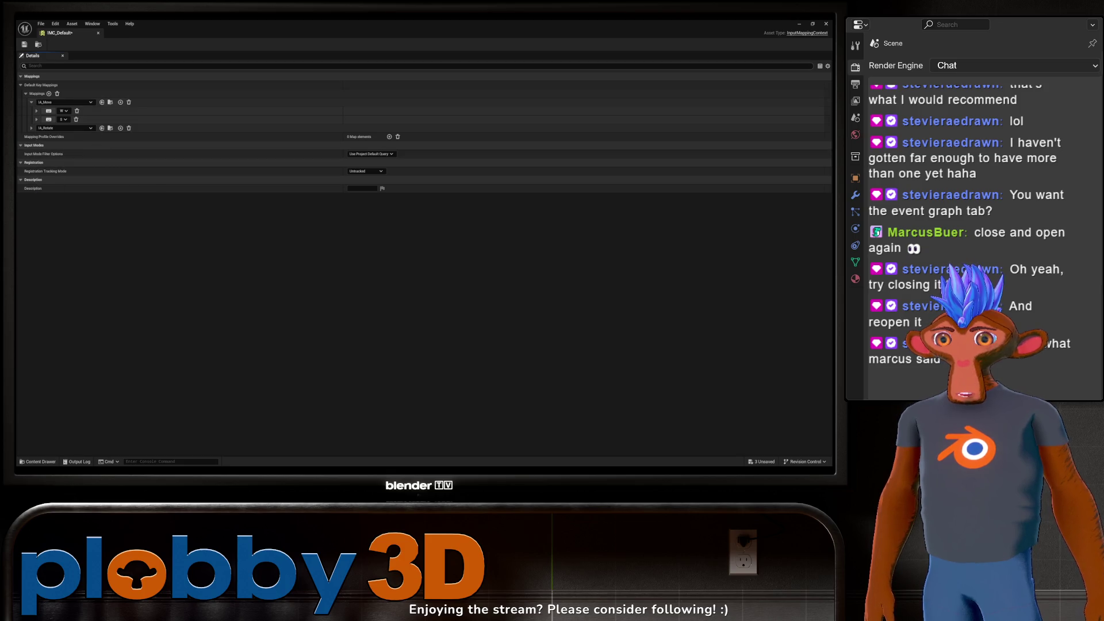
{"action": "left_click", "coordinate": [31, 128]}
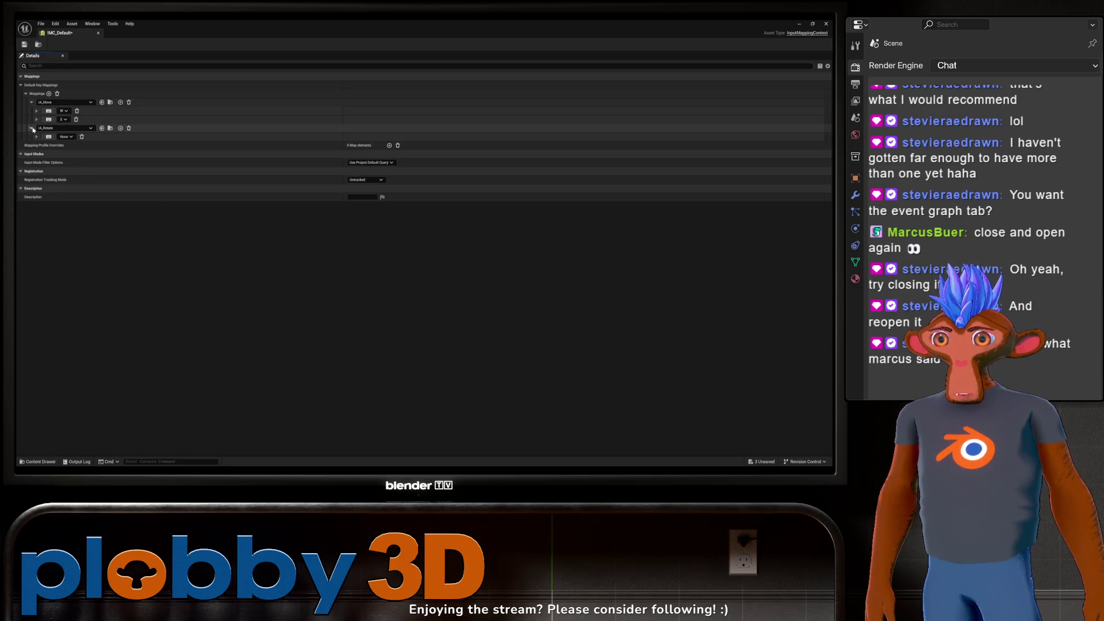
{"action": "left_click", "coordinate": [65, 137]}
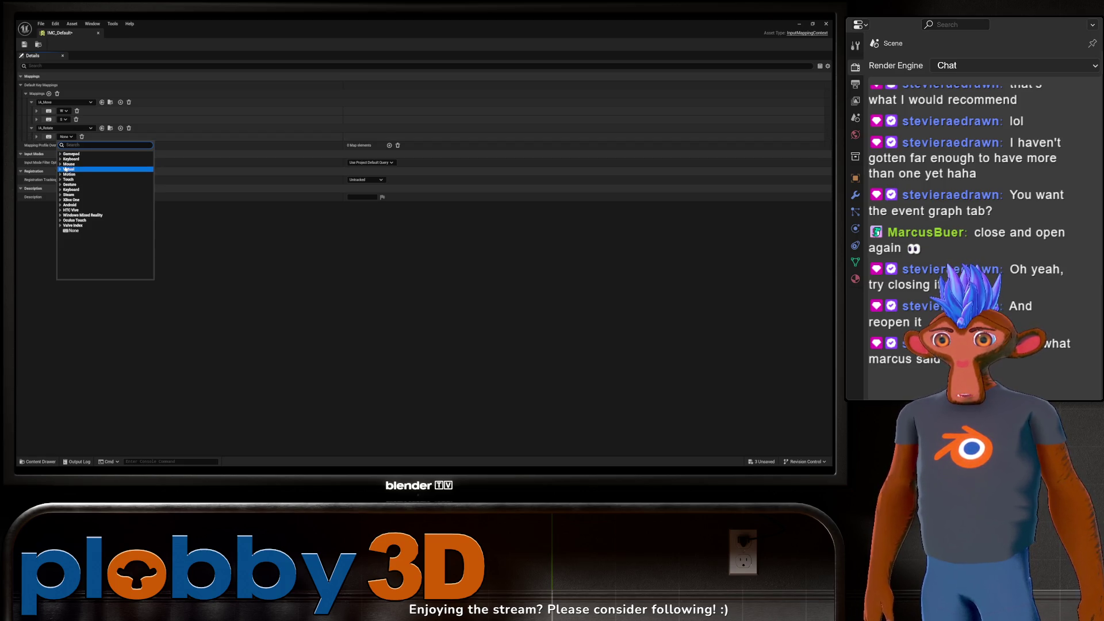
{"action": "left_click", "coordinate": [61, 160]}
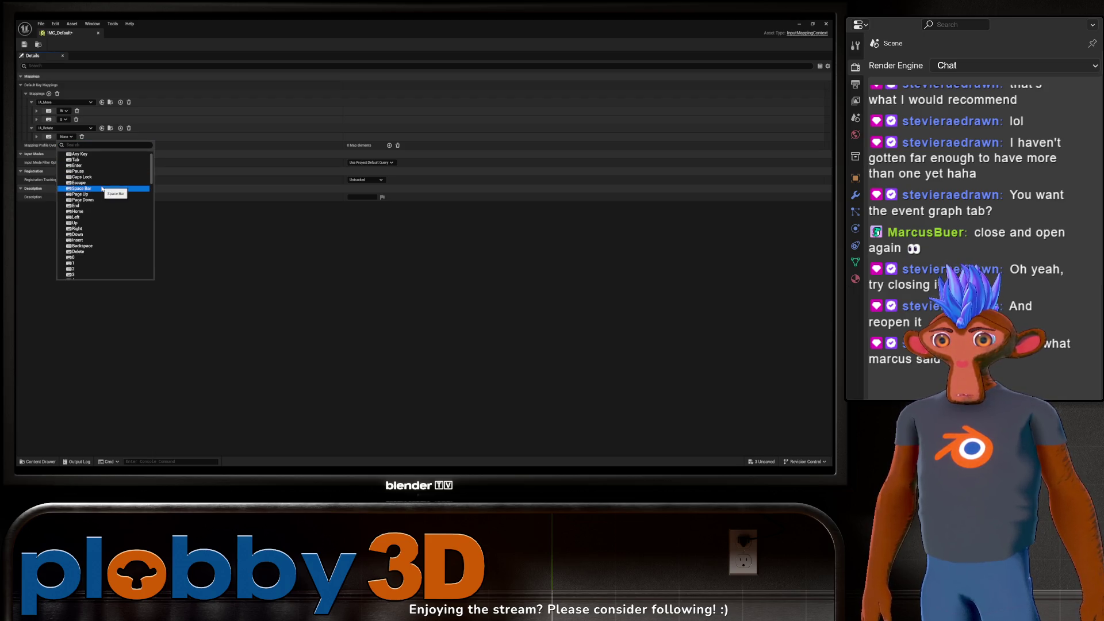
{"action": "type", "text": "lko"}
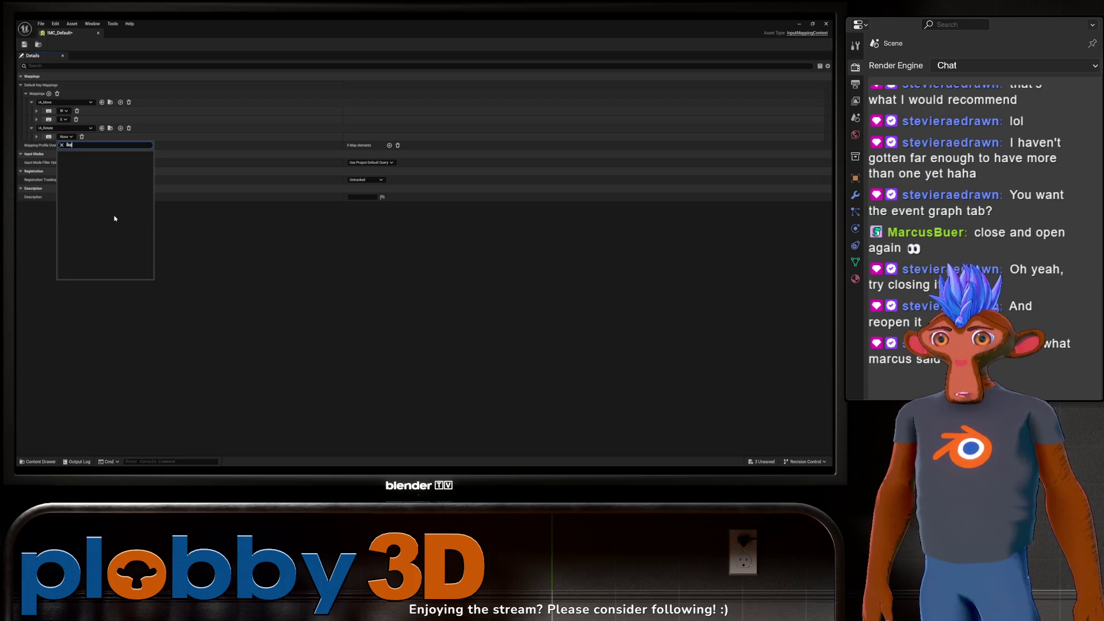
{"action": "type", "text": "left"}
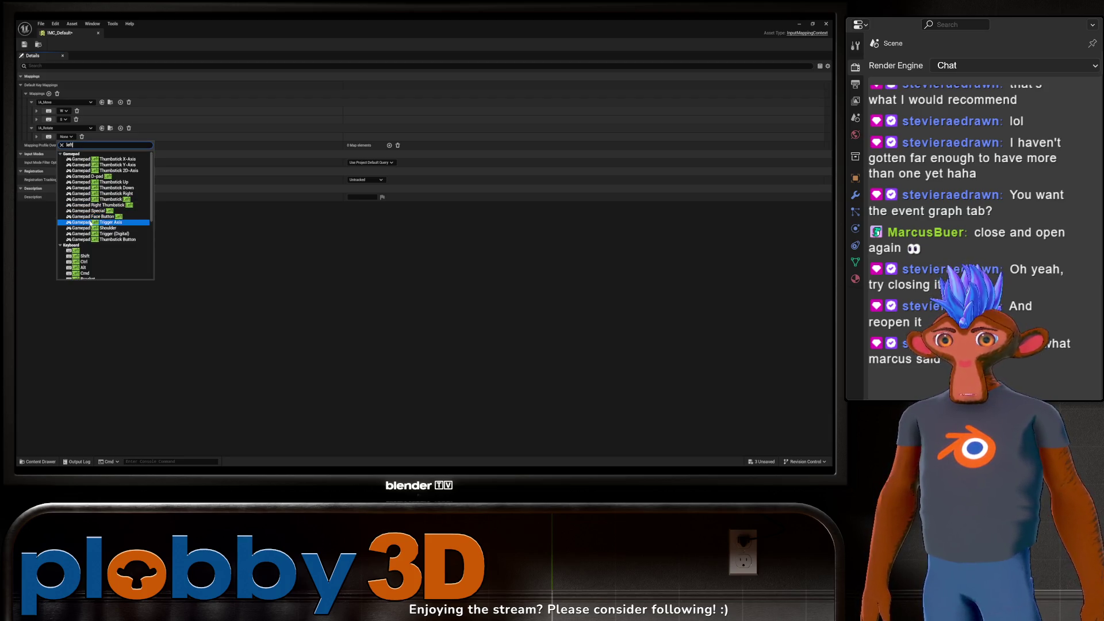
{"action": "left_click", "coordinate": [80, 250]}
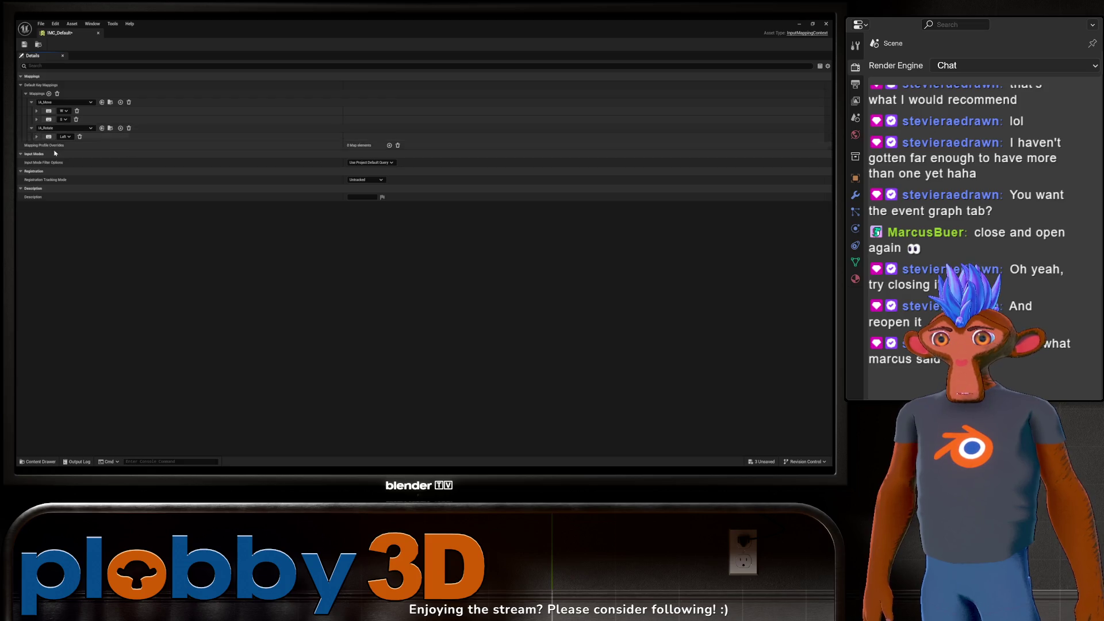
Step: Add a second IA_Rotate key binding set to Right
{"action": "left_click", "coordinate": [120, 128]}
{"action": "left_click", "coordinate": [67, 145]}
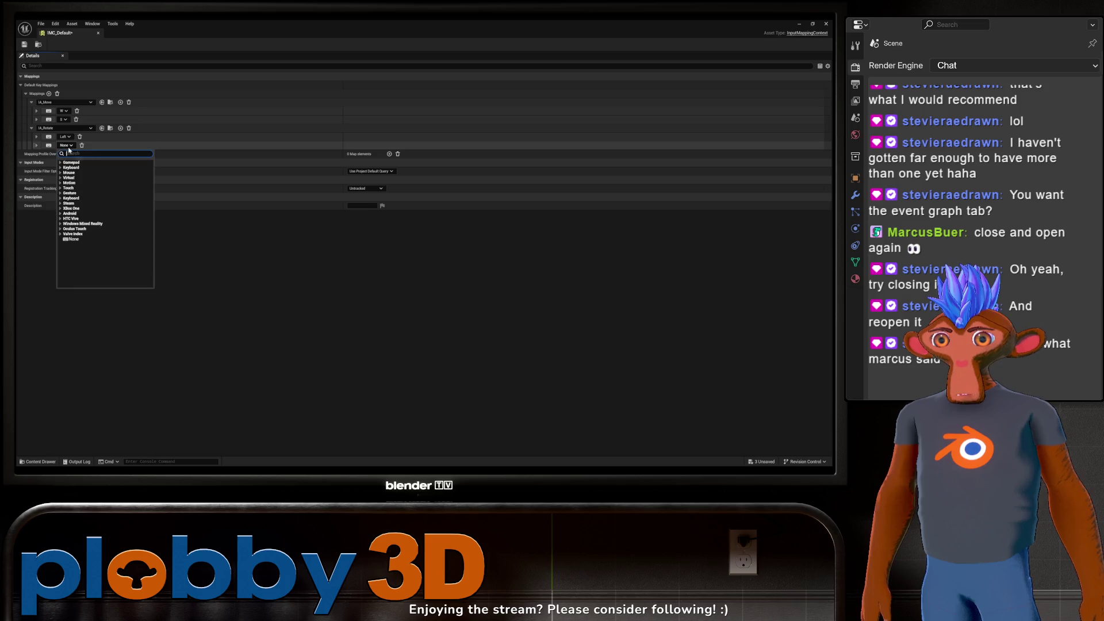
{"action": "left_click", "coordinate": [37, 146]}
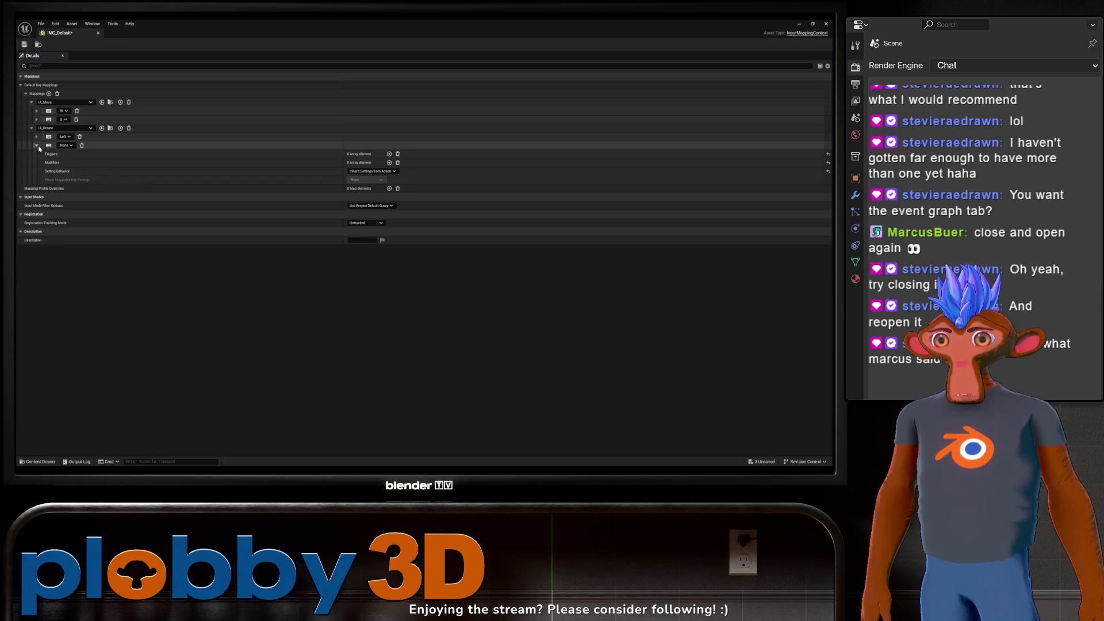
{"action": "left_click", "coordinate": [38, 147]}
{"action": "left_click", "coordinate": [65, 146]}
{"action": "type", "text": "righ"}
{"action": "scroll", "coordinate": [103, 230], "scroll_direction": "down", "scroll_amount": 2}
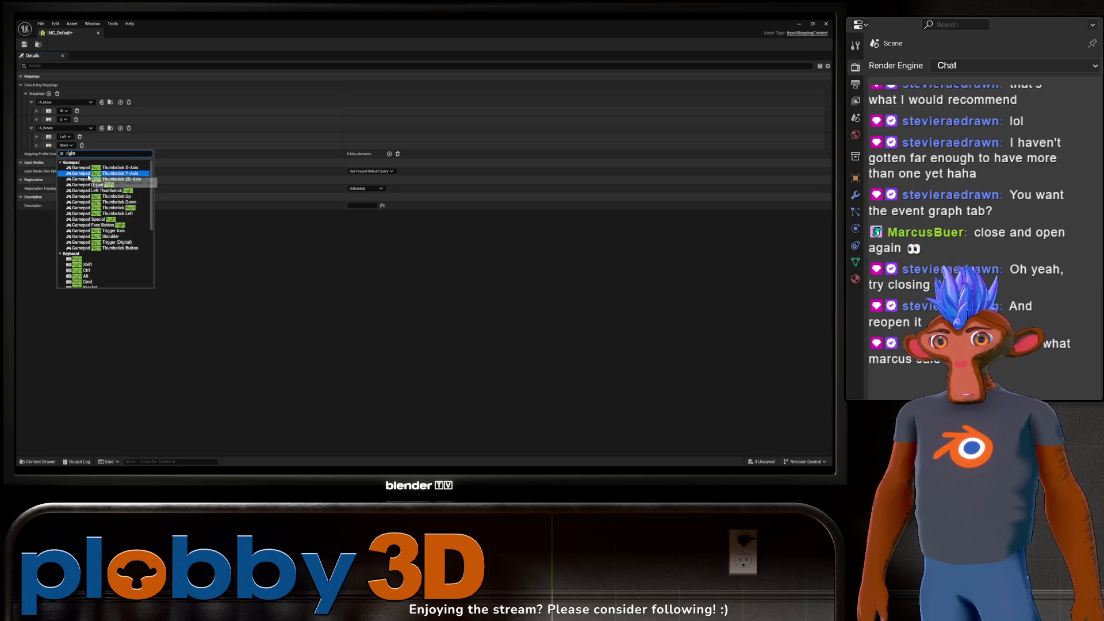
{"action": "left_click", "coordinate": [111, 260]}
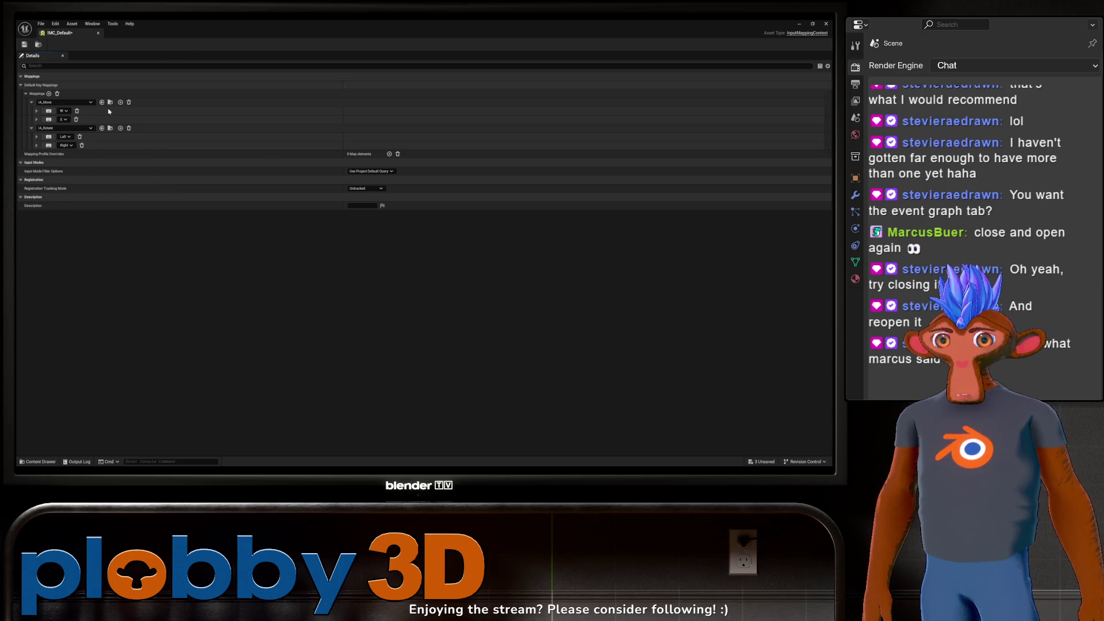
Step: Give the Right binding a Negate modifier, collapse its rows, and add a third mapping
{"action": "left_click", "coordinate": [37, 145]}
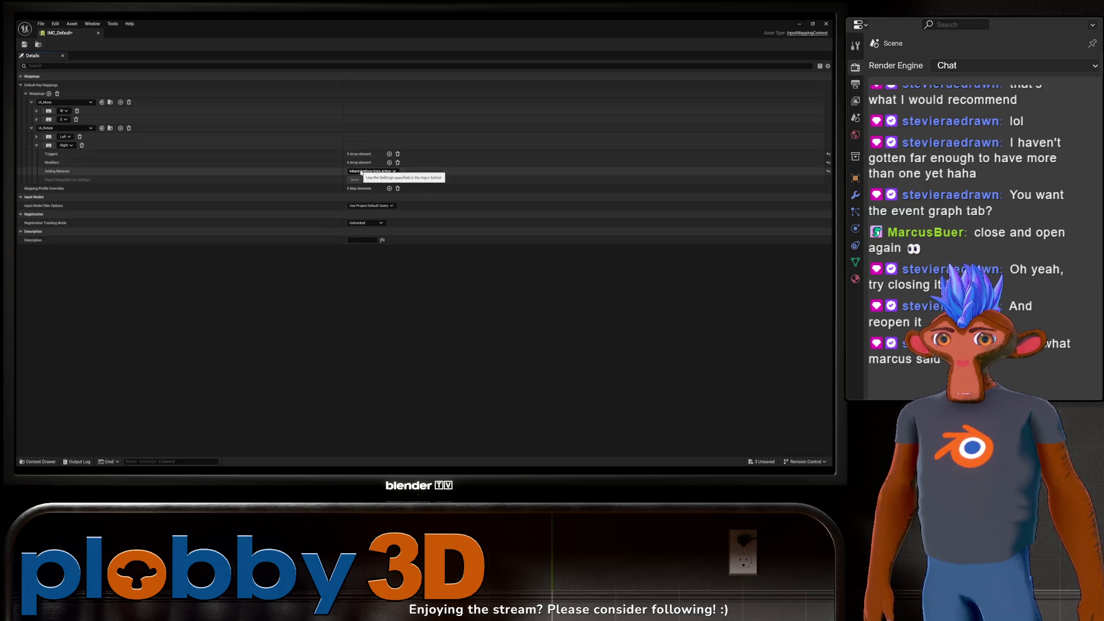
{"action": "left_click", "coordinate": [389, 162]}
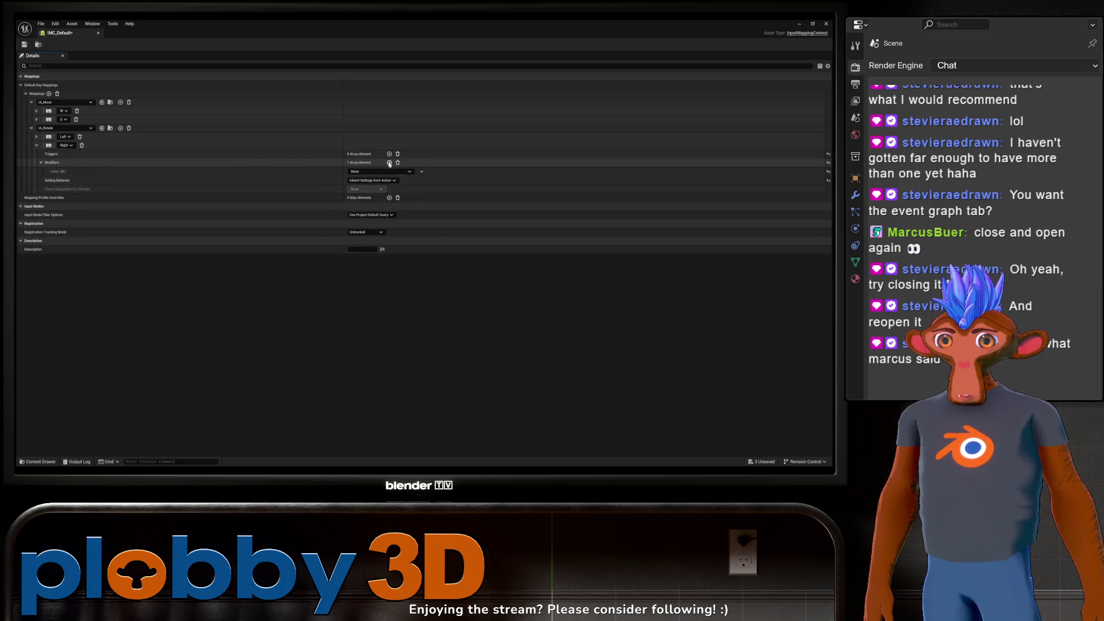
{"action": "left_click", "coordinate": [374, 171]}
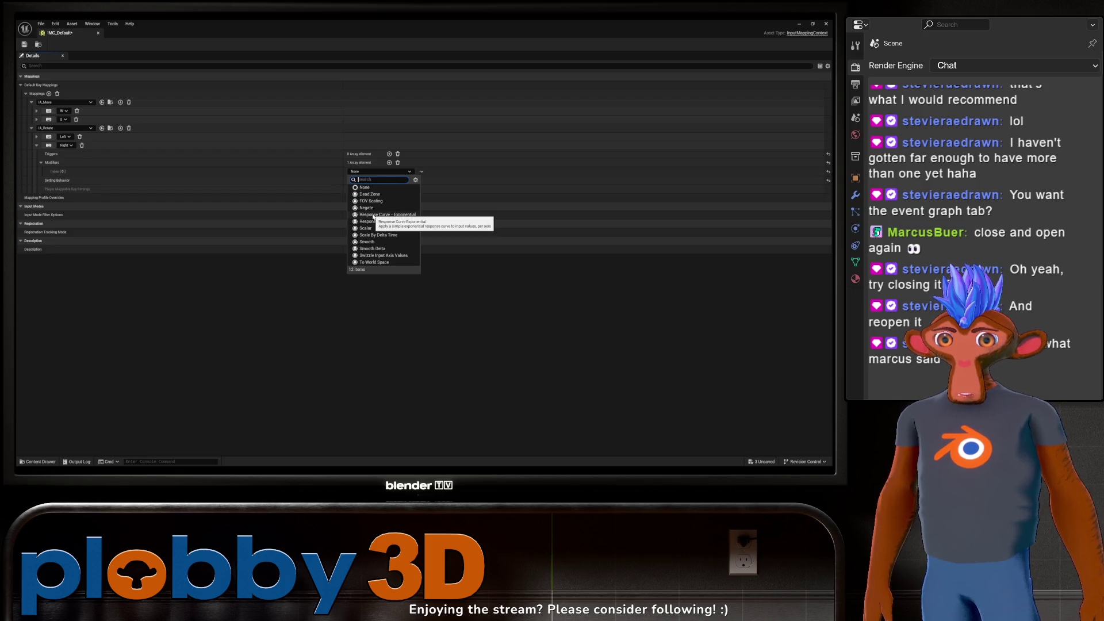
{"action": "left_click", "coordinate": [366, 208]}
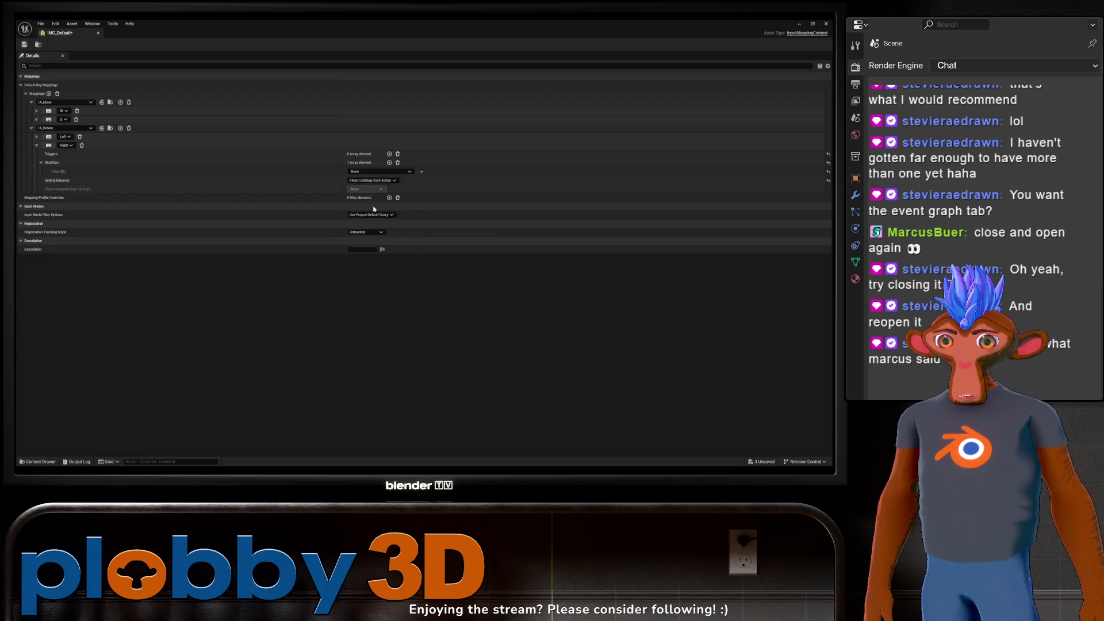
{"action": "left_click", "coordinate": [41, 162]}
{"action": "left_click", "coordinate": [36, 145]}
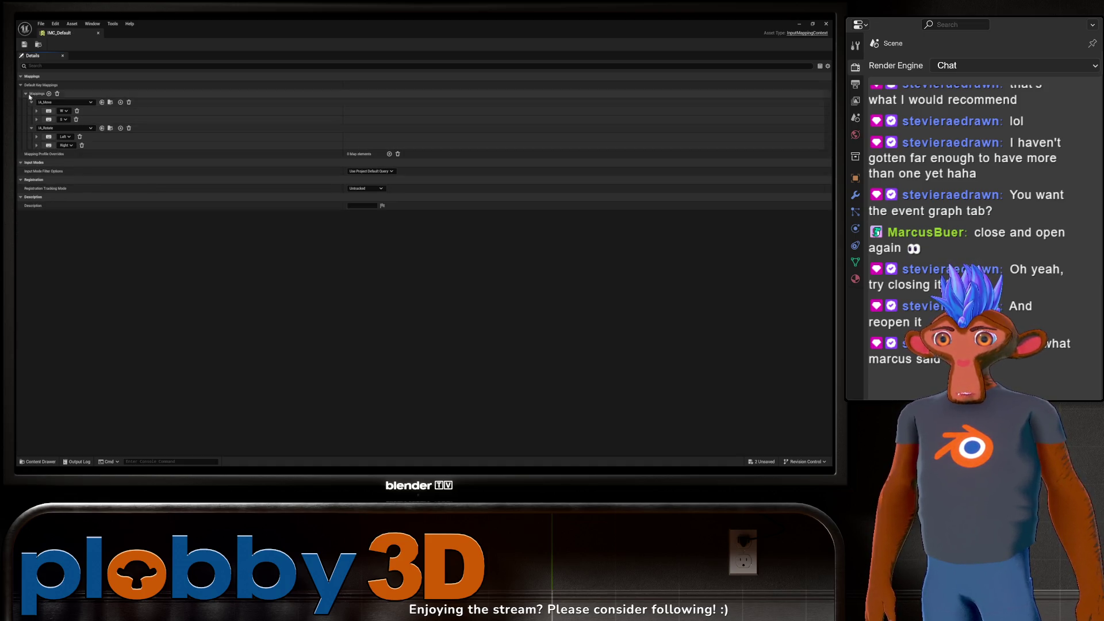
{"action": "left_click", "coordinate": [49, 93]}
Step: Add a third IMC_Default mapping that binds IA_Shoot to Space Bar, then save and close it
{"action": "left_click", "coordinate": [63, 154]}
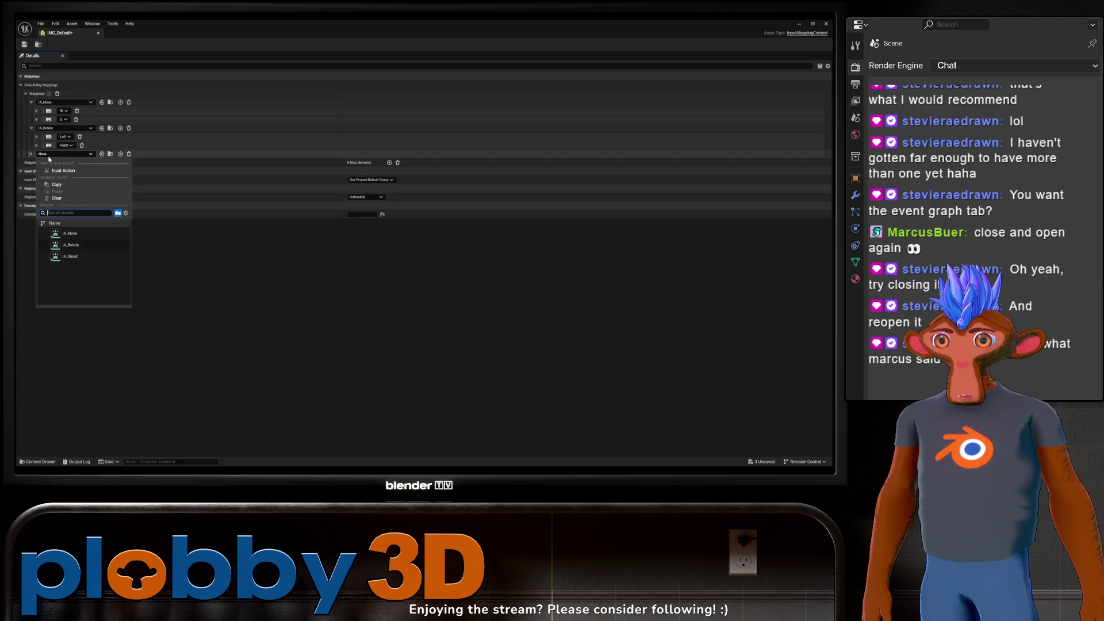
{"action": "left_click", "coordinate": [69, 257]}
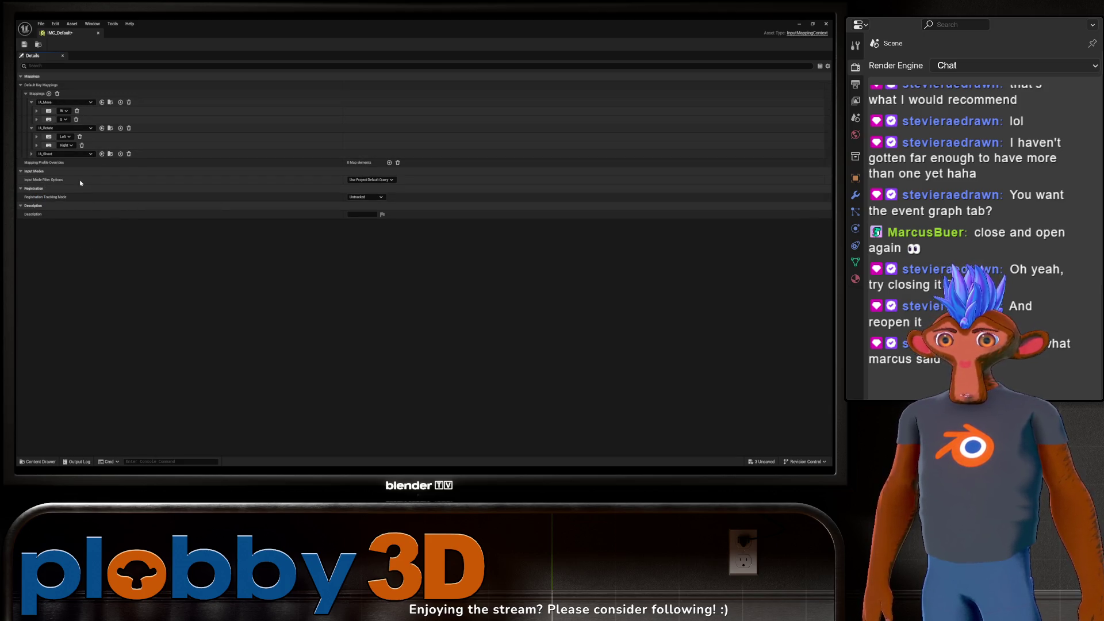
{"action": "left_click", "coordinate": [120, 153]}
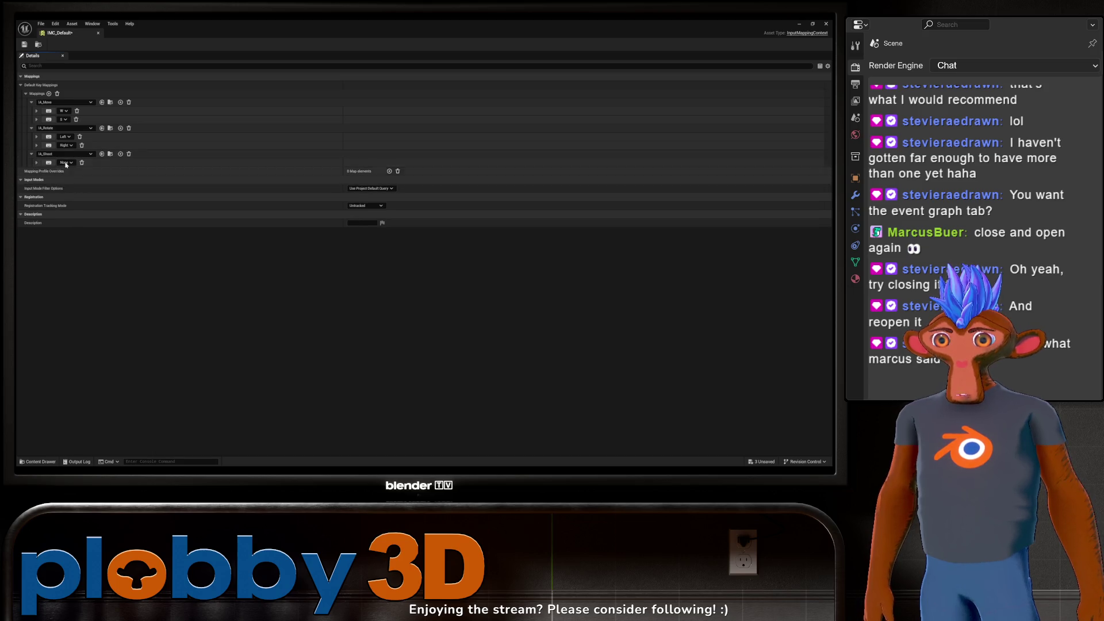
{"action": "left_click", "coordinate": [66, 162]}
{"action": "type", "text": "acew"}
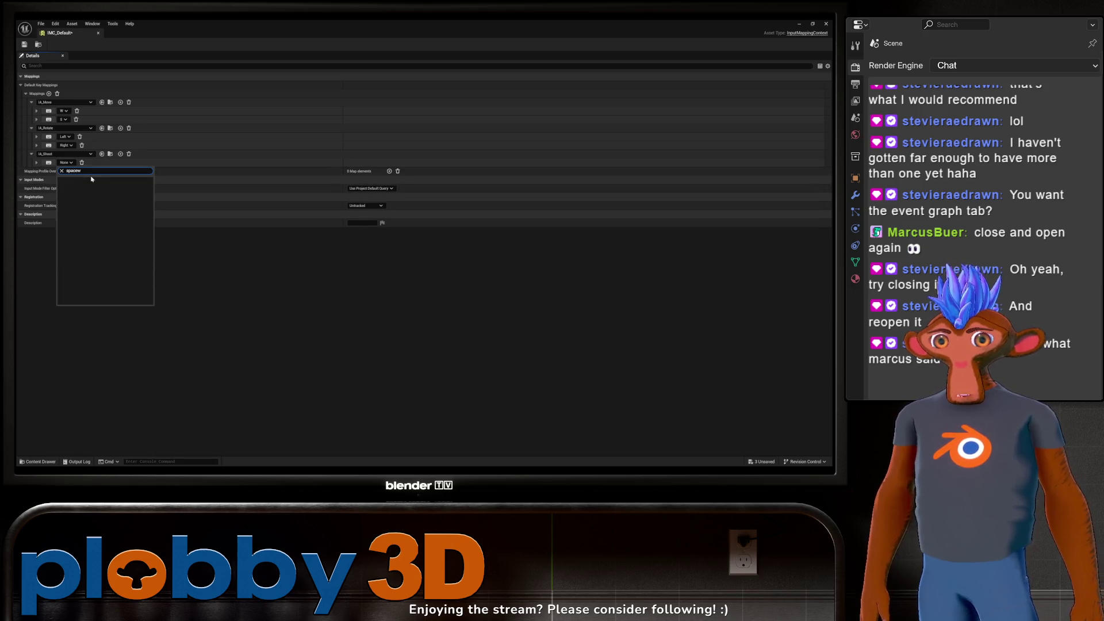
{"action": "key", "text": "BackSpace"}
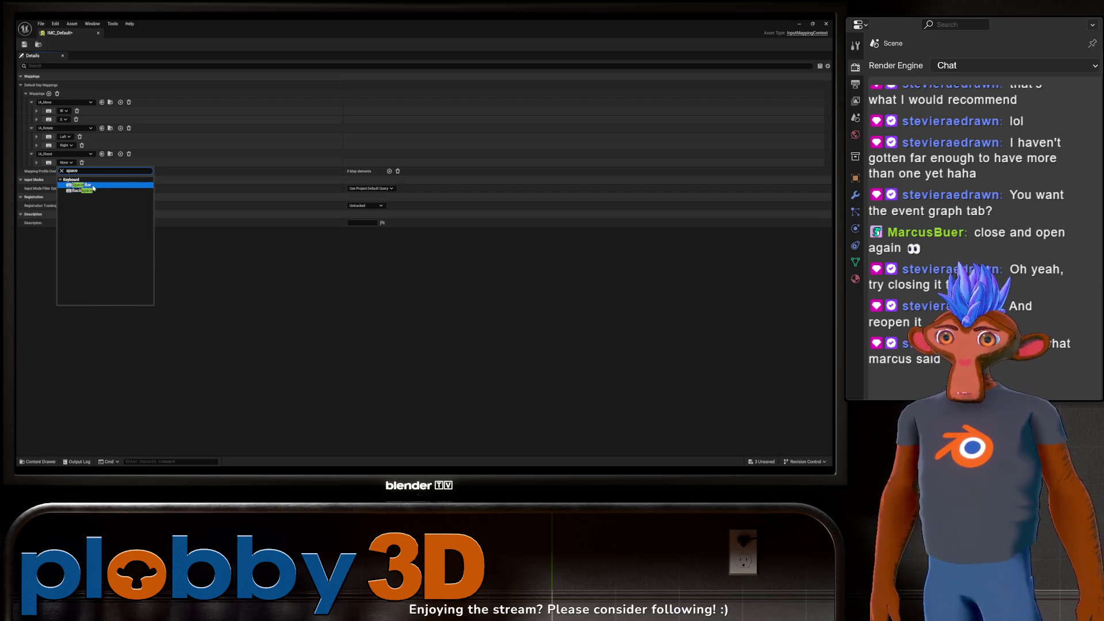
{"action": "left_click", "coordinate": [84, 185]}
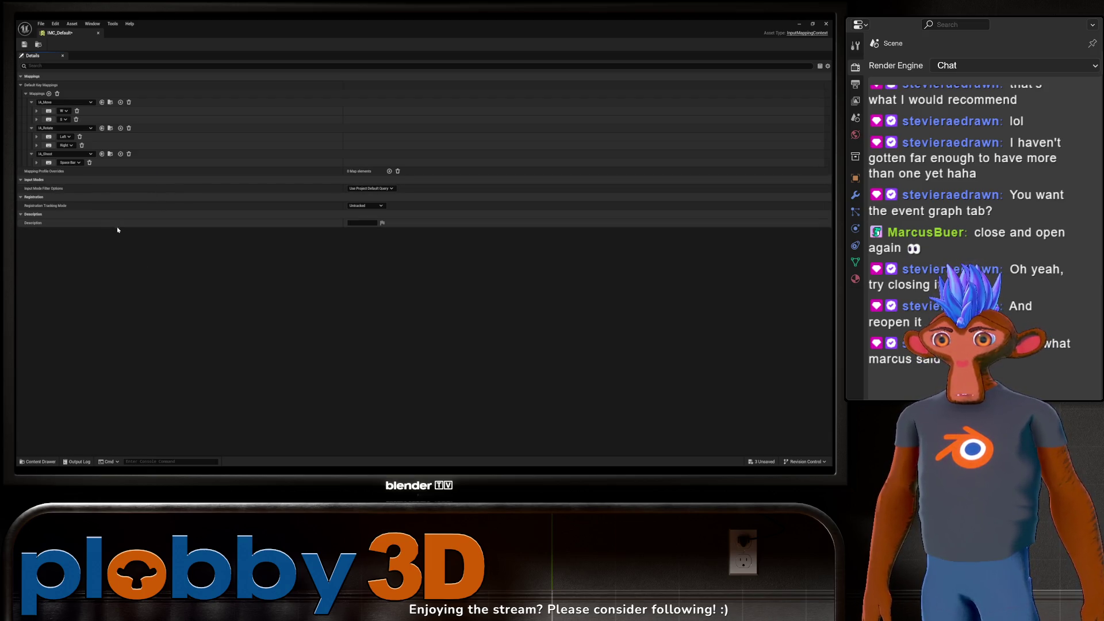
{"action": "key", "text": "ctrl+s"}
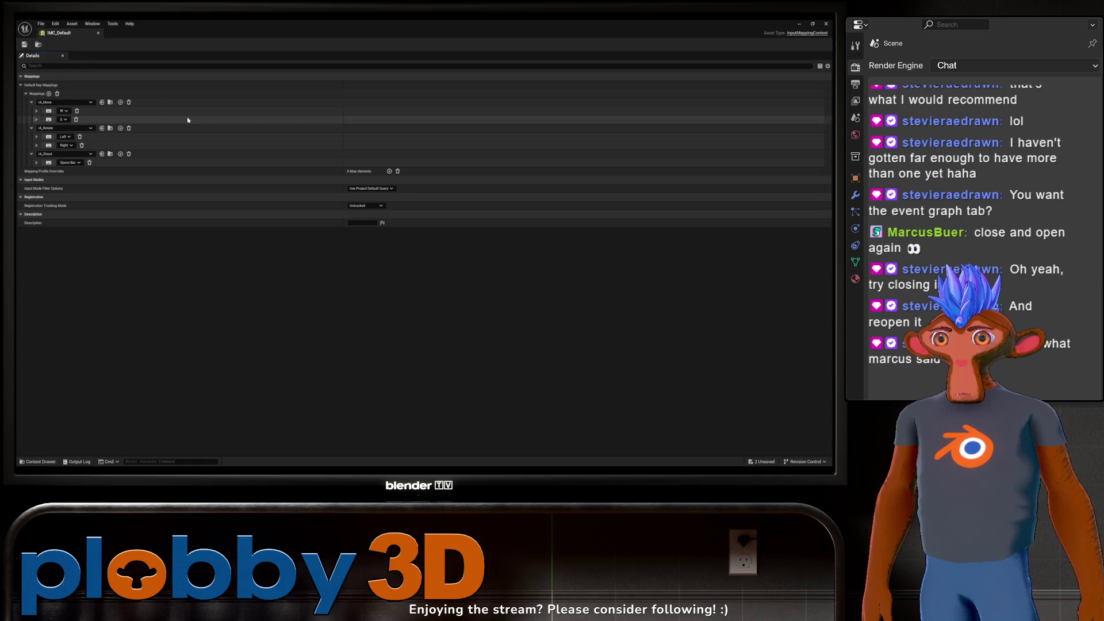
{"action": "left_click", "coordinate": [98, 33]}
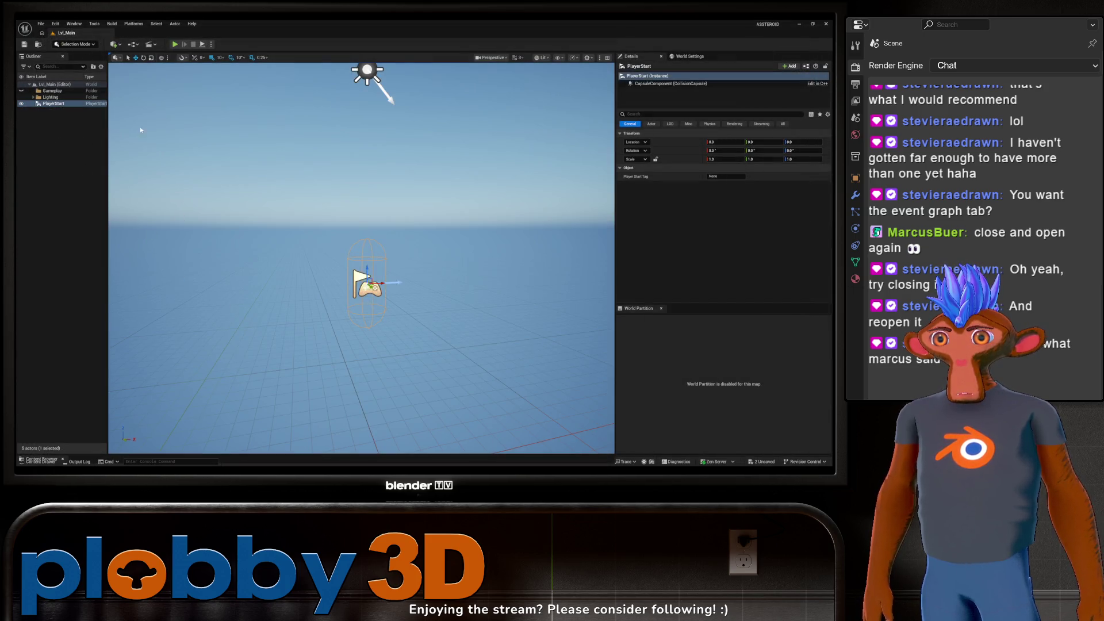
Step: Orbit the viewport around the PlayerStart, then browse the Content Drawer to the empty Blueprints folder
{"action": "mouse_move", "coordinate": [325, 250]}
{"action": "left_mouse_down"}
{"action": "mouse_move", "coordinate": [305, 250]}
{"action": "mouse_move", "coordinate": [345, 251]}
{"action": "mouse_move", "coordinate": [310, 242]}
{"action": "mouse_move", "coordinate": [310, 262]}
{"action": "mouse_move", "coordinate": [154, 96]}
{"action": "left_mouse_up"}
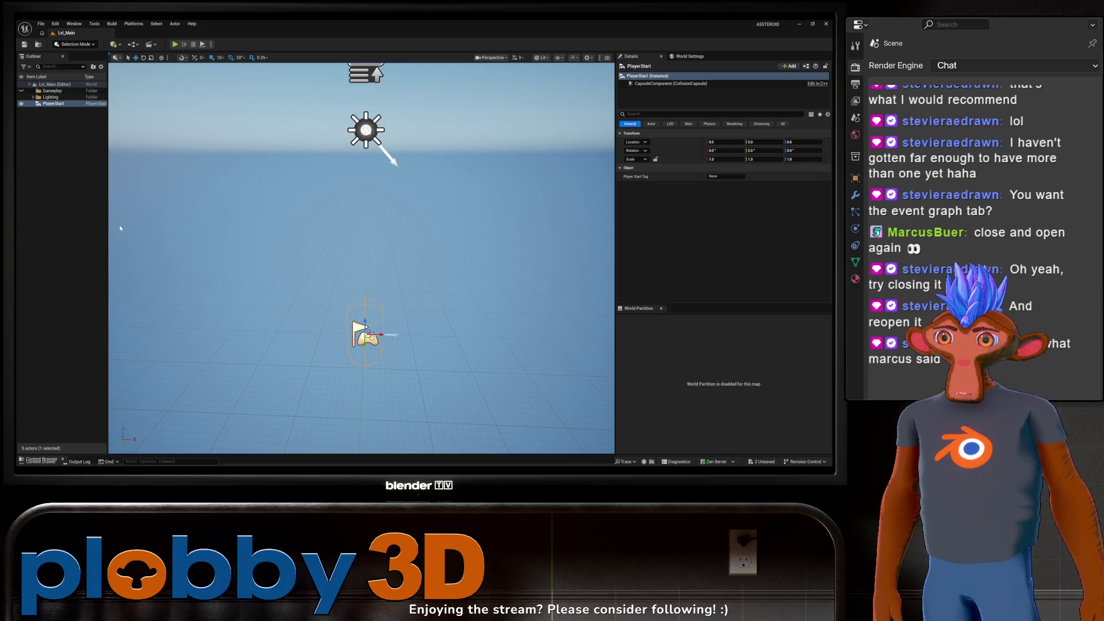
{"action": "key", "text": "ctrl+space"}
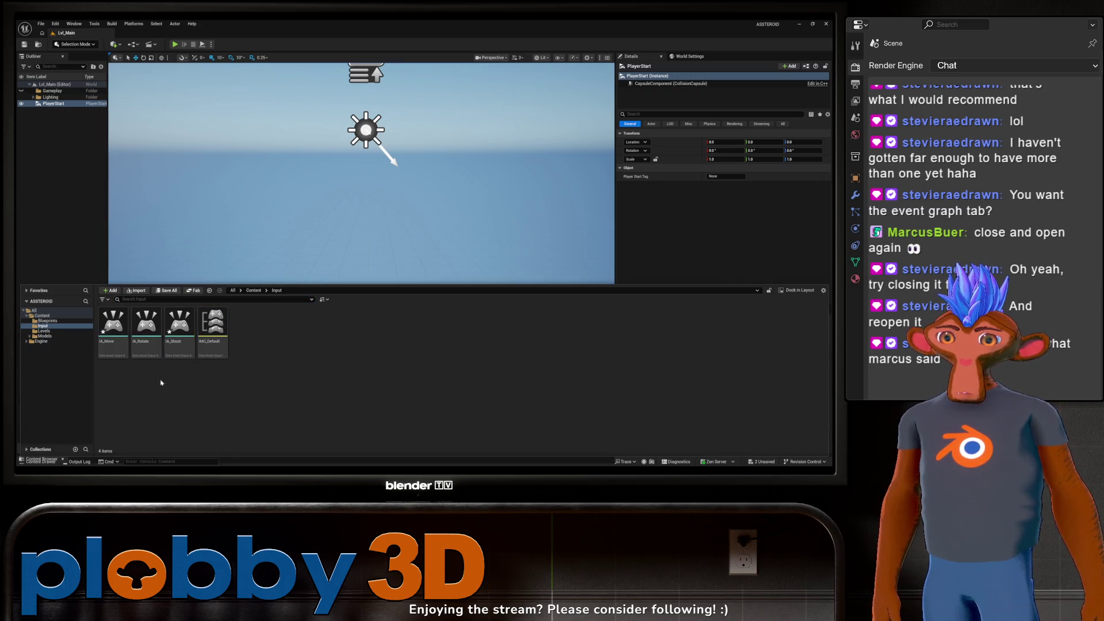
{"action": "left_click", "coordinate": [116, 345]}
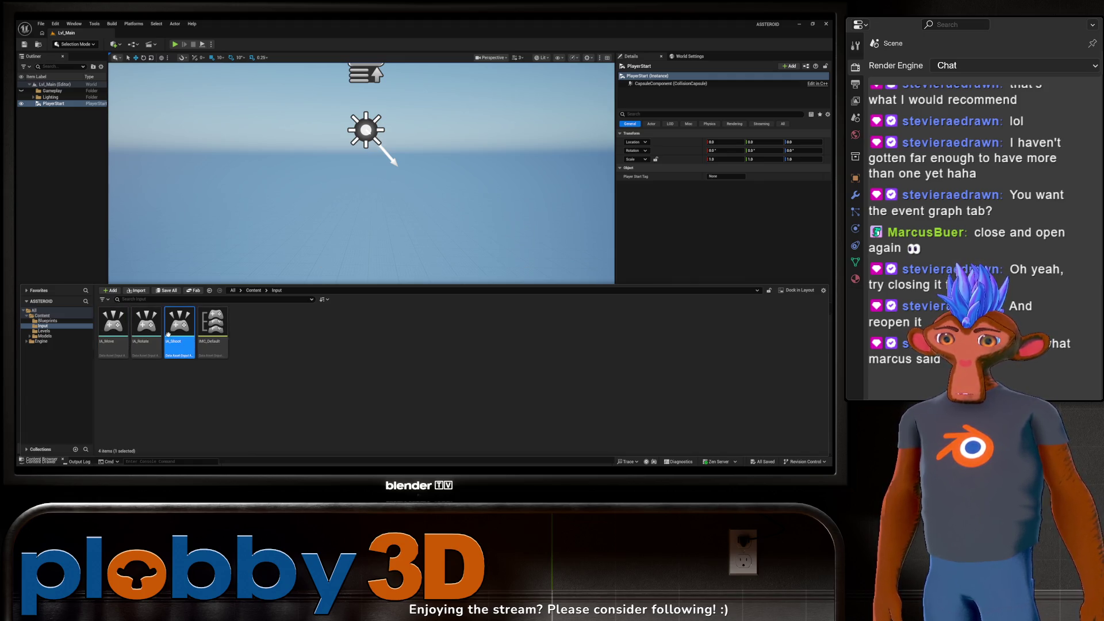
{"action": "left_click", "coordinate": [47, 336]}
{"action": "key", "text": "Up"}
{"action": "key", "text": "Up"}
{"action": "key", "text": "Up"}
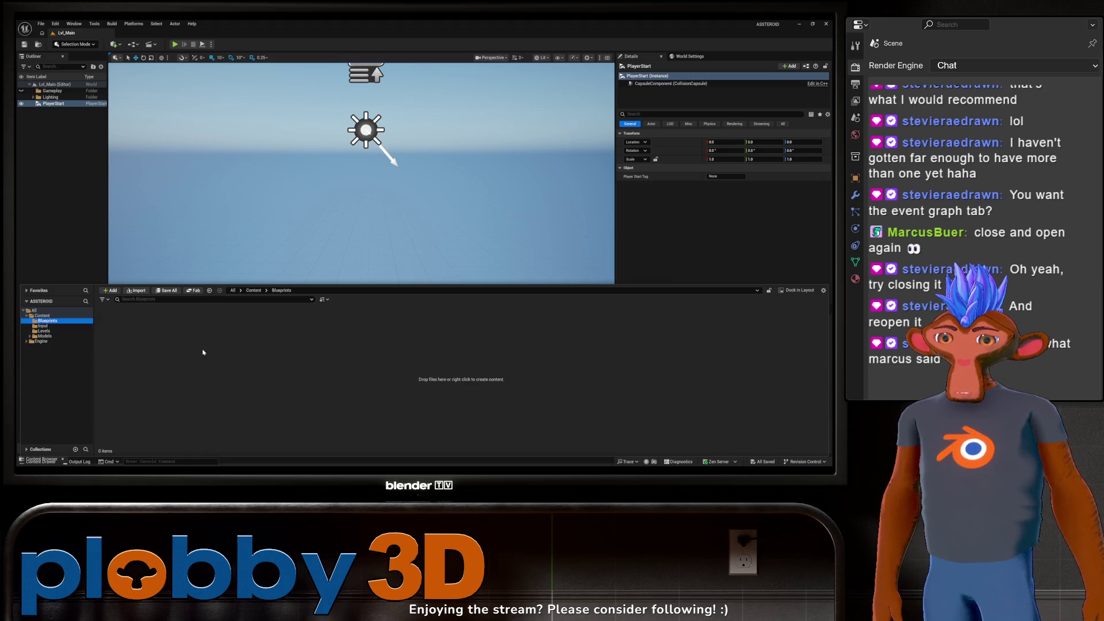
{"action": "right_click", "coordinate": [130, 344]}
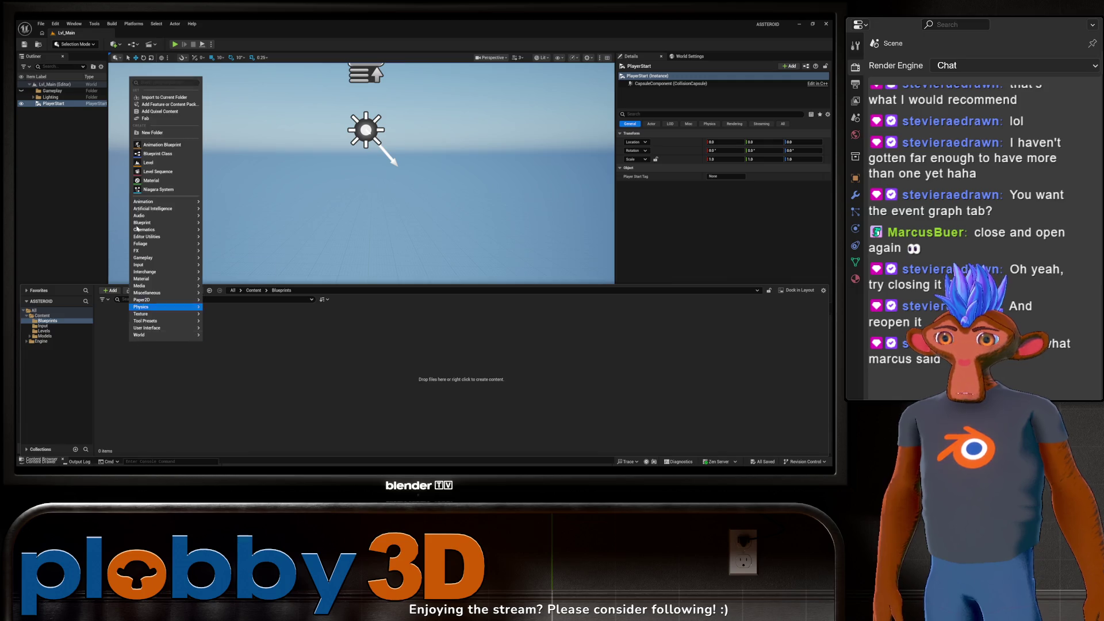
Step: Make a Character folder in Blueprints and create a Character-based blueprint named CBP_Player inside it
{"action": "left_click", "coordinate": [165, 133]}
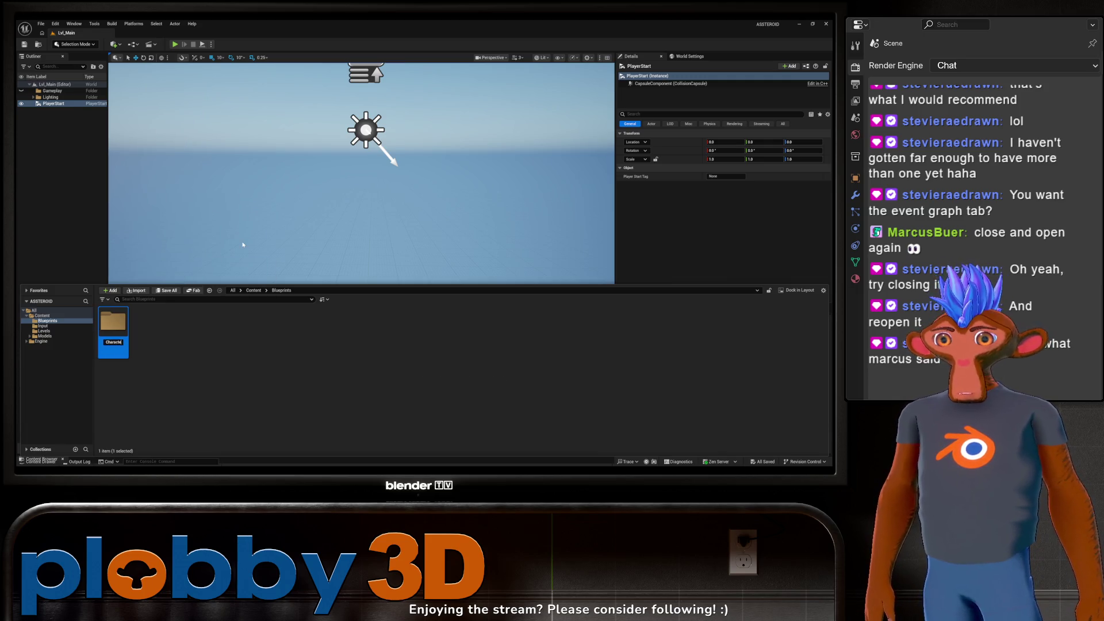
{"action": "double_click", "coordinate": [120, 334]}
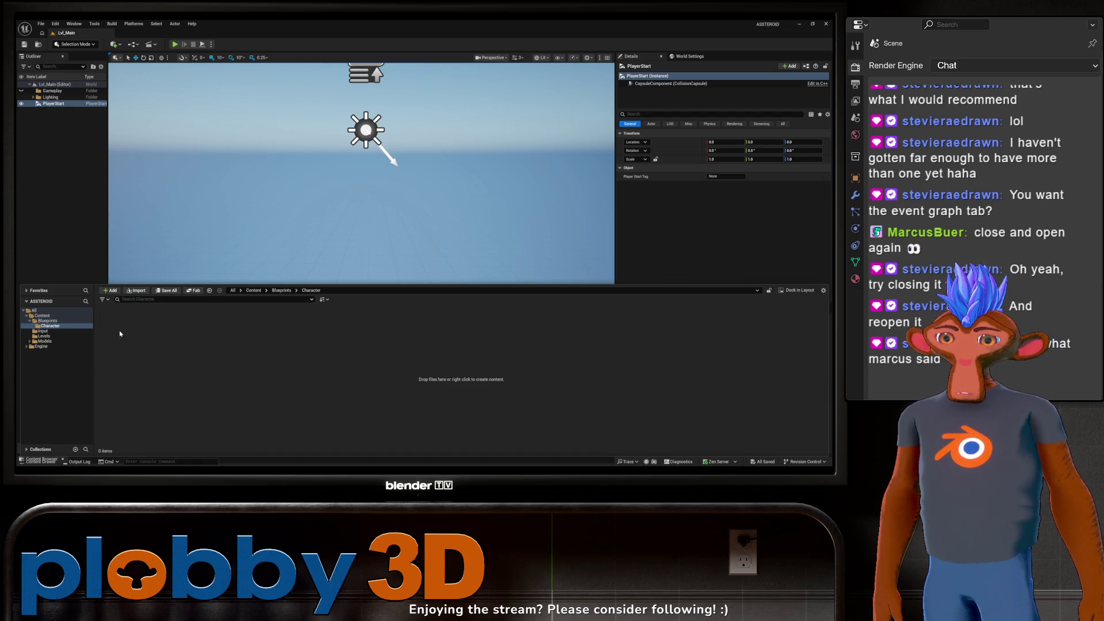
{"action": "right_click", "coordinate": [203, 344]}
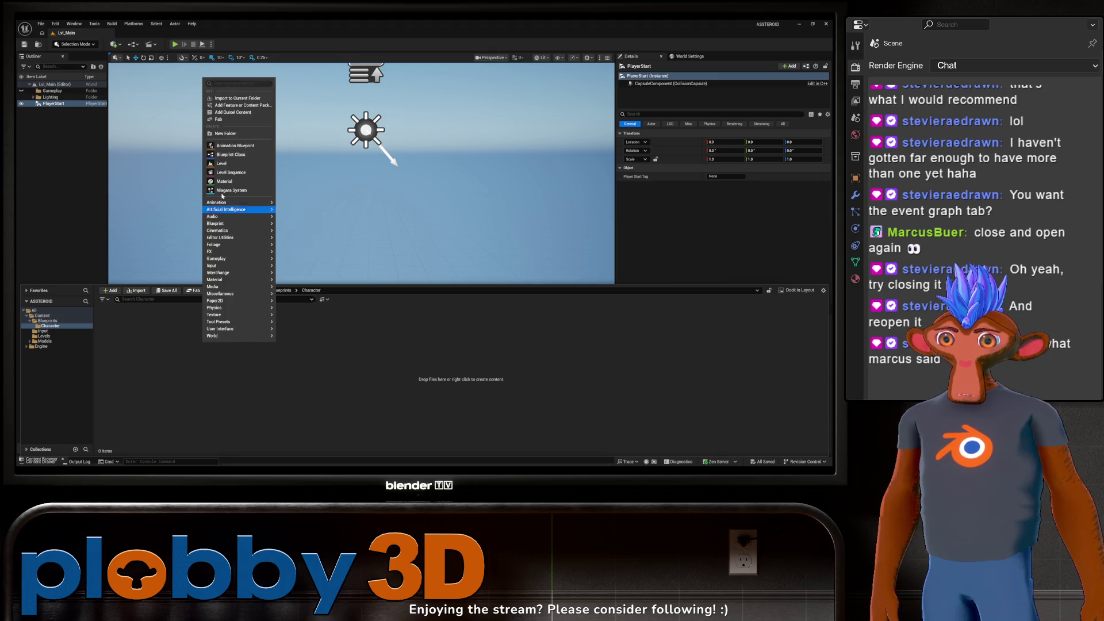
{"action": "left_click", "coordinate": [219, 163]}
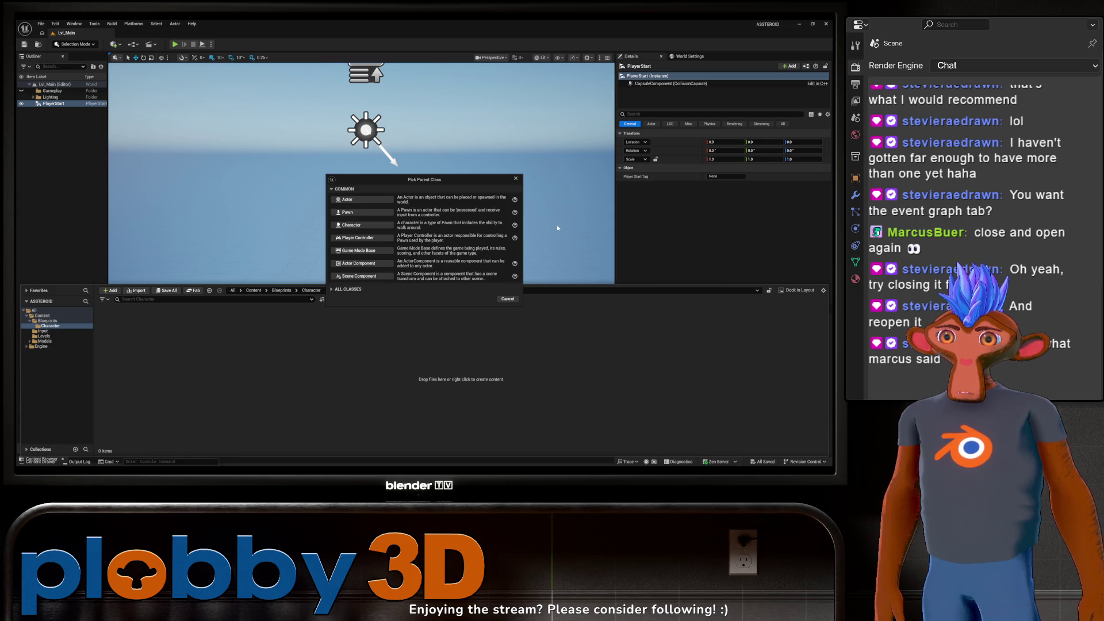
{"action": "left_click", "coordinate": [352, 226]}
{"action": "type", "text": "CBP_Player"}
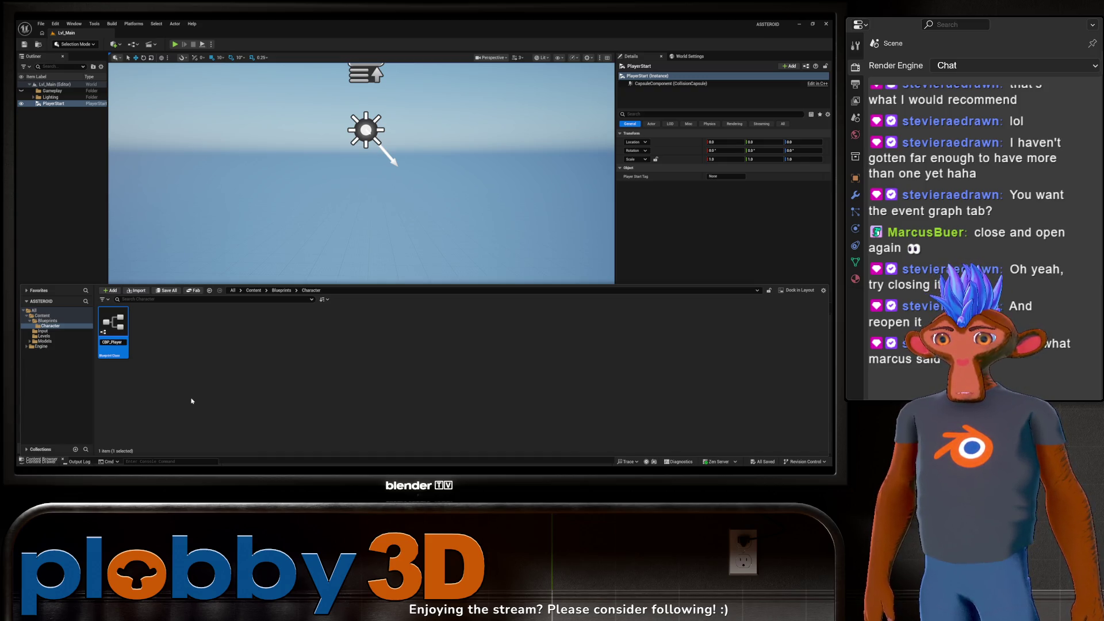
{"action": "key", "text": "Return"}
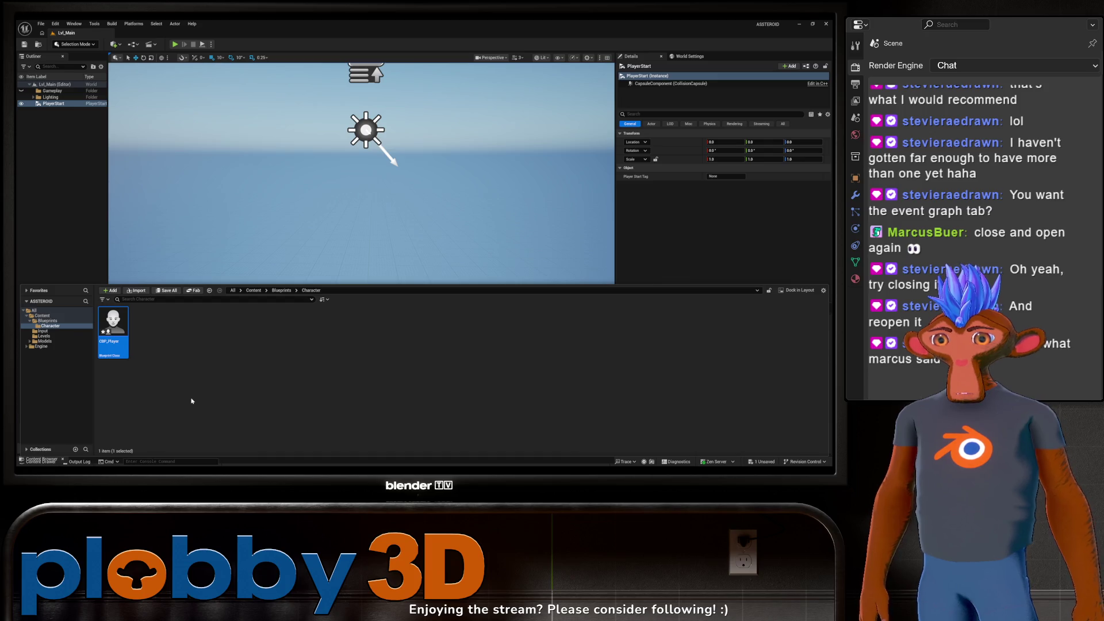
Step: Open CBP_Player and select the asteroids_ship mesh in the Models/Player_Ship folder
{"action": "double_click", "coordinate": [113, 328]}
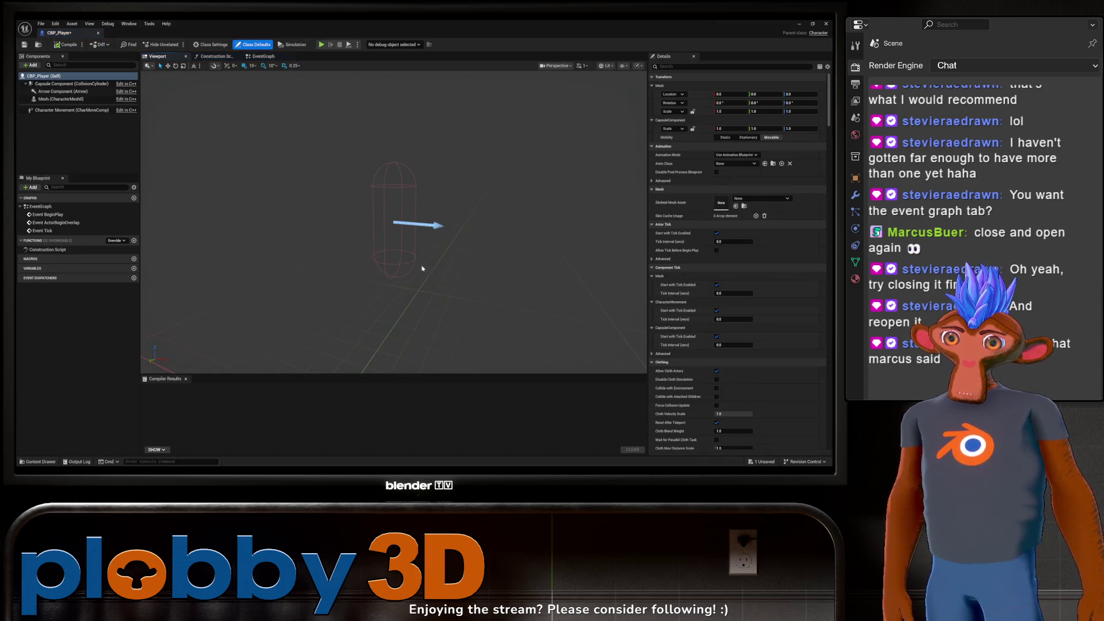
{"action": "key", "text": "ctrl+space"}
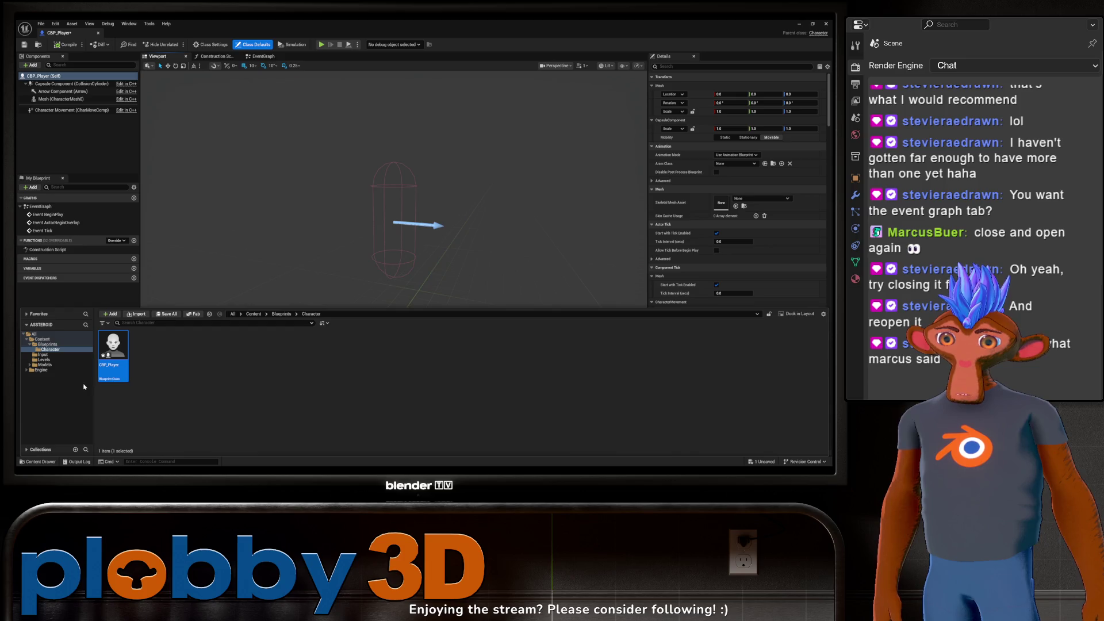
{"action": "left_click", "coordinate": [44, 365]}
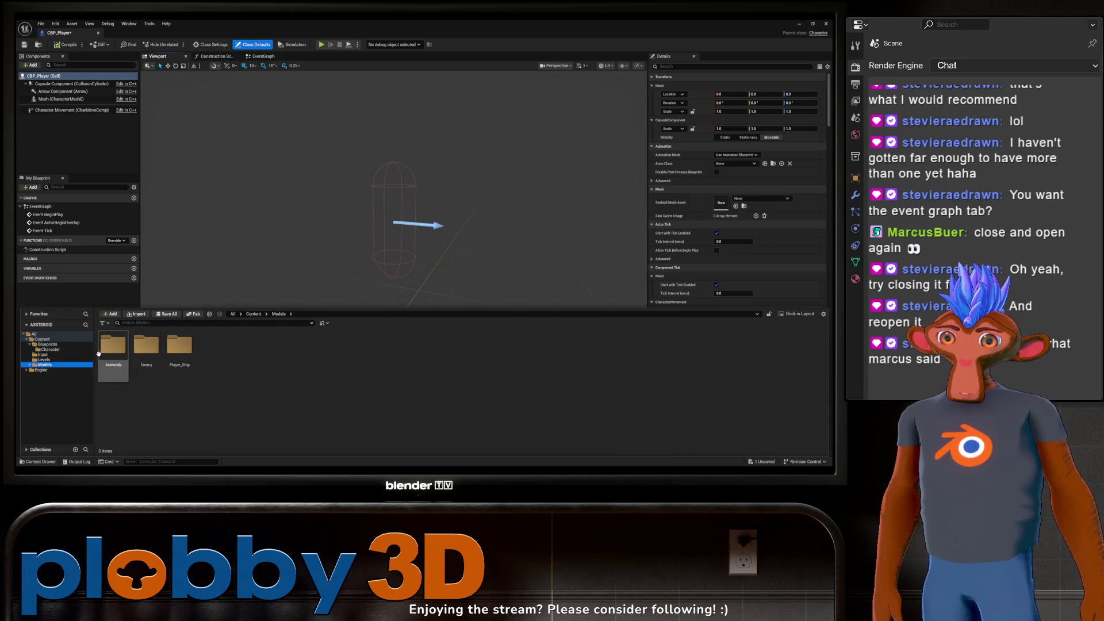
{"action": "double_click", "coordinate": [179, 345]}
{"action": "left_click", "coordinate": [146, 353]}
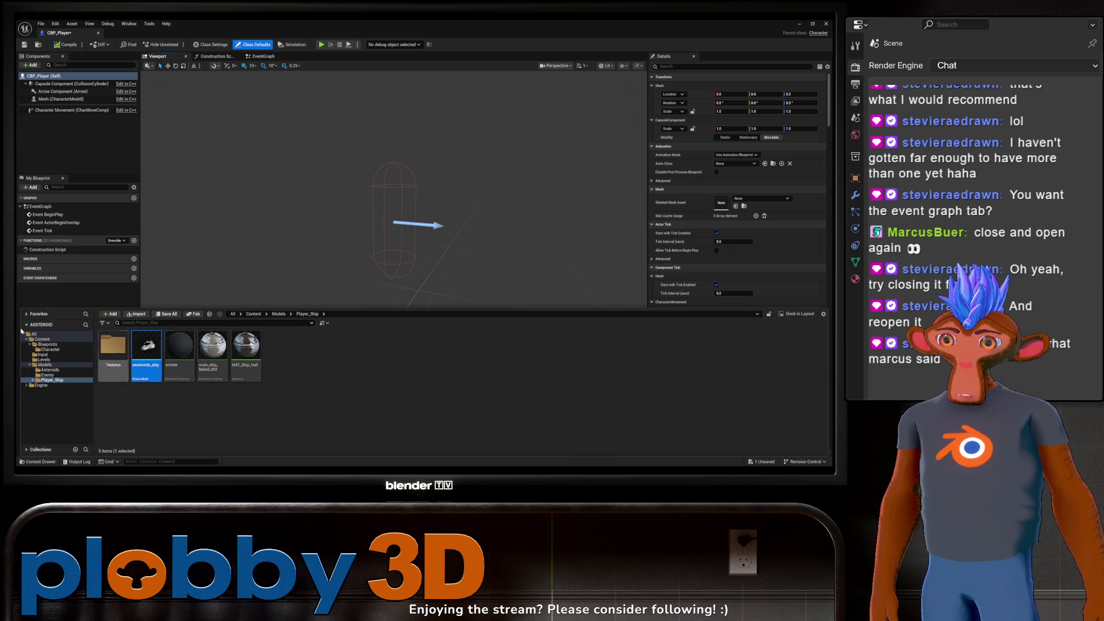
Step: Drag asteroids_ship into CBP_Player's components, then delete that component again
{"action": "mouse_move", "coordinate": [148, 356]}
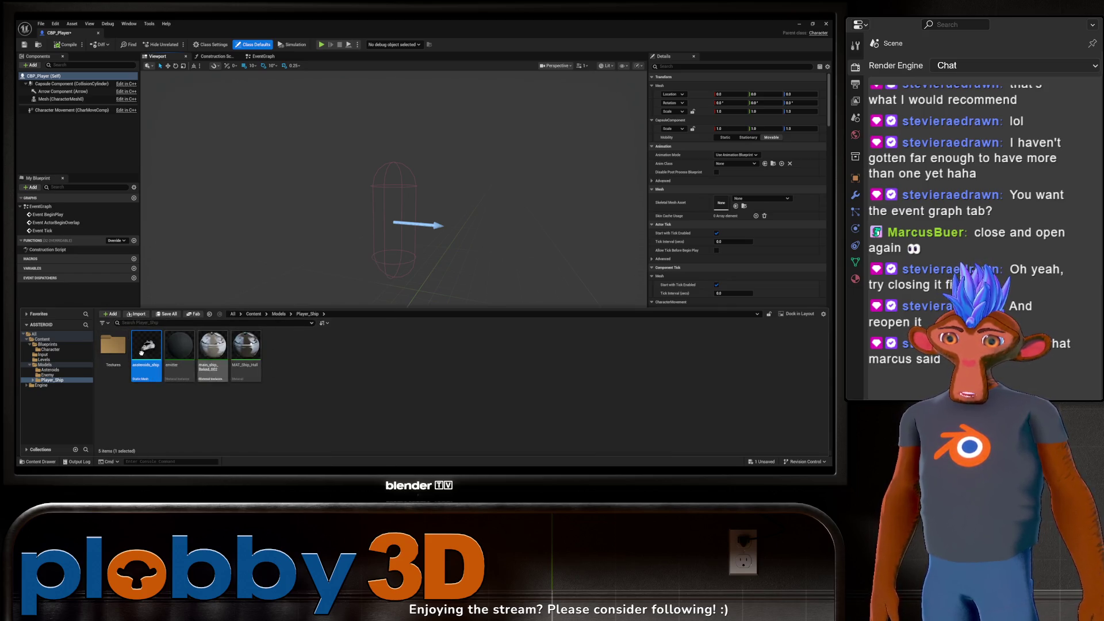
{"action": "mouse_move", "coordinate": [148, 350]}
{"action": "left_mouse_down"}
{"action": "mouse_move", "coordinate": [103, 199]}
{"action": "mouse_move", "coordinate": [151, 380]}
{"action": "mouse_move", "coordinate": [71, 106]}
{"action": "left_mouse_up"}
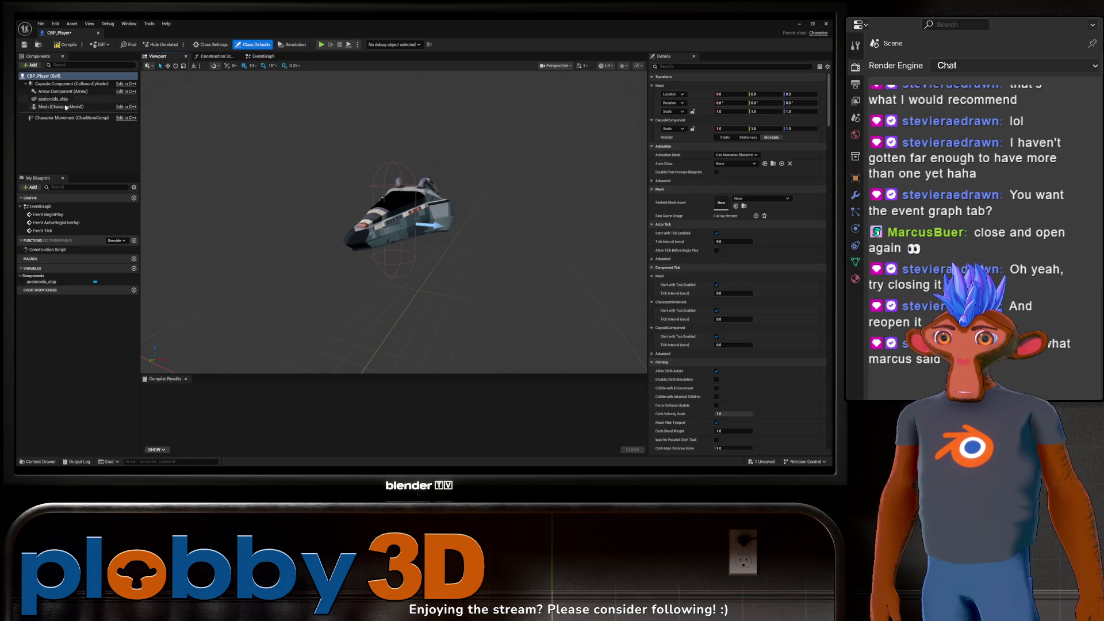
{"action": "left_click", "coordinate": [67, 100]}
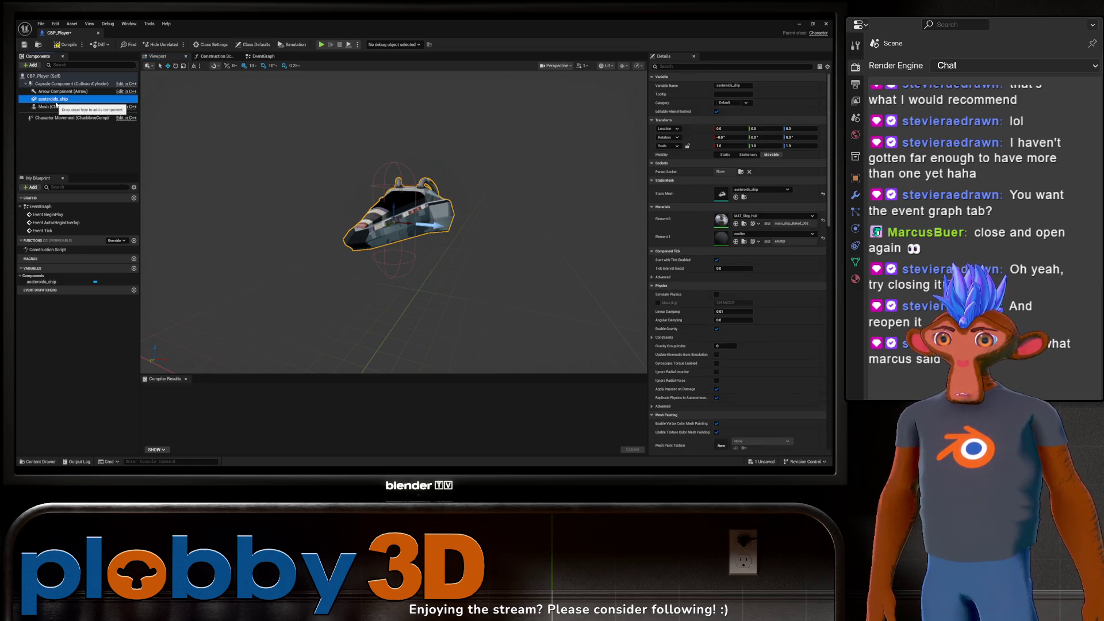
{"action": "key", "text": "Delete"}
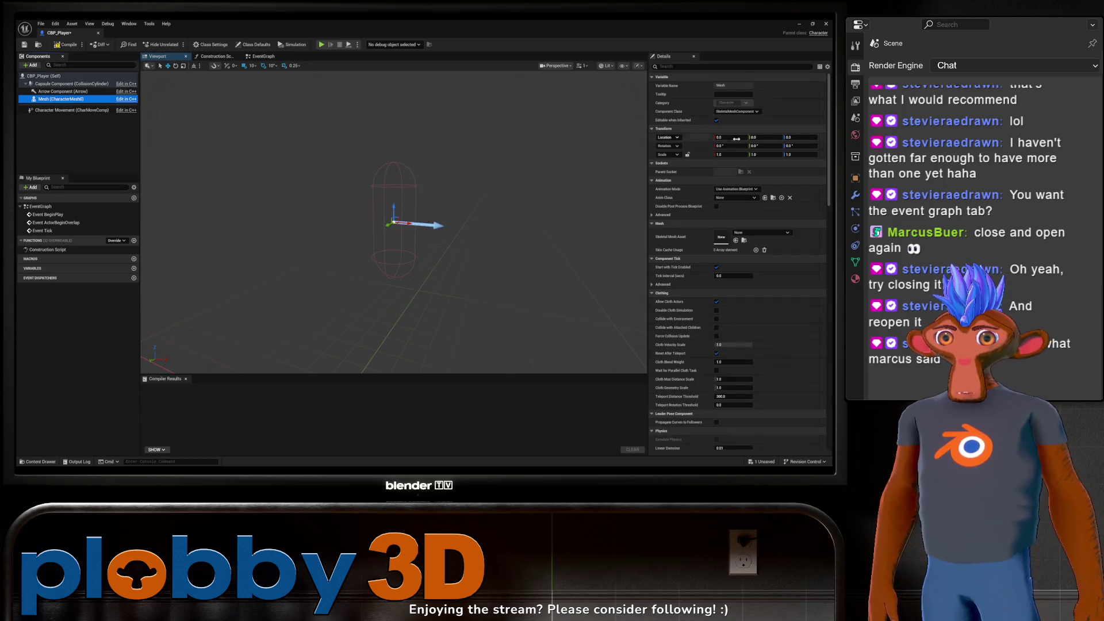
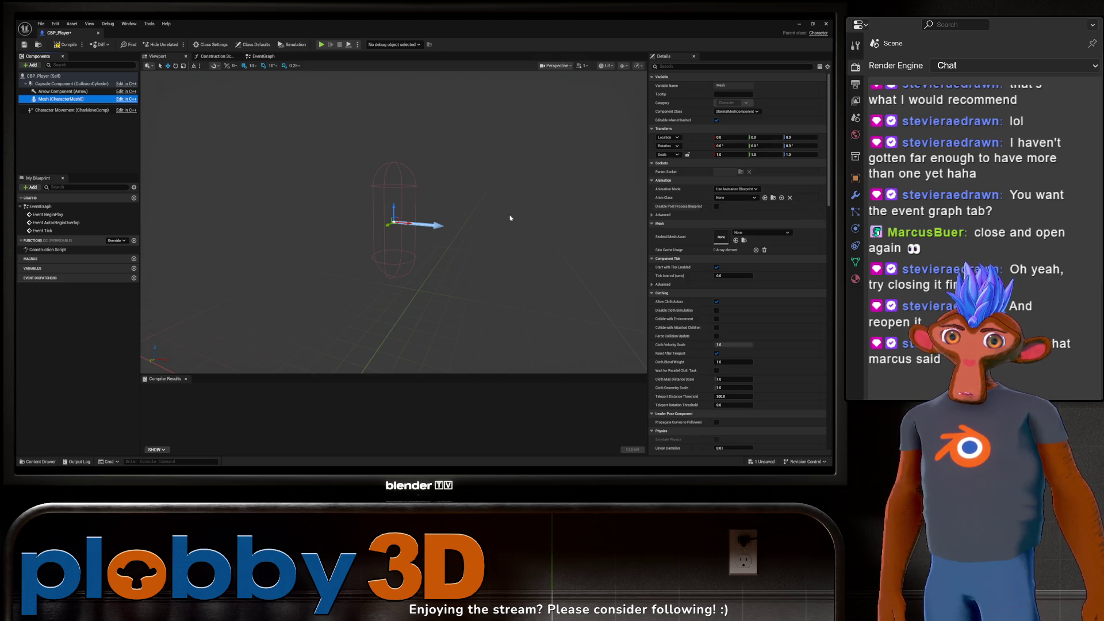
Step: Leave the skeletal mesh unchanged, then compile, save and close CBP_Player
{"action": "left_click", "coordinate": [744, 233]}
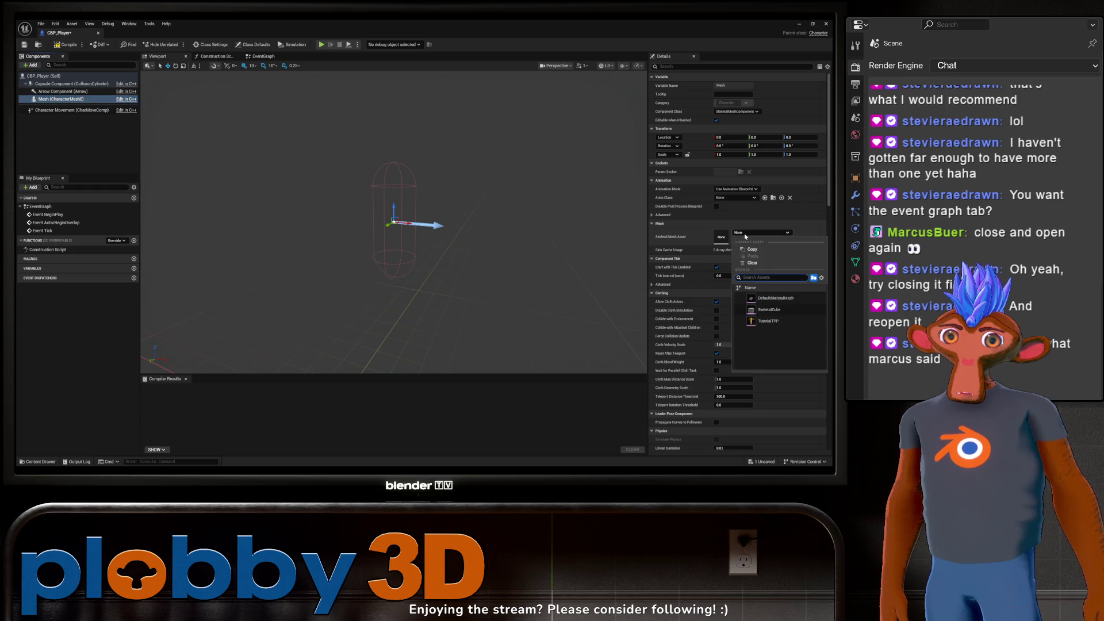
{"action": "left_click", "coordinate": [745, 235]}
{"action": "key", "text": "ctrl+s"}
{"action": "left_click", "coordinate": [132, 102]}
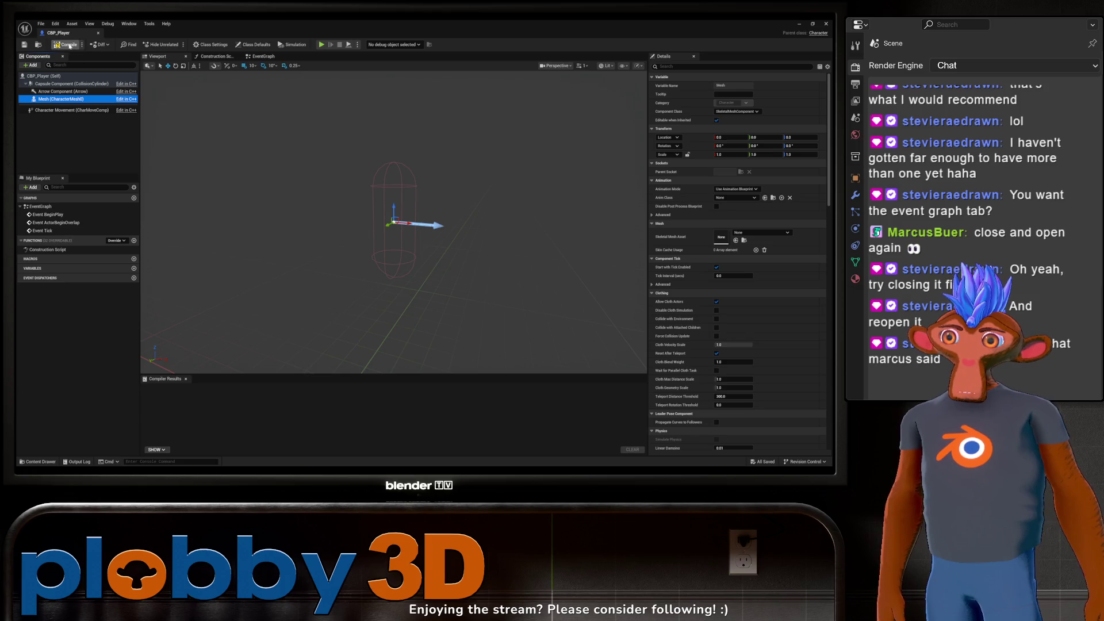
{"action": "left_click", "coordinate": [99, 33]}
Step: Convert the asteroids_ship static mesh into a skeletal mesh
{"action": "key", "text": "ctrl+space"}
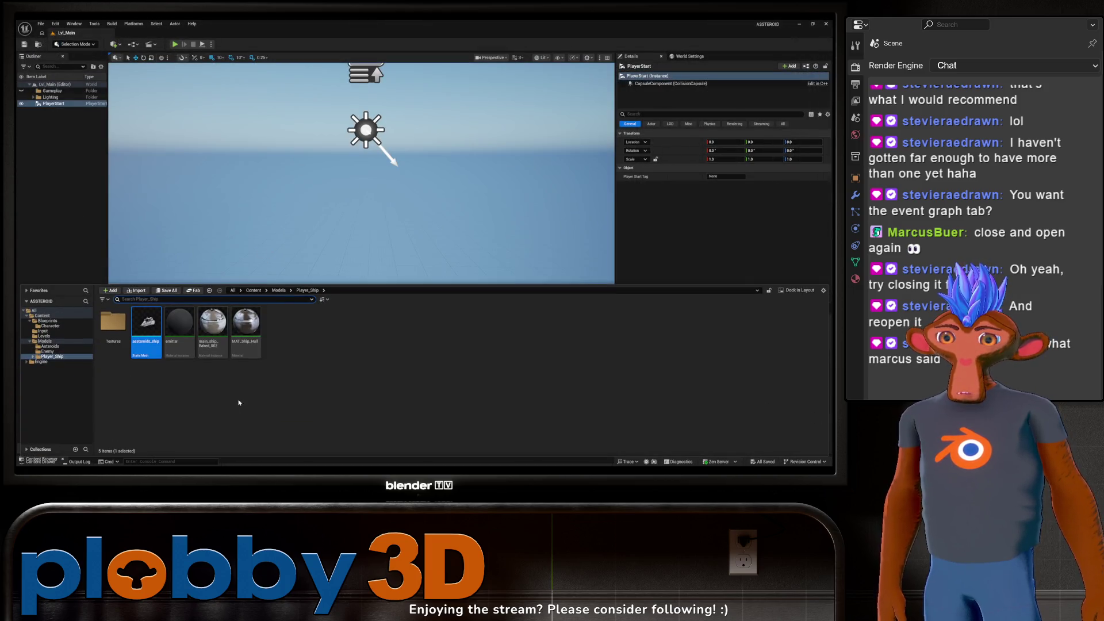
{"action": "right_click", "coordinate": [148, 328]}
{"action": "mouse_move", "coordinate": [183, 98]}
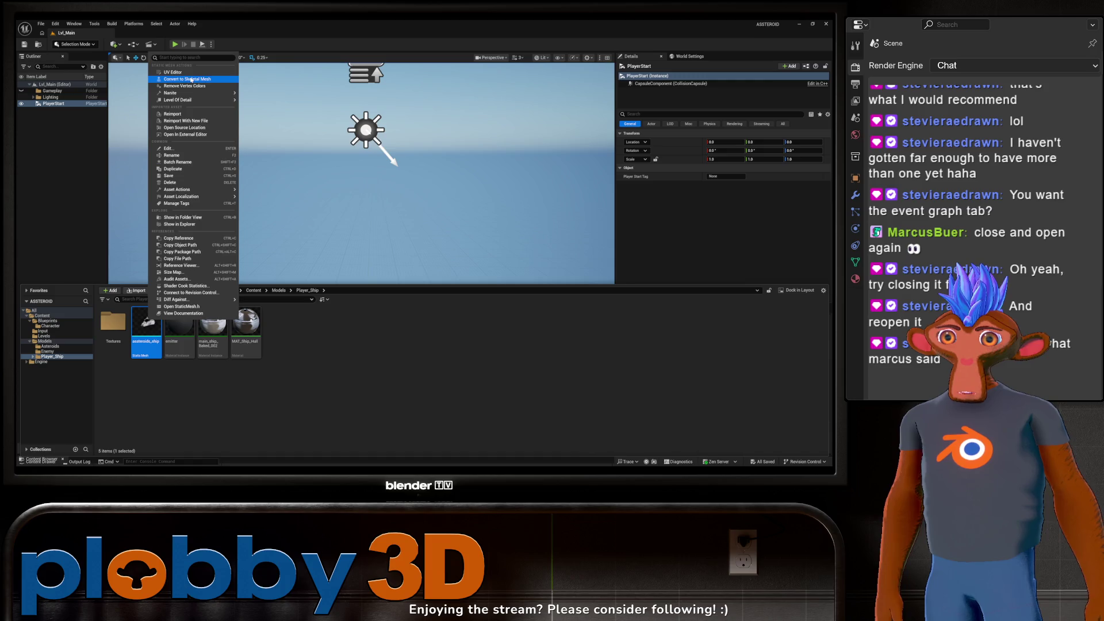
{"action": "left_click", "coordinate": [187, 78]}
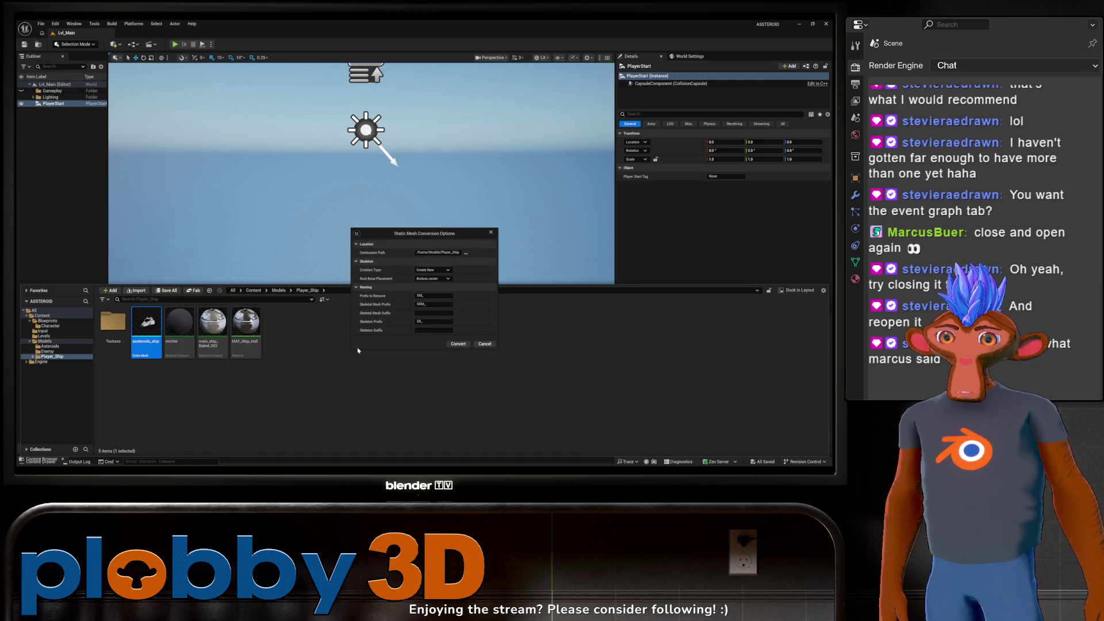
{"action": "left_click", "coordinate": [453, 344]}
Step: Check the new SK_ and SKM_asteroids_ship assets and delete the main_ship_Baked_002 material
{"action": "key", "text": "ctrl+space"}
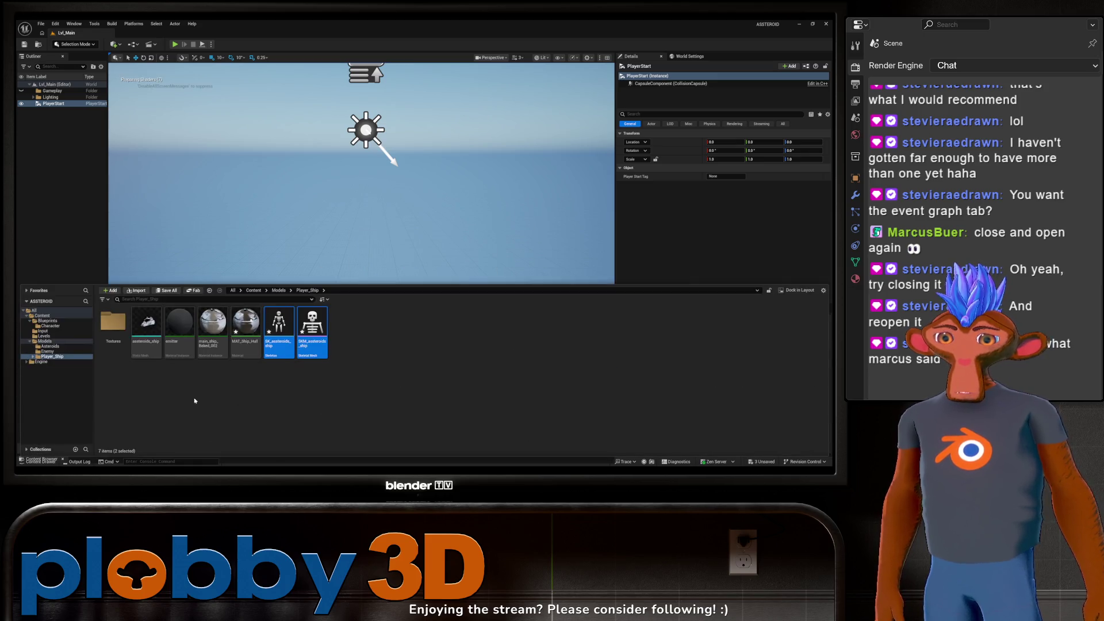
{"action": "left_click", "coordinate": [342, 381]}
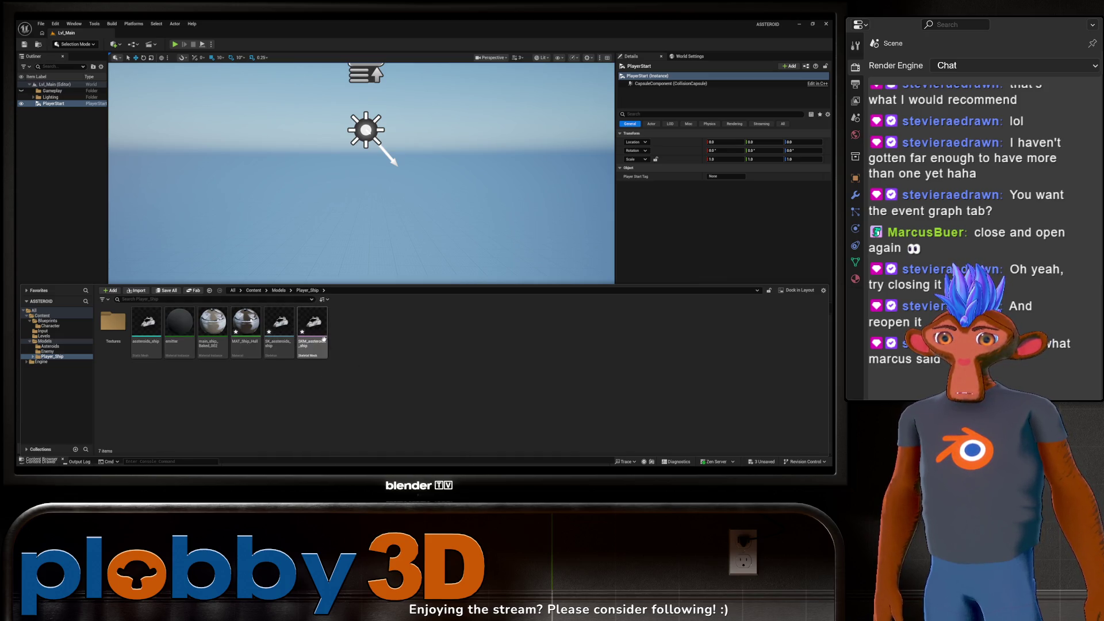
{"action": "left_click", "coordinate": [280, 333]}
{"action": "left_click", "coordinate": [313, 334]}
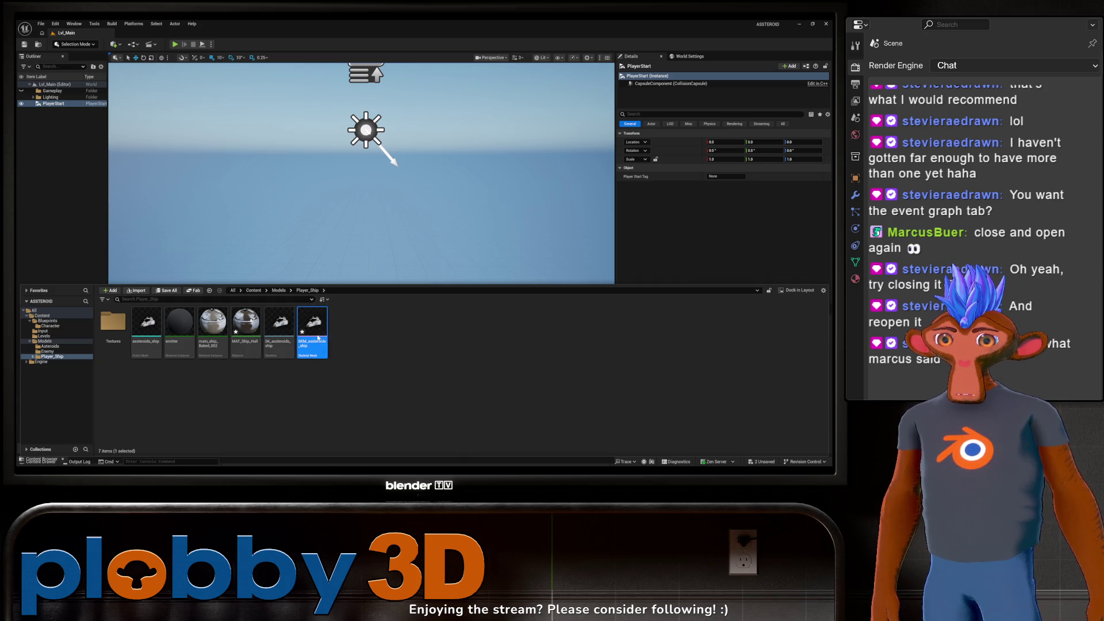
{"action": "right_click", "coordinate": [213, 331]}
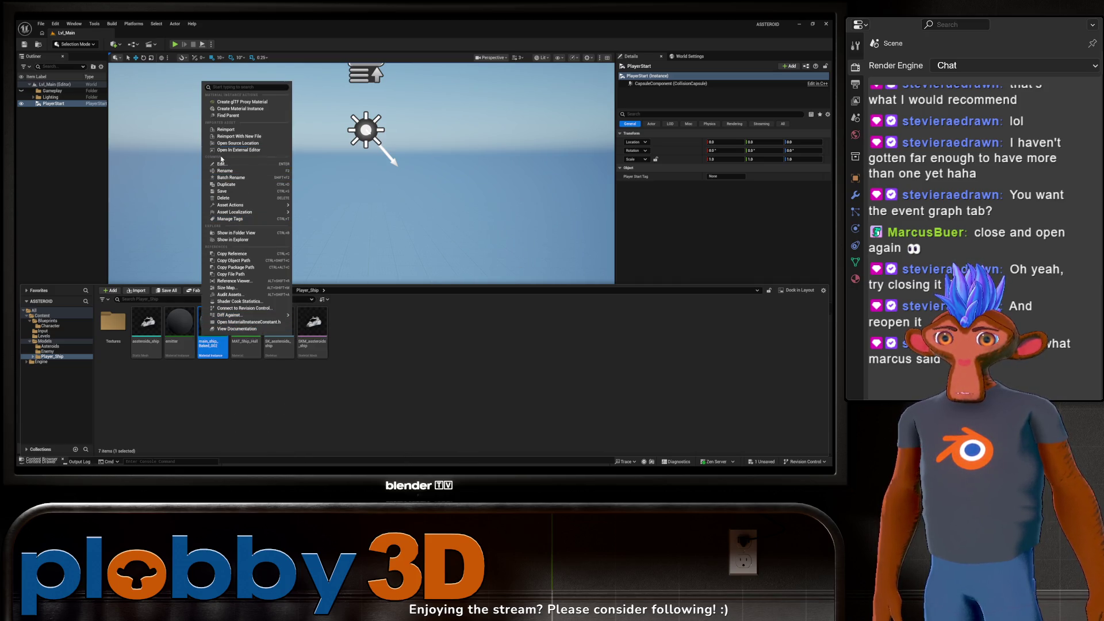
{"action": "left_click", "coordinate": [222, 198]}
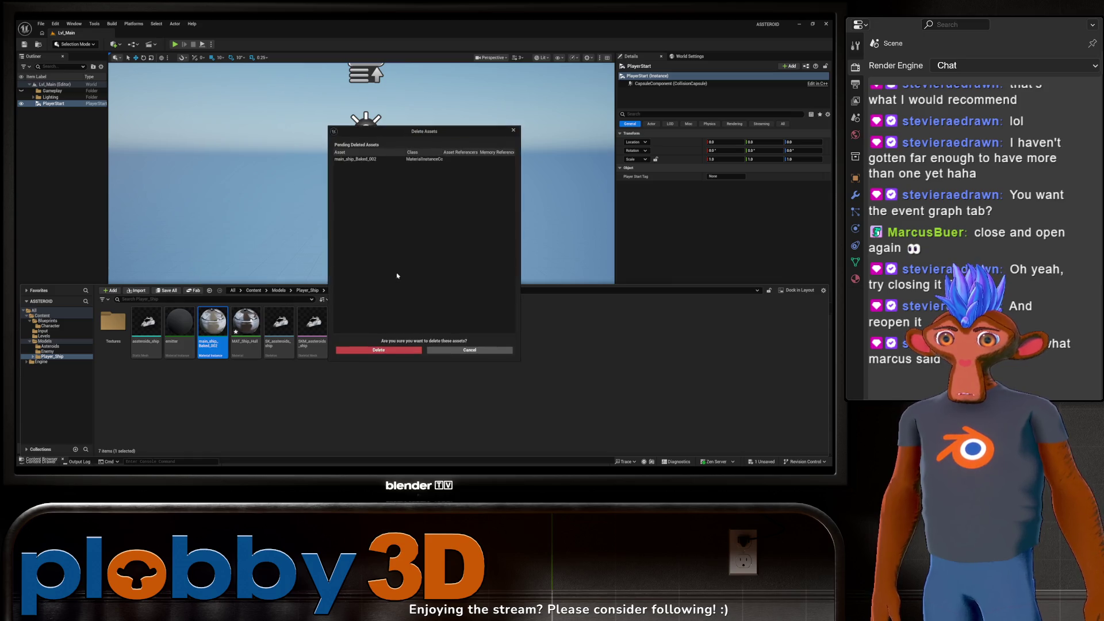
{"action": "left_click", "coordinate": [381, 352]}
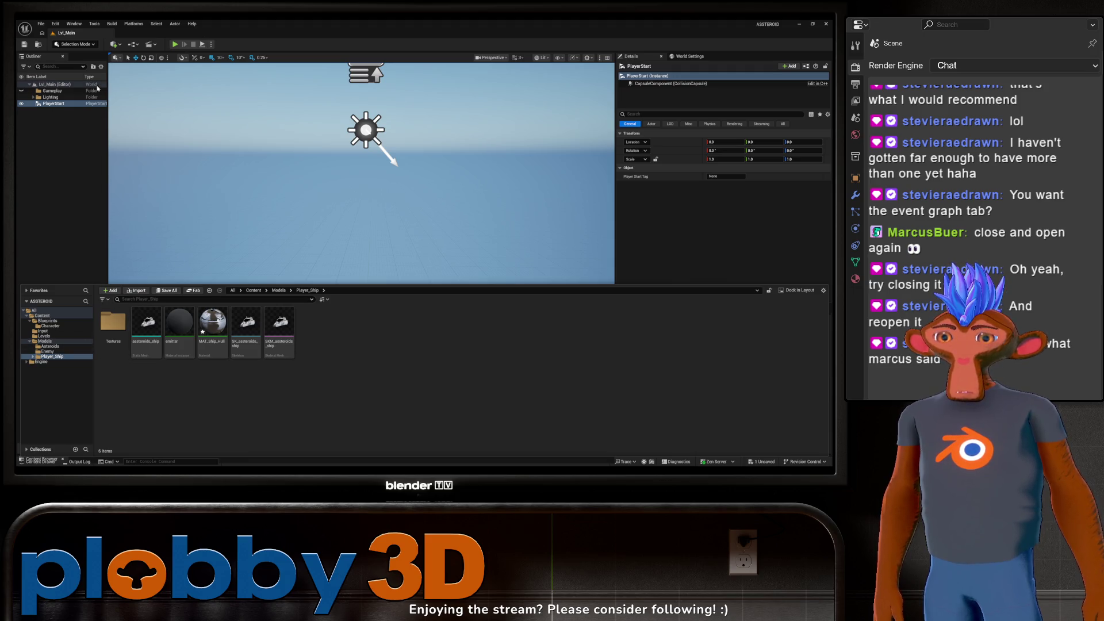
Step: Browse the Player_Ship folders, then open Character's CBP_Player in the full Blueprint editor
{"action": "key", "text": "ctrl+space"}
{"action": "key", "text": "ctrl+space"}
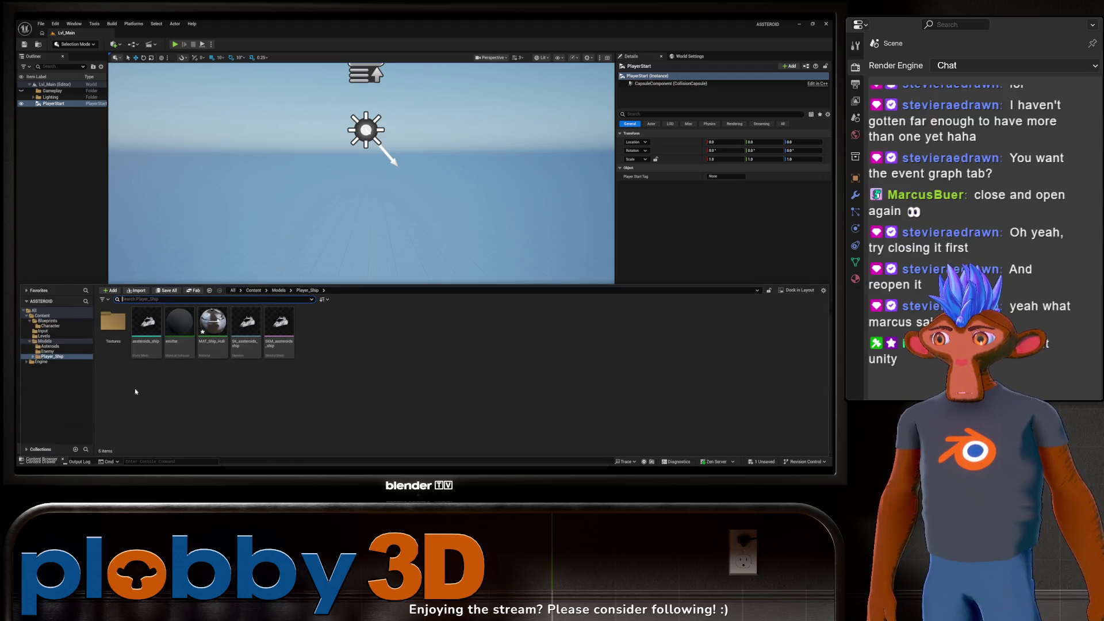
{"action": "left_click", "coordinate": [32, 356]}
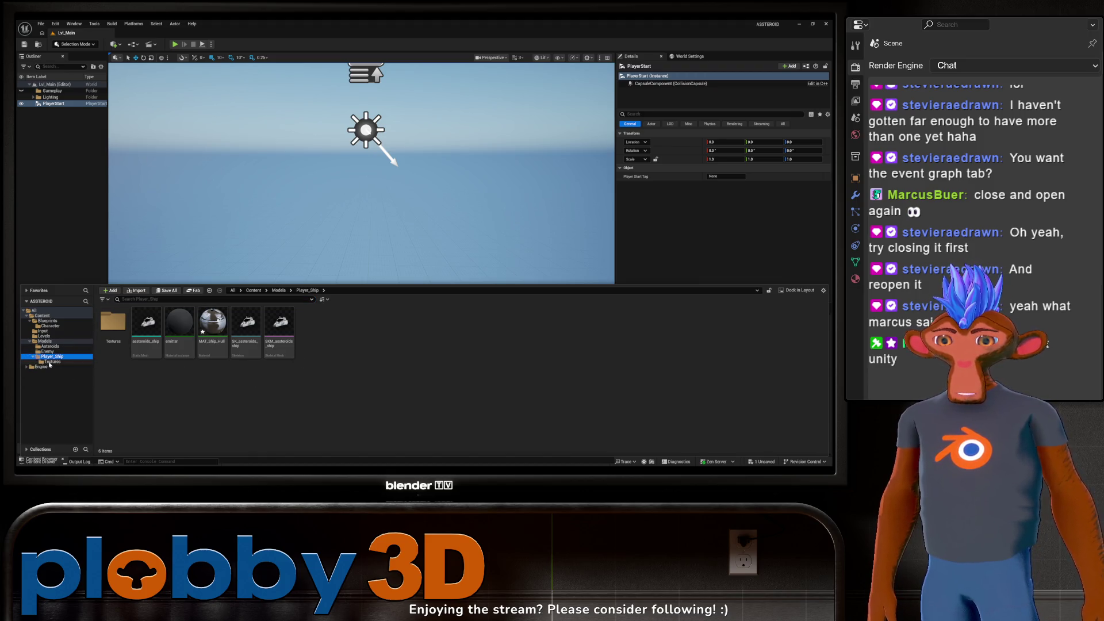
{"action": "left_click", "coordinate": [52, 361]}
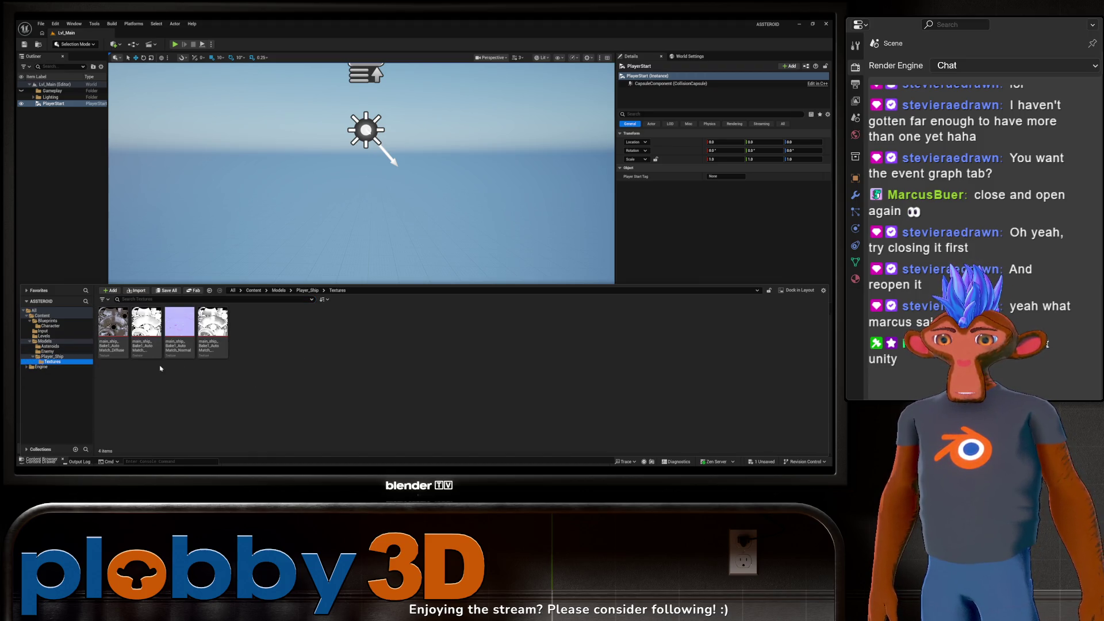
{"action": "left_click", "coordinate": [50, 346]}
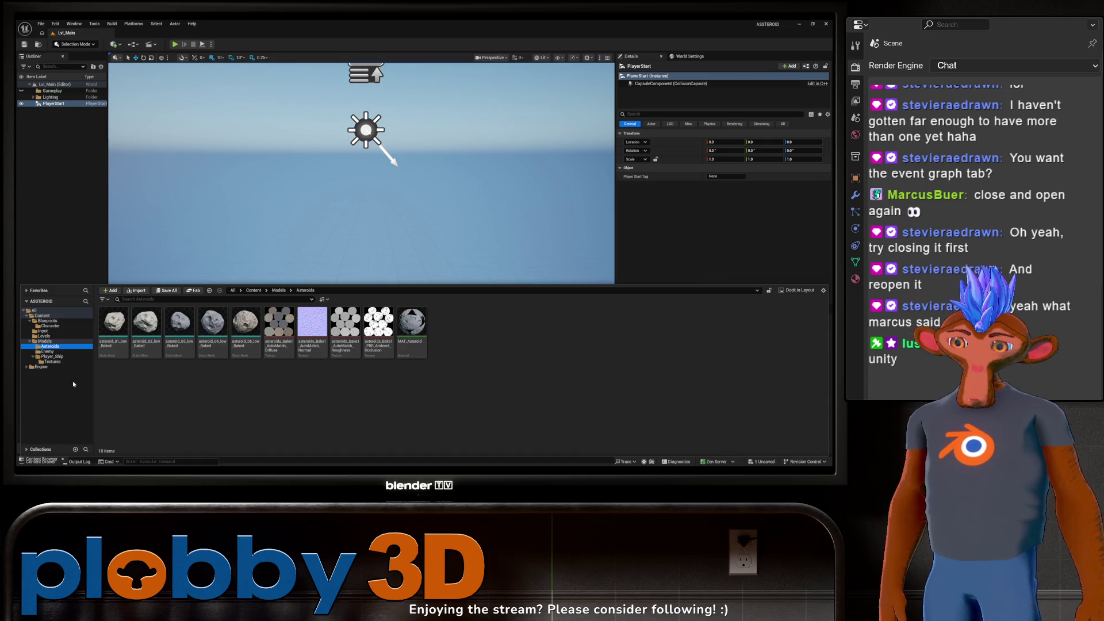
{"action": "left_click", "coordinate": [52, 357]}
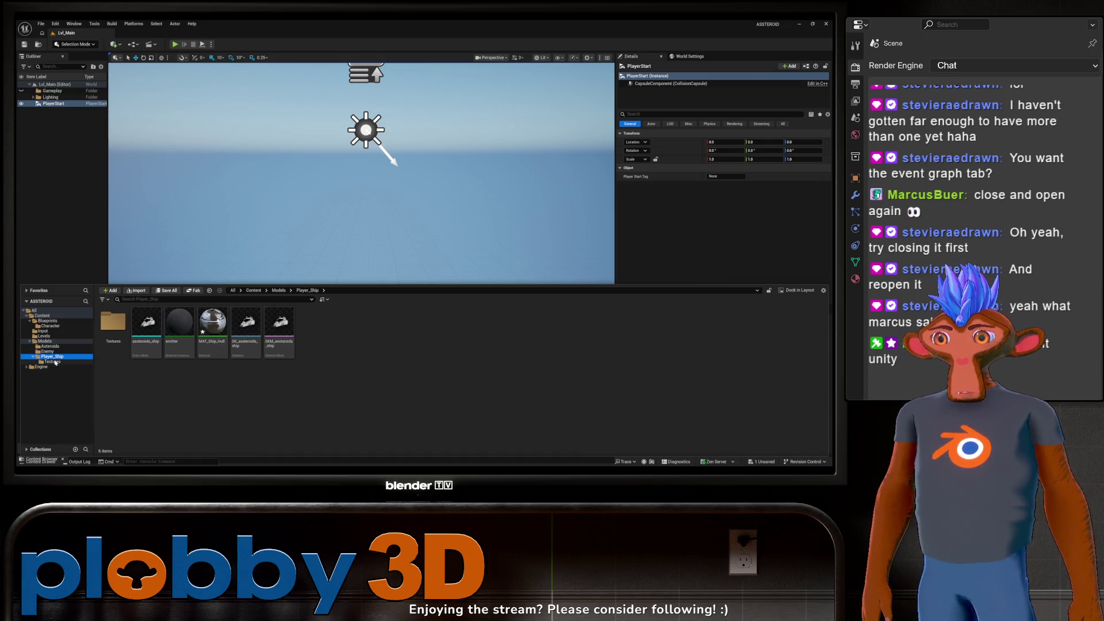
{"action": "left_click", "coordinate": [43, 326]}
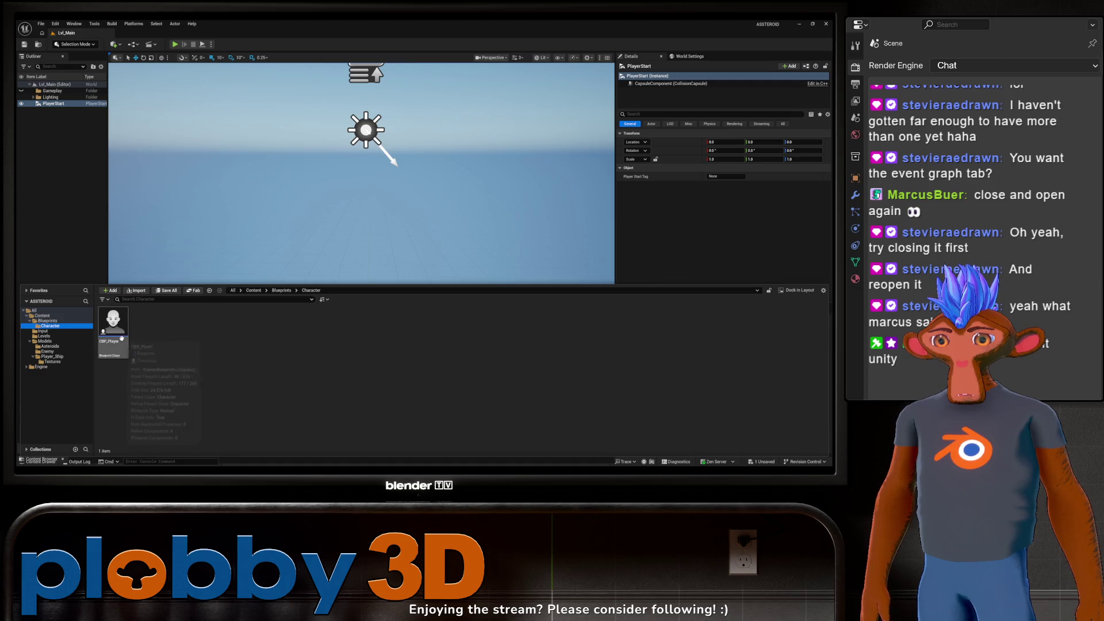
{"action": "double_click", "coordinate": [114, 325]}
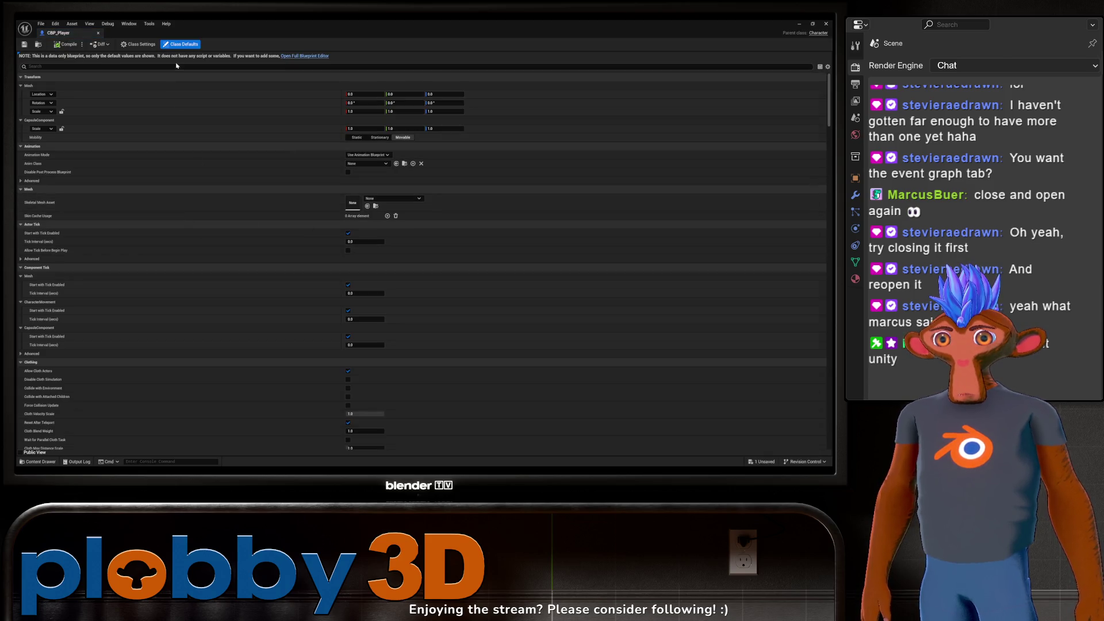
{"action": "scroll", "coordinate": [164, 88], "scroll_direction": "down", "scroll_amount": 1}
{"action": "scroll", "coordinate": [164, 88], "scroll_direction": "up", "scroll_amount": 1}
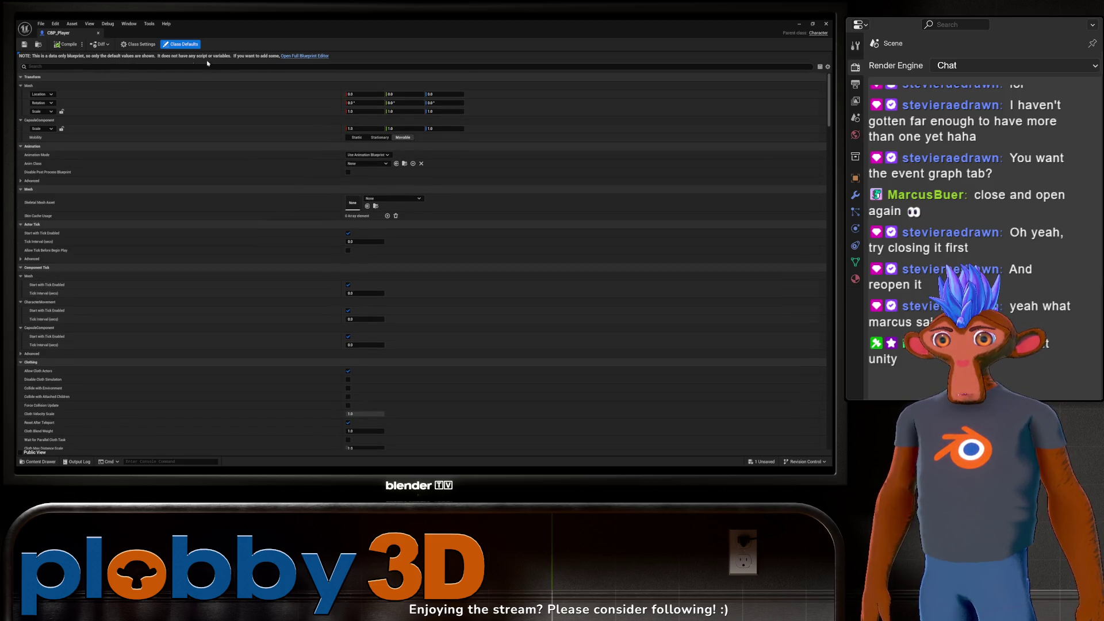
{"action": "left_click", "coordinate": [302, 57]}
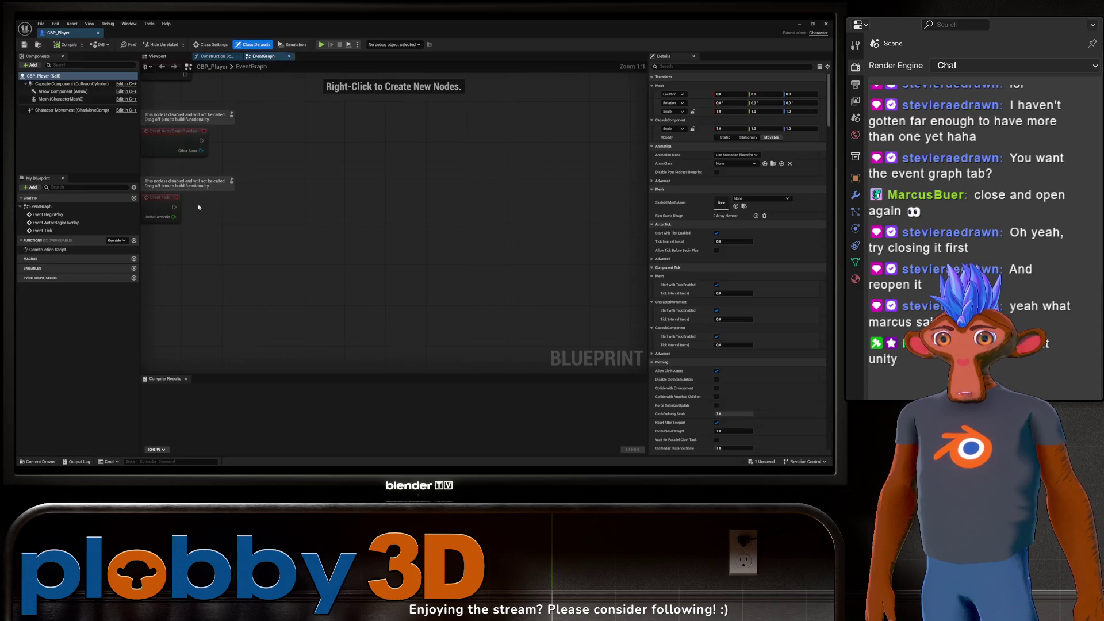
Step: Assign SKM_asteroids_ship as CBP_Player's skeletal mesh in the Viewport preview
{"action": "left_click", "coordinate": [161, 57]}
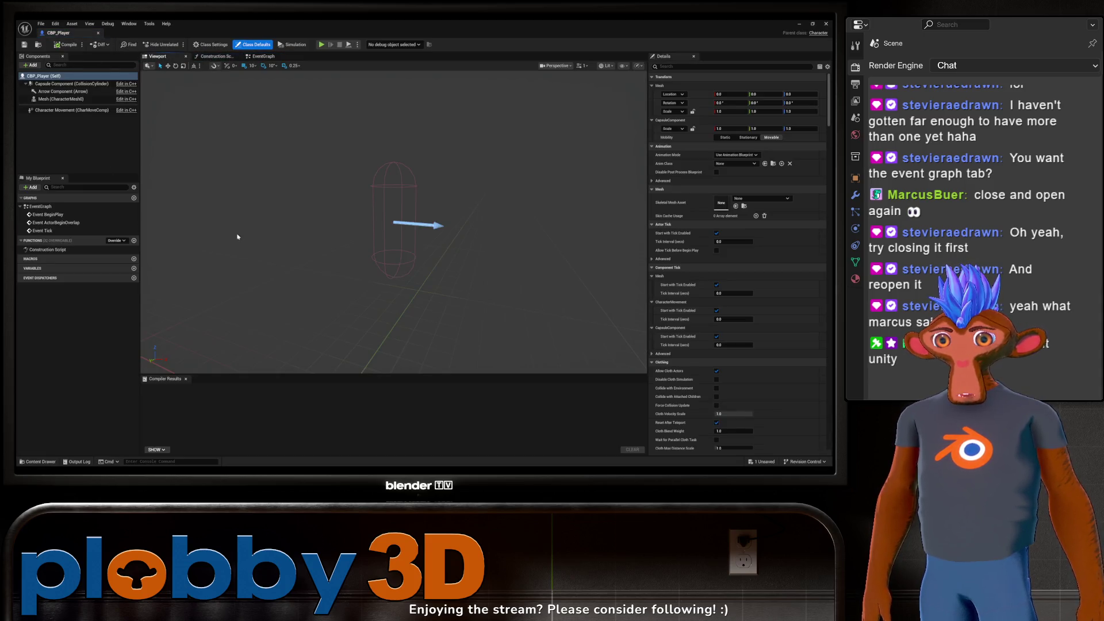
{"action": "key", "text": "ctrl+space"}
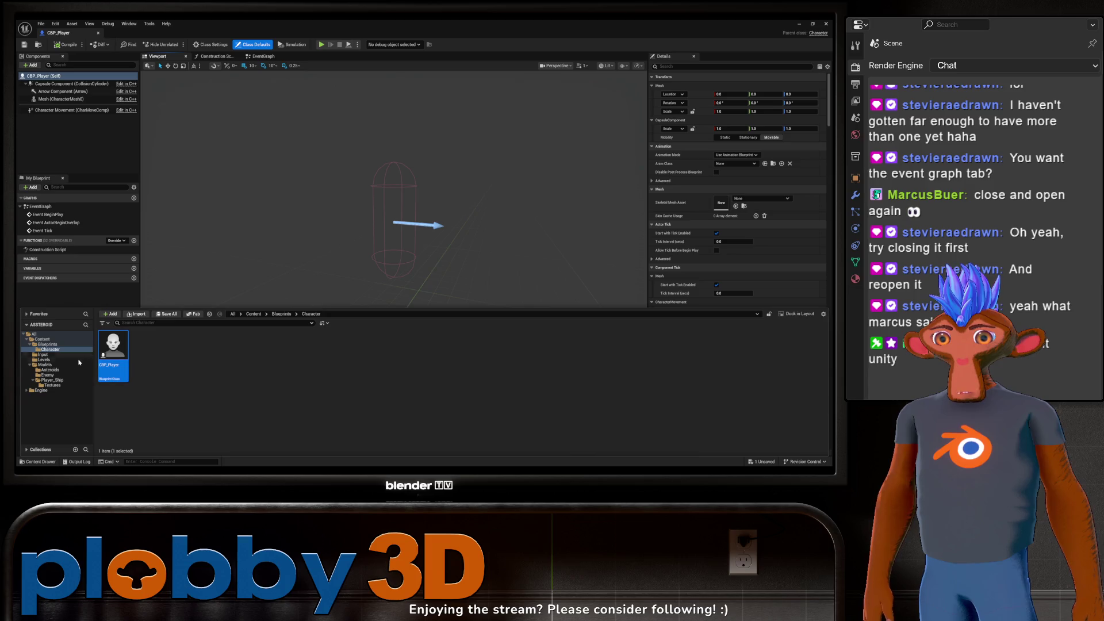
{"action": "left_click", "coordinate": [46, 380]}
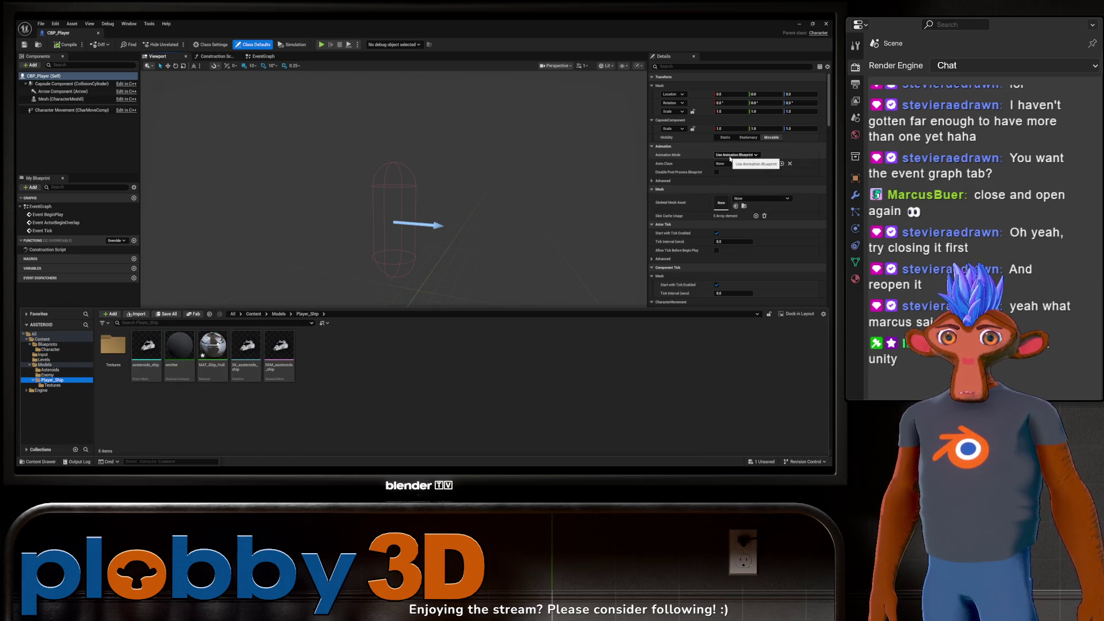
{"action": "left_click", "coordinate": [745, 203]}
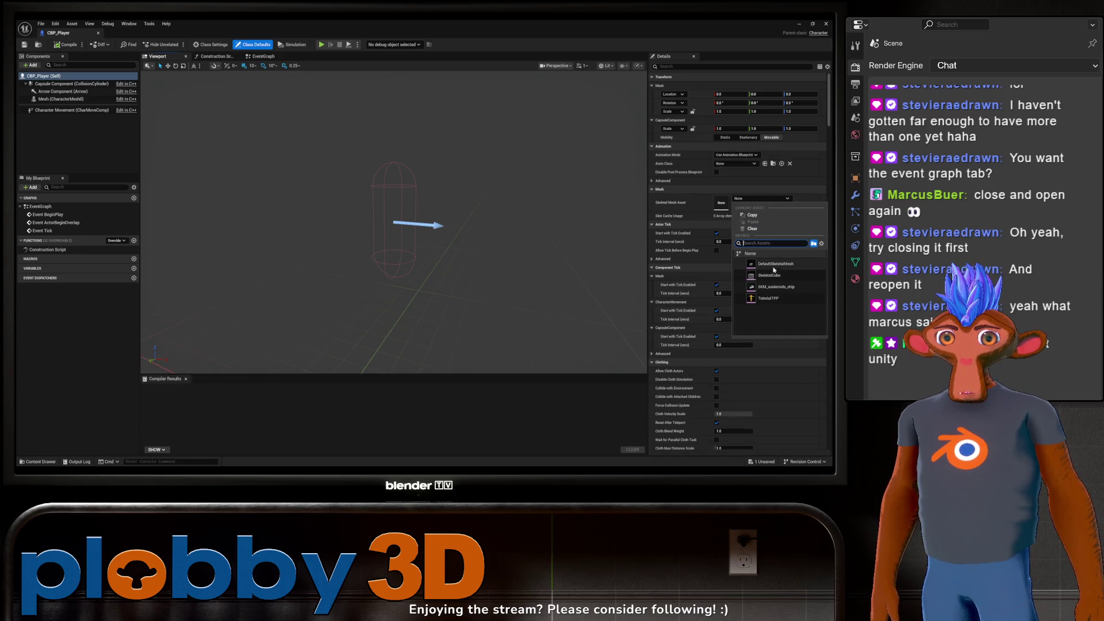
{"action": "left_click", "coordinate": [763, 288]}
{"action": "mouse_move", "coordinate": [402, 258]}
{"action": "left_mouse_down"}
{"action": "mouse_move", "coordinate": [322, 262]}
{"action": "mouse_move", "coordinate": [419, 220]}
{"action": "left_mouse_up"}
Step: In Front view, set the Mesh component's Rotation Z to -90
{"action": "left_click", "coordinate": [556, 66]}
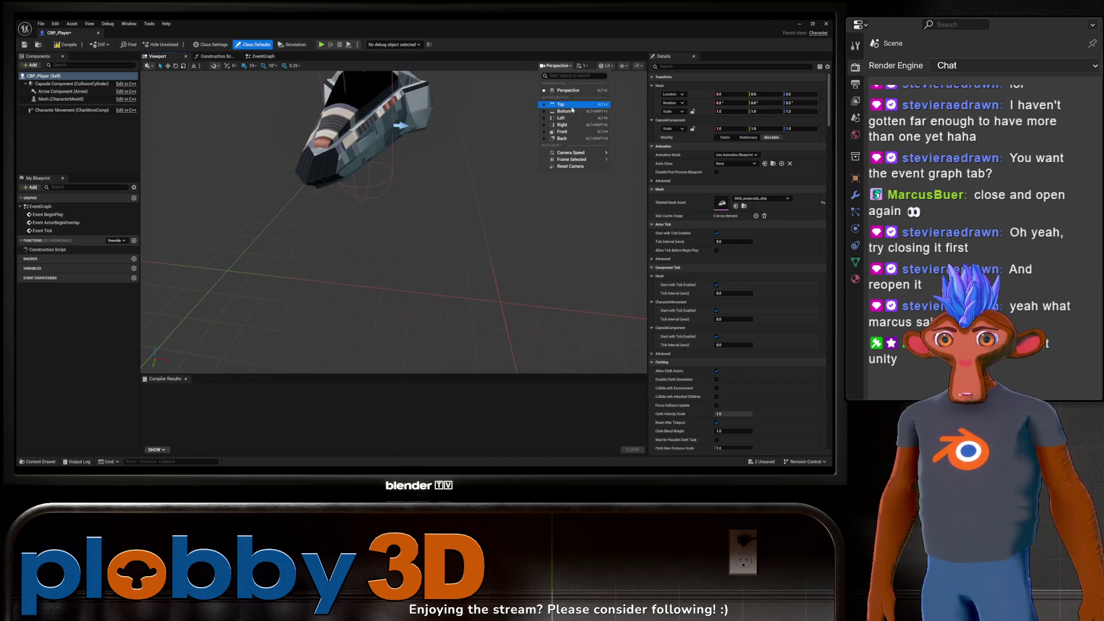
{"action": "left_click", "coordinate": [562, 131]}
{"action": "scroll", "coordinate": [393, 197], "scroll_direction": "up", "scroll_amount": 8}
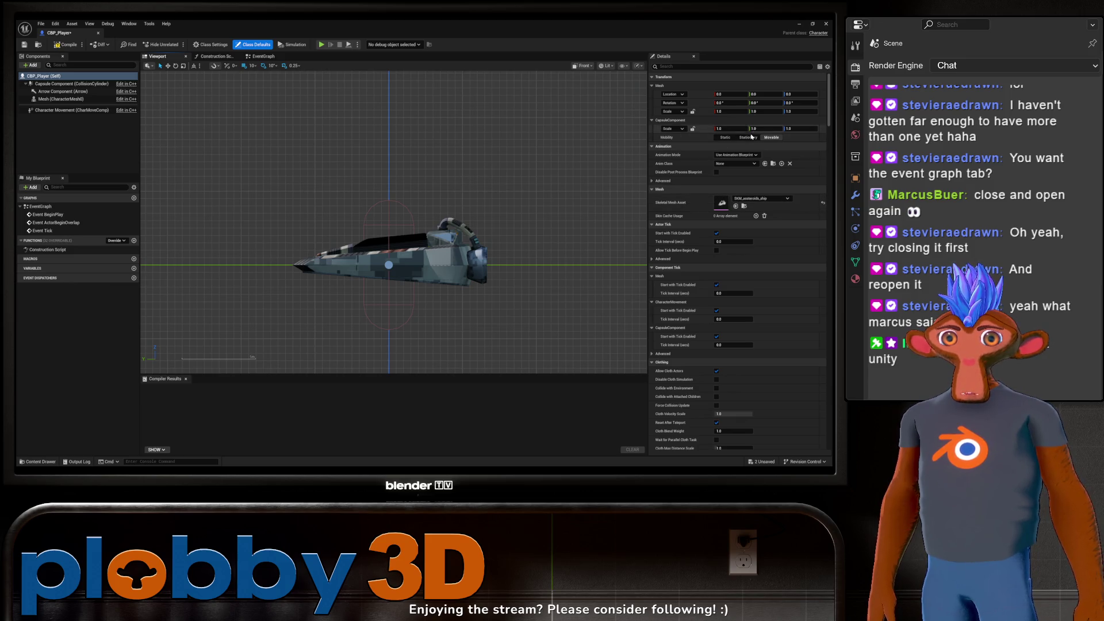
{"action": "left_click", "coordinate": [60, 99]}
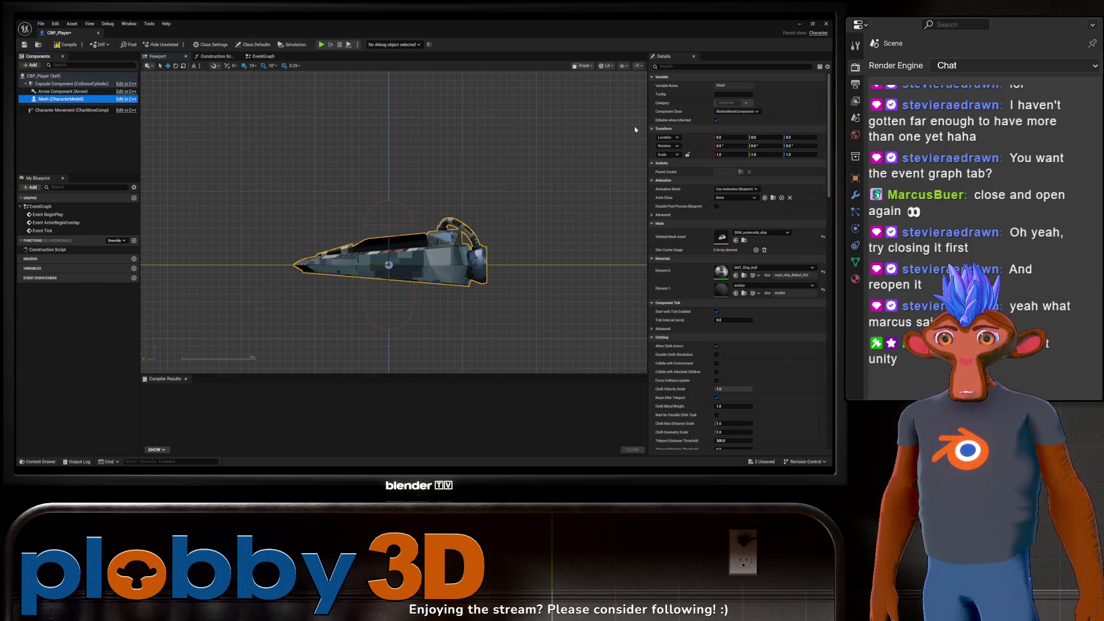
{"action": "left_click", "coordinate": [793, 145]}
{"action": "key", "text": "Return"}
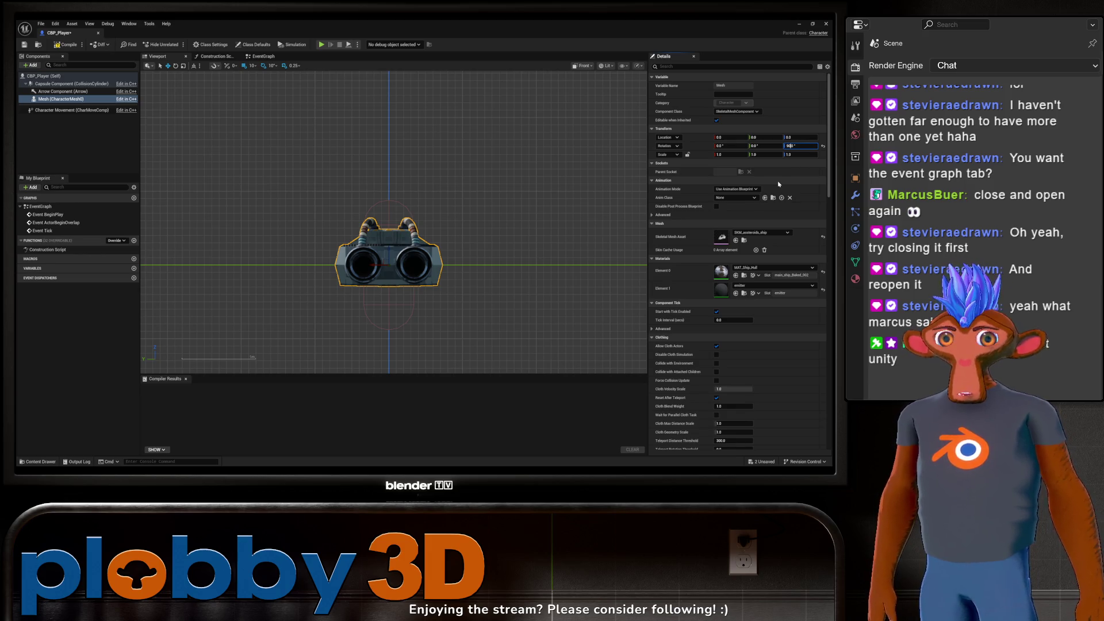
{"action": "type", "text": "-"}
{"action": "key", "text": "Return"}
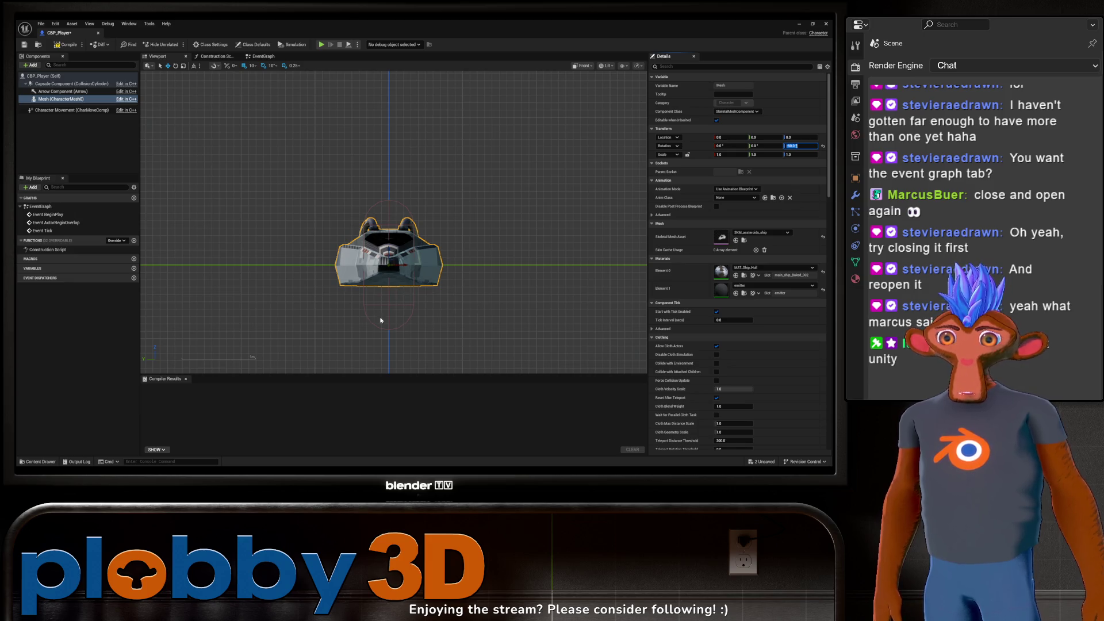
{"action": "left_click", "coordinate": [63, 84]}
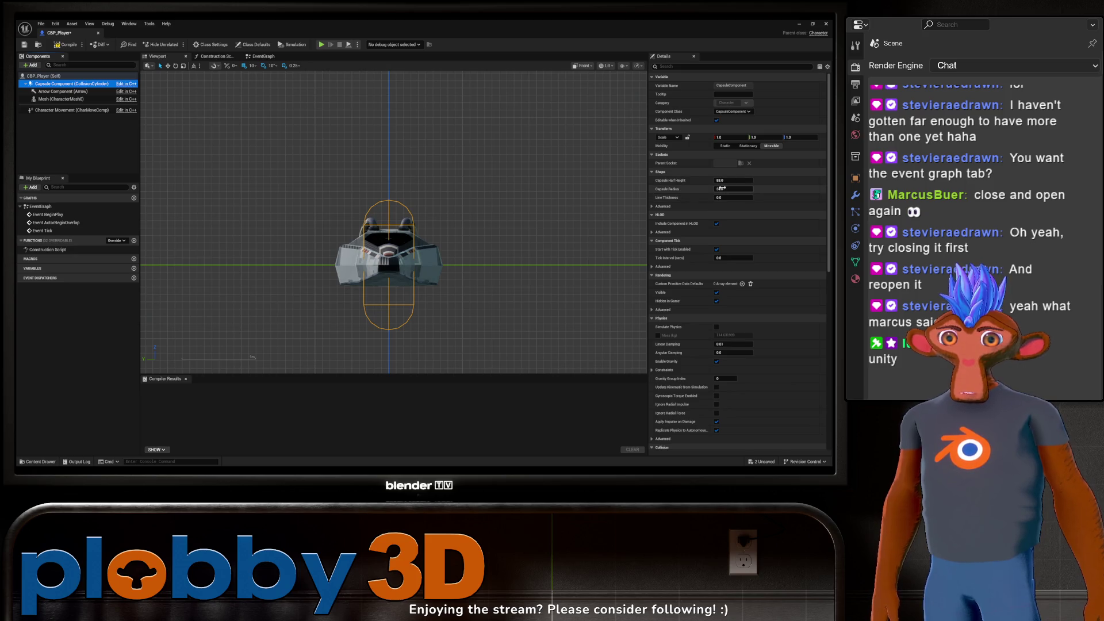
Step: Set the capsule's half height and radius both to 42.611053
{"action": "left_click_drag", "start_coordinate": [722, 180], "coordinate": [693, 180]}
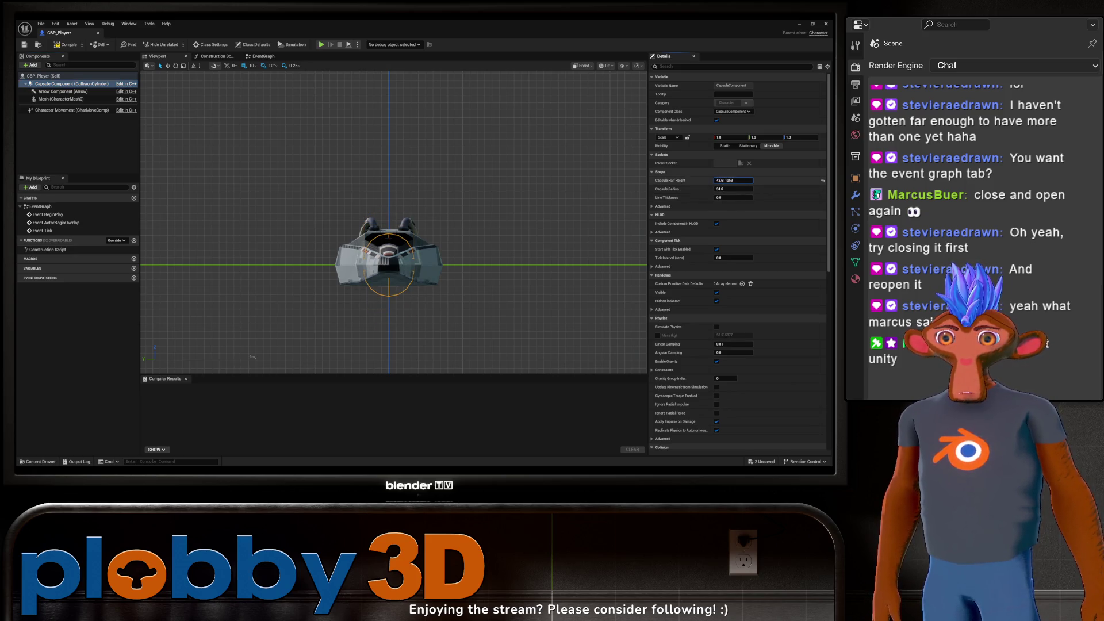
{"action": "left_click", "coordinate": [719, 188], "text": "shift"}
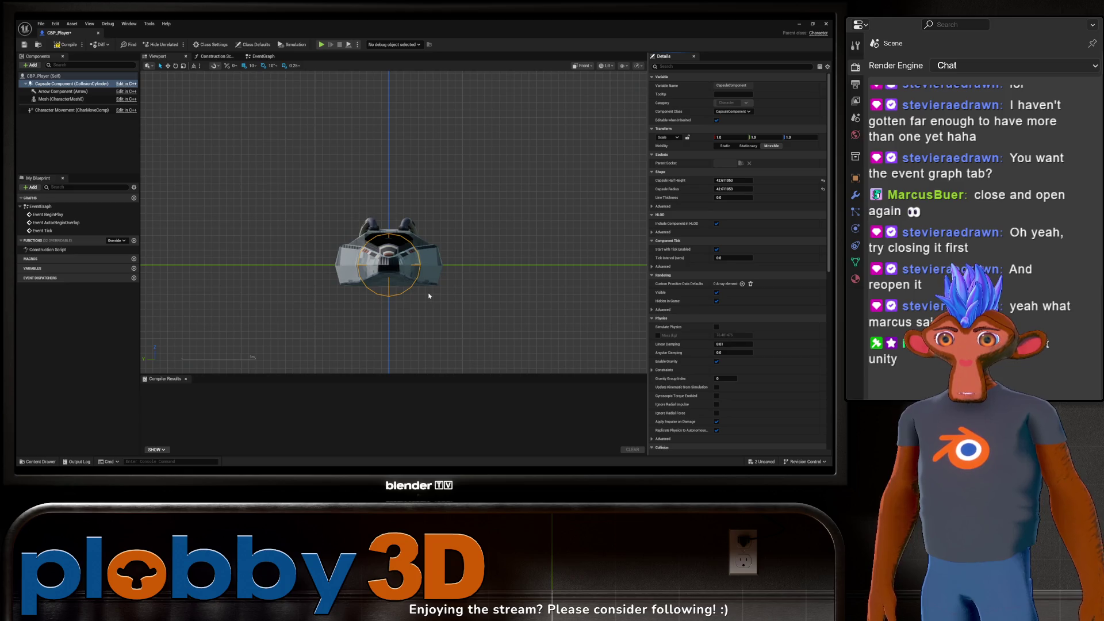
{"action": "left_click_drag", "start_coordinate": [462, 306], "coordinate": [407, 327]}
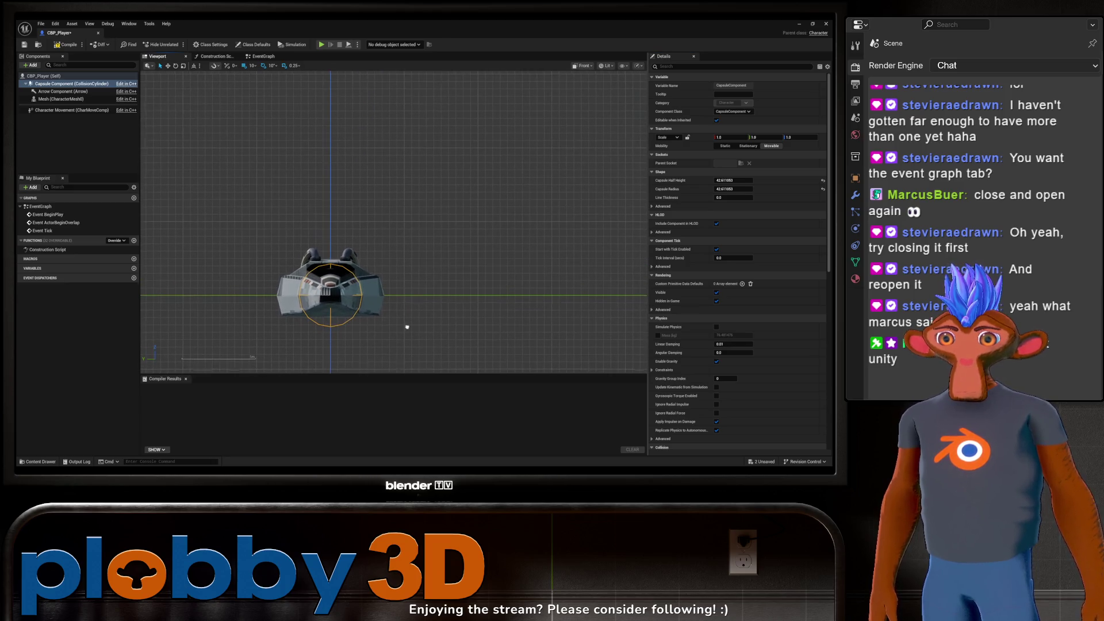
Step: Switch the viewport from Front to Perspective and frame the ship
{"action": "left_click", "coordinate": [582, 66]}
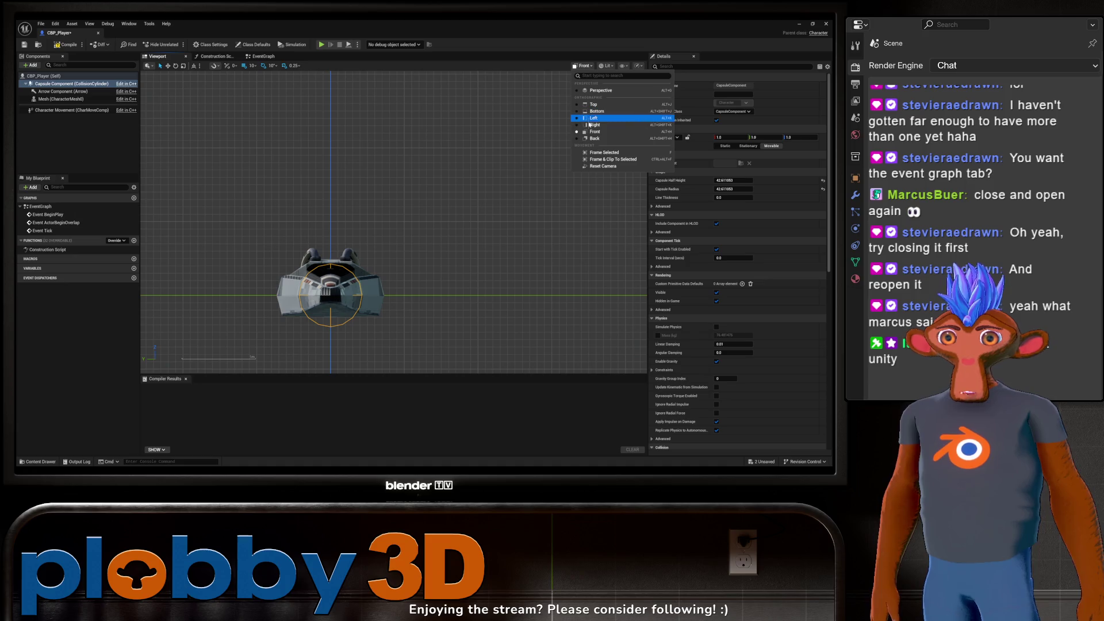
{"action": "left_click_drag", "start_coordinate": [409, 234], "coordinate": [411, 233]}
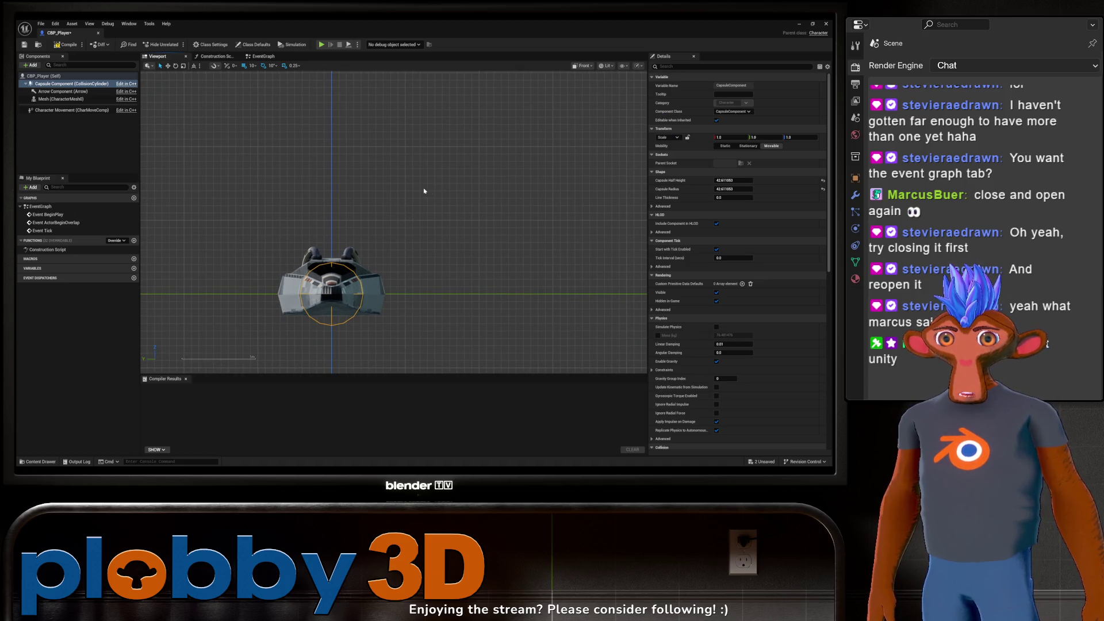
{"action": "scroll", "coordinate": [400, 196], "scroll_direction": "down", "scroll_amount": 1}
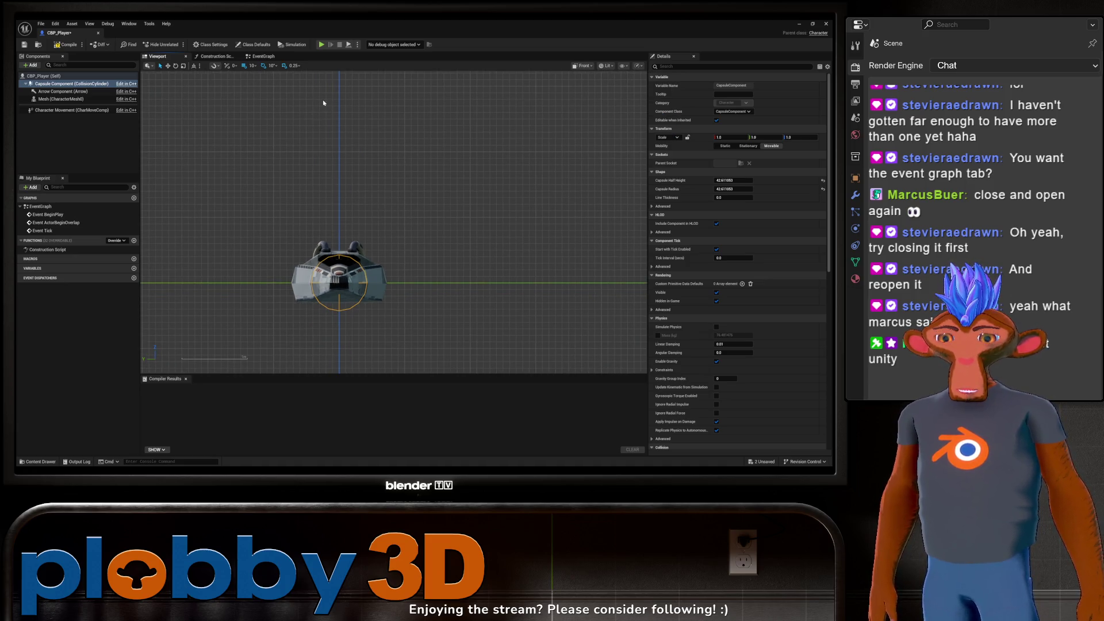
{"action": "left_click", "coordinate": [575, 66]}
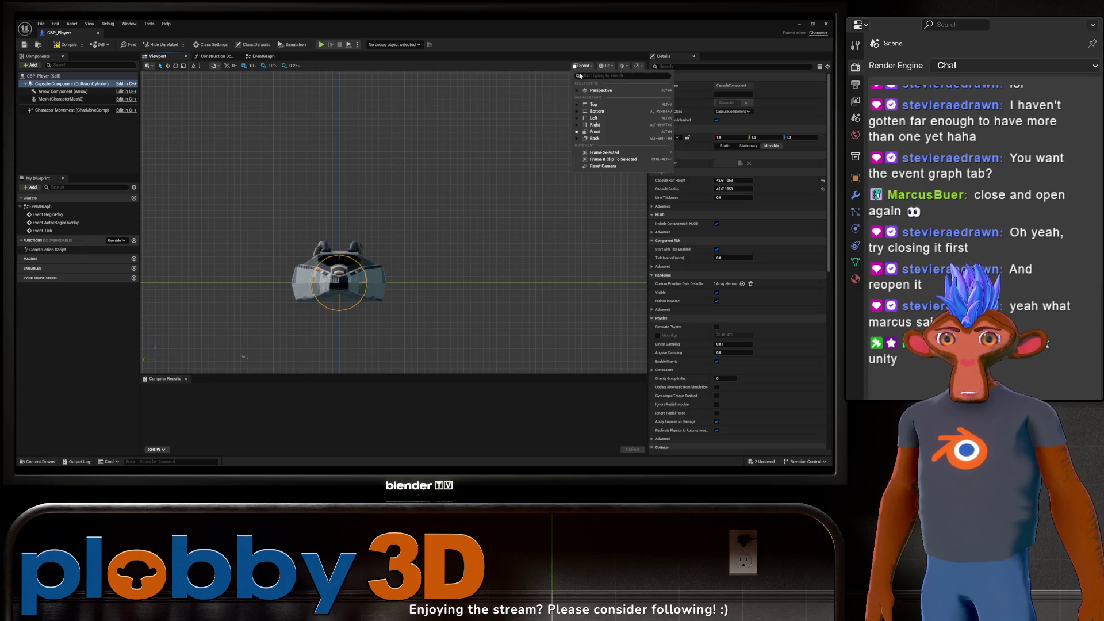
{"action": "left_click", "coordinate": [586, 90]}
{"action": "key", "text": "f"}
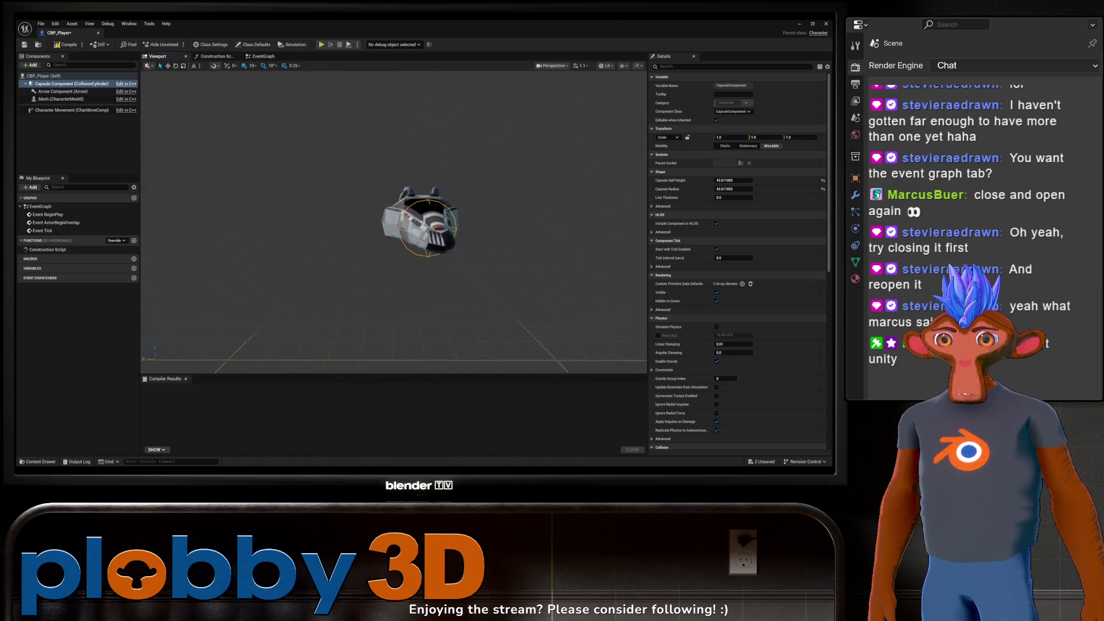
Step: In Front view, lower the Mesh to Location Z -11 using snap 1, then restore snap 10
{"action": "left_click", "coordinate": [558, 66]}
{"action": "left_click", "coordinate": [558, 131]}
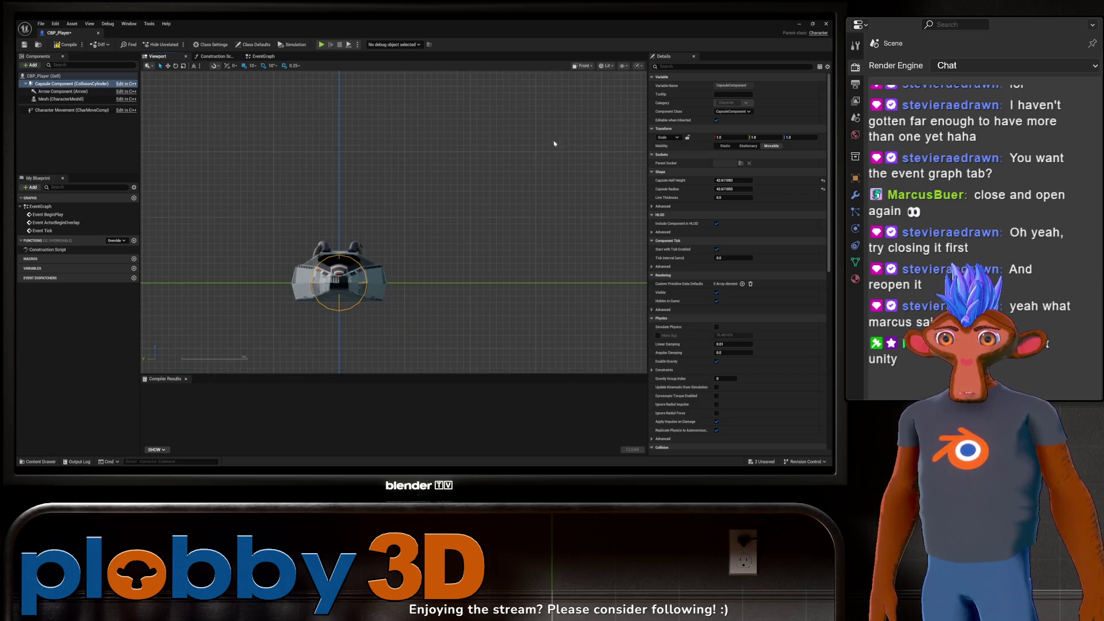
{"action": "left_click", "coordinate": [42, 99]}
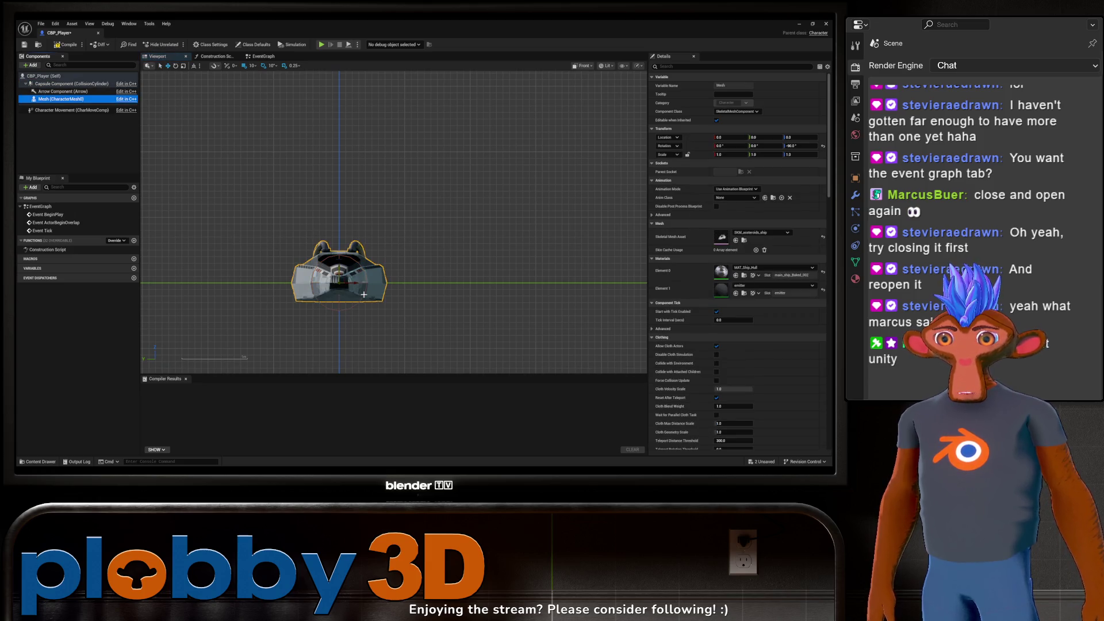
{"action": "left_click_drag", "start_coordinate": [337, 270], "coordinate": [338, 276]}
{"action": "left_click", "coordinate": [251, 66]}
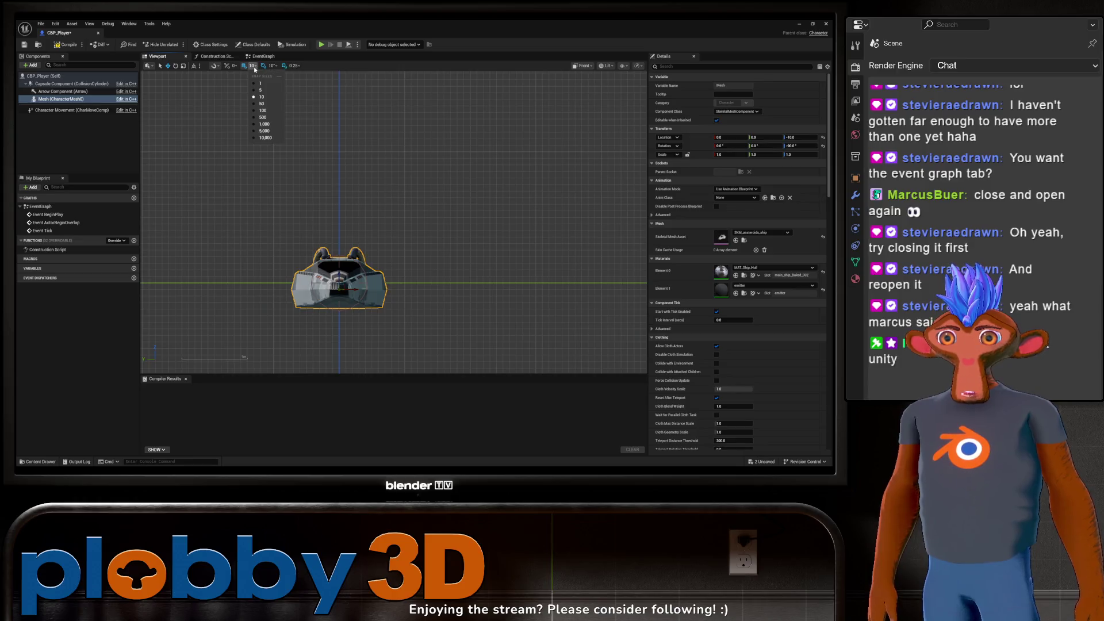
{"action": "left_click", "coordinate": [262, 84]}
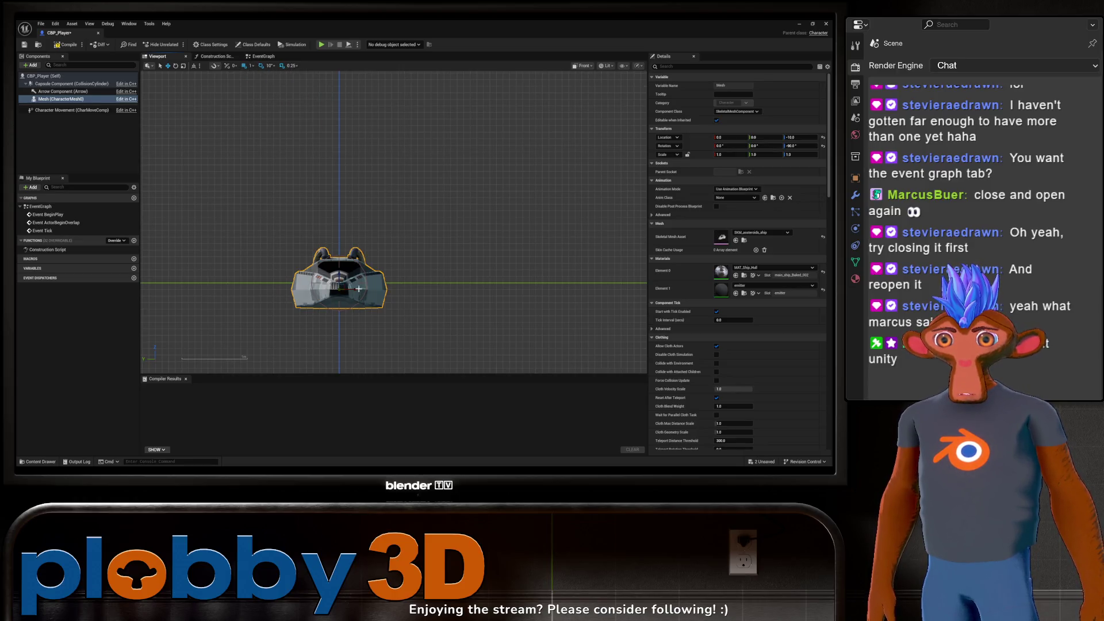
{"action": "left_click_drag", "start_coordinate": [341, 276], "coordinate": [340, 279]}
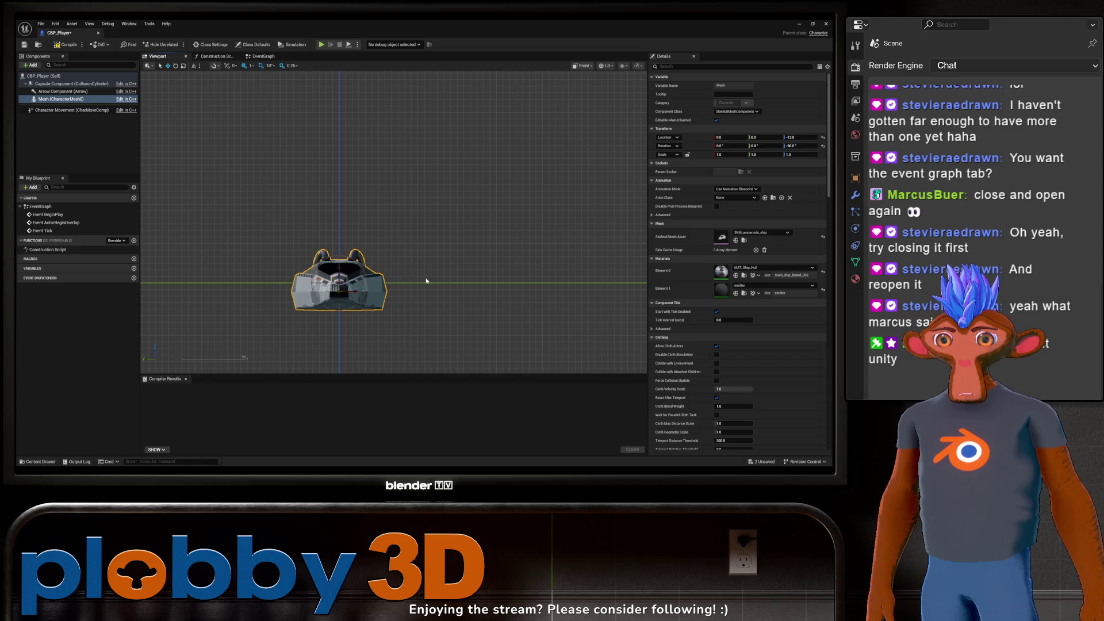
{"action": "left_click", "coordinate": [250, 66]}
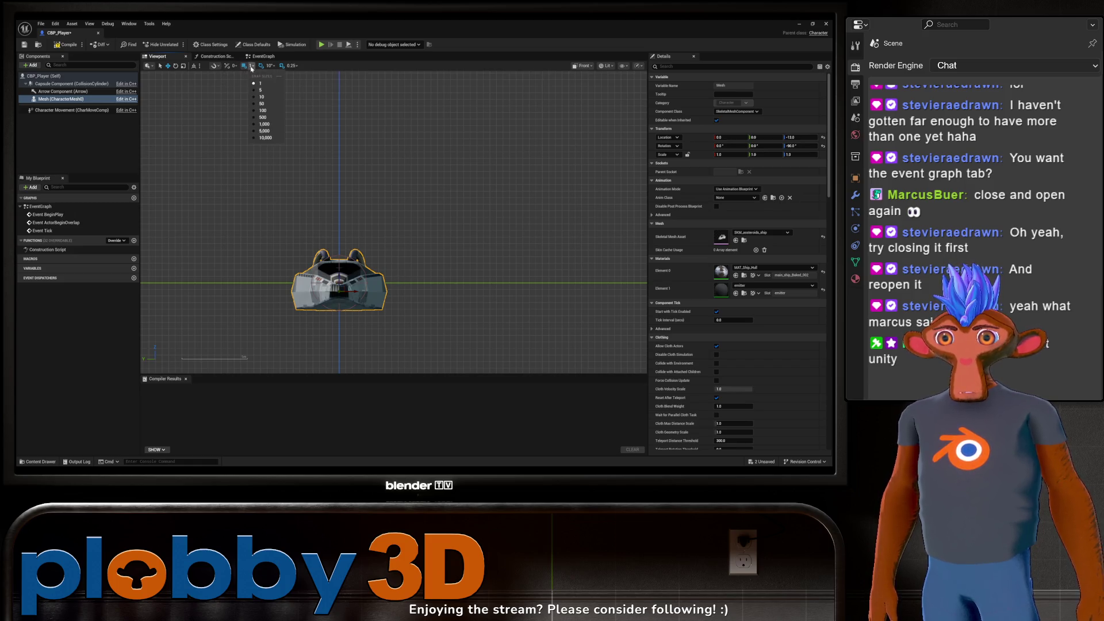
{"action": "left_click", "coordinate": [263, 95]}
Step: Switch back to Perspective view and compile CBP_Player
{"action": "left_click_drag", "start_coordinate": [500, 130], "coordinate": [550, 92]}
{"action": "left_click", "coordinate": [592, 68]}
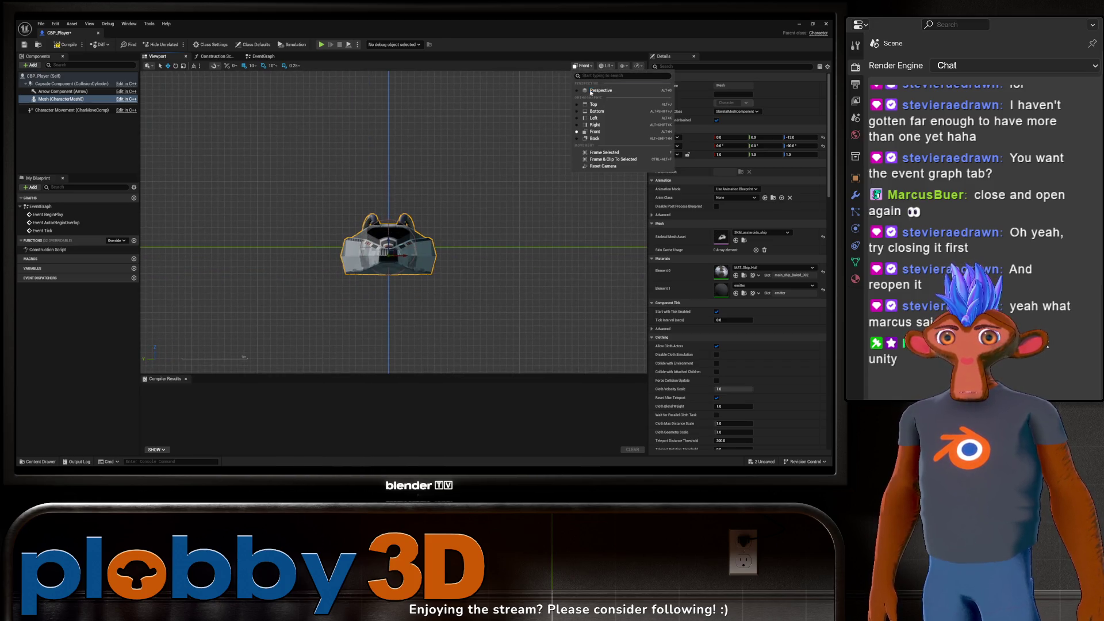
{"action": "left_click", "coordinate": [594, 92]}
{"action": "mouse_move", "coordinate": [393, 225]}
{"action": "left_mouse_down"}
{"action": "mouse_move", "coordinate": [333, 219]}
{"action": "mouse_move", "coordinate": [356, 207]}
{"action": "mouse_move", "coordinate": [391, 224]}
{"action": "mouse_move", "coordinate": [257, 188]}
{"action": "mouse_move", "coordinate": [391, 210]}
{"action": "mouse_move", "coordinate": [350, 225]}
{"action": "left_mouse_up"}
{"action": "left_click", "coordinate": [67, 44]}
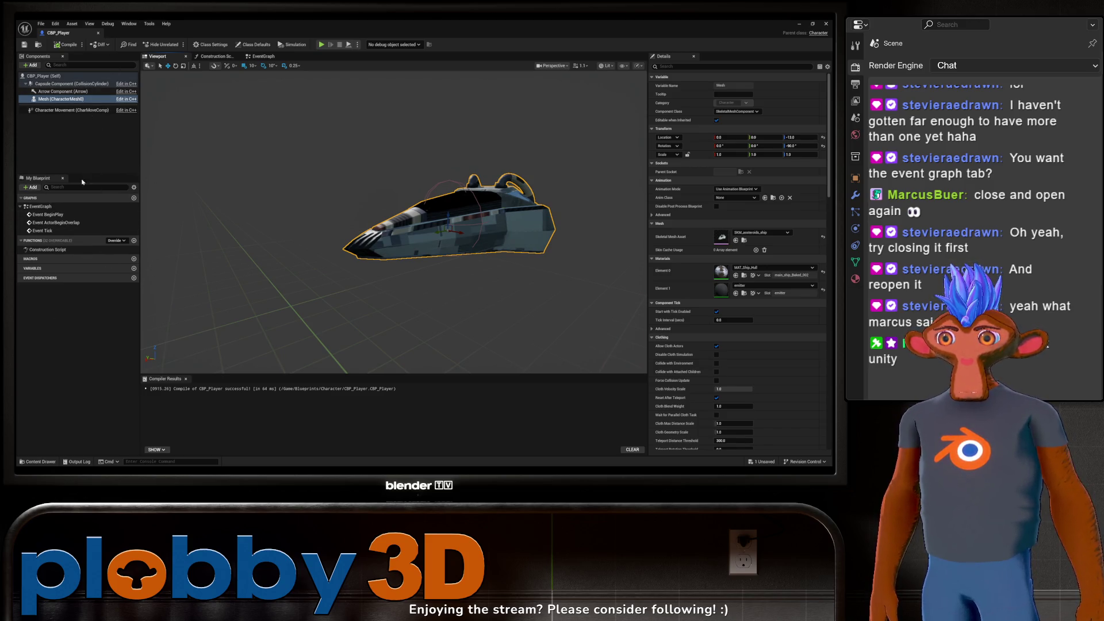
Step: Orbit the preview to inspect the ship from the side and nose-on
{"action": "left_click", "coordinate": [153, 202]}
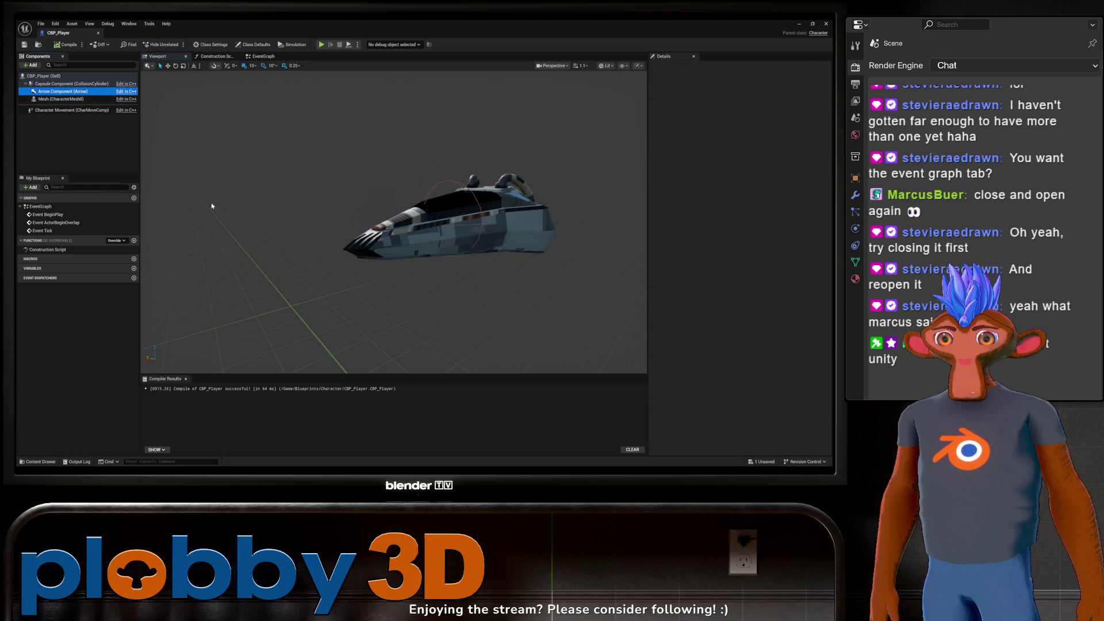
{"action": "left_click_drag", "start_coordinate": [338, 225], "coordinate": [348, 204]}
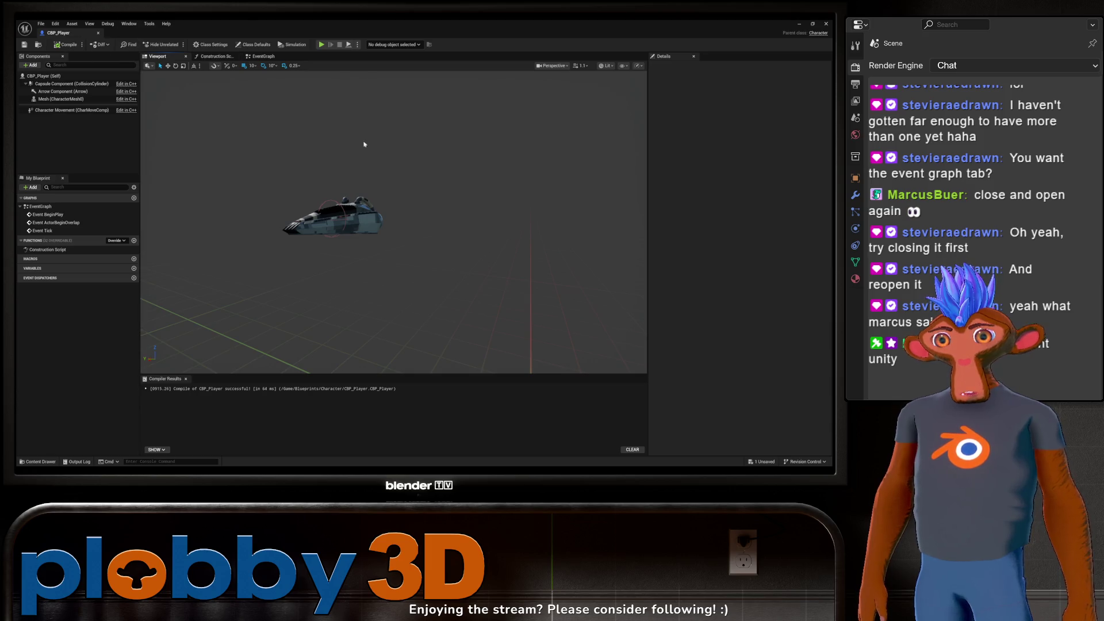
{"action": "left_click_drag", "start_coordinate": [400, 204], "coordinate": [364, 204]}
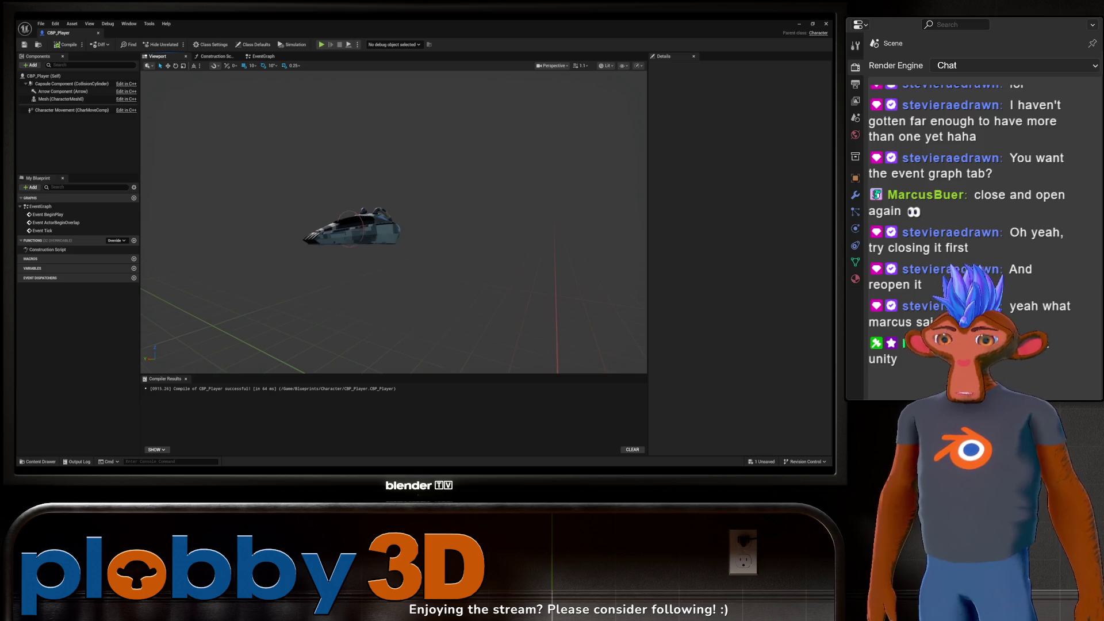
{"action": "scroll", "coordinate": [270, 184], "scroll_direction": "up", "scroll_amount": 5}
{"action": "mouse_move", "coordinate": [270, 184]}
{"action": "left_mouse_down"}
{"action": "mouse_move", "coordinate": [270, 172]}
{"action": "mouse_move", "coordinate": [276, 207]}
{"action": "mouse_move", "coordinate": [411, 151]}
{"action": "left_mouse_up"}
{"action": "left_click", "coordinate": [263, 56]}
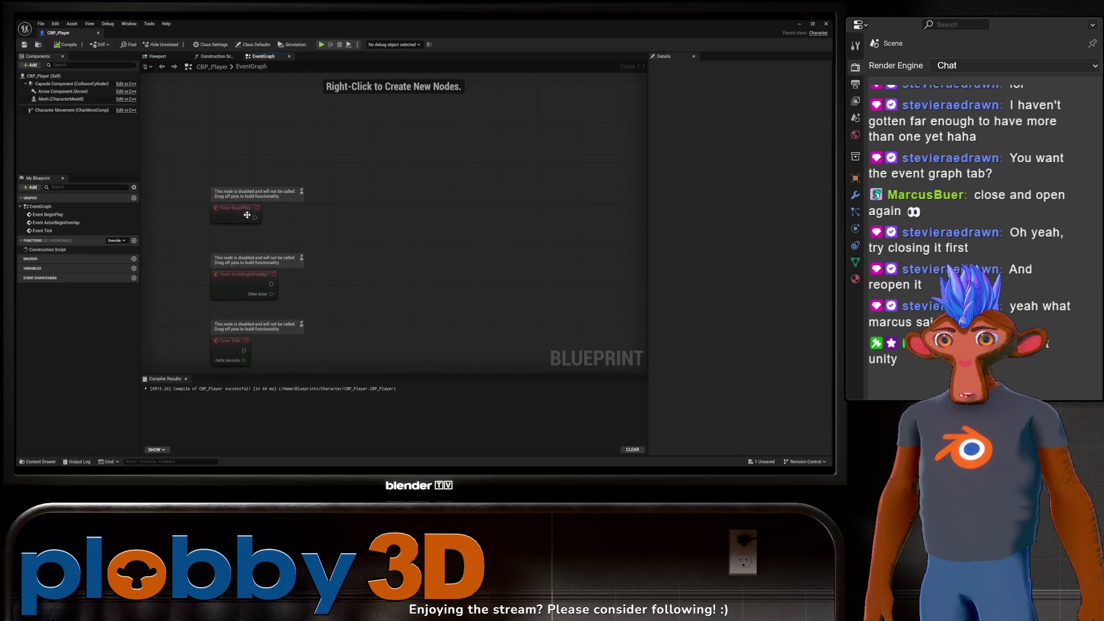
Step: Delete the Event ActorBeginOverlap and Event Tick nodes, keeping Event BeginPlay
{"action": "left_click_drag", "start_coordinate": [426, 347], "coordinate": [189, 221]}
{"action": "key", "text": "Delete"}
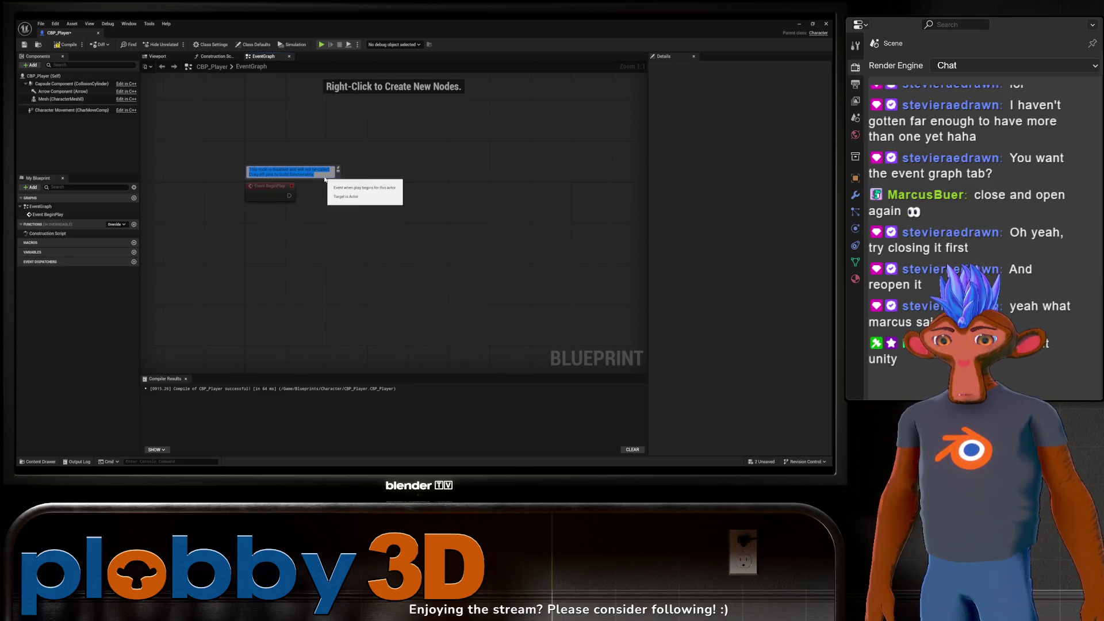
{"action": "left_click_drag", "start_coordinate": [202, 139], "coordinate": [312, 183]}
{"action": "left_click", "coordinate": [255, 186]}
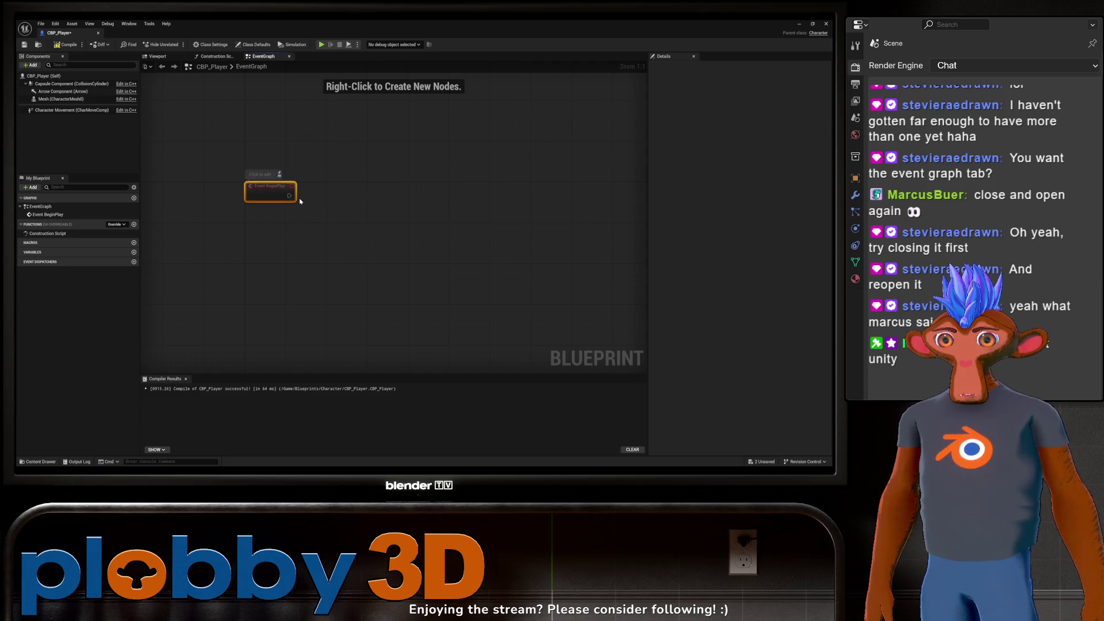
Step: Drag off Event BeginPlay's exec pin and search actions for 'get input'
{"action": "mouse_move", "coordinate": [288, 198]}
{"action": "left_mouse_down"}
{"action": "mouse_move", "coordinate": [364, 256]}
{"action": "mouse_move", "coordinate": [377, 172]}
{"action": "mouse_move", "coordinate": [360, 202]}
{"action": "mouse_move", "coordinate": [351, 196]}
{"action": "left_mouse_up"}
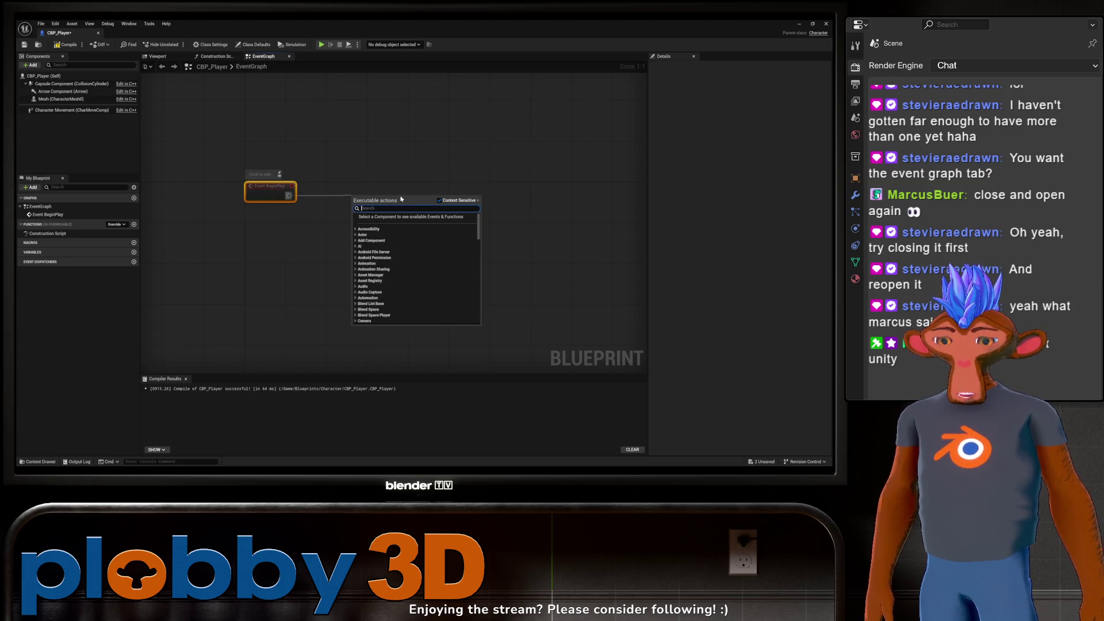
{"action": "type", "text": "get input"}
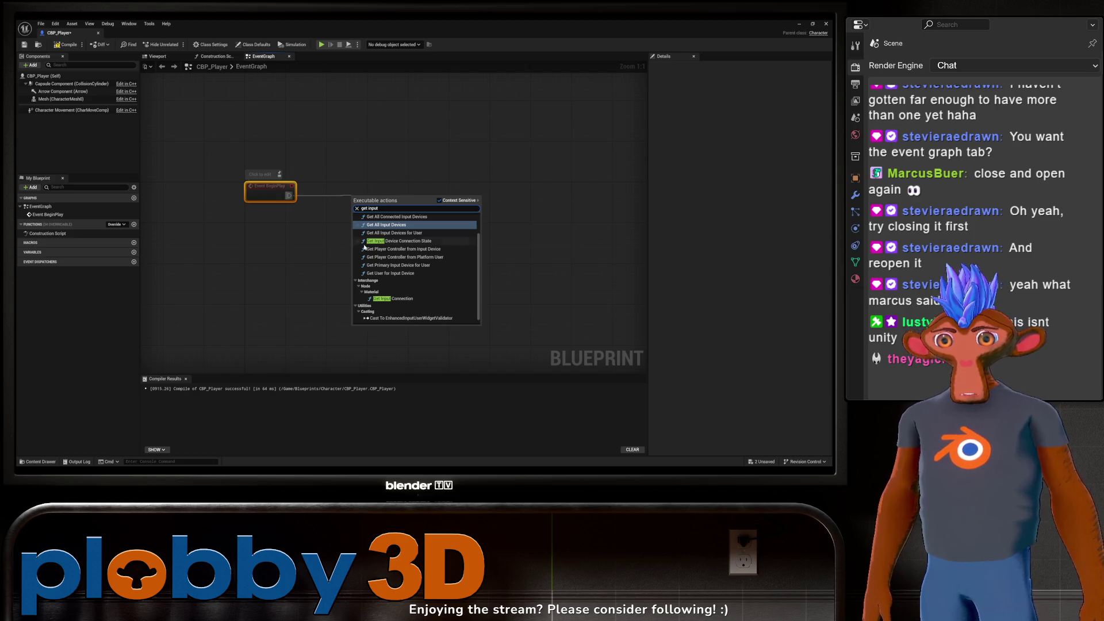
{"action": "scroll", "coordinate": [368, 246], "scroll_direction": "up", "scroll_amount": 2}
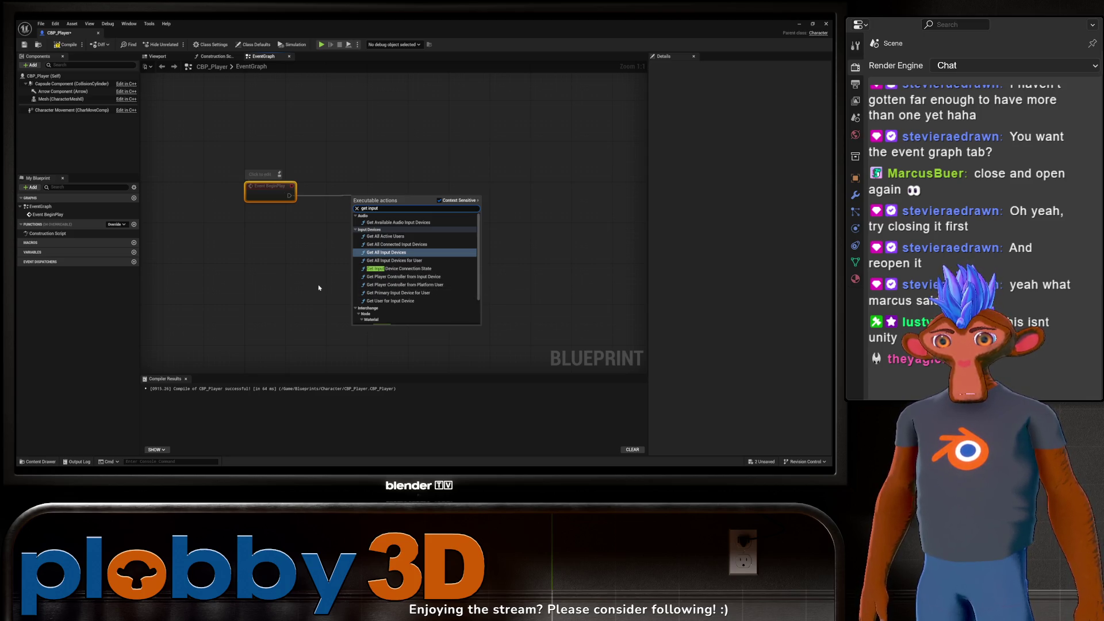
Step: Search the full action list for 'get context', then close the menus without adding a node
{"action": "left_click", "coordinate": [357, 240]}
{"action": "right_click", "coordinate": [357, 240]}
{"action": "type", "text": "get i"}
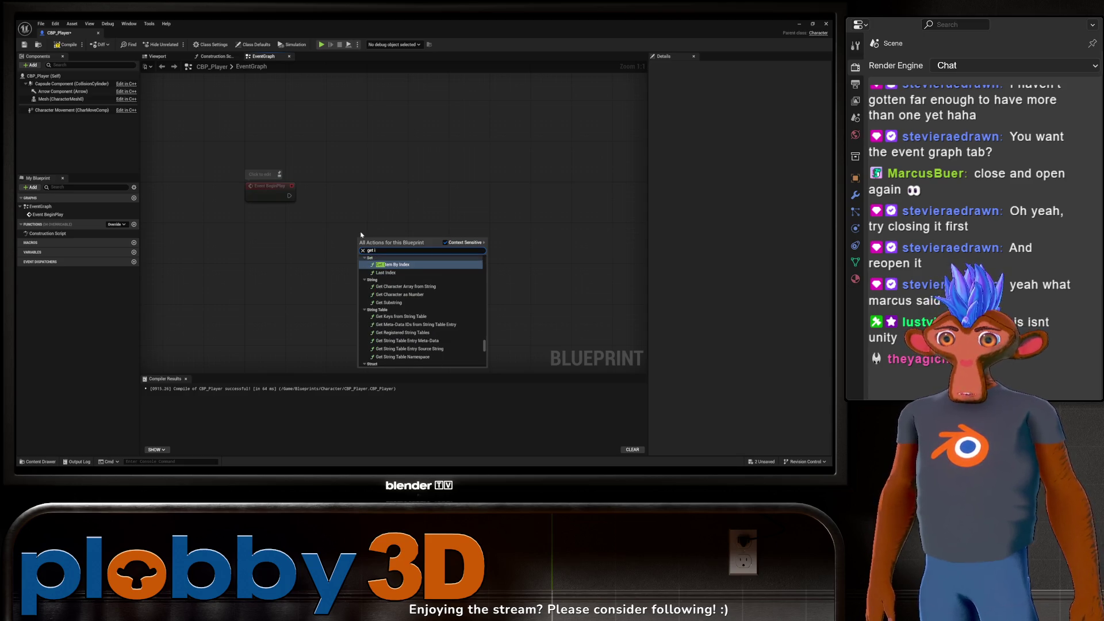
{"action": "key", "text": "BackSpace"}
{"action": "type", "text": "context"}
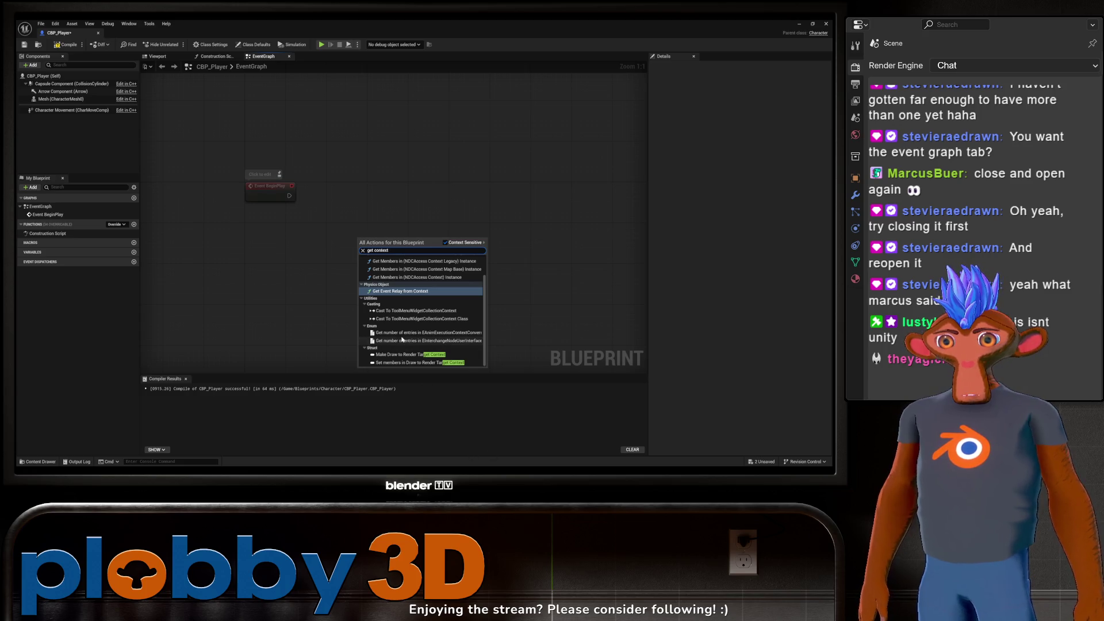
{"action": "scroll", "coordinate": [402, 340], "scroll_direction": "up", "scroll_amount": 2}
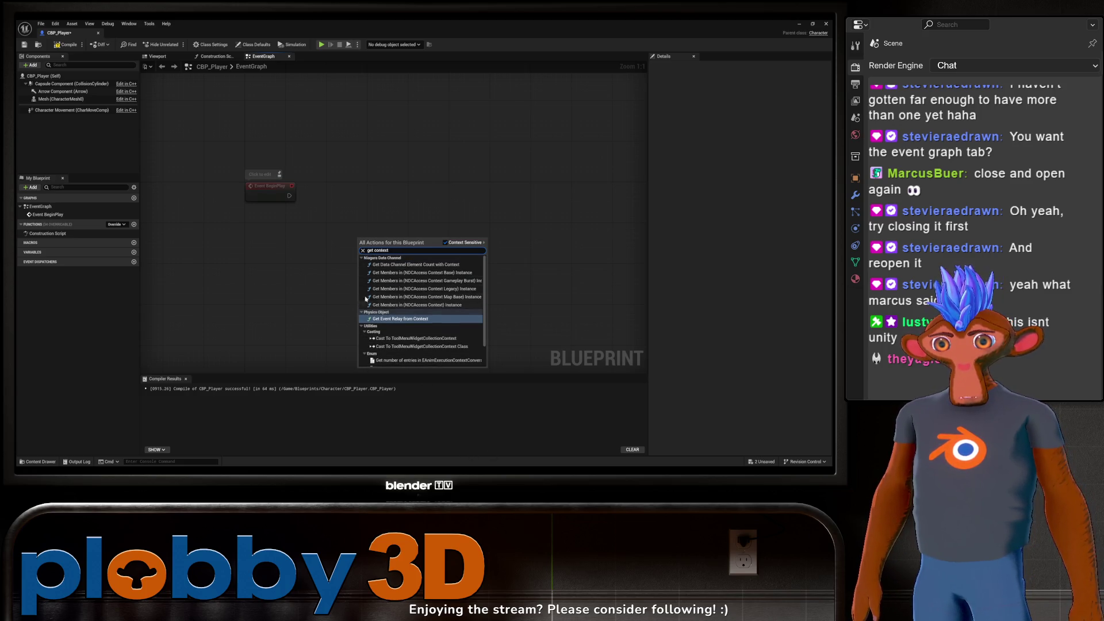
{"action": "key", "text": "Escape"}
{"action": "right_click", "coordinate": [326, 214]}
{"action": "key", "text": "Escape"}
Step: Search from BeginPlay's exec pin for 'get input' and 'input mapping cont', then cancel
{"action": "left_click_drag", "start_coordinate": [287, 196], "coordinate": [349, 200]}
{"action": "type", "text": "get input"}
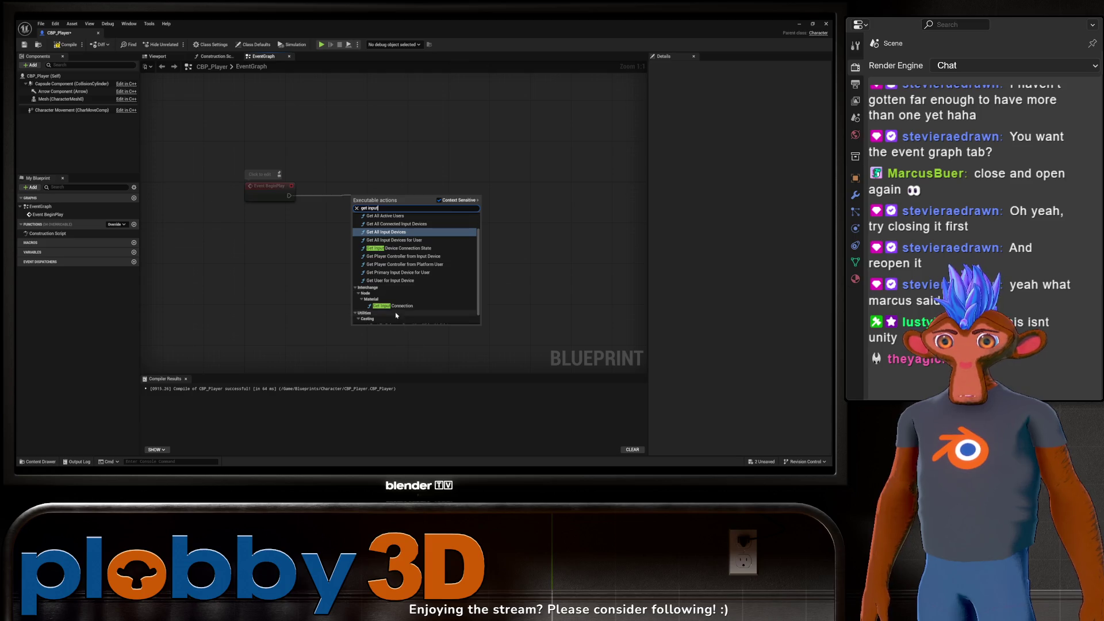
{"action": "scroll", "coordinate": [397, 308], "scroll_direction": "up", "scroll_amount": 1}
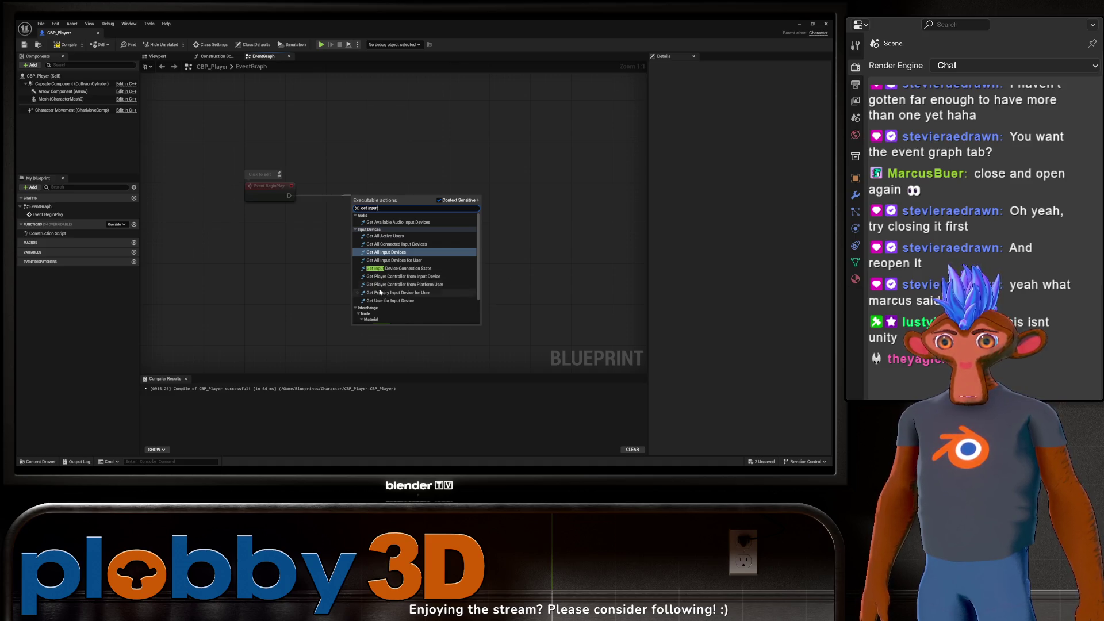
{"action": "scroll", "coordinate": [384, 291], "scroll_direction": "down", "scroll_amount": 3}
{"action": "scroll", "coordinate": [385, 291], "scroll_direction": "up", "scroll_amount": 3}
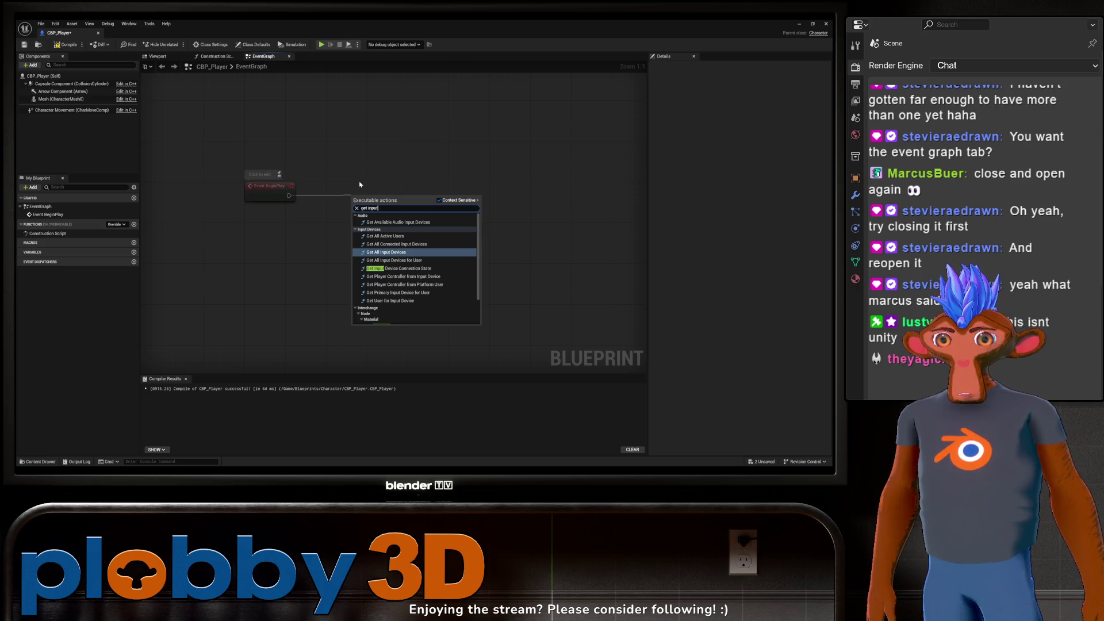
{"action": "key", "text": "BackSpace"}
{"action": "key", "text": "BackSpace"}
{"action": "key", "text": "BackSpace"}
{"action": "type", "text": "inp=ut"}
{"action": "key", "text": "BackSpace"}
{"action": "key", "text": "BackSpace"}
{"action": "type", "text": "ut mapping context"}
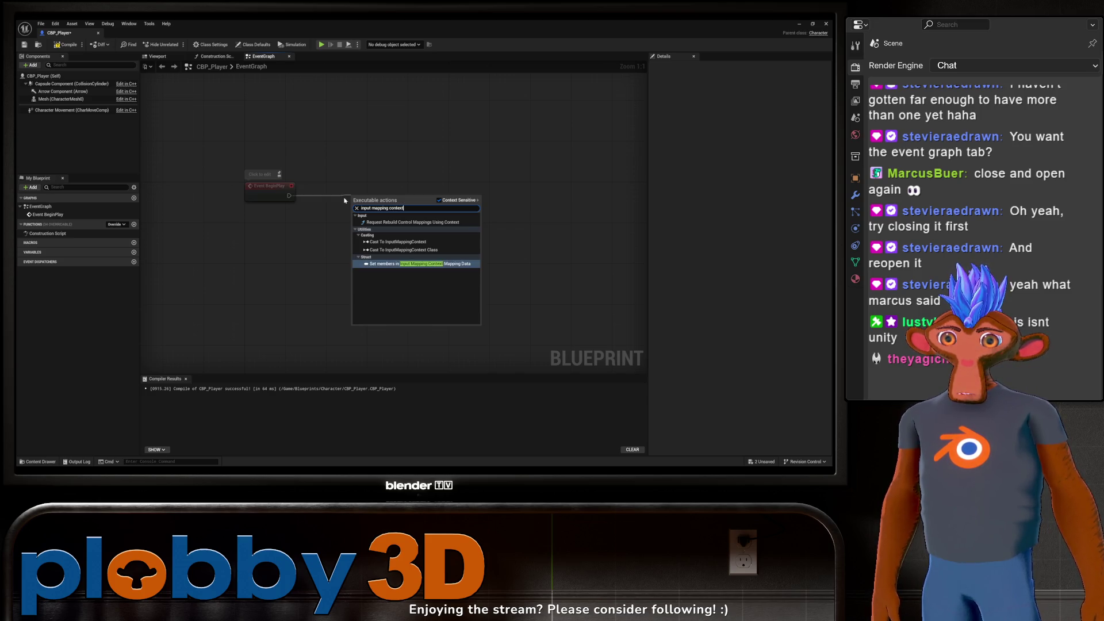
{"action": "key", "text": "BackSpace"}
{"action": "key", "text": "BackSpace"}
{"action": "key", "text": "BackSpace"}
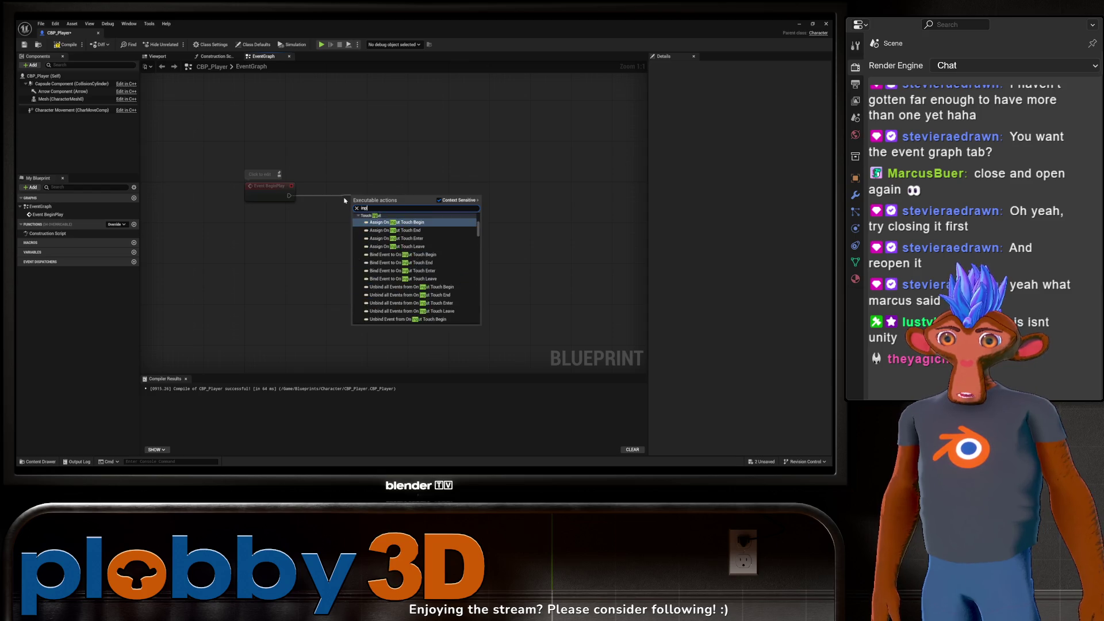
{"action": "key", "text": "Escape"}
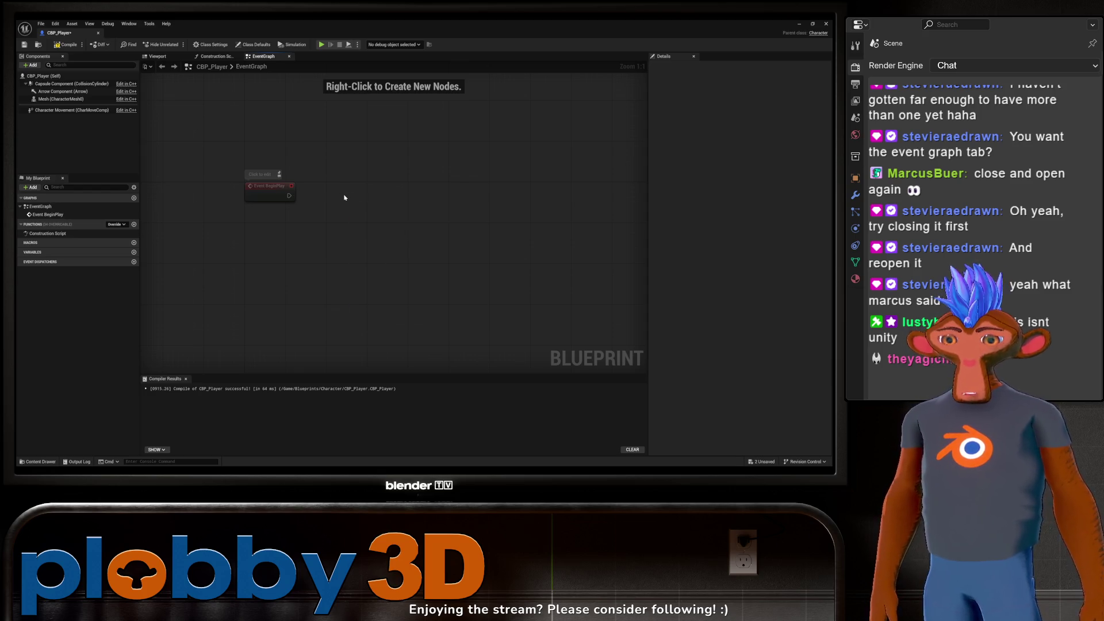
Step: Pan the graph to move Event BeginPlay left
{"action": "right_click", "coordinate": [336, 207]}
{"action": "key", "text": "Escape"}
{"action": "mouse_move", "coordinate": [347, 218]}
{"action": "left_mouse_down"}
{"action": "mouse_move", "coordinate": [350, 172]}
{"action": "mouse_move", "coordinate": [316, 276]}
{"action": "mouse_move", "coordinate": [337, 226]}
{"action": "mouse_move", "coordinate": [347, 232]}
{"action": "mouse_move", "coordinate": [307, 244]}
{"action": "left_mouse_up"}
Step: Check IMC_Default in the Input folder, then search 'imc_' from BeginPlay's exec pin
{"action": "key", "text": "ctrl+space"}
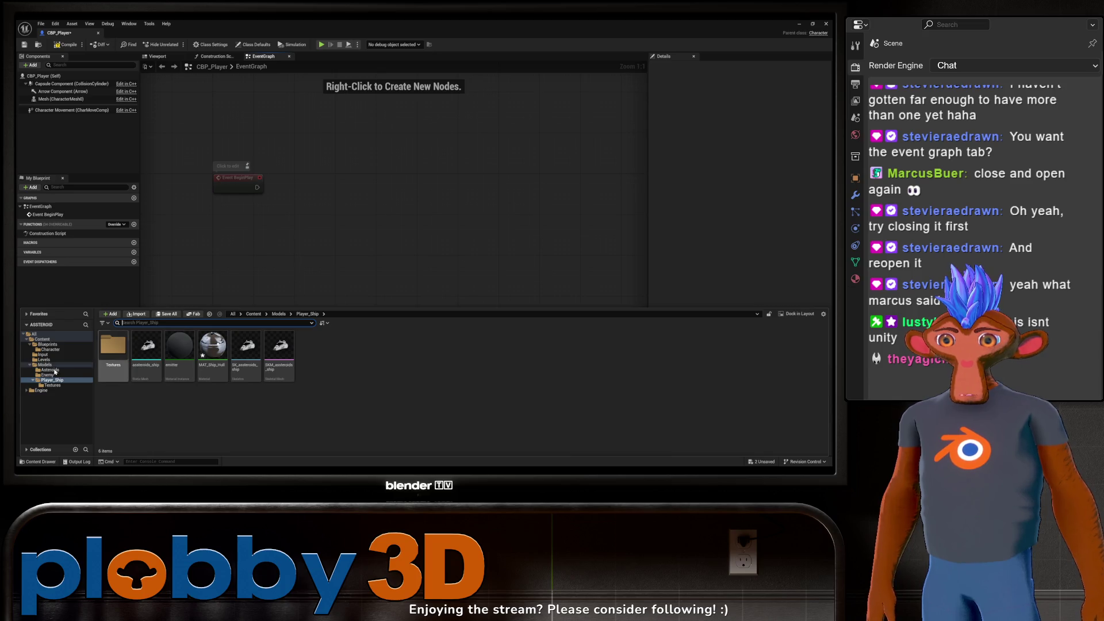
{"action": "left_click", "coordinate": [44, 355]}
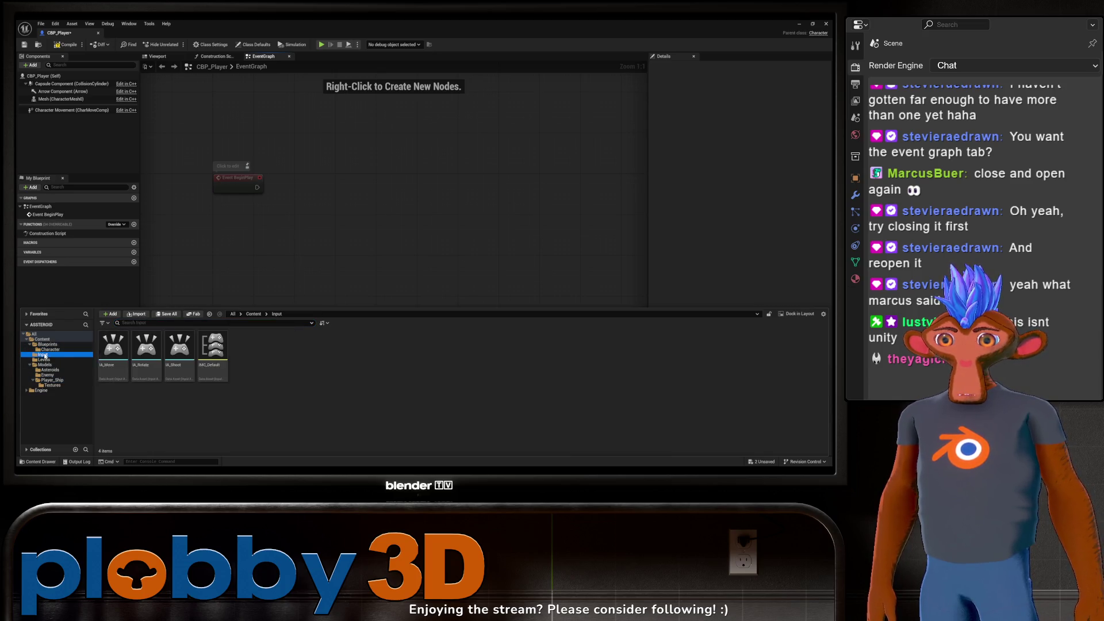
{"action": "left_click", "coordinate": [320, 229]}
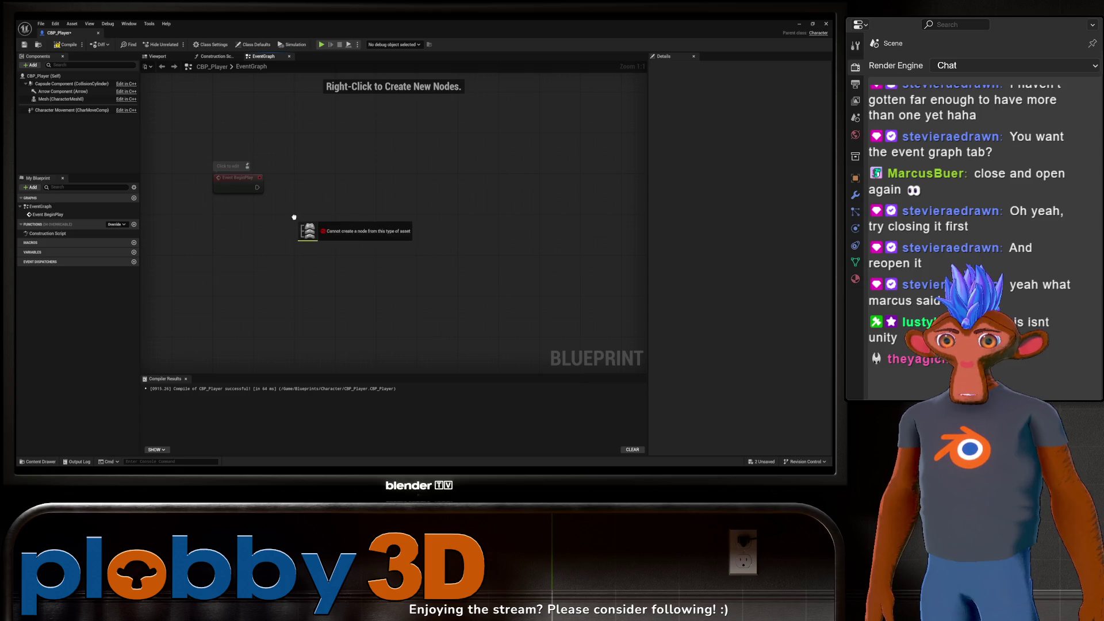
{"action": "left_click_drag", "start_coordinate": [316, 265], "coordinate": [356, 304]}
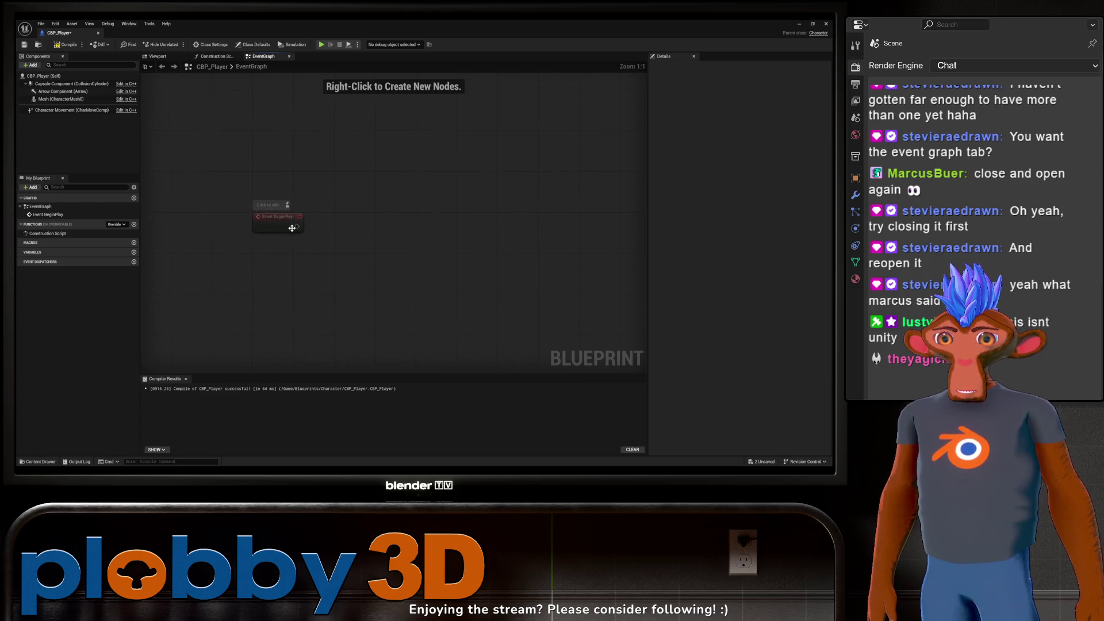
{"action": "left_click_drag", "start_coordinate": [297, 226], "coordinate": [448, 216]}
{"action": "type", "text": "im"}
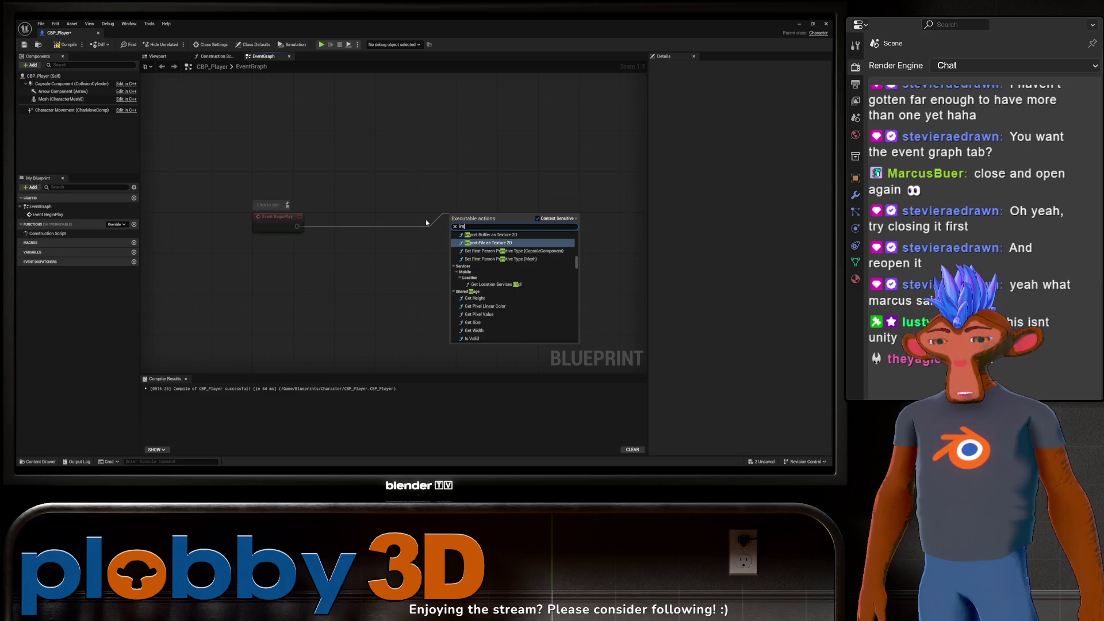
{"action": "type", "text": "c_def"}
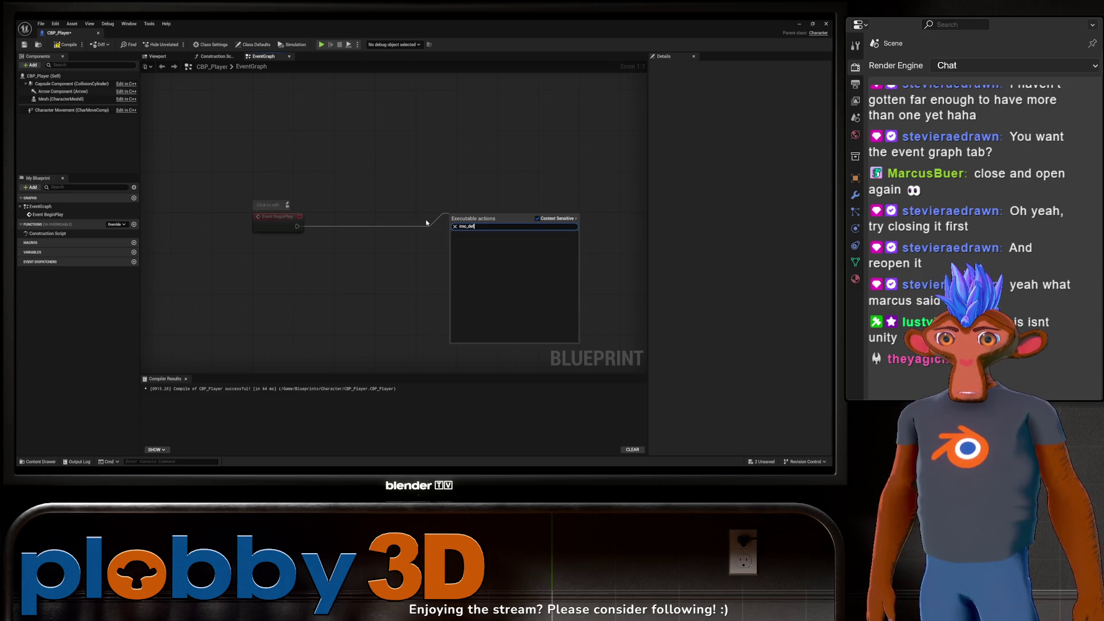
Step: Add an Enable Input node after Event BeginPlay and move it closer
{"action": "key", "text": "BackSpace"}
{"action": "key", "text": "BackSpace"}
{"action": "key", "text": "BackSpace"}
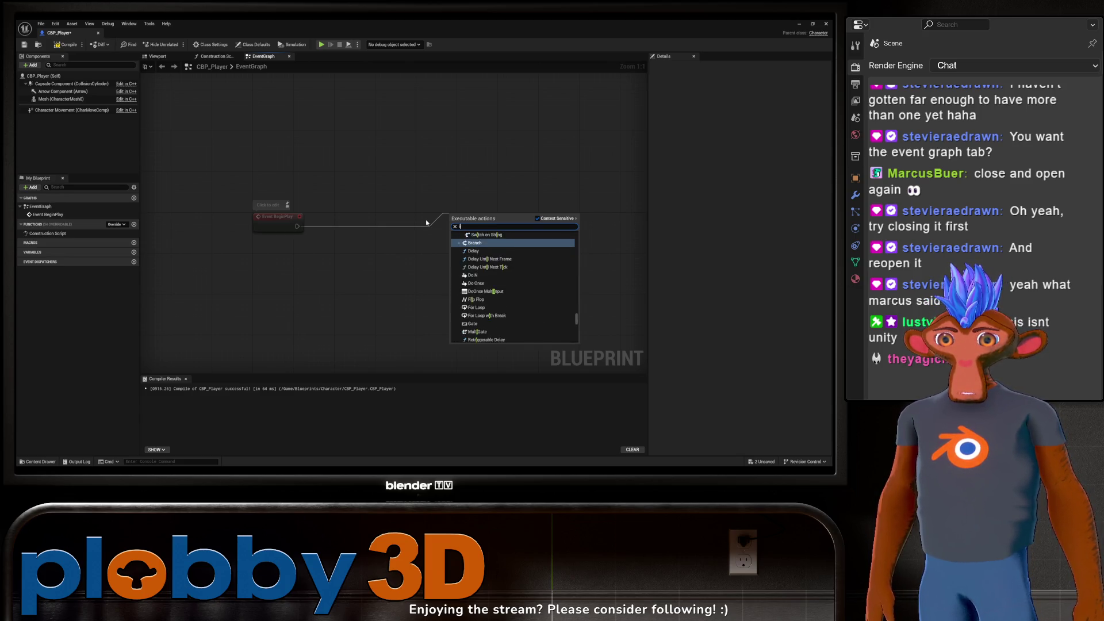
{"action": "type", "text": "npu"}
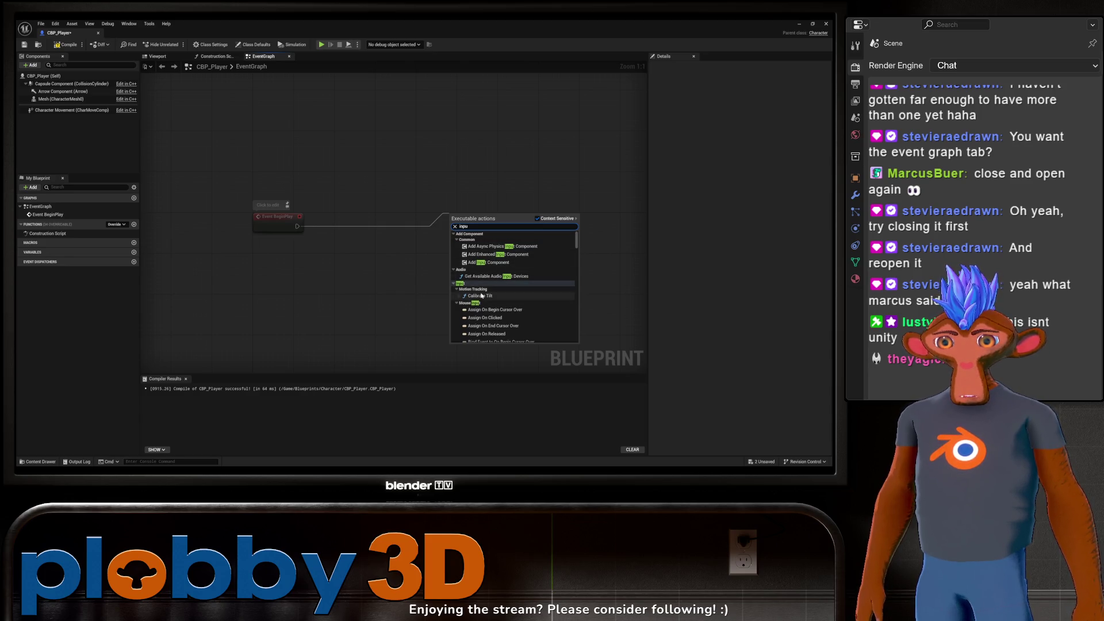
{"action": "scroll", "coordinate": [485, 259], "scroll_direction": "down", "scroll_amount": 10}
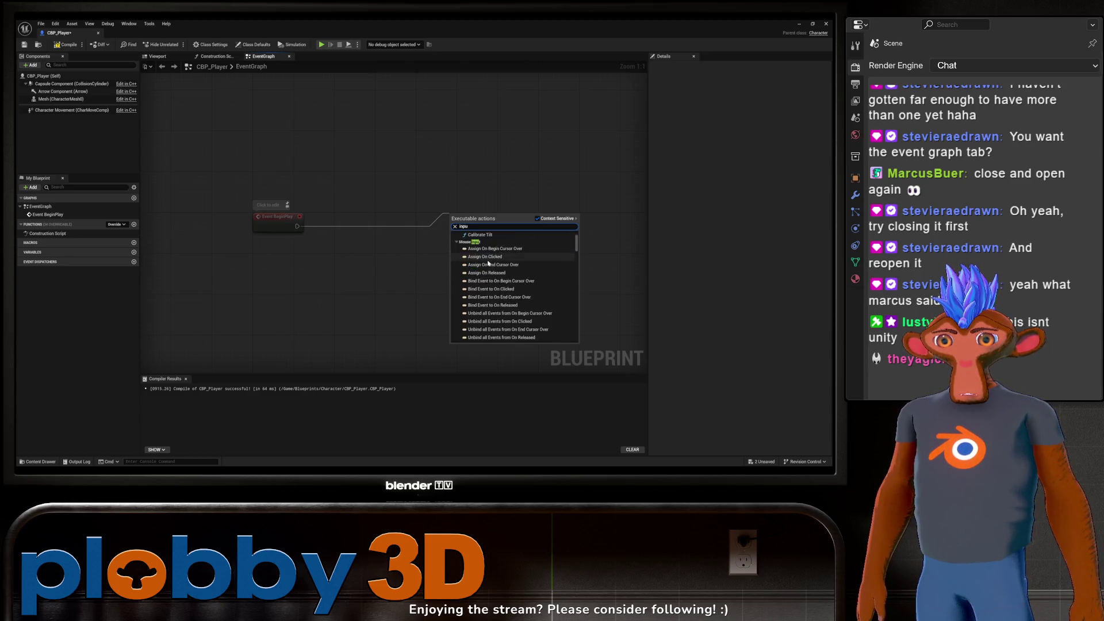
{"action": "scroll", "coordinate": [489, 263], "scroll_direction": "down", "scroll_amount": 5}
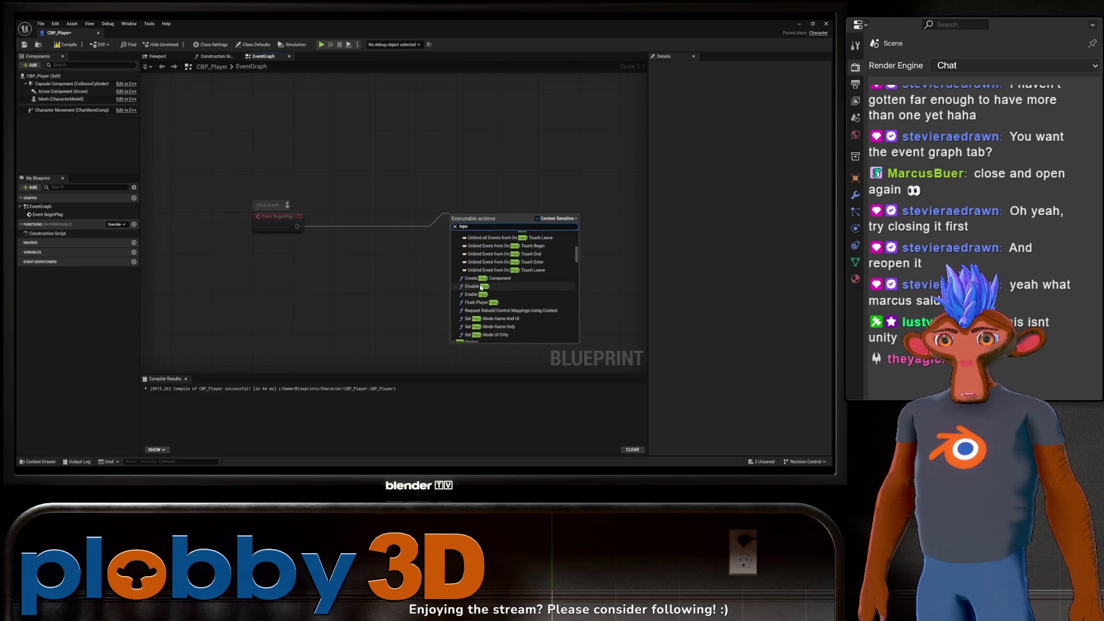
{"action": "left_click", "coordinate": [480, 298]}
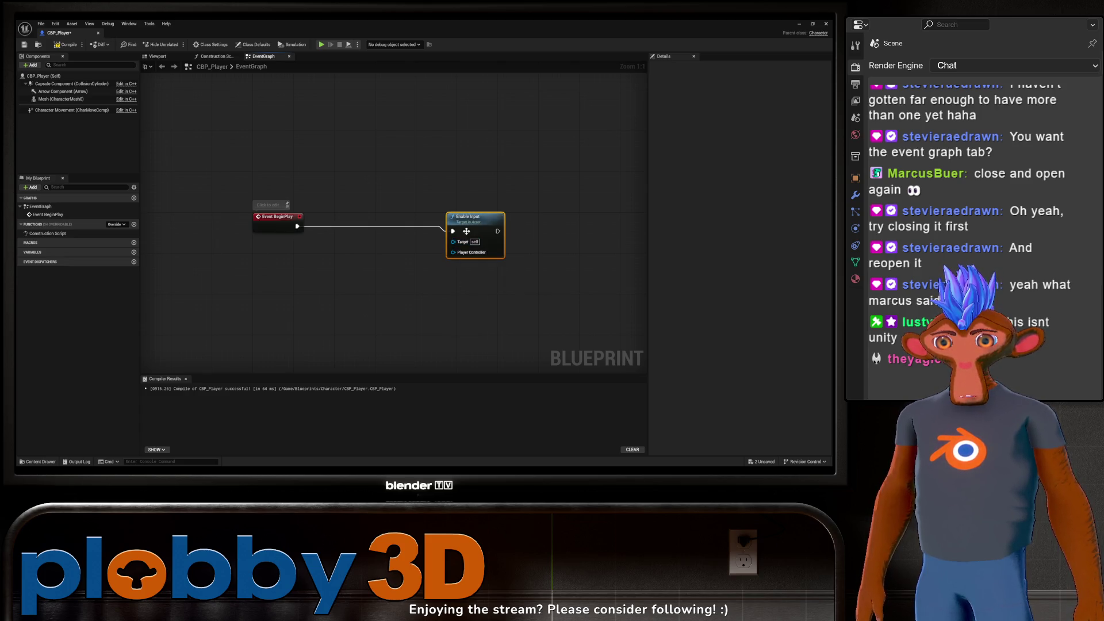
{"action": "left_click_drag", "start_coordinate": [462, 228], "coordinate": [391, 238]}
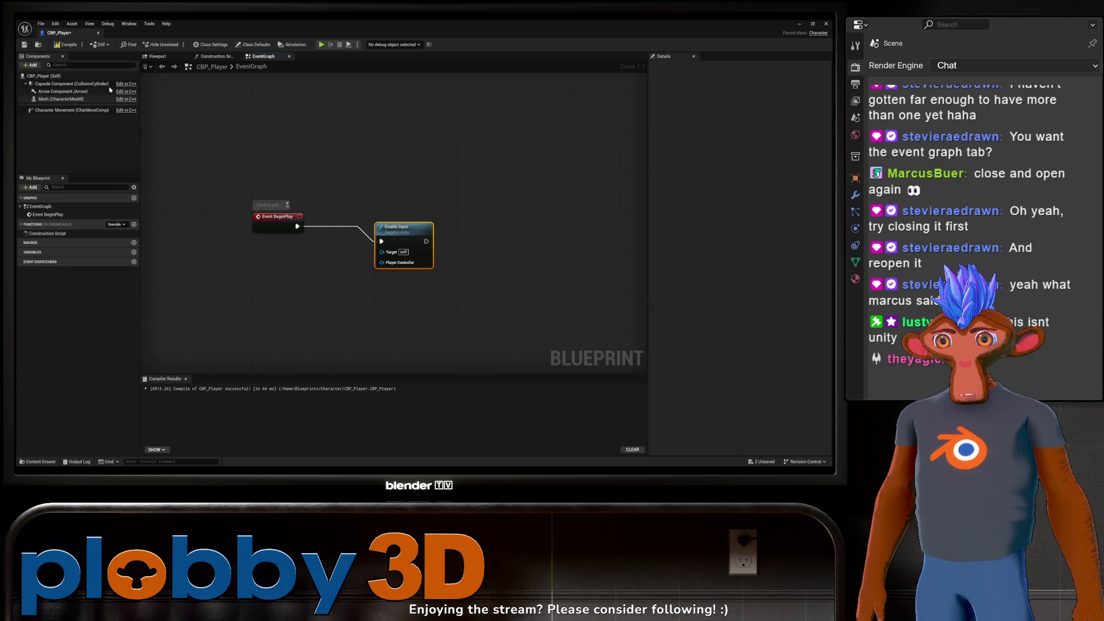
Step: Try a Character Movement getter, delete it, then delete the Enable Input node
{"action": "mouse_move", "coordinate": [69, 110]}
{"action": "left_mouse_down"}
{"action": "mouse_move", "coordinate": [173, 197]}
{"action": "mouse_move", "coordinate": [271, 248]}
{"action": "mouse_move", "coordinate": [378, 264]}
{"action": "left_mouse_up"}
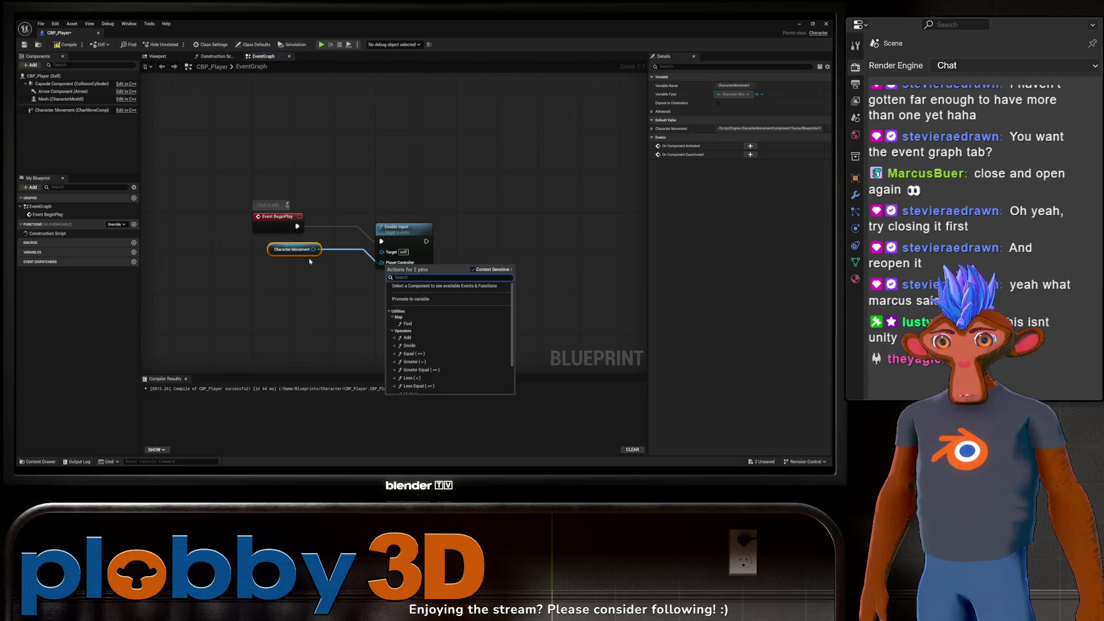
{"action": "left_click", "coordinate": [316, 266]}
{"action": "left_click_drag", "start_coordinate": [313, 249], "coordinate": [380, 264]}
{"action": "left_click", "coordinate": [291, 249]}
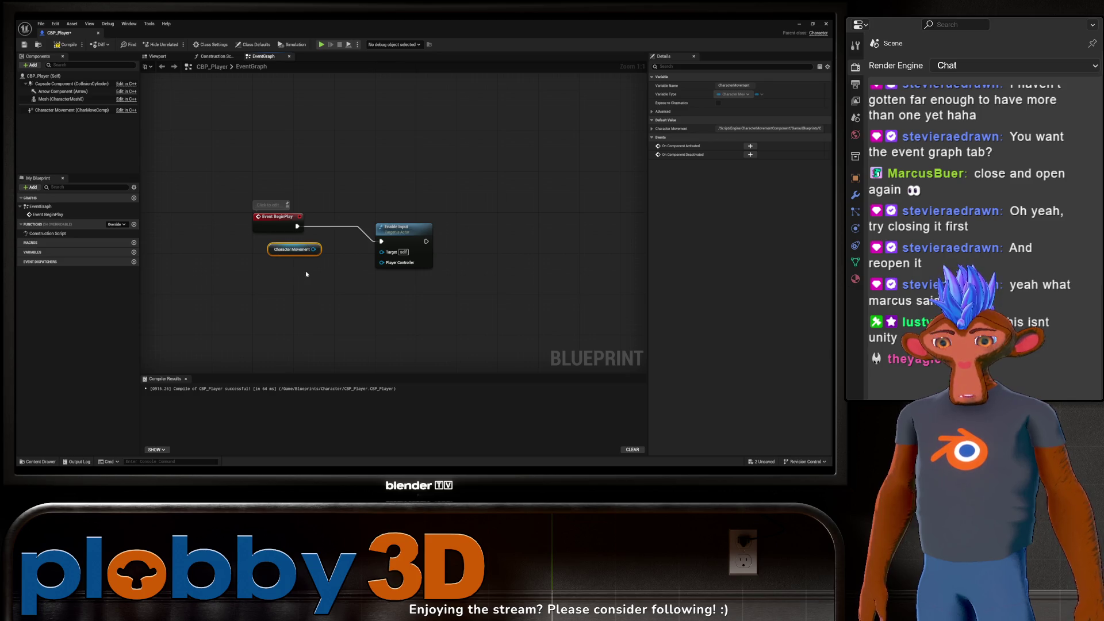
{"action": "key", "text": "Delete"}
{"action": "right_click", "coordinate": [306, 271]}
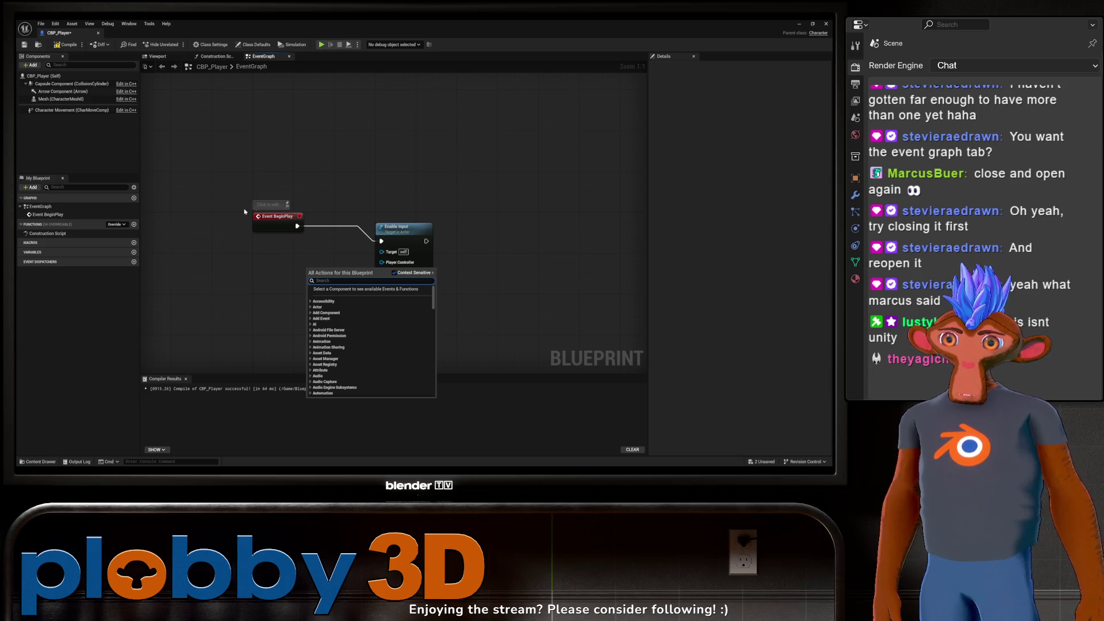
{"action": "left_click", "coordinate": [244, 211]}
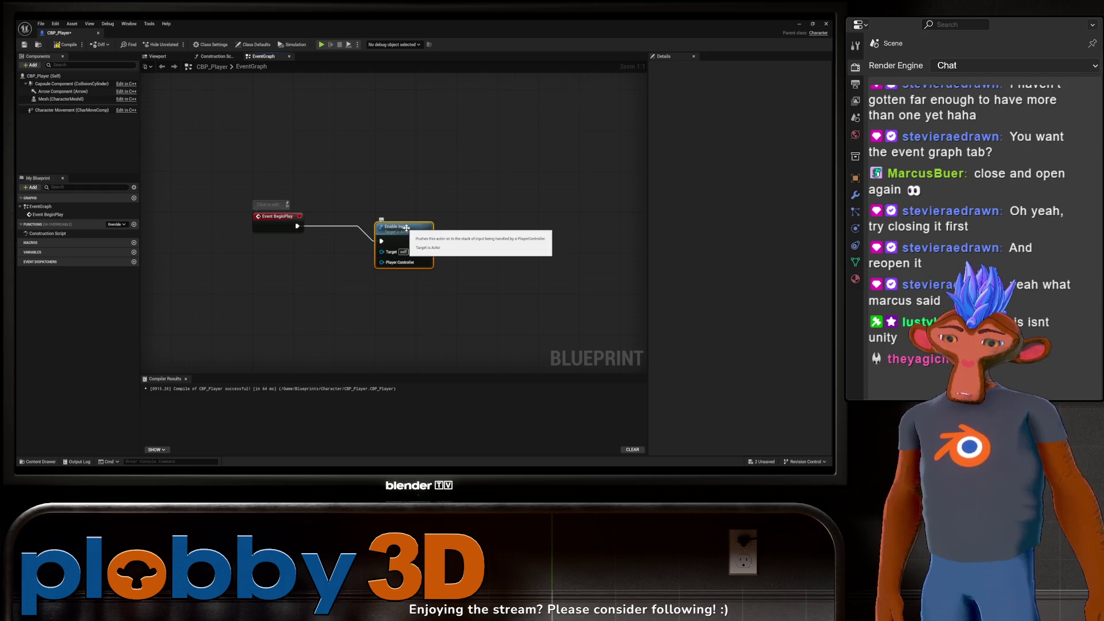
{"action": "key", "text": "Delete"}
Step: Compile CBP_Player and browse the content folders to reach the Character folder
{"action": "left_click", "coordinate": [66, 44]}
{"action": "key", "text": "ctrl+space"}
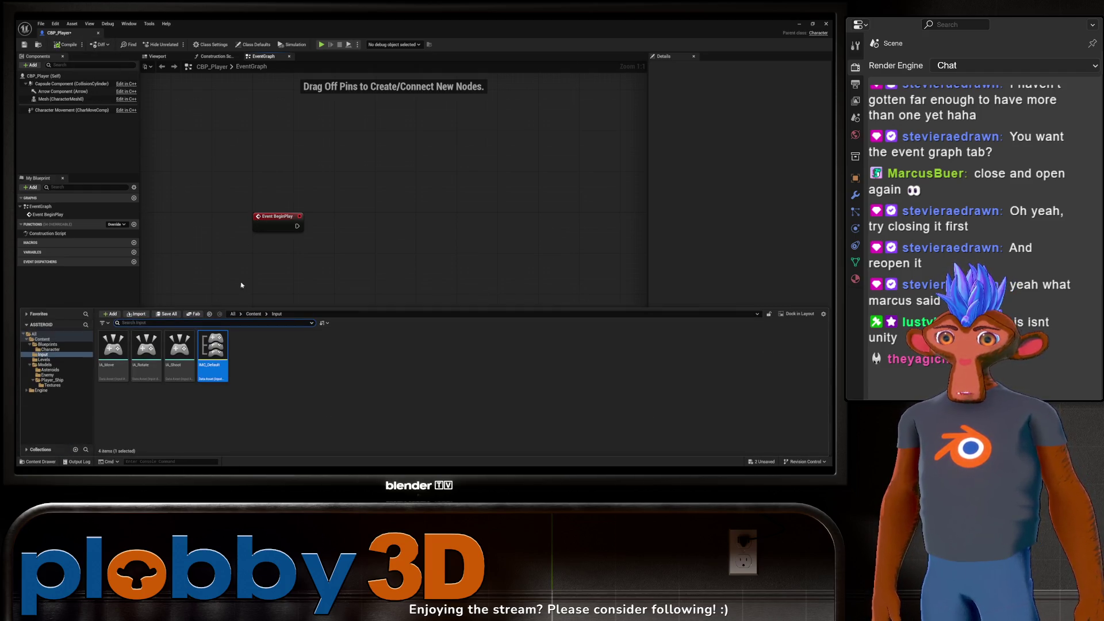
{"action": "left_click", "coordinate": [49, 380]}
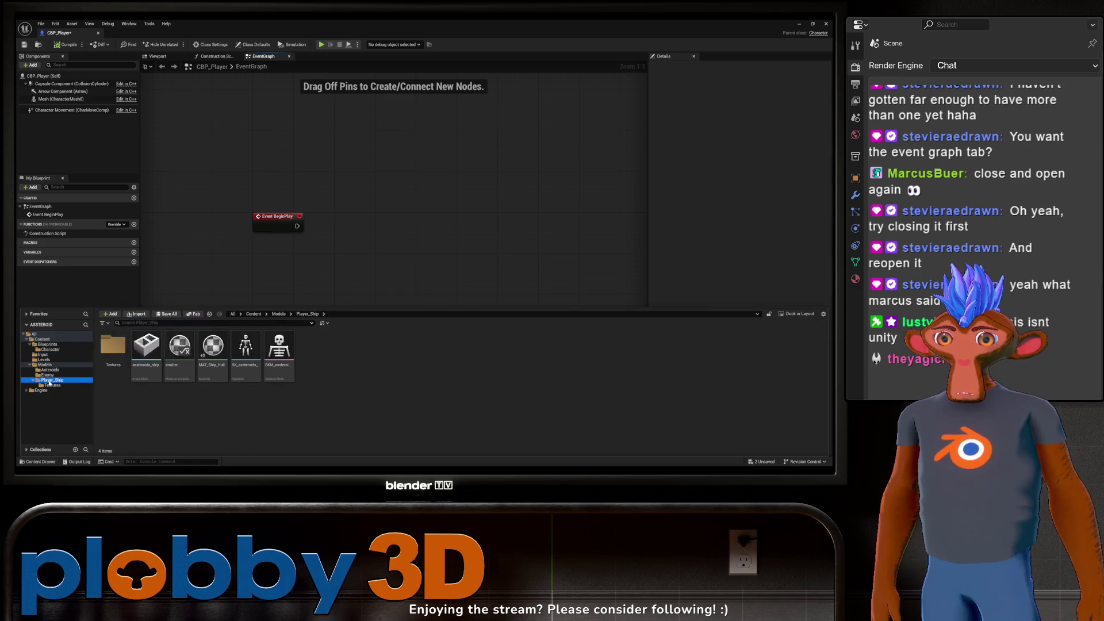
{"action": "left_click", "coordinate": [48, 375]}
{"action": "left_click", "coordinate": [50, 370]}
{"action": "left_click", "coordinate": [43, 355]}
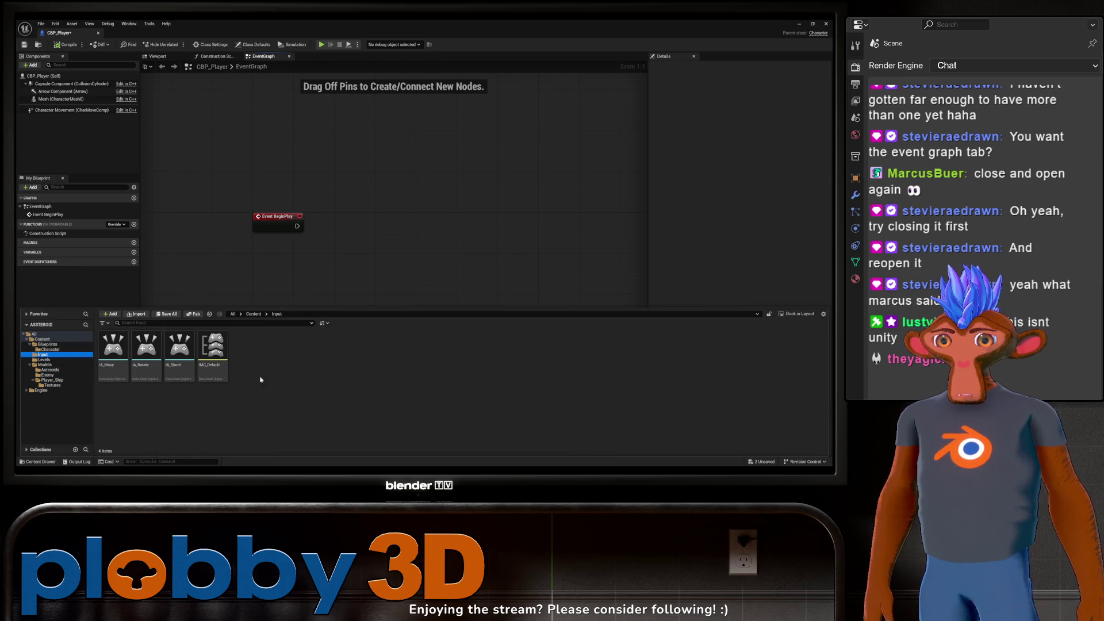
{"action": "left_click", "coordinate": [52, 359]}
{"action": "left_click", "coordinate": [55, 350]}
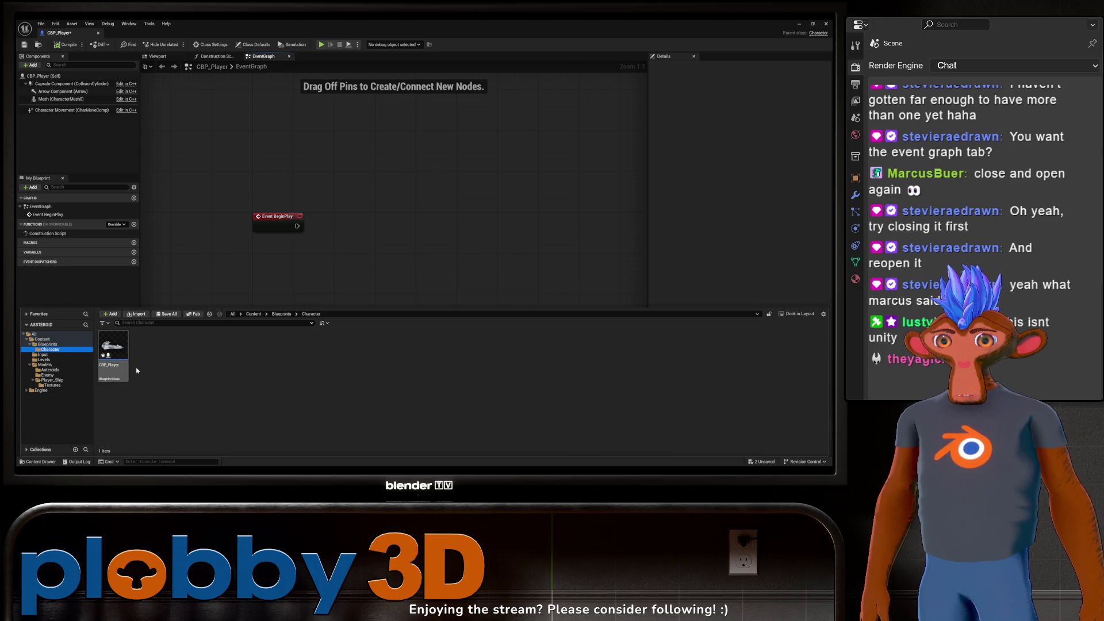
{"action": "left_click", "coordinate": [160, 368]}
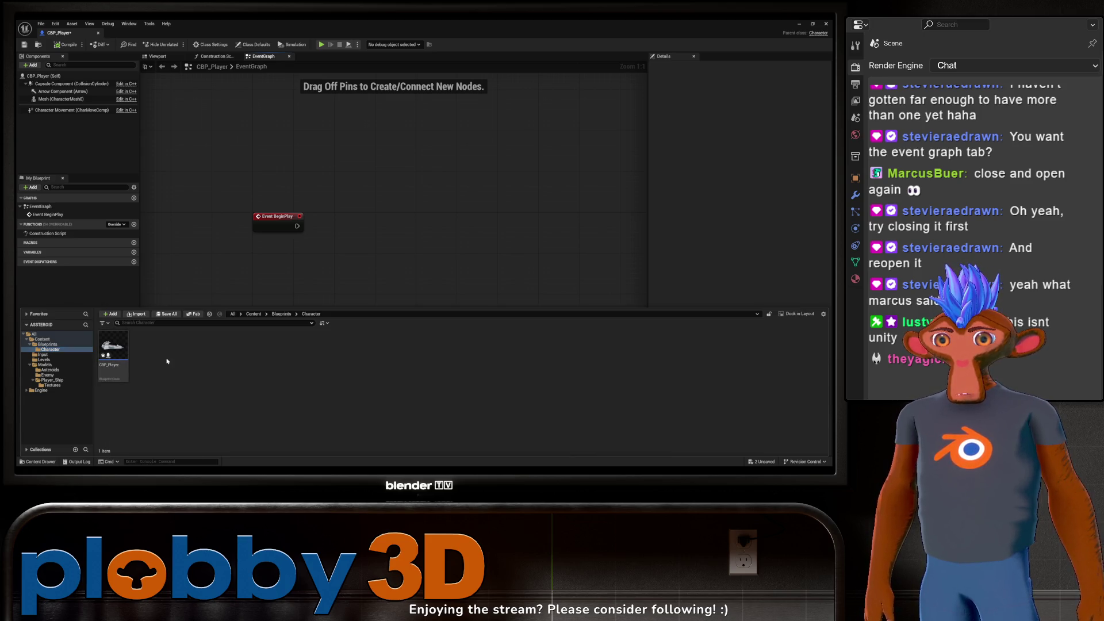
Step: Open the Character folder's create-asset menu and search it for 'control'
{"action": "right_click", "coordinate": [180, 364]}
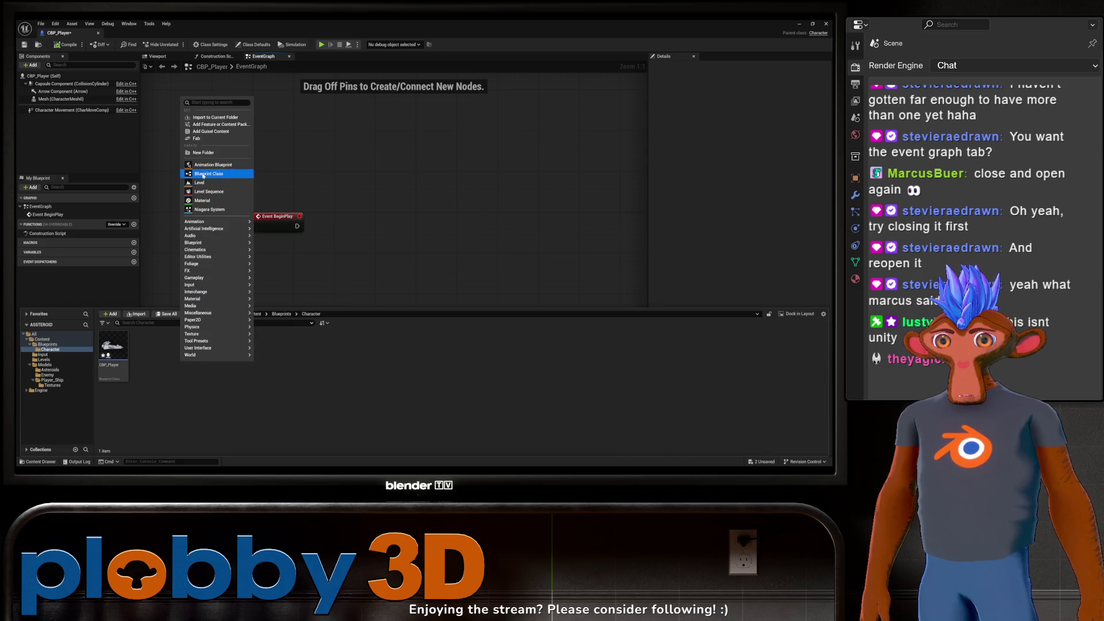
{"action": "left_click", "coordinate": [113, 348]}
{"action": "right_click", "coordinate": [112, 343]}
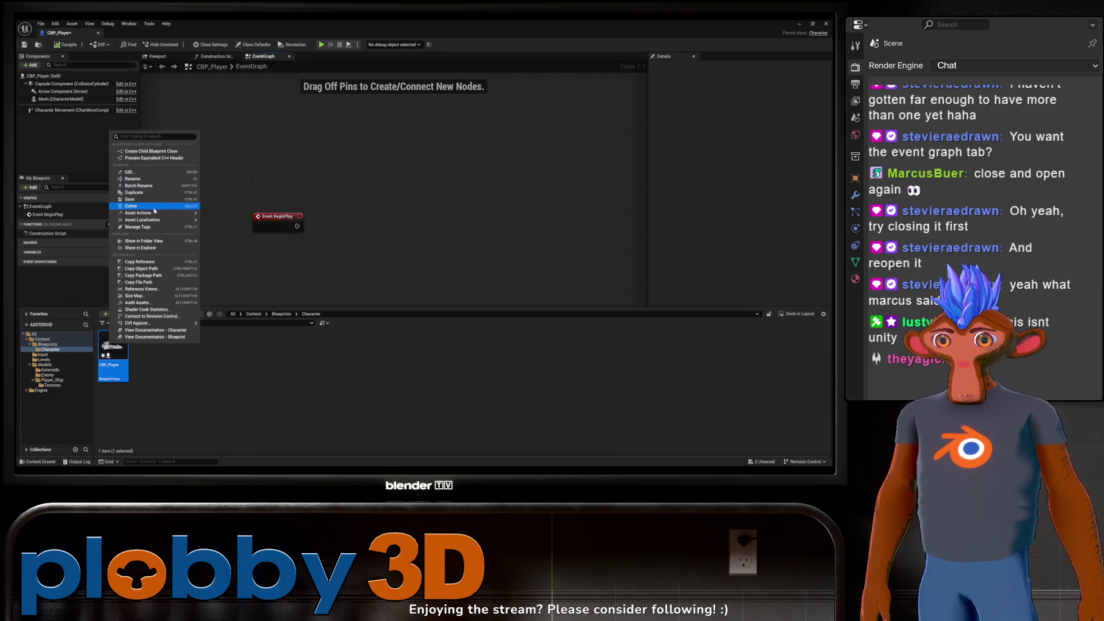
{"action": "left_click", "coordinate": [163, 378]}
{"action": "right_click", "coordinate": [145, 360]}
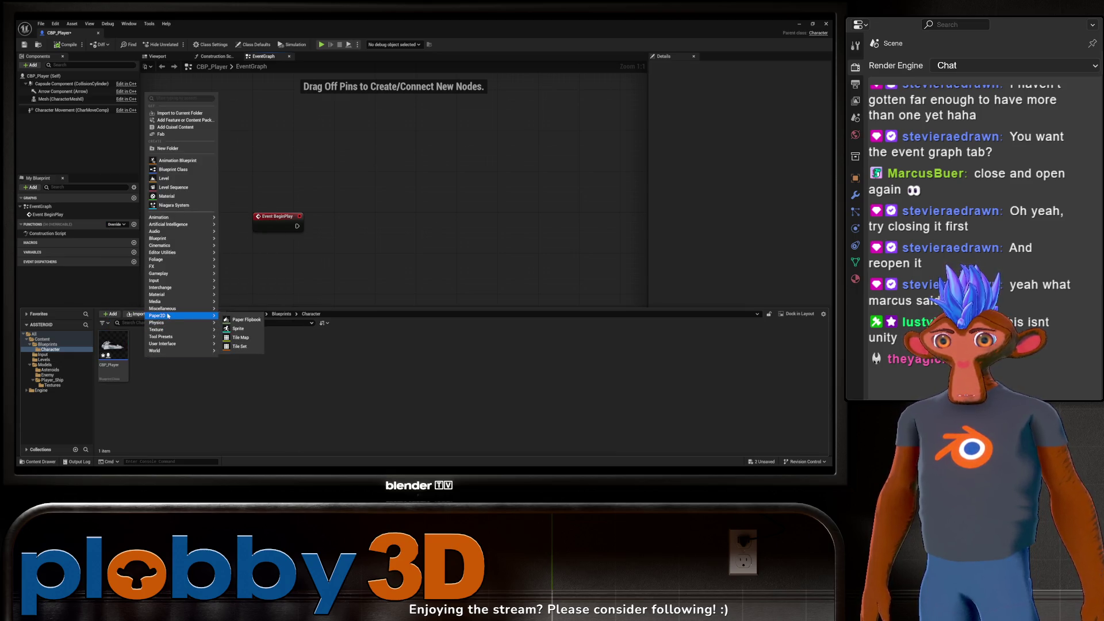
{"action": "mouse_move", "coordinate": [171, 226]}
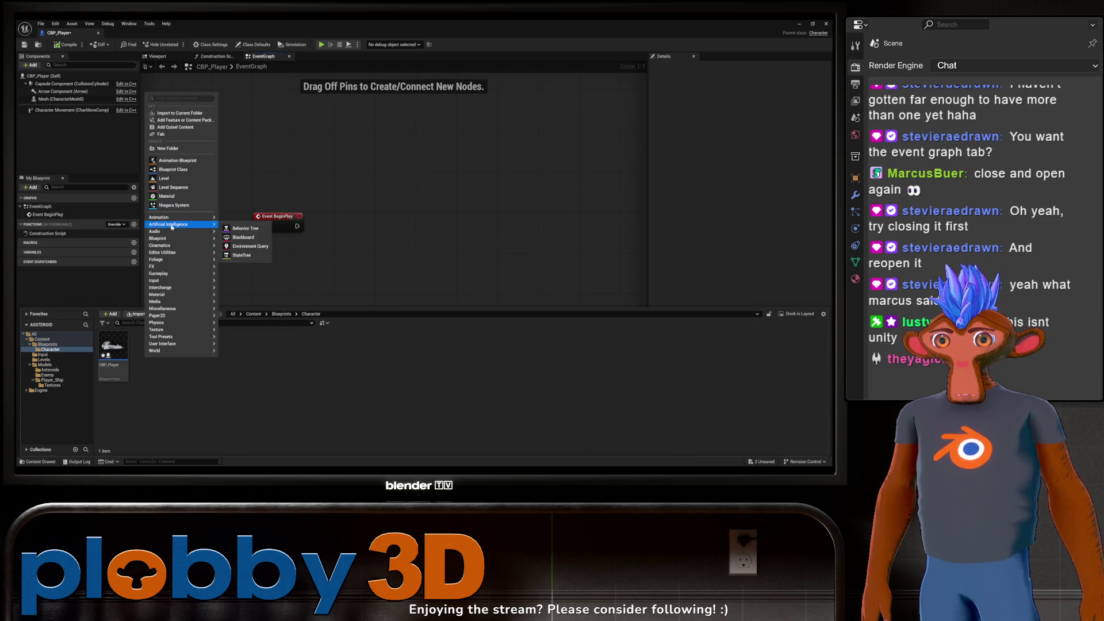
{"action": "key", "text": "BackSpace"}
{"action": "key", "text": "BackSpace"}
{"action": "key", "text": "BackSpace"}
{"action": "key", "text": "Escape"}
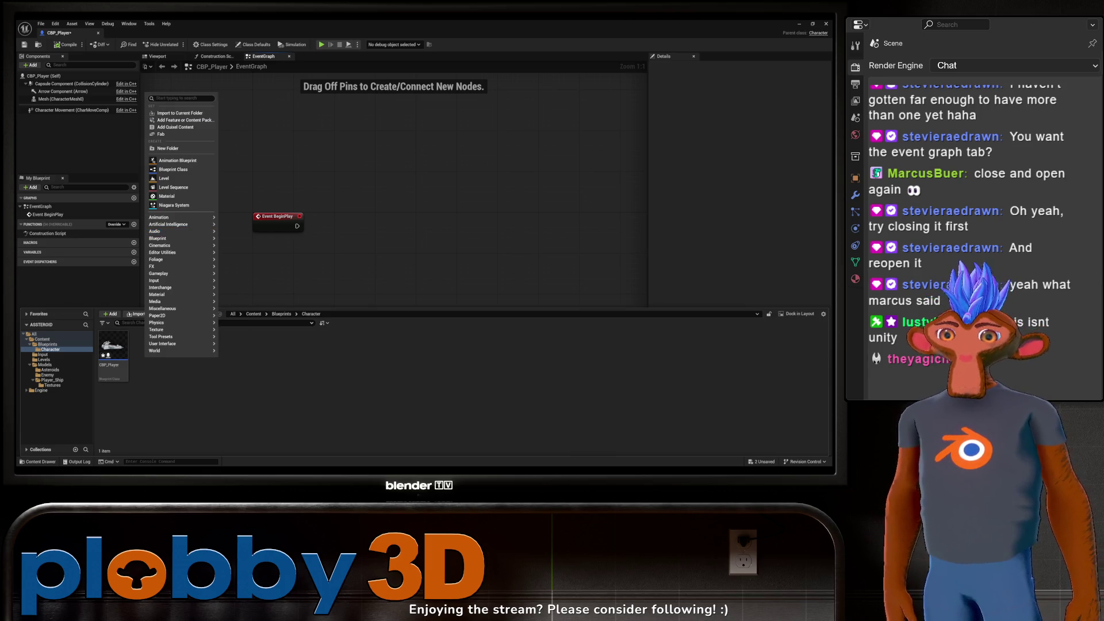
{"action": "type", "text": "contro"}
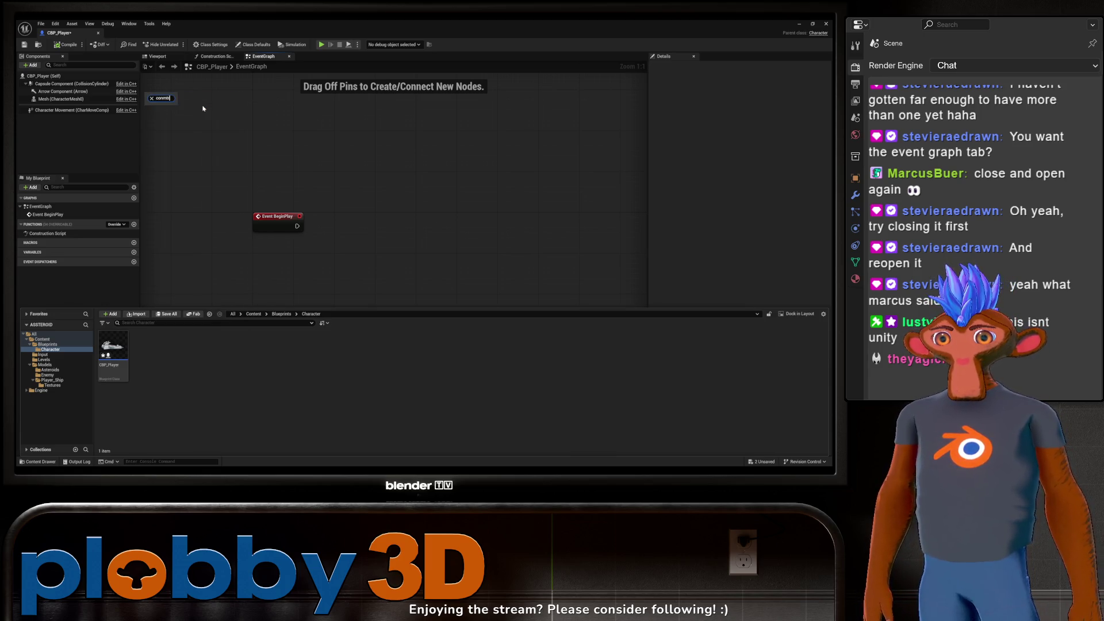
{"action": "type", "text": "l"}
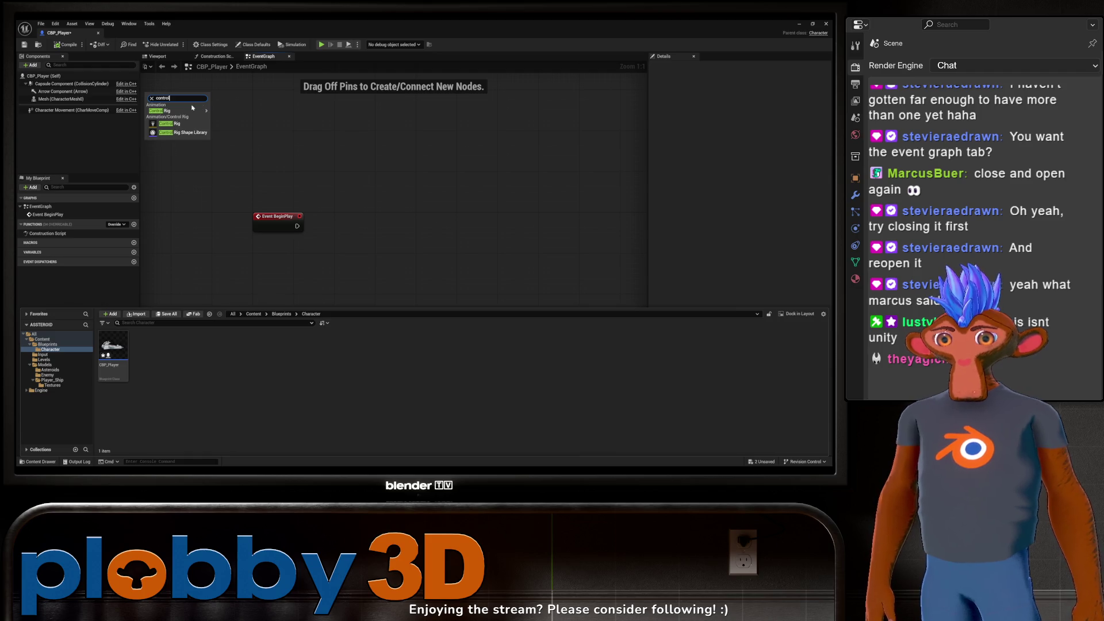
{"action": "key", "text": "BackSpace"}
{"action": "key", "text": "BackSpace"}
{"action": "key", "text": "BackSpace"}
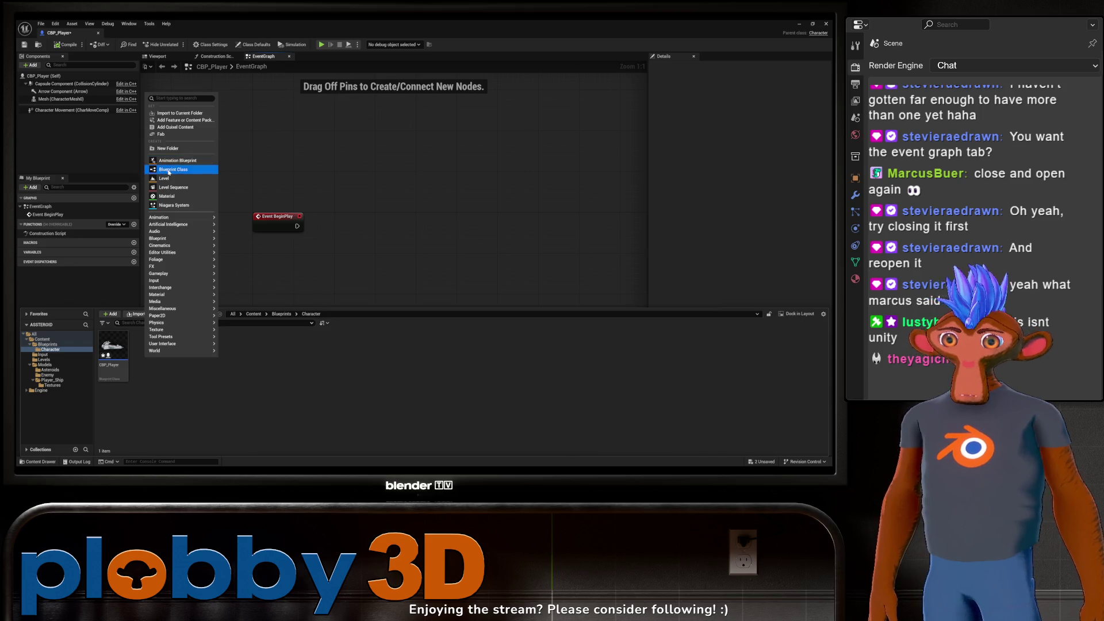
Step: Create a Player Controller blueprint class named BP_PlayerController and open it
{"action": "left_click", "coordinate": [173, 169]}
{"action": "left_click", "coordinate": [362, 239]}
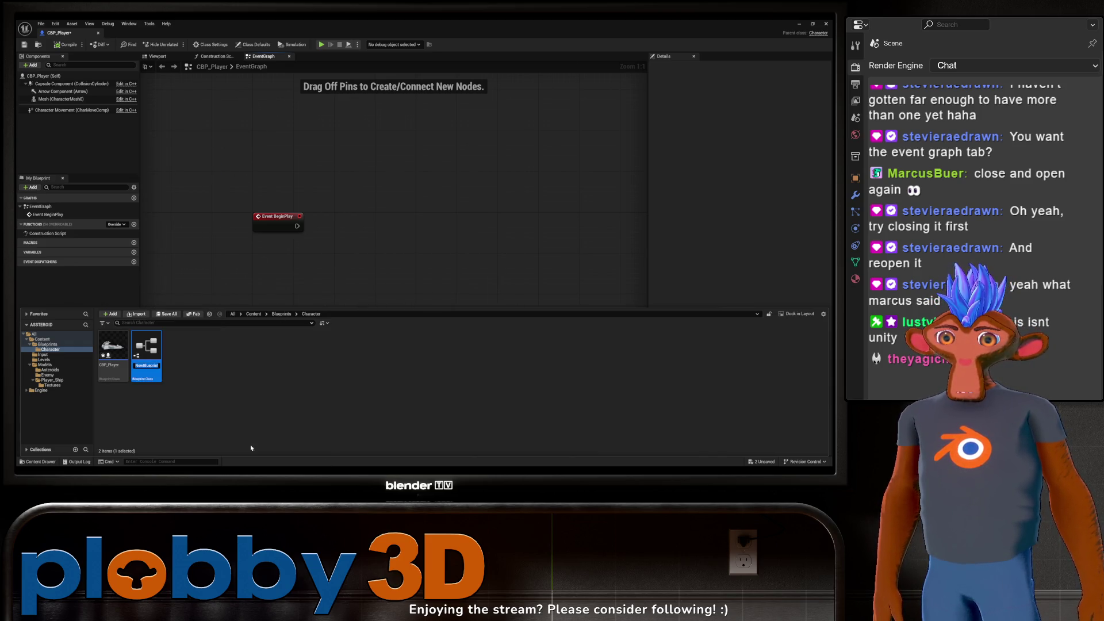
{"action": "type", "text": "BP_Player_"}
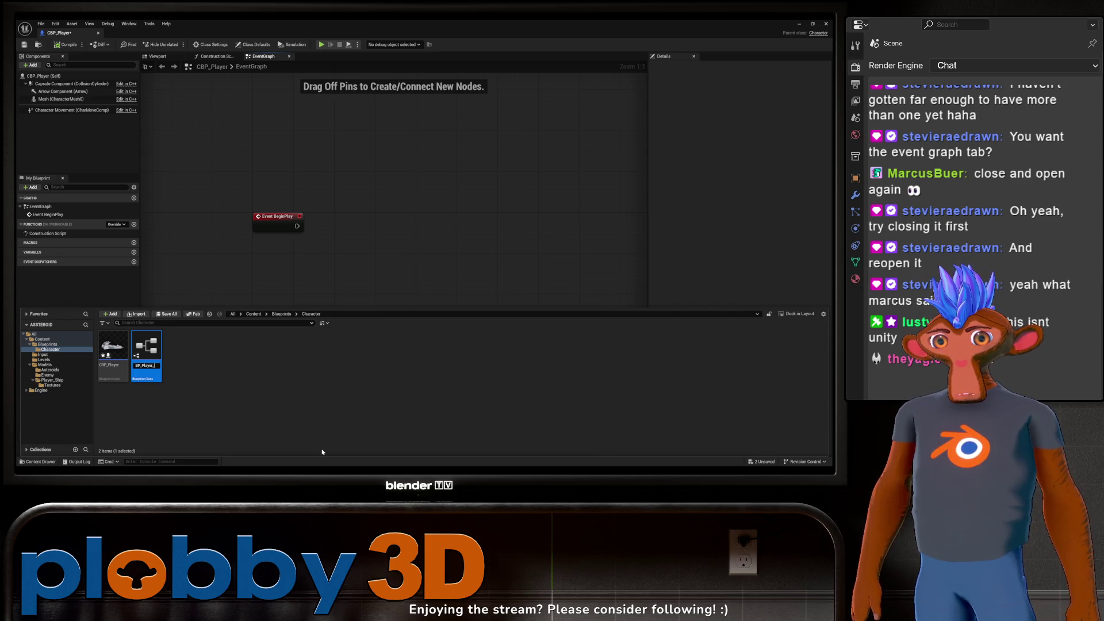
{"action": "type", "text": "Controller"}
{"action": "key", "text": "Return"}
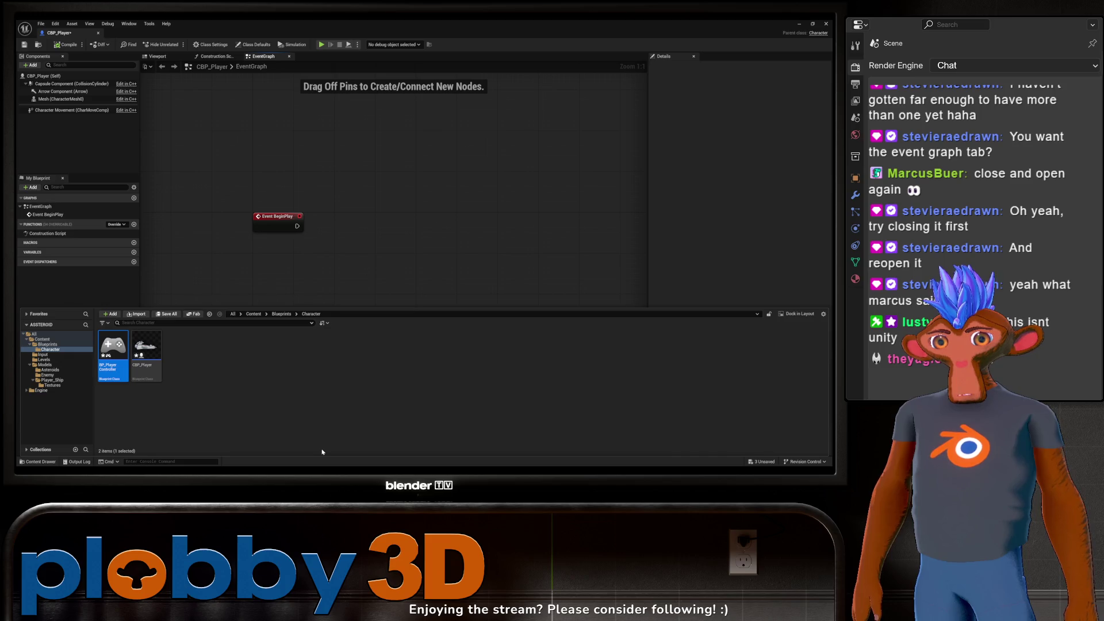
{"action": "double_click", "coordinate": [114, 351]}
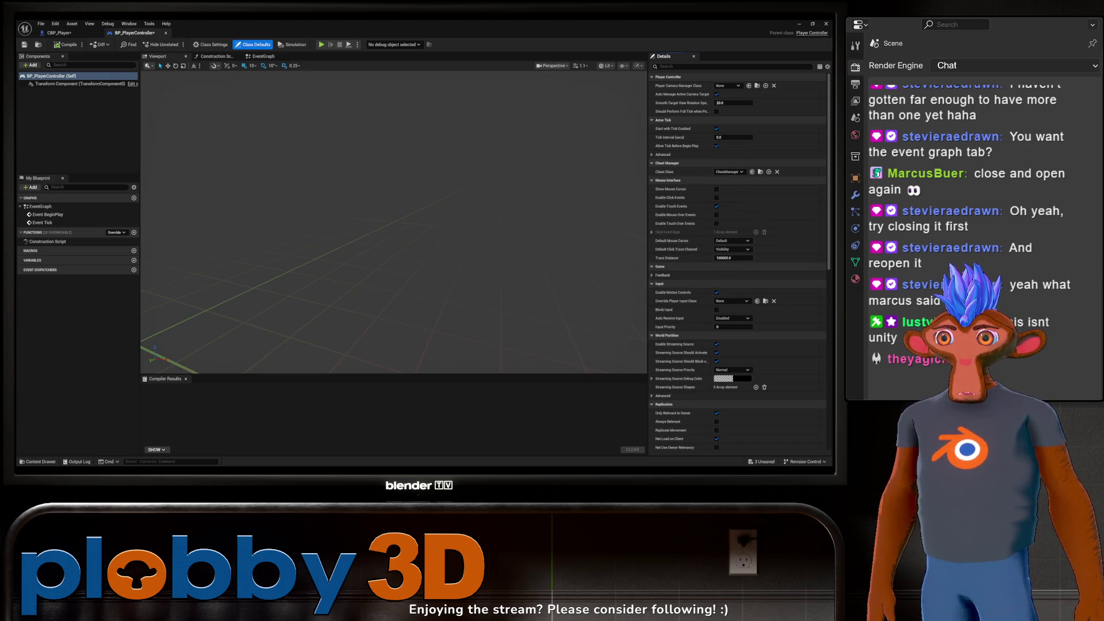
Step: Close the BP_PlayerController and CBP_Player editors, then reopen BP_PlayerController from the Content Drawer
{"action": "left_click", "coordinate": [165, 32]}
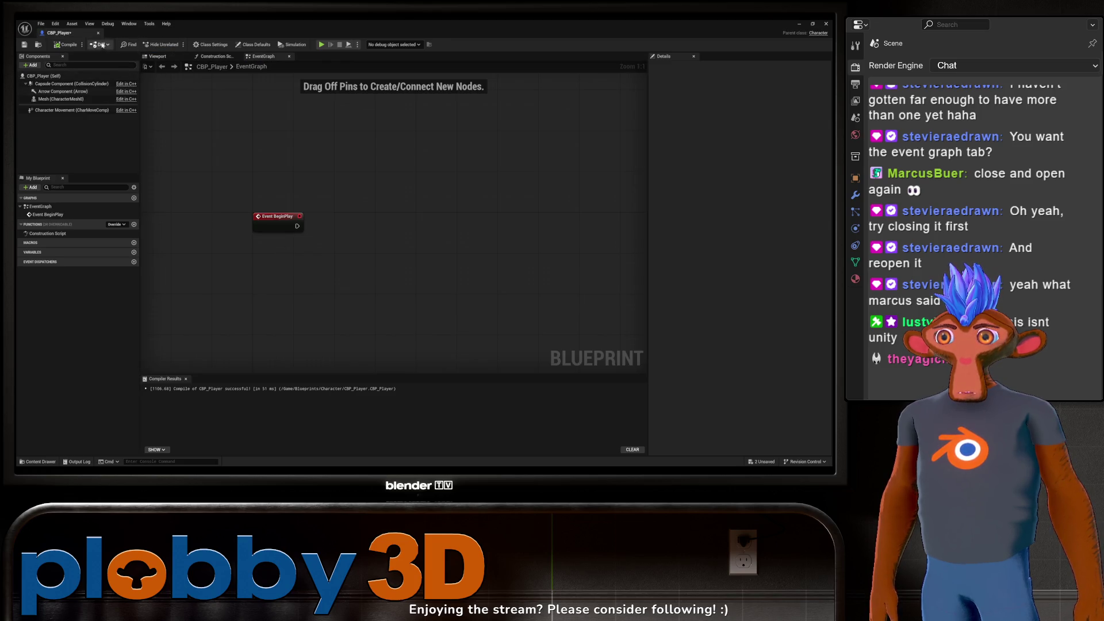
{"action": "left_click", "coordinate": [99, 33]}
{"action": "key", "text": "ctrl+space"}
{"action": "double_click", "coordinate": [113, 327]}
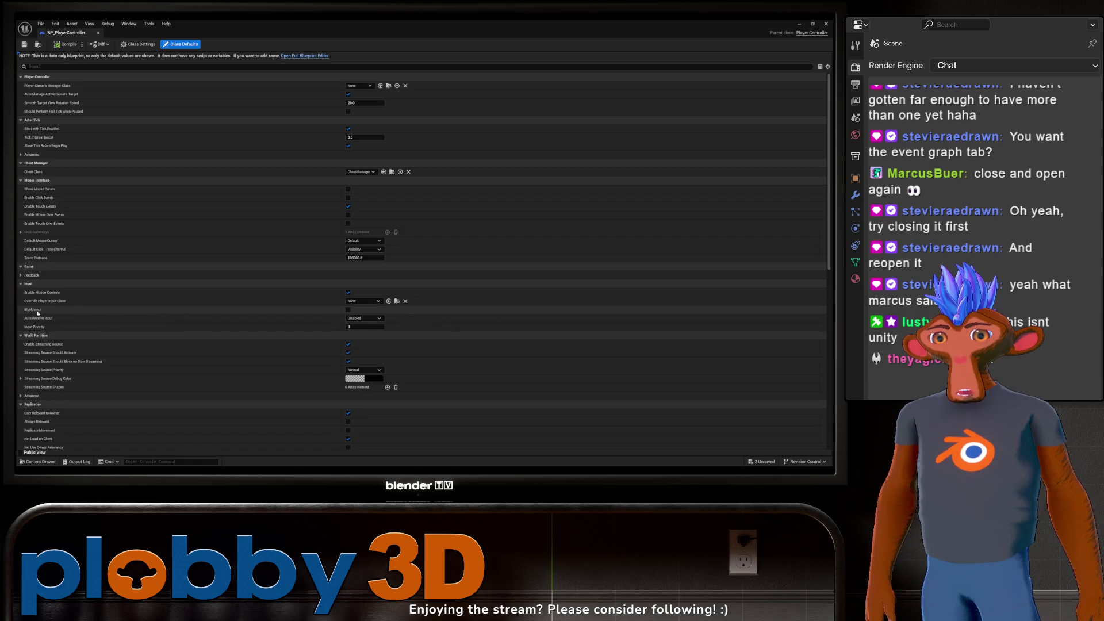
Step: Leave Override Player Input Class at None, review the Class Defaults, and close the editor
{"action": "left_click", "coordinate": [363, 303]}
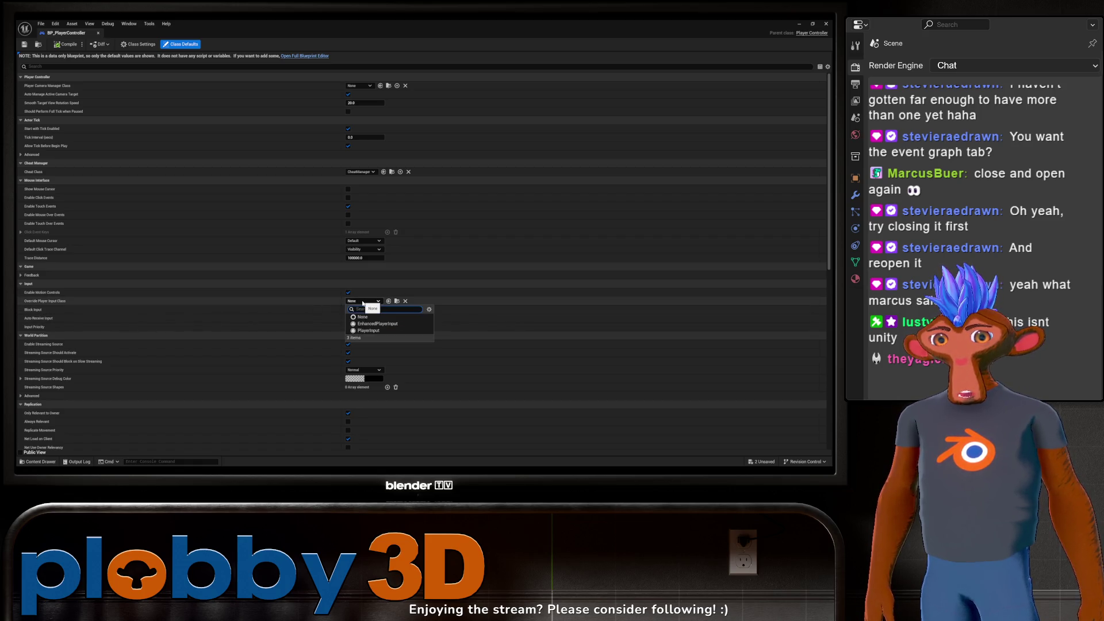
{"action": "left_click", "coordinate": [362, 303]}
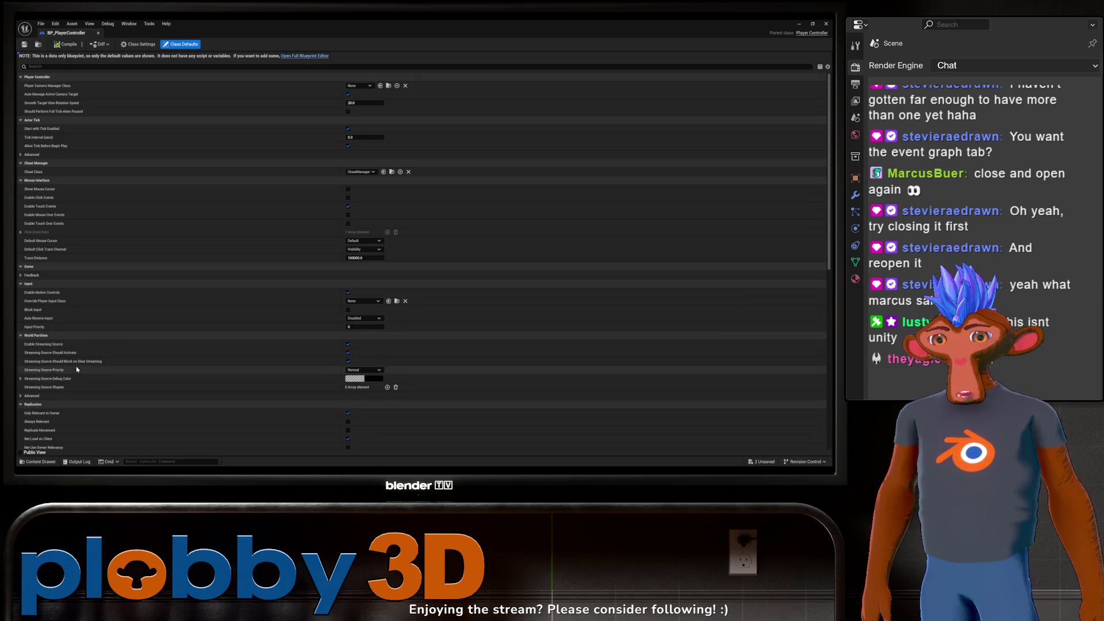
{"action": "scroll", "coordinate": [77, 369], "scroll_direction": "down", "scroll_amount": 10}
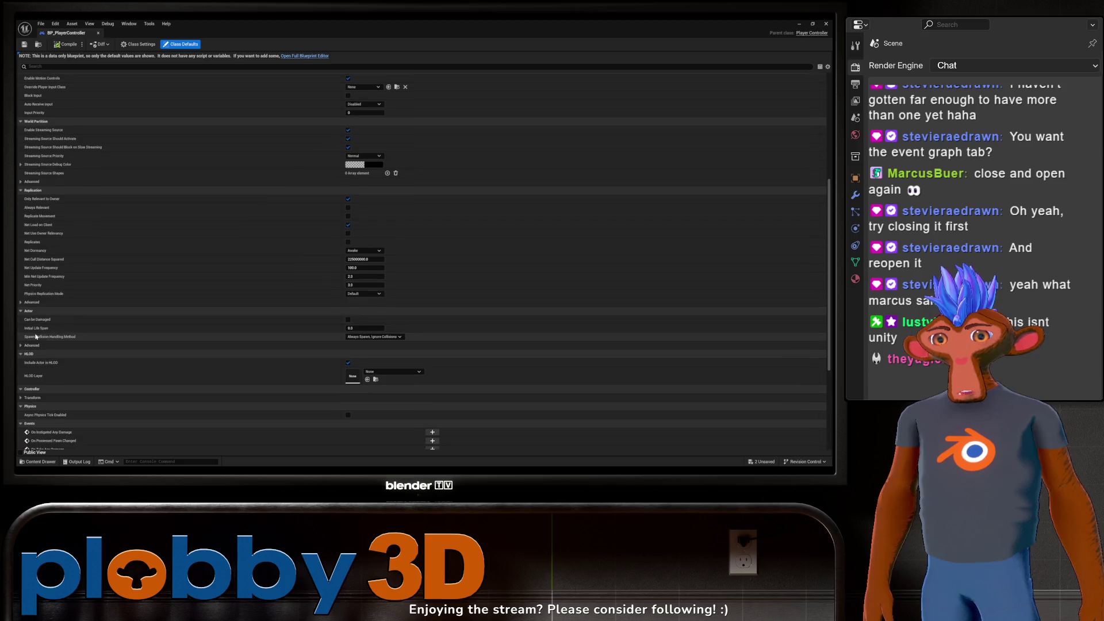
{"action": "scroll", "coordinate": [35, 336], "scroll_direction": "down", "scroll_amount": 3}
{"action": "scroll", "coordinate": [66, 332], "scroll_direction": "up", "scroll_amount": 7}
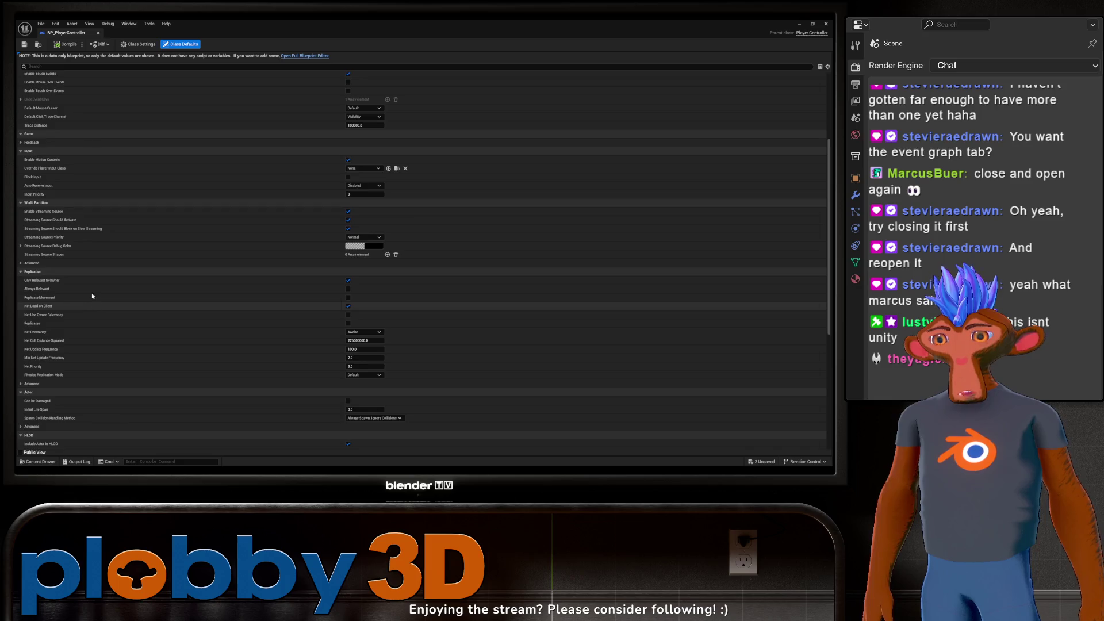
{"action": "scroll", "coordinate": [93, 297], "scroll_direction": "up", "scroll_amount": 6}
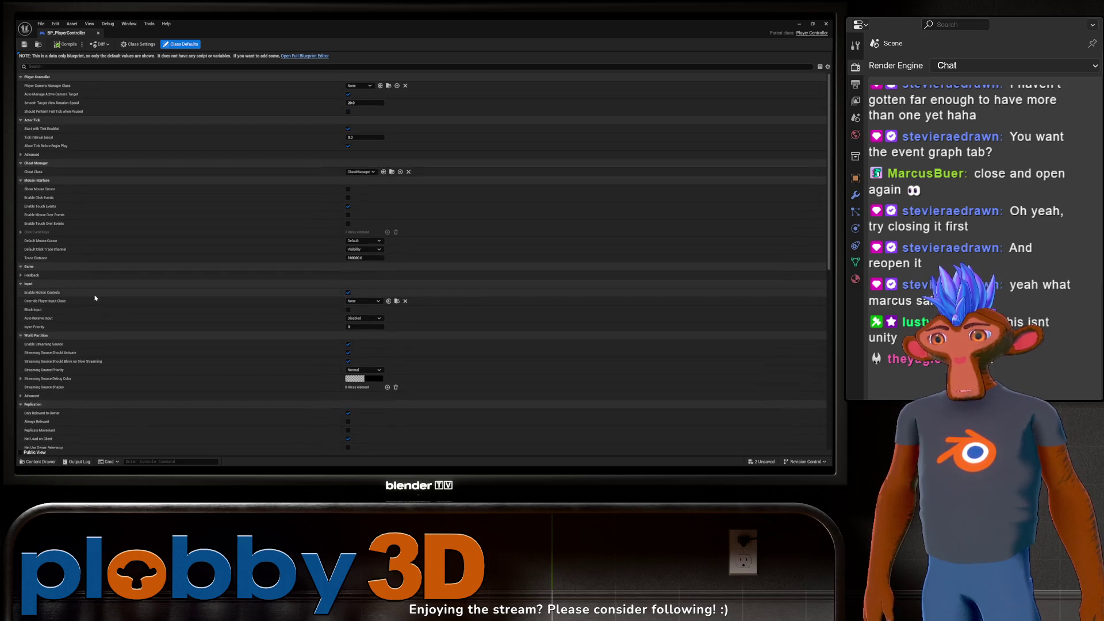
{"action": "left_click", "coordinate": [98, 33]}
{"action": "right_click", "coordinate": [244, 204]}
Step: Deselect PlayerStart and open CBP_Player from the Character folder in the Content Drawer
{"action": "left_click", "coordinate": [197, 201]}
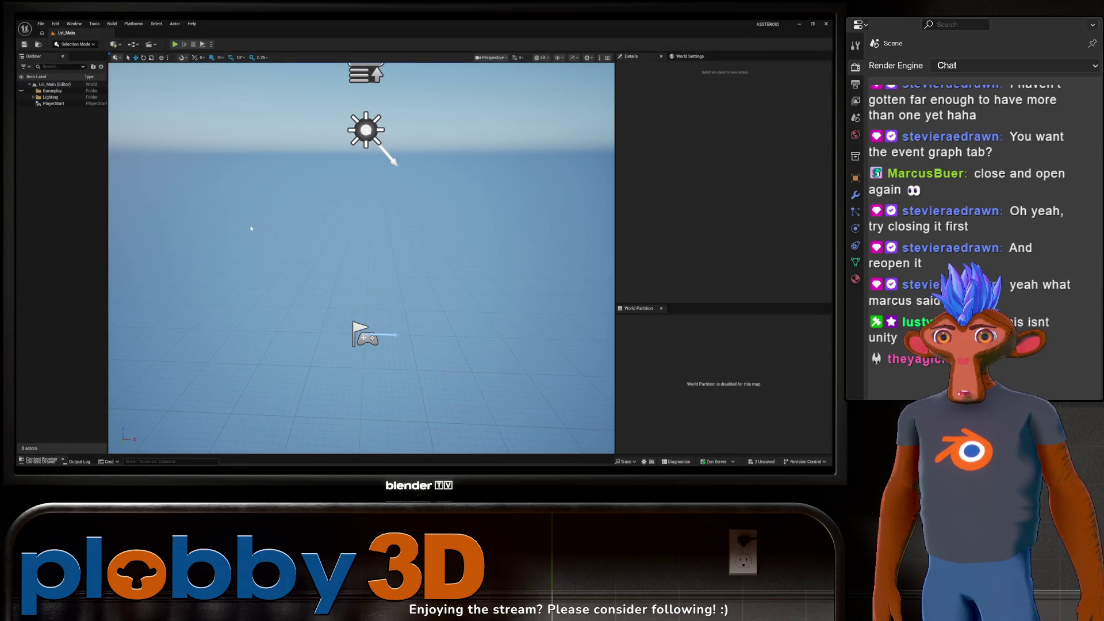
{"action": "left_click_drag", "start_coordinate": [251, 229], "coordinate": [252, 190]}
{"action": "key", "text": "ctrl+space"}
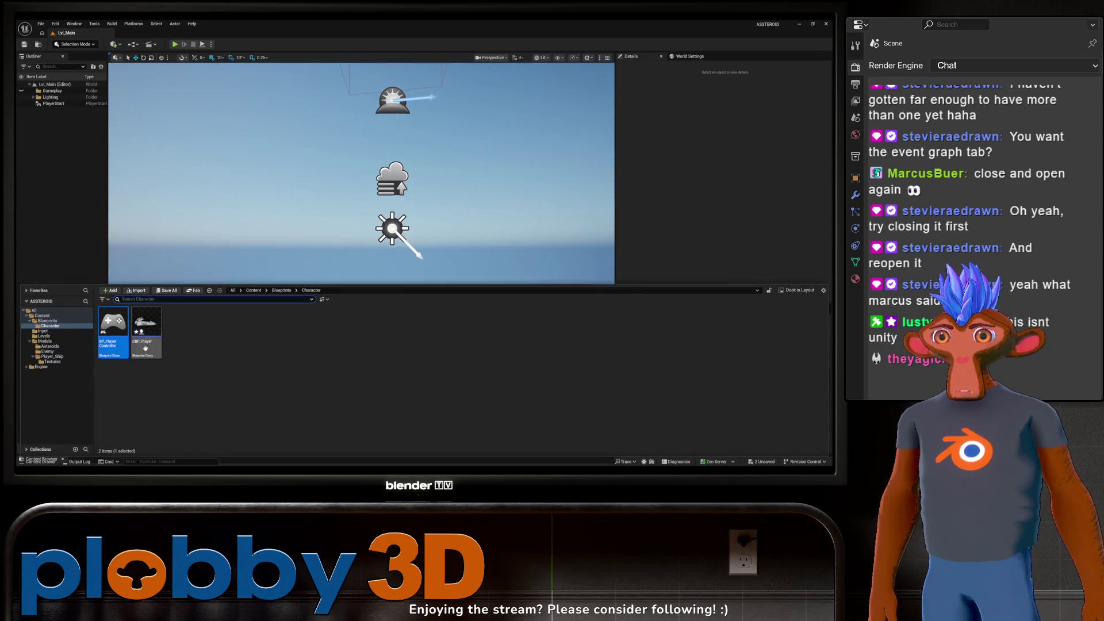
{"action": "left_click", "coordinate": [118, 374]}
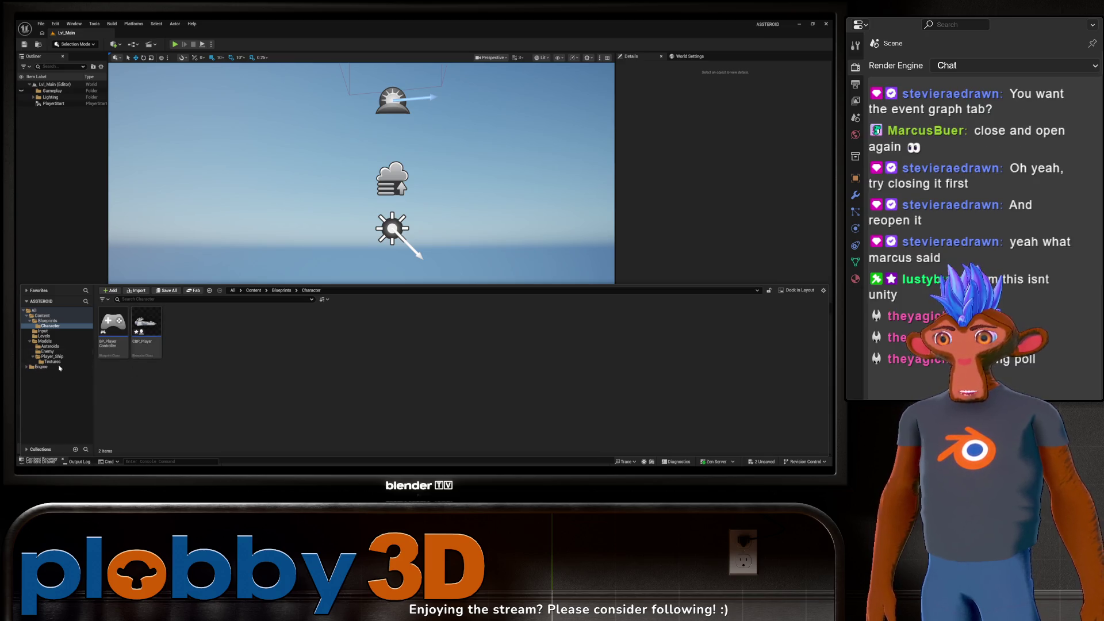
{"action": "left_click", "coordinate": [53, 362]}
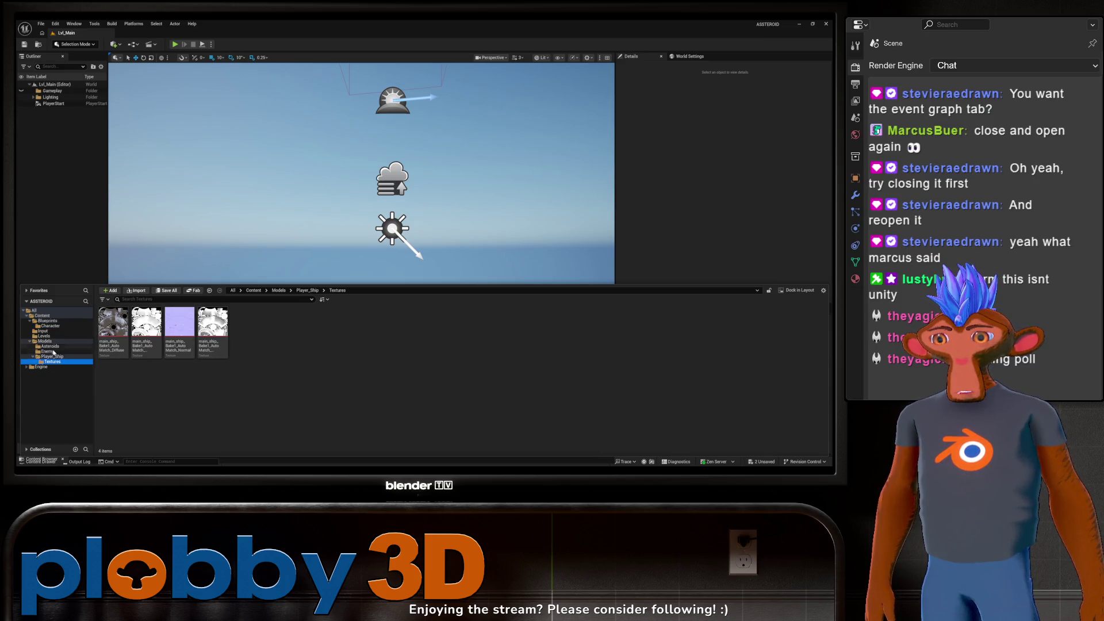
{"action": "left_click", "coordinate": [52, 352]}
{"action": "left_click", "coordinate": [50, 326]}
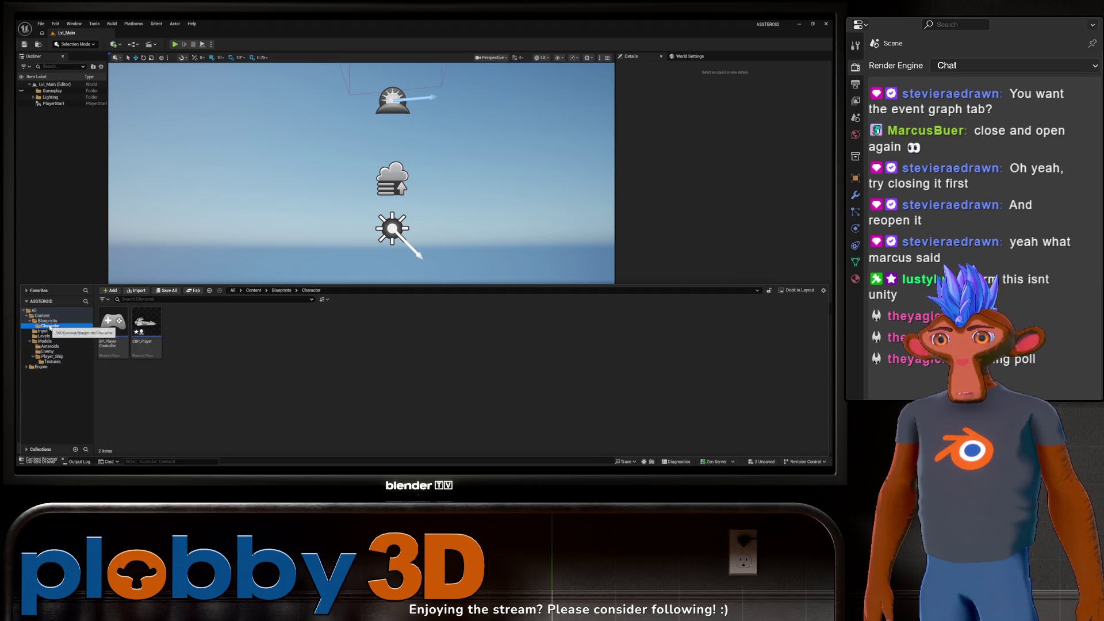
{"action": "double_click", "coordinate": [146, 325]}
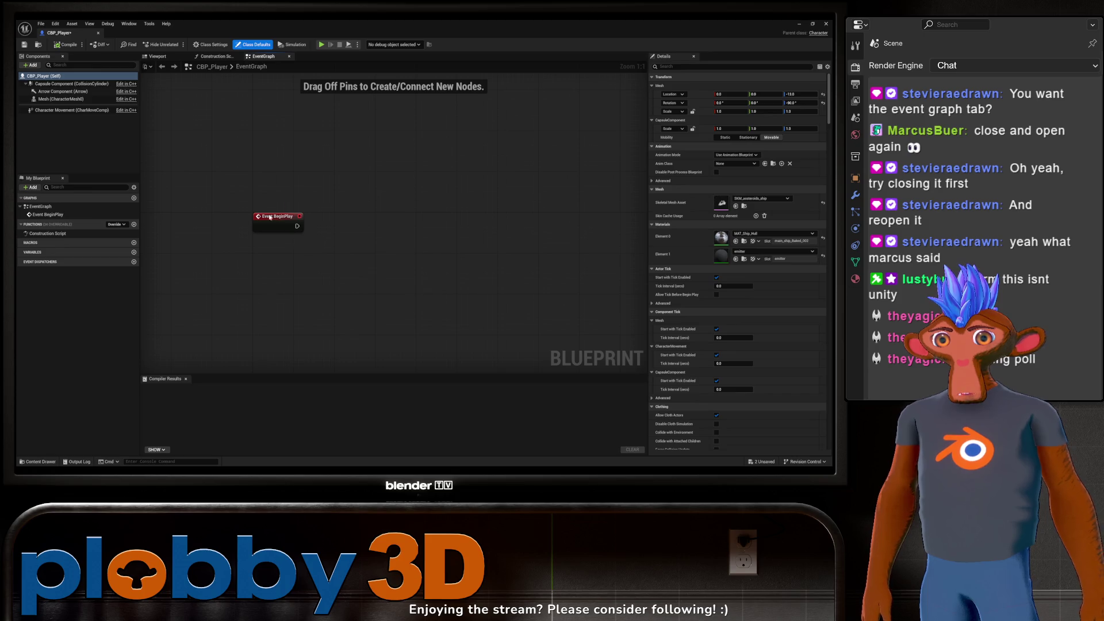
Step: Add a Get Player Controller node via a 'get player' search and place it below Event BeginPlay
{"action": "left_click_drag", "start_coordinate": [270, 217], "coordinate": [217, 207]}
{"action": "right_click", "coordinate": [307, 251]}
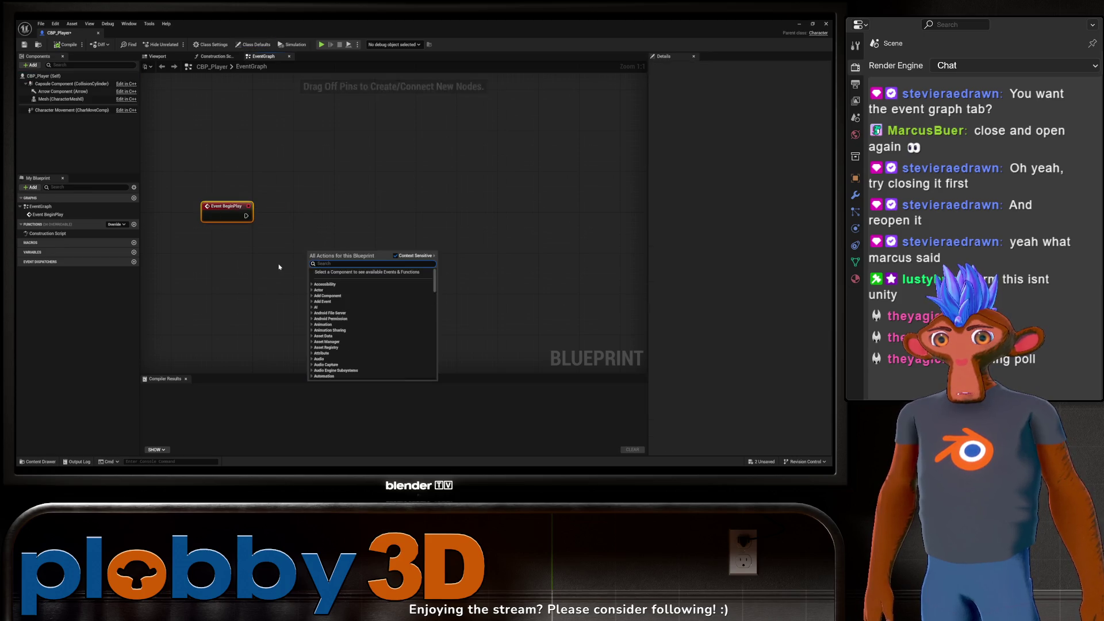
{"action": "type", "text": "inpu"}
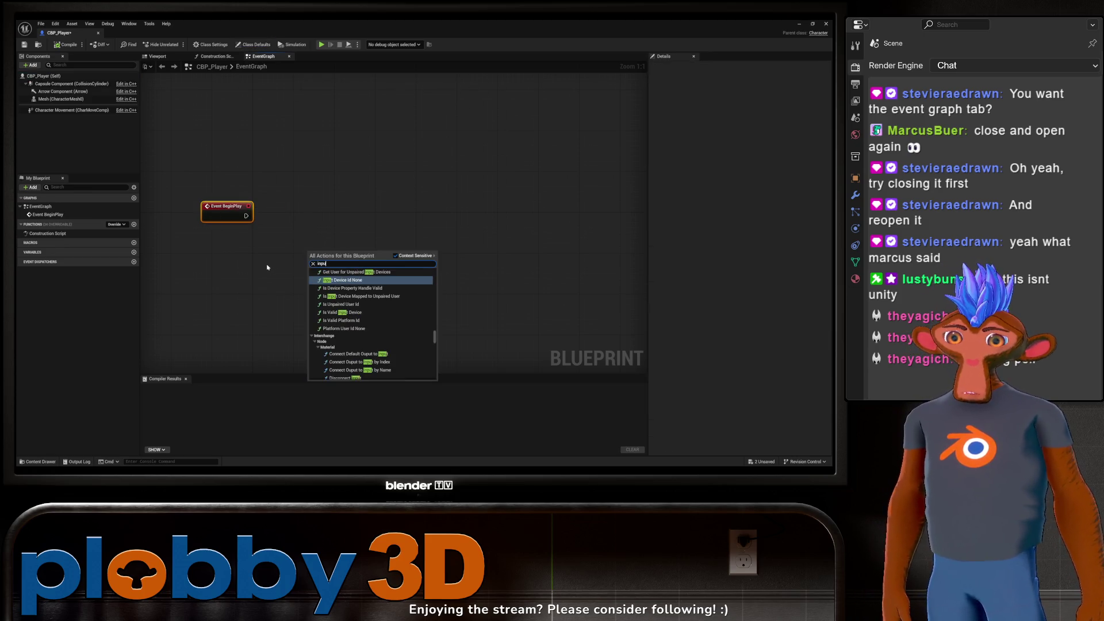
{"action": "key", "text": "BackSpace"}
{"action": "key", "text": "BackSpace"}
{"action": "key", "text": "BackSpace"}
{"action": "type", "text": "get player"}
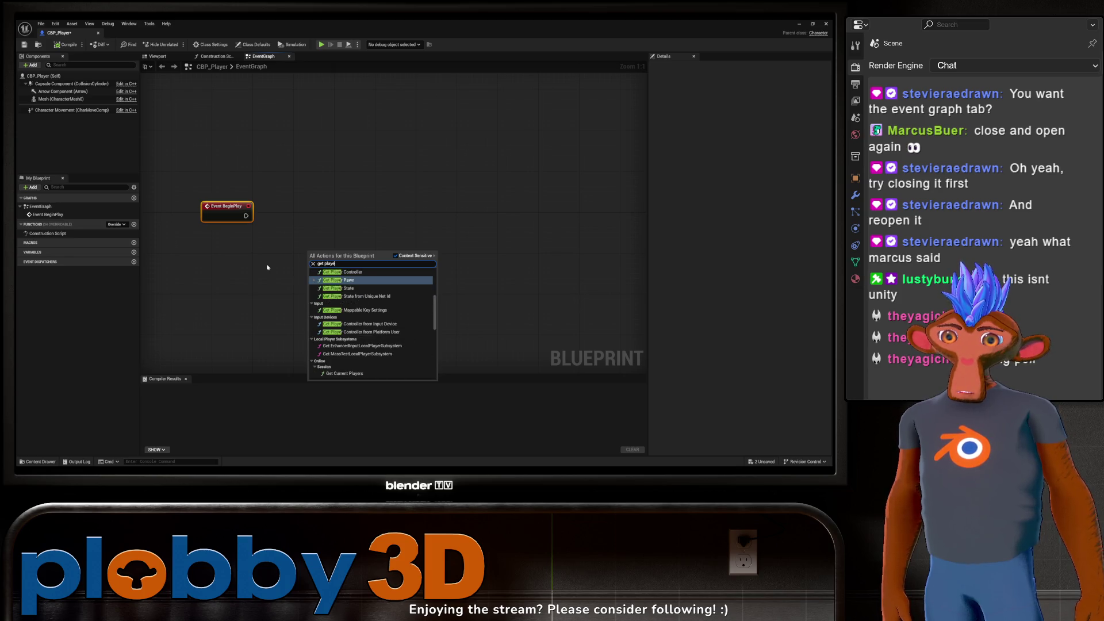
{"action": "left_click", "coordinate": [342, 272]}
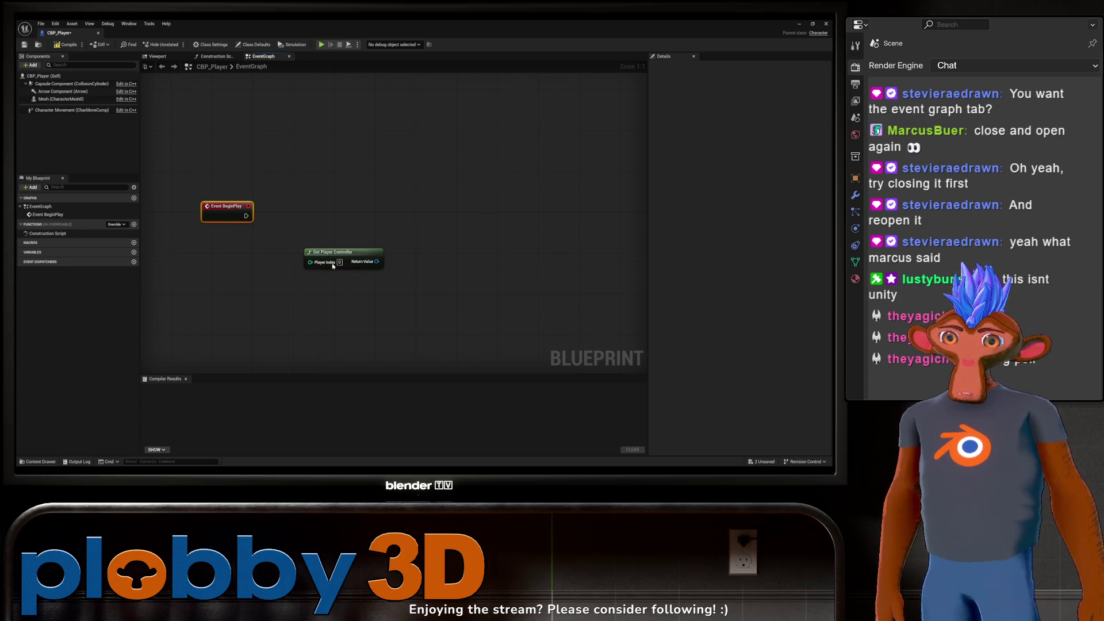
{"action": "mouse_move", "coordinate": [317, 250]}
{"action": "left_mouse_down"}
{"action": "mouse_move", "coordinate": [318, 215]}
{"action": "mouse_move", "coordinate": [256, 255]}
{"action": "mouse_move", "coordinate": [281, 267]}
{"action": "mouse_move", "coordinate": [229, 277]}
{"action": "mouse_move", "coordinate": [239, 277]}
{"action": "left_mouse_up"}
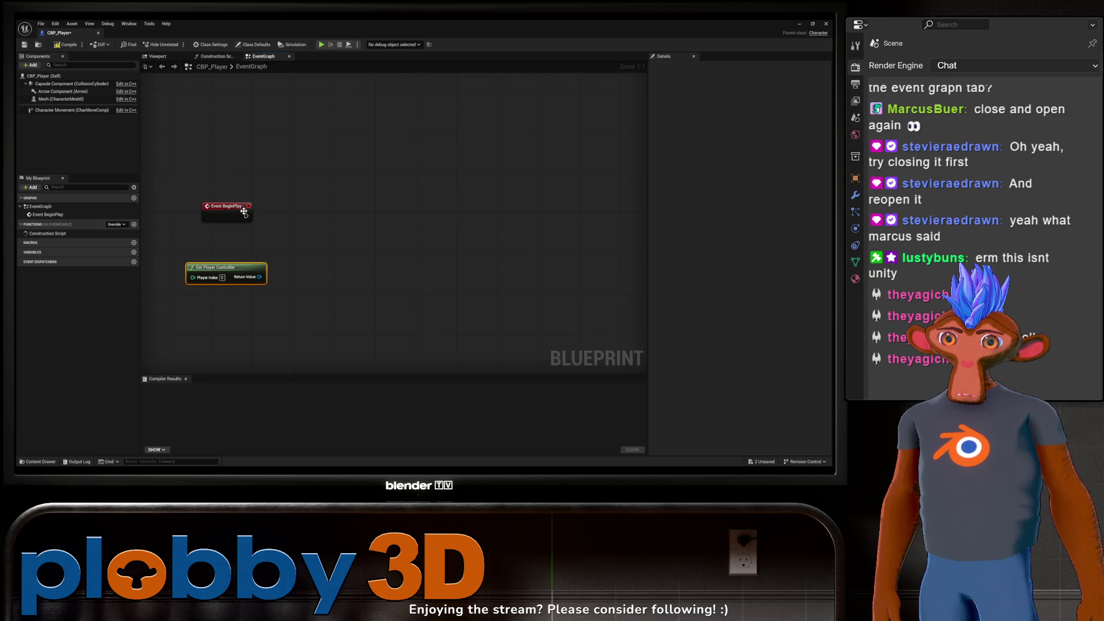
{"action": "left_click", "coordinate": [300, 268]}
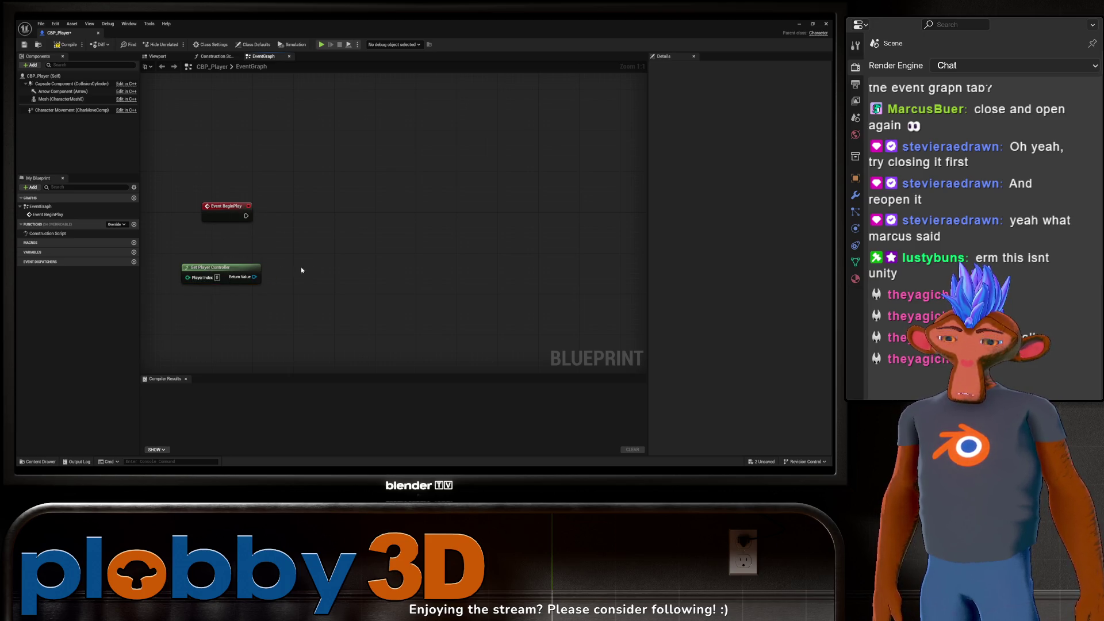
Step: Search graph actions for 'get input mapping', cancel, and drag out from Get Player Controller's Return Value
{"action": "right_click", "coordinate": [350, 245]}
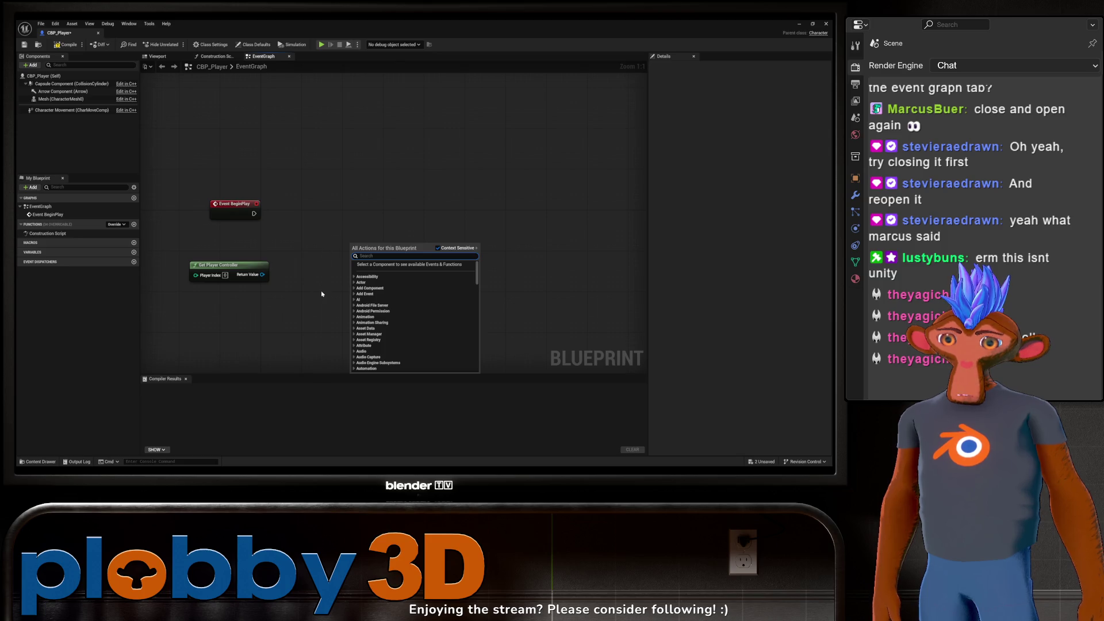
{"action": "type", "text": "get input mapping"}
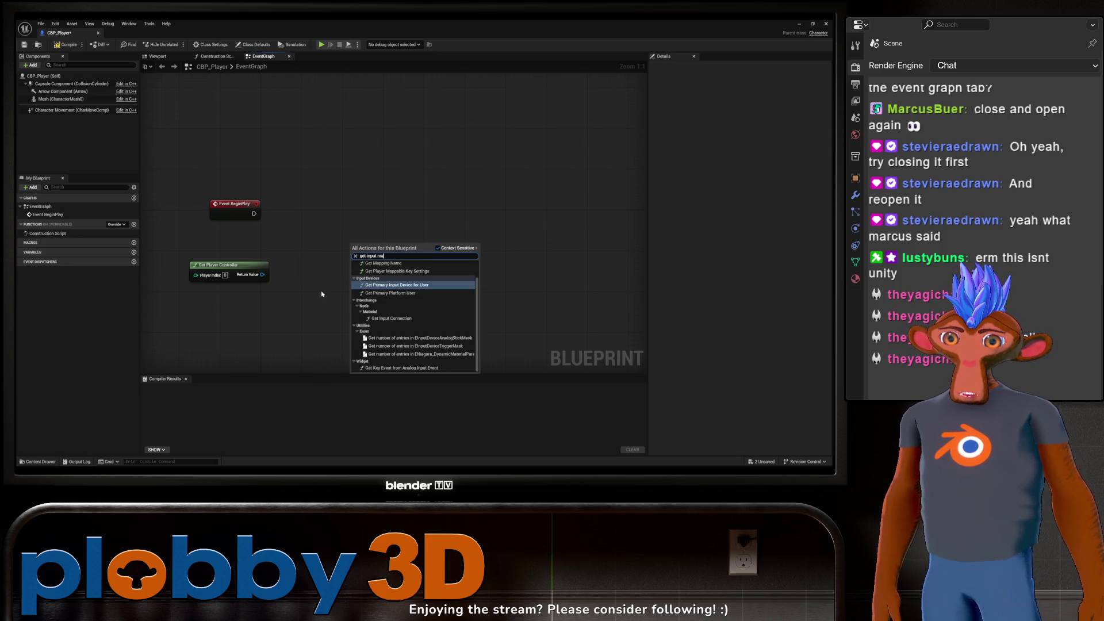
{"action": "key", "text": "BackSpace"}
{"action": "key", "text": "BackSpace"}
{"action": "key", "text": "BackSpace"}
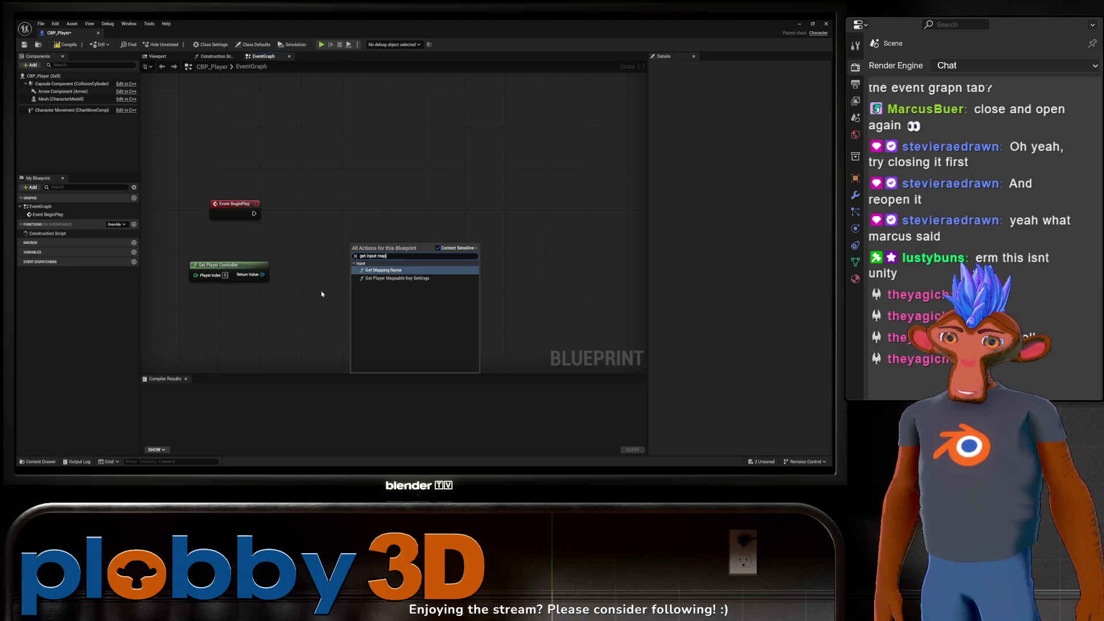
{"action": "key", "text": "BackSpace"}
{"action": "key", "text": "BackSpace"}
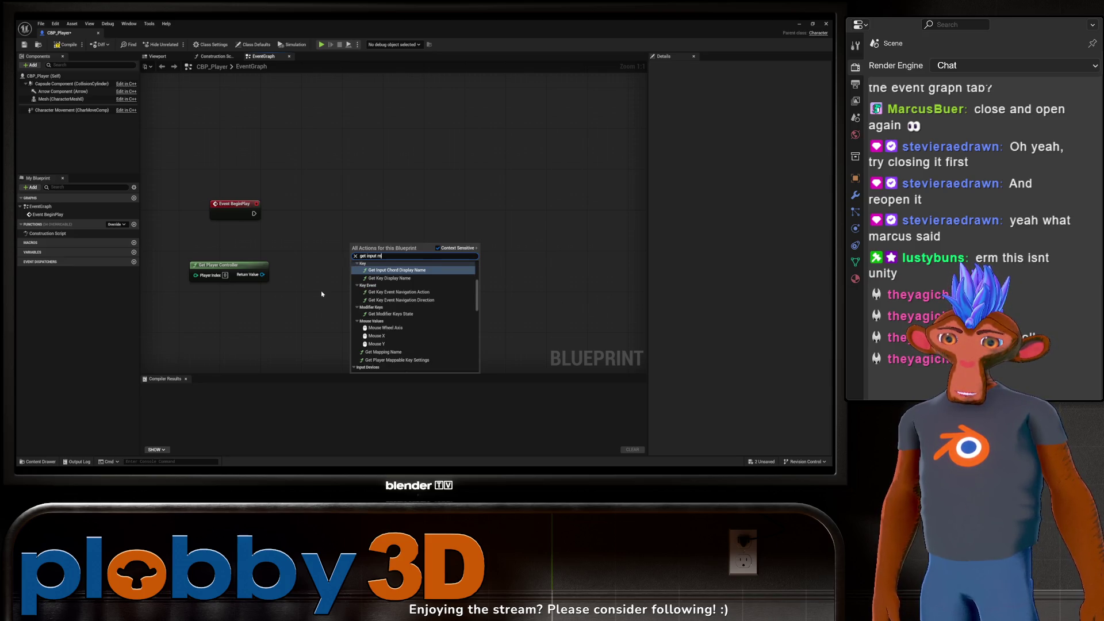
{"action": "key", "text": "BackSpace"}
{"action": "key", "text": "BackSpace"}
{"action": "scroll", "coordinate": [437, 356], "scroll_direction": "down", "scroll_amount": 5}
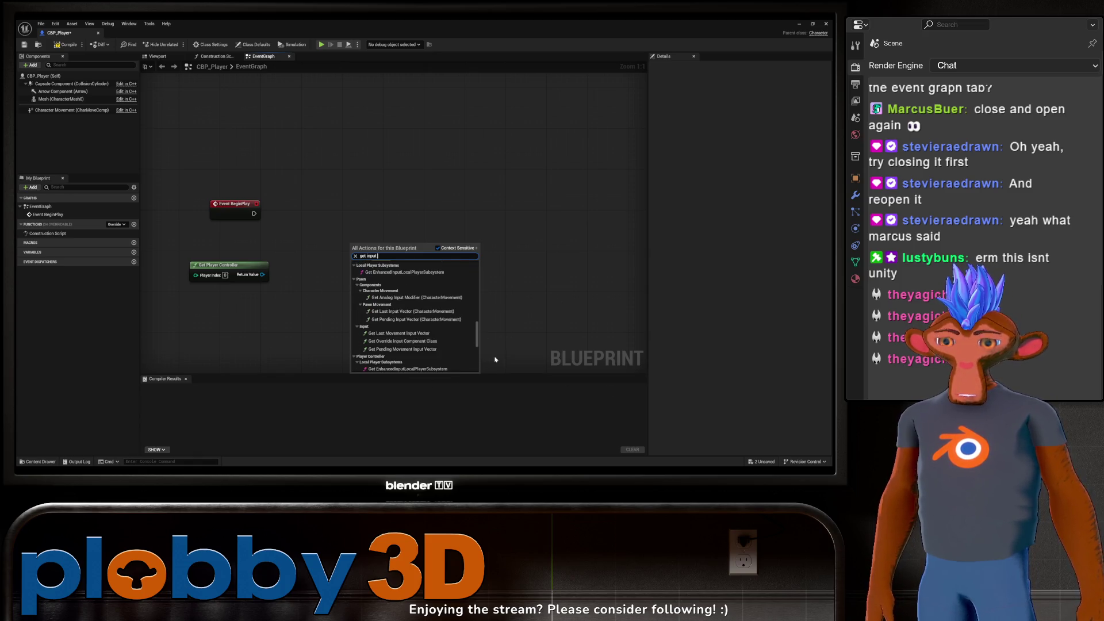
{"action": "key", "text": "Escape"}
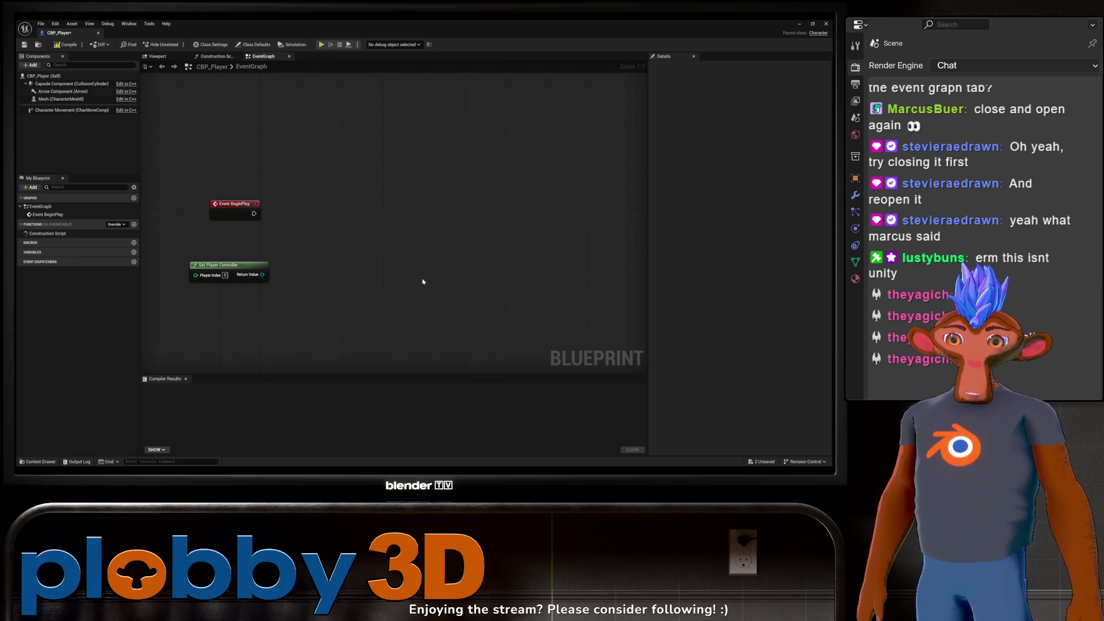
{"action": "mouse_move", "coordinate": [262, 274]}
{"action": "left_mouse_down"}
{"action": "mouse_move", "coordinate": [365, 264]}
{"action": "mouse_move", "coordinate": [380, 200]}
{"action": "left_mouse_up"}
Step: Add Get Enhanced Input Local Player Subsystem, then an Add Mapping Context node from it
{"action": "type", "text": "get"}
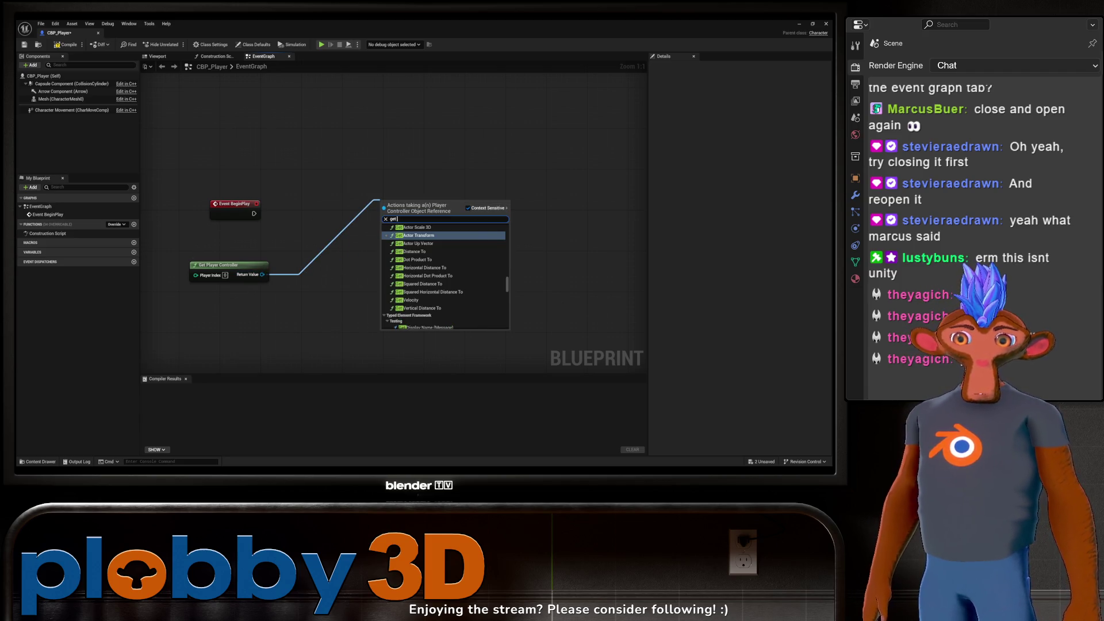
{"action": "type", "text": " enhanced"}
{"action": "key", "text": "Return"}
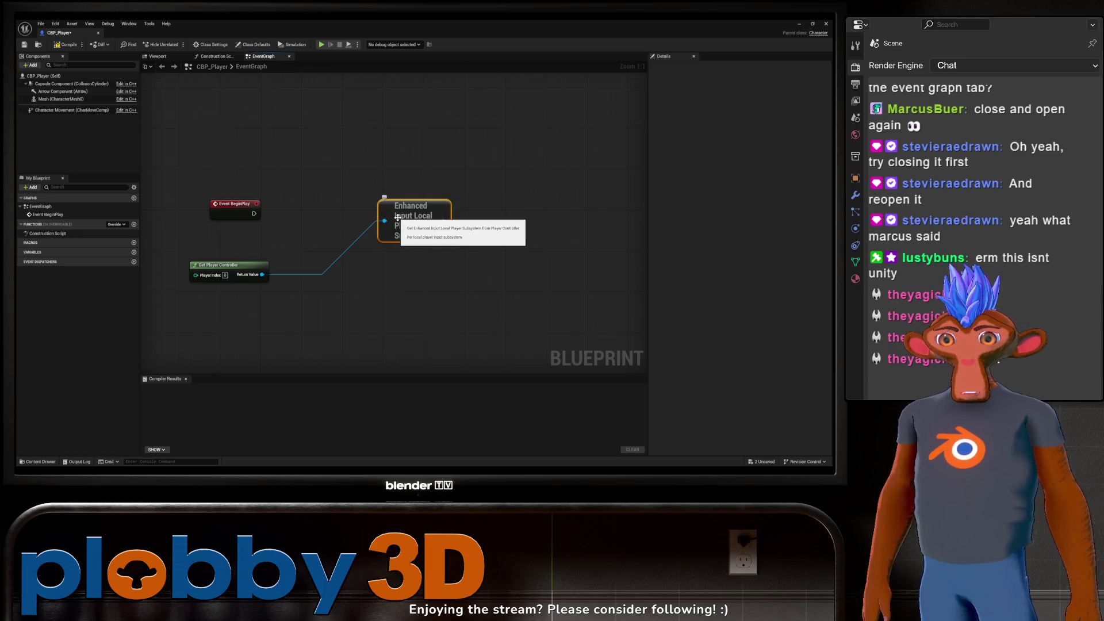
{"action": "mouse_move", "coordinate": [398, 216]}
{"action": "left_mouse_down"}
{"action": "mouse_move", "coordinate": [323, 238]}
{"action": "mouse_move", "coordinate": [321, 223]}
{"action": "left_mouse_up"}
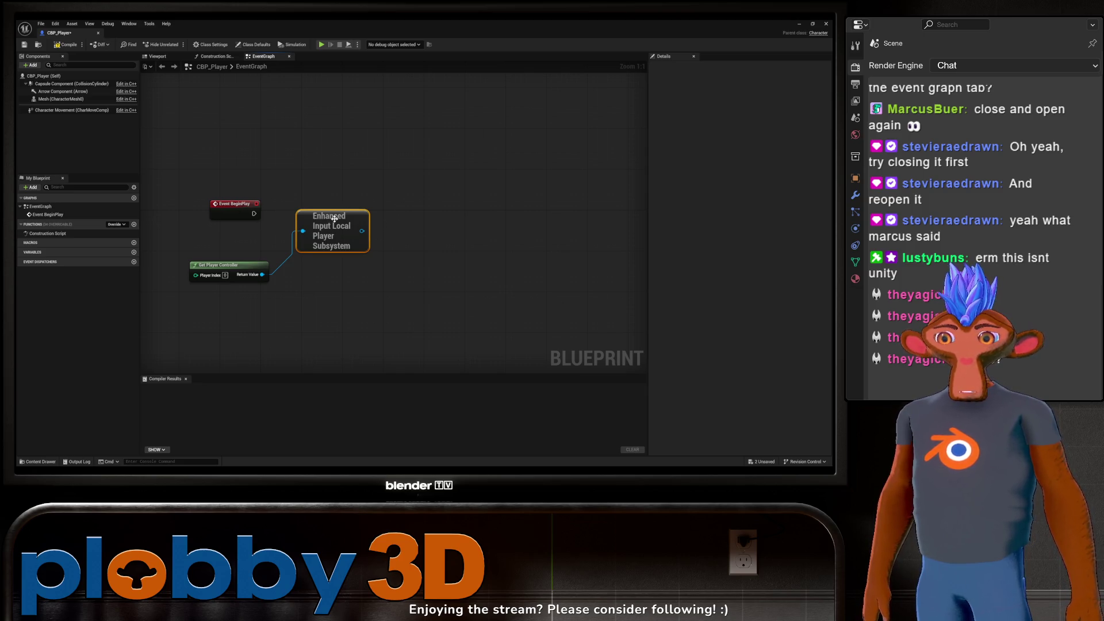
{"action": "left_click_drag", "start_coordinate": [361, 231], "coordinate": [405, 225]}
{"action": "type", "text": "add mapping"}
{"action": "key", "text": "Return"}
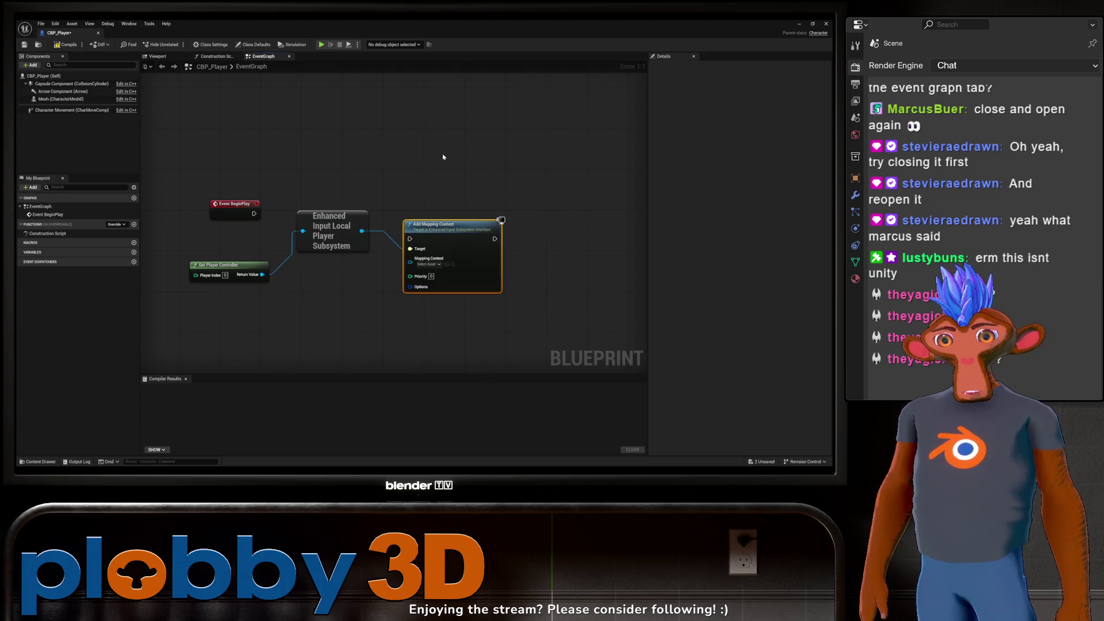
{"action": "left_click_drag", "start_coordinate": [430, 226], "coordinate": [435, 175]}
Step: Wire BeginPlay into Add Mapping Context and set its Mapping Context to IMC_Default
{"action": "mouse_move", "coordinate": [253, 213]}
{"action": "left_mouse_down"}
{"action": "mouse_move", "coordinate": [414, 187]}
{"action": "mouse_move", "coordinate": [235, 208]}
{"action": "mouse_move", "coordinate": [254, 184]}
{"action": "left_mouse_up"}
{"action": "mouse_move", "coordinate": [422, 266]}
{"action": "left_mouse_down"}
{"action": "mouse_move", "coordinate": [382, 284]}
{"action": "mouse_move", "coordinate": [407, 296]}
{"action": "mouse_move", "coordinate": [357, 296]}
{"action": "left_mouse_up"}
{"action": "left_click", "coordinate": [394, 231]}
{"action": "left_click", "coordinate": [419, 271]}
{"action": "left_click", "coordinate": [408, 310]}
{"action": "scroll", "coordinate": [375, 276], "scroll_direction": "down", "scroll_amount": 3}
{"action": "scroll", "coordinate": [368, 276], "scroll_direction": "up", "scroll_amount": 3}
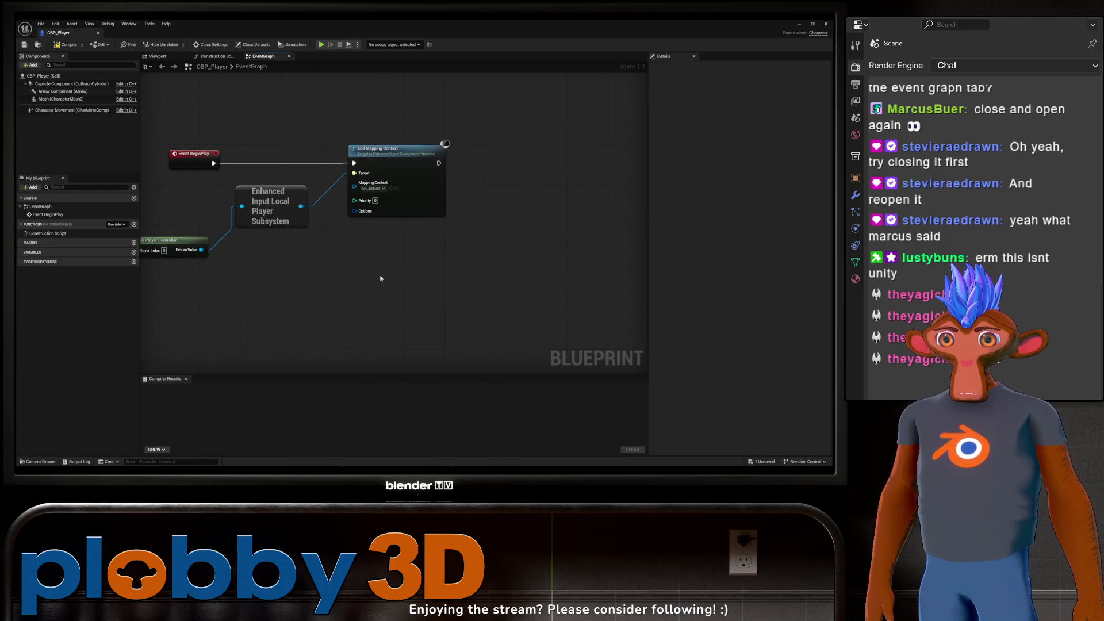
Step: Search the graph actions for 'IA_' to check the available input actions, then cancel
{"action": "right_click", "coordinate": [317, 270]}
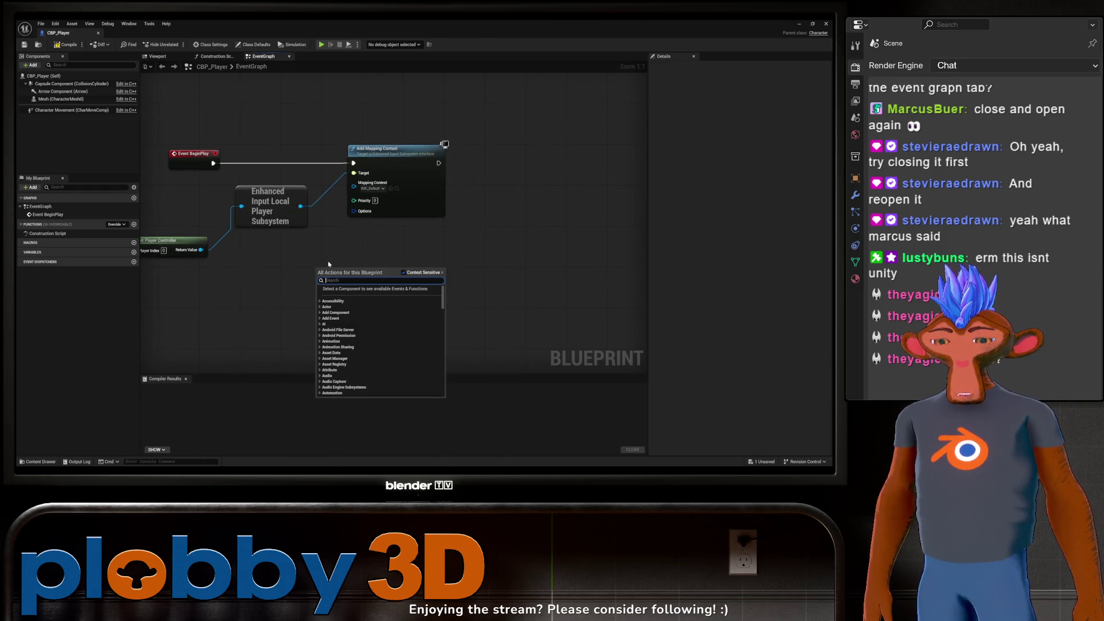
{"action": "type", "text": "input"}
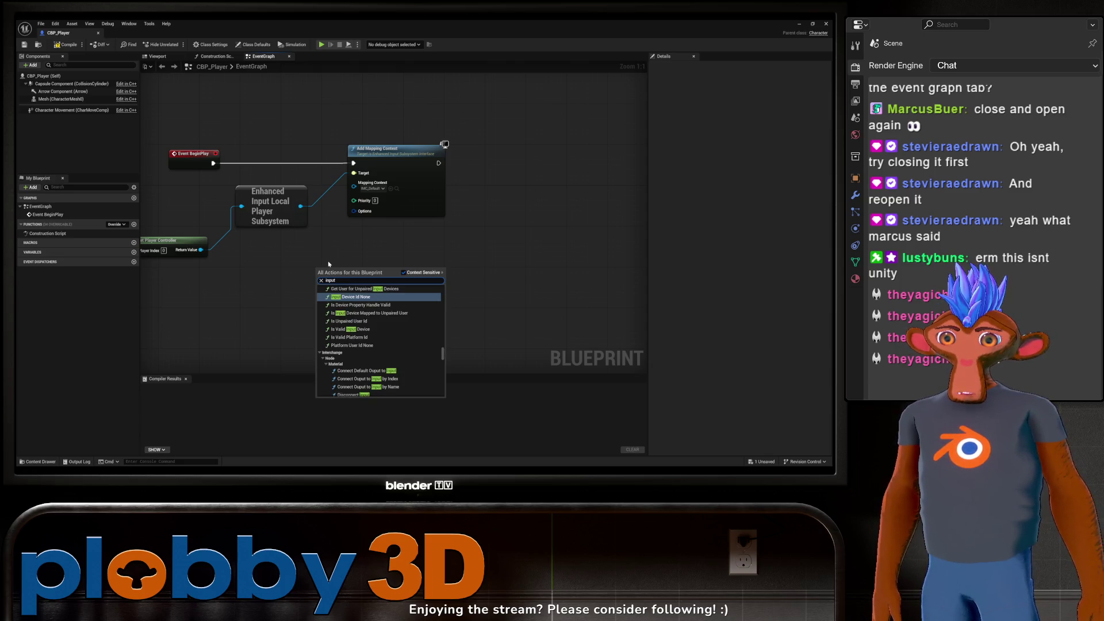
{"action": "key", "text": "BackSpace"}
{"action": "key", "text": "BackSpace"}
{"action": "key", "text": "BackSpace"}
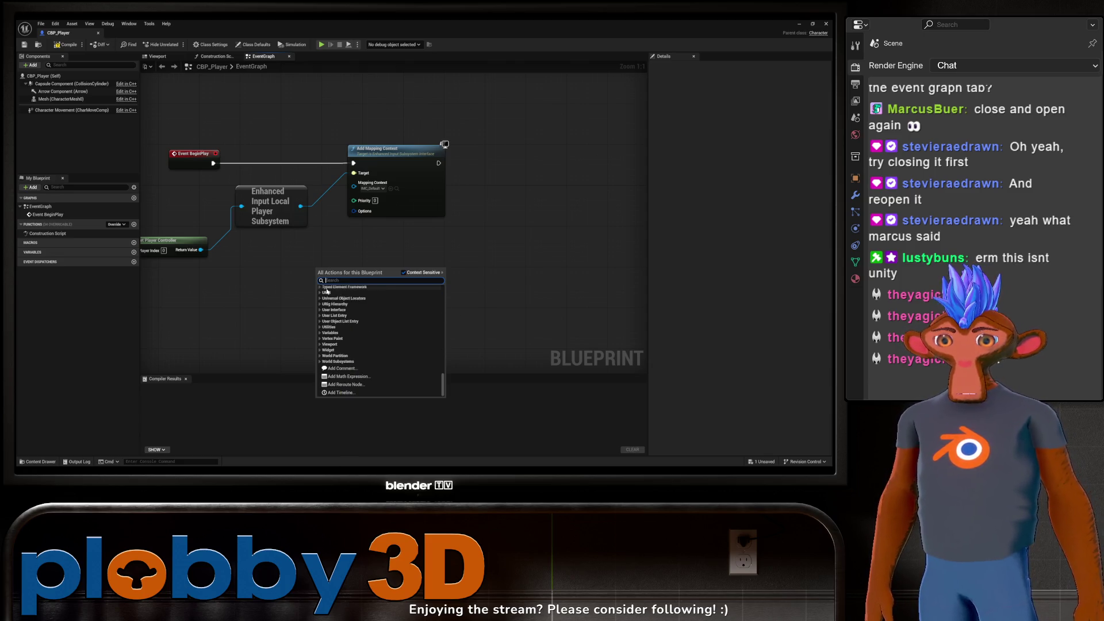
{"action": "type", "text": "IA_s"}
{"action": "key", "text": "BackSpace"}
{"action": "type", "text": "_"}
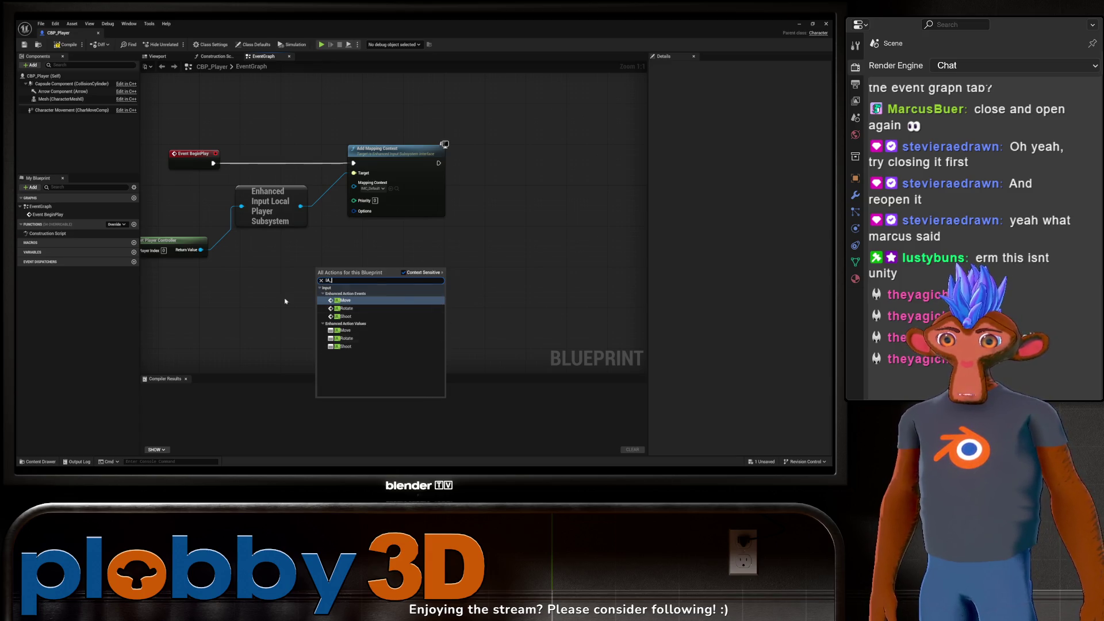
{"action": "key", "text": "Escape"}
Step: Move Get Player Controller up beside the Enhanced Input subsystem node
{"action": "left_click_drag", "start_coordinate": [306, 271], "coordinate": [377, 264]}
{"action": "scroll", "coordinate": [377, 265], "scroll_direction": "down", "scroll_amount": 2}
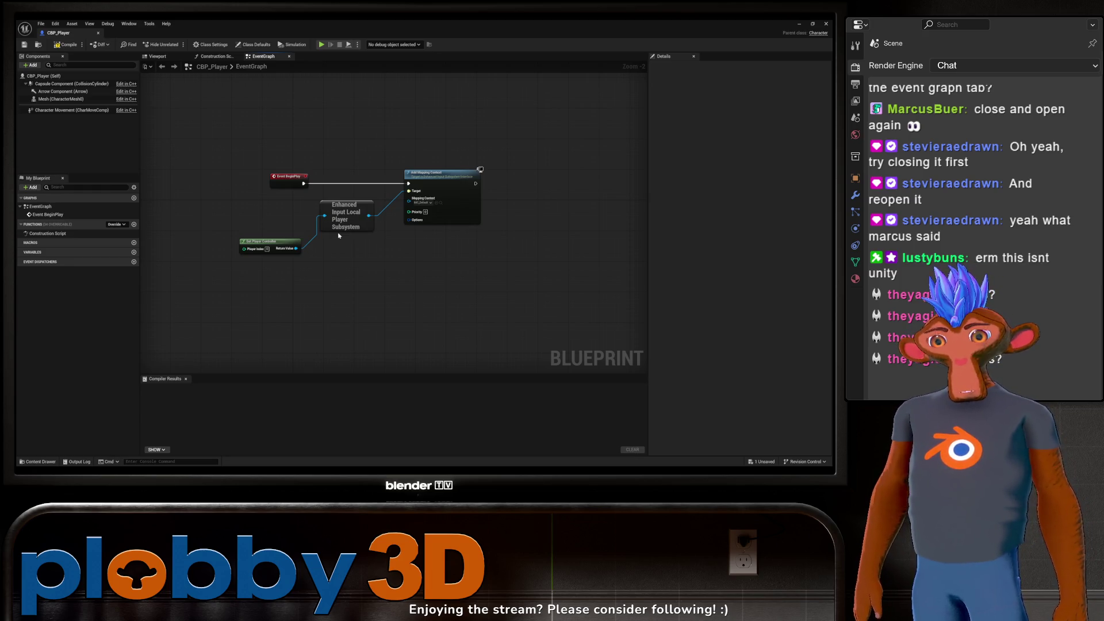
{"action": "scroll", "coordinate": [360, 270], "scroll_direction": "up", "scroll_amount": 2}
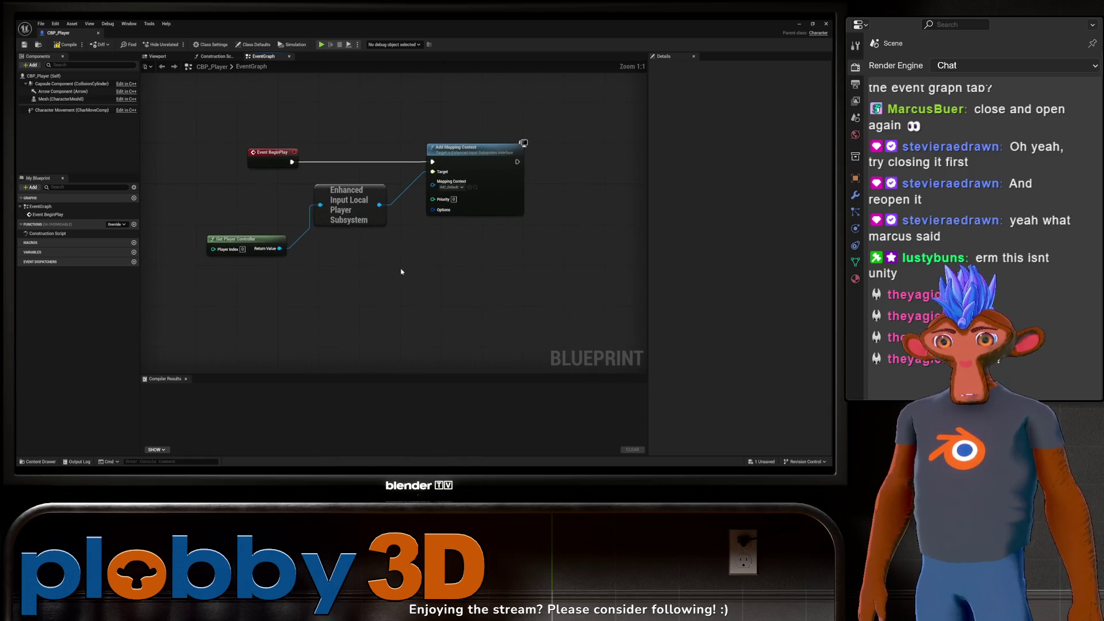
{"action": "mouse_move", "coordinate": [253, 241]}
{"action": "left_mouse_down"}
{"action": "mouse_move", "coordinate": [262, 201]}
{"action": "mouse_move", "coordinate": [257, 211]}
{"action": "left_mouse_up"}
{"action": "scroll", "coordinate": [402, 230], "scroll_direction": "down", "scroll_amount": 6}
{"action": "scroll", "coordinate": [328, 247], "scroll_direction": "up", "scroll_amount": 4}
{"action": "scroll", "coordinate": [334, 247], "scroll_direction": "down", "scroll_amount": 2}
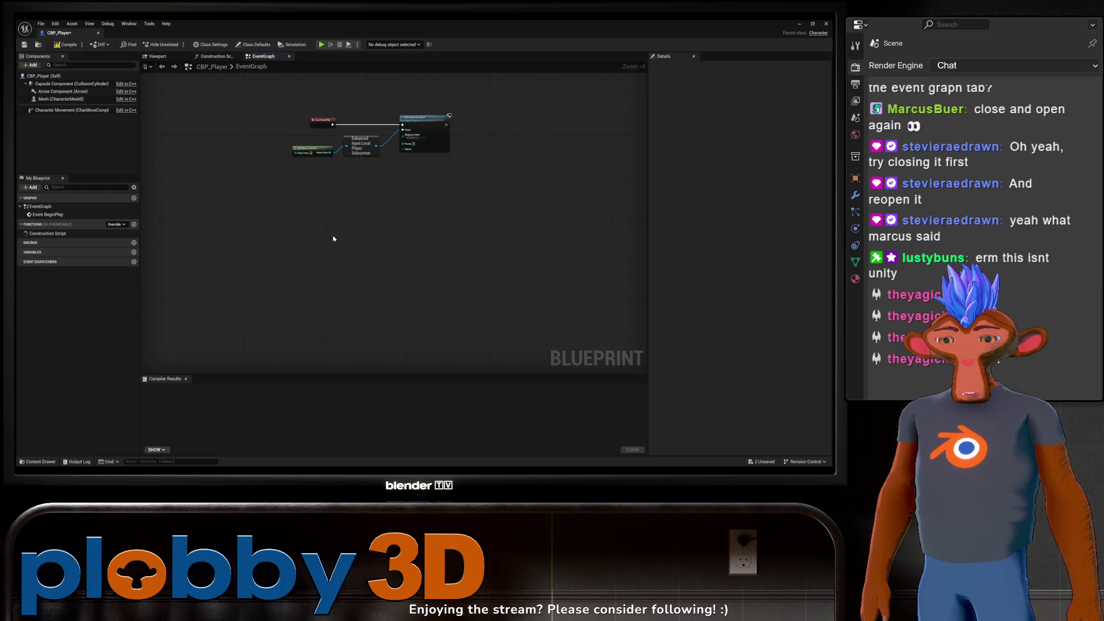
{"action": "right_click", "coordinate": [303, 225]}
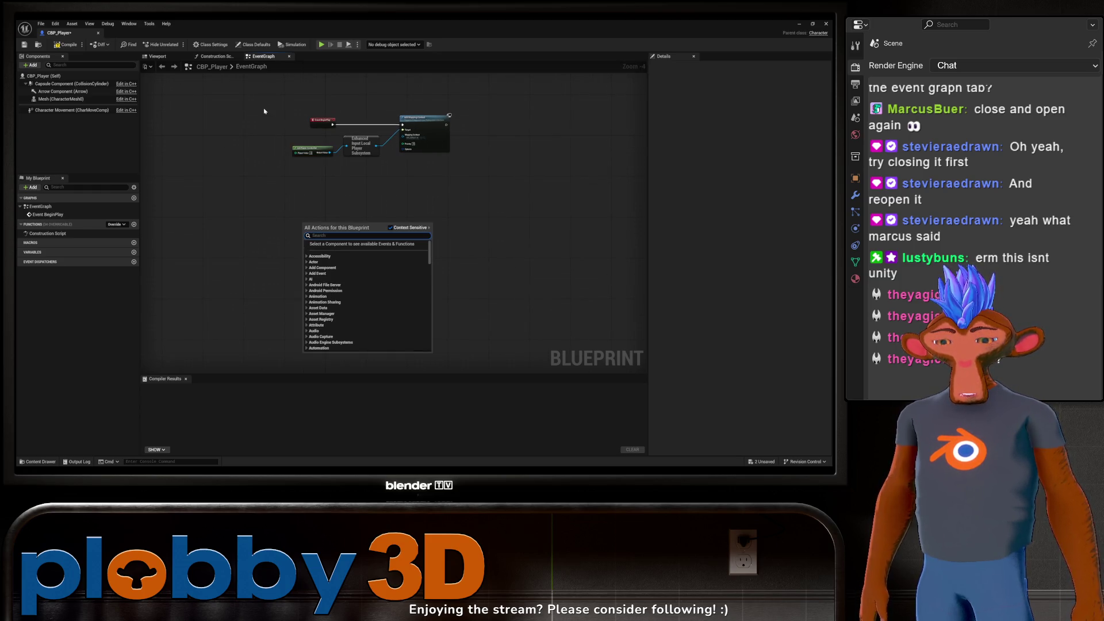
Step: Add the IA_Move enhanced input action event to the graph via an 'IA_M' search
{"action": "type", "text": "IA_M"}
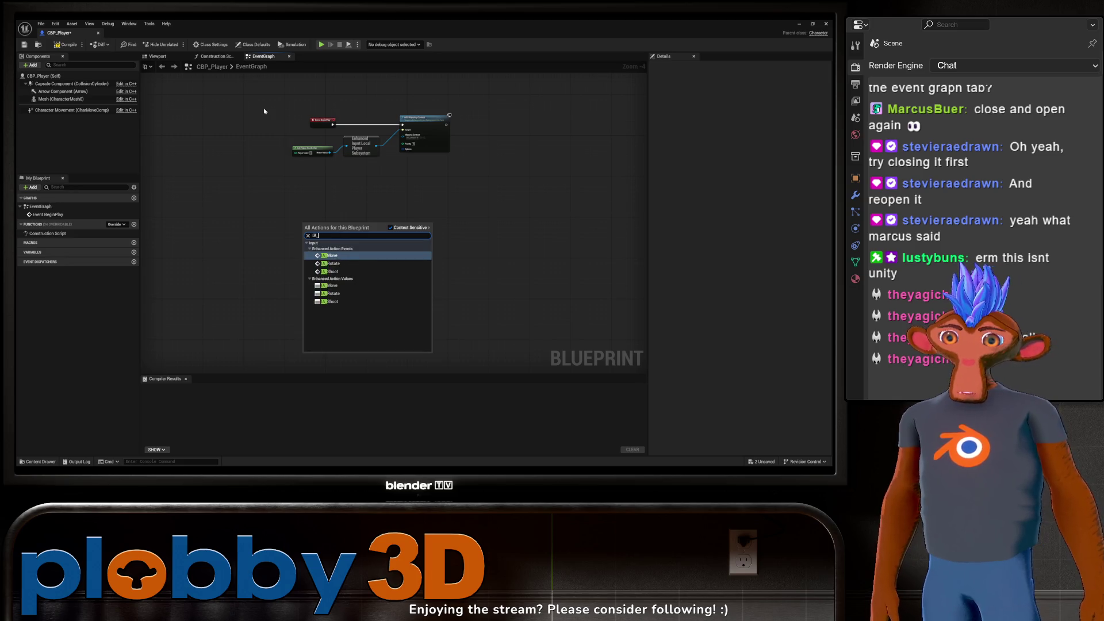
{"action": "left_click", "coordinate": [330, 255]}
{"action": "scroll", "coordinate": [352, 222], "scroll_direction": "up", "scroll_amount": 4}
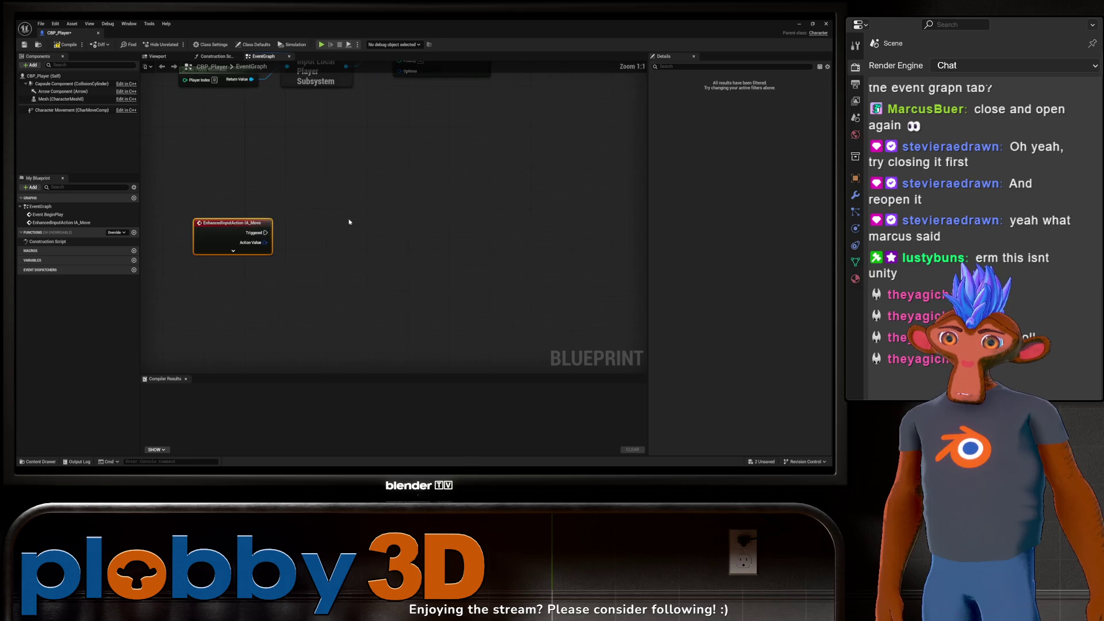
{"action": "scroll", "coordinate": [403, 232], "scroll_direction": "down", "scroll_amount": 4}
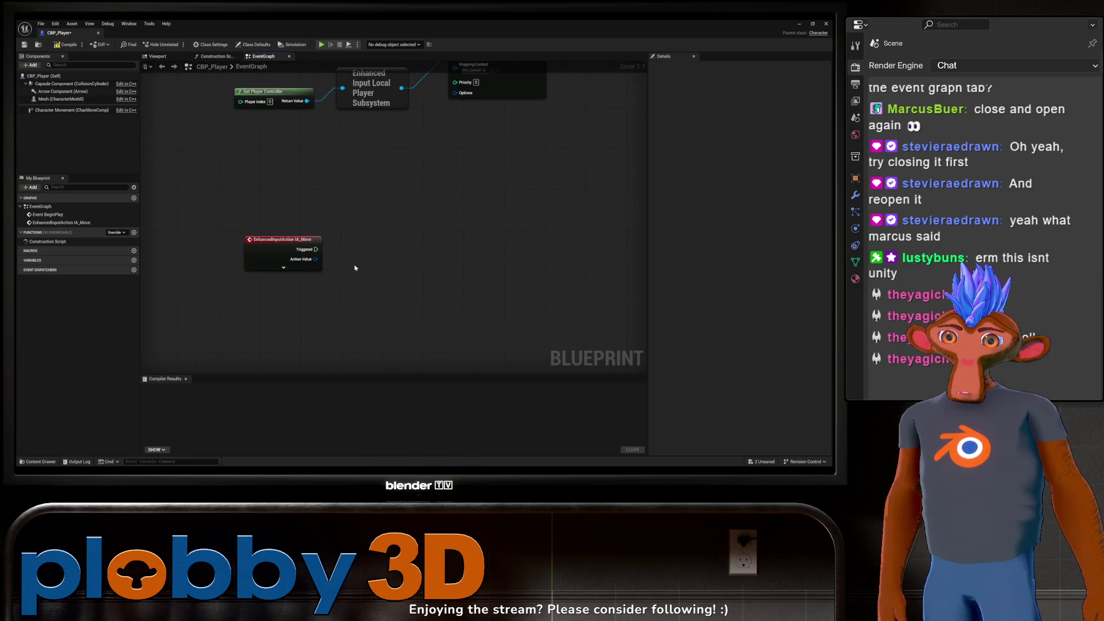
{"action": "scroll", "coordinate": [403, 233], "scroll_direction": "up", "scroll_amount": 2}
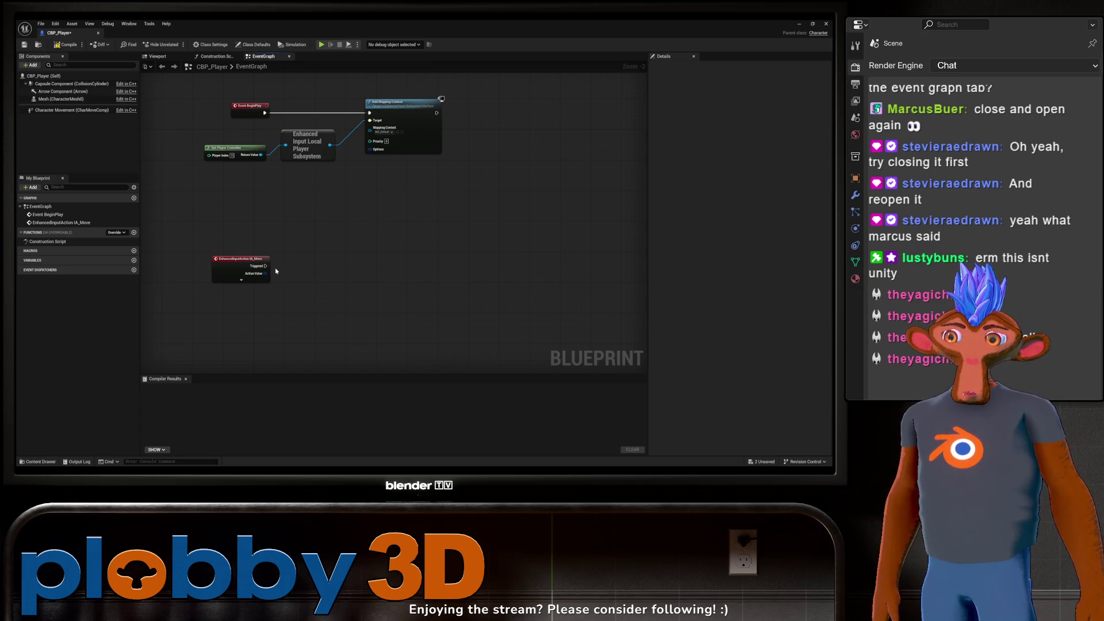
Step: Drag from IA_Move's Triggered pin and browse the 'move' results under Executable actions
{"action": "mouse_move", "coordinate": [266, 266]}
{"action": "left_mouse_down"}
{"action": "mouse_move", "coordinate": [356, 270]}
{"action": "mouse_move", "coordinate": [328, 239]}
{"action": "mouse_move", "coordinate": [321, 263]}
{"action": "left_mouse_up"}
{"action": "type", "text": "mov"}
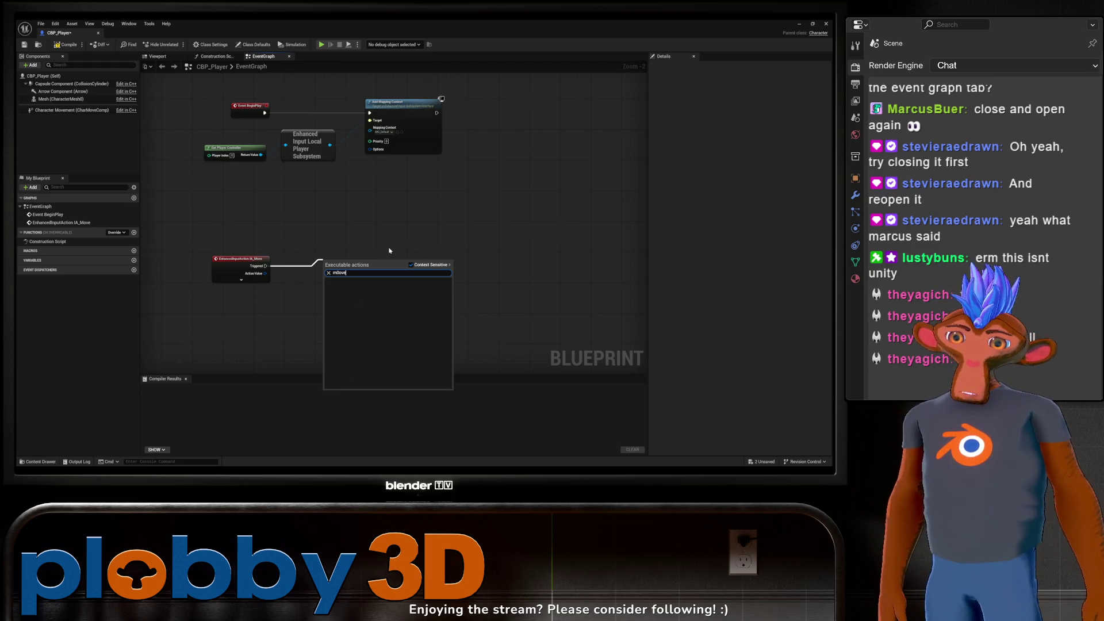
{"action": "type", "text": "e"}
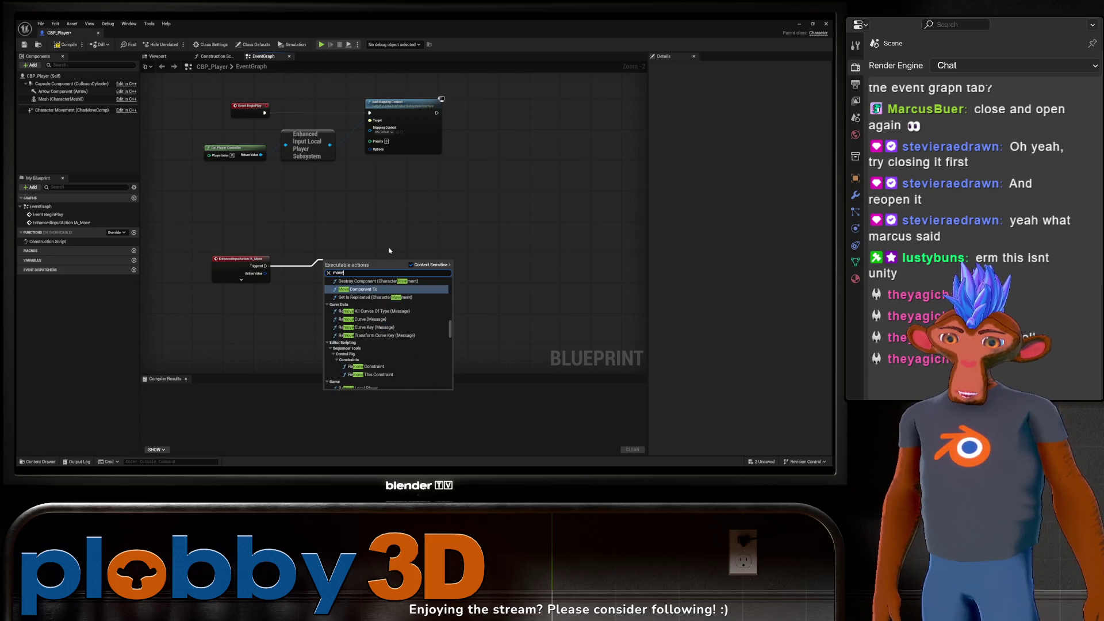
{"action": "scroll", "coordinate": [362, 322], "scroll_direction": "up", "scroll_amount": 5}
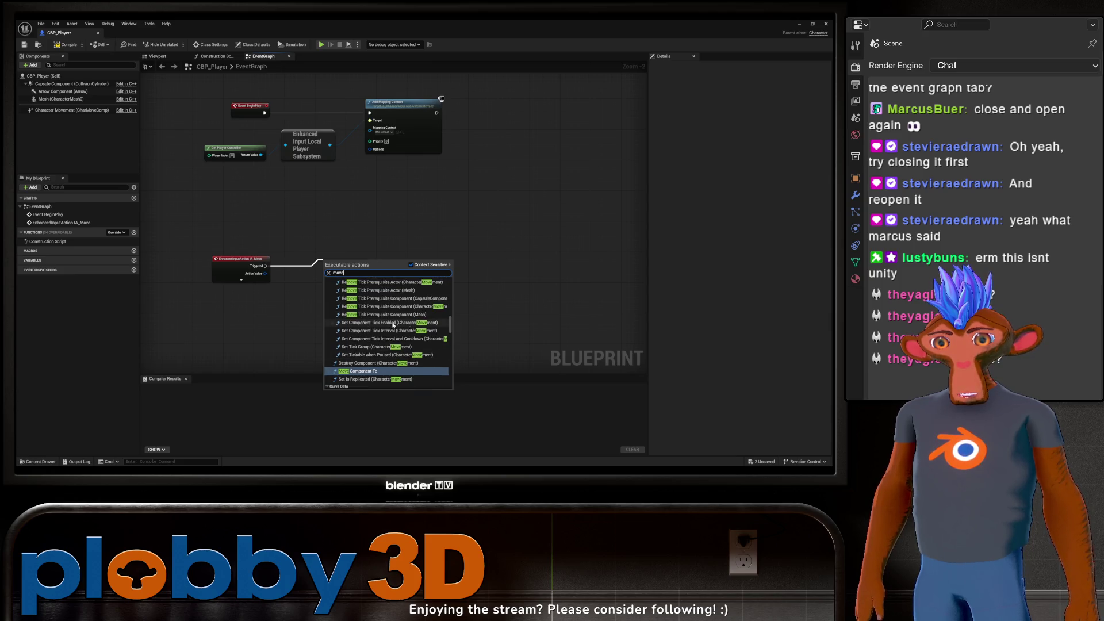
{"action": "scroll", "coordinate": [335, 371], "scroll_direction": "up", "scroll_amount": 3}
{"action": "scroll", "coordinate": [335, 371], "scroll_direction": "up", "scroll_amount": 4}
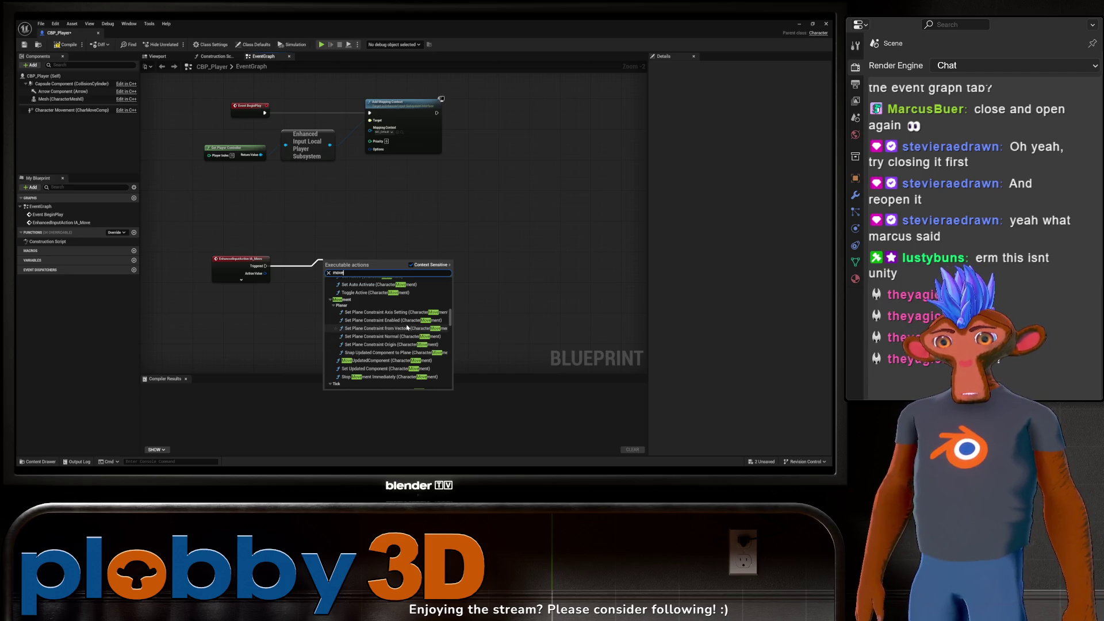
{"action": "scroll", "coordinate": [406, 325], "scroll_direction": "up", "scroll_amount": 3}
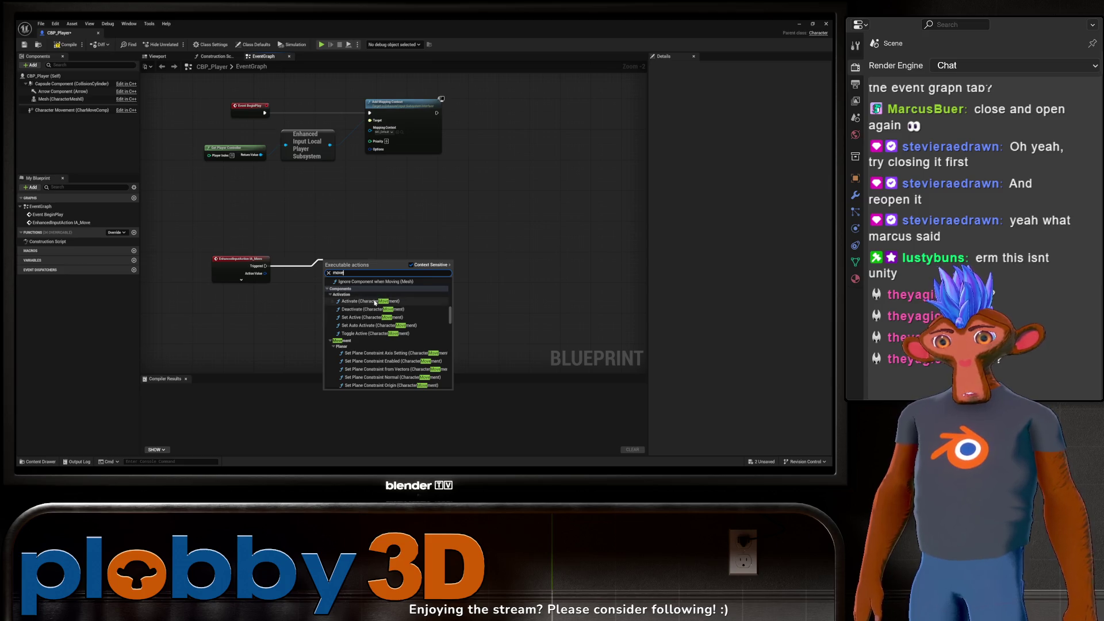
{"action": "scroll", "coordinate": [359, 305], "scroll_direction": "up", "scroll_amount": 3}
{"action": "scroll", "coordinate": [359, 306], "scroll_direction": "up", "scroll_amount": 3}
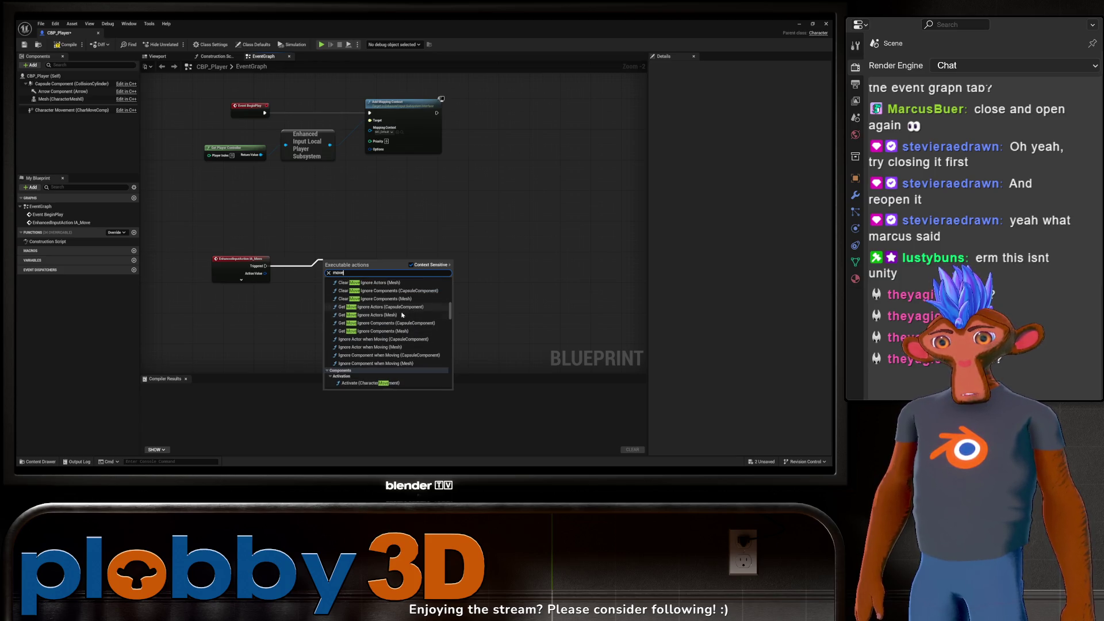
{"action": "scroll", "coordinate": [374, 322], "scroll_direction": "up", "scroll_amount": 5}
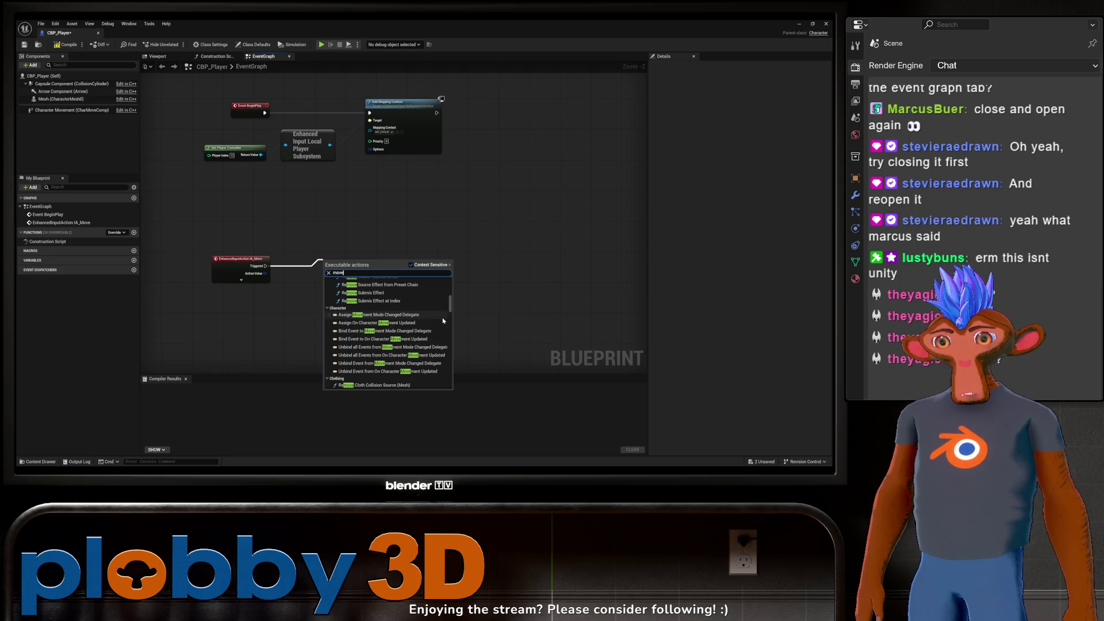
{"action": "scroll", "coordinate": [426, 312], "scroll_direction": "up", "scroll_amount": 3}
{"action": "scroll", "coordinate": [426, 312], "scroll_direction": "up", "scroll_amount": 3}
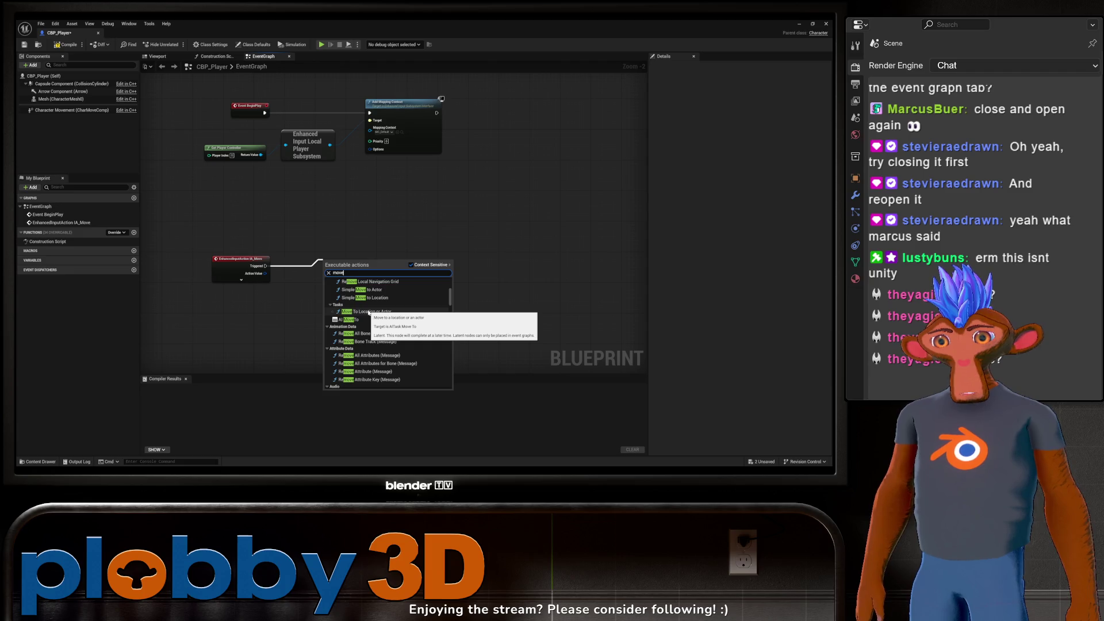
{"action": "scroll", "coordinate": [397, 324], "scroll_direction": "up", "scroll_amount": 3}
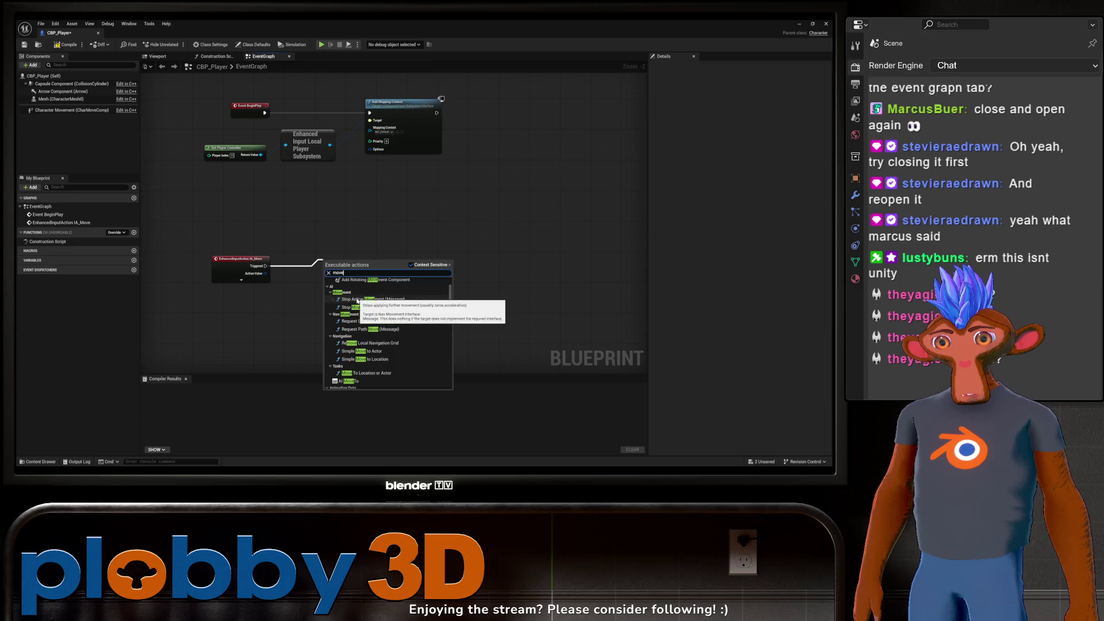
{"action": "scroll", "coordinate": [372, 307], "scroll_direction": "up", "scroll_amount": 1}
{"action": "scroll", "coordinate": [371, 307], "scroll_direction": "up", "scroll_amount": 2}
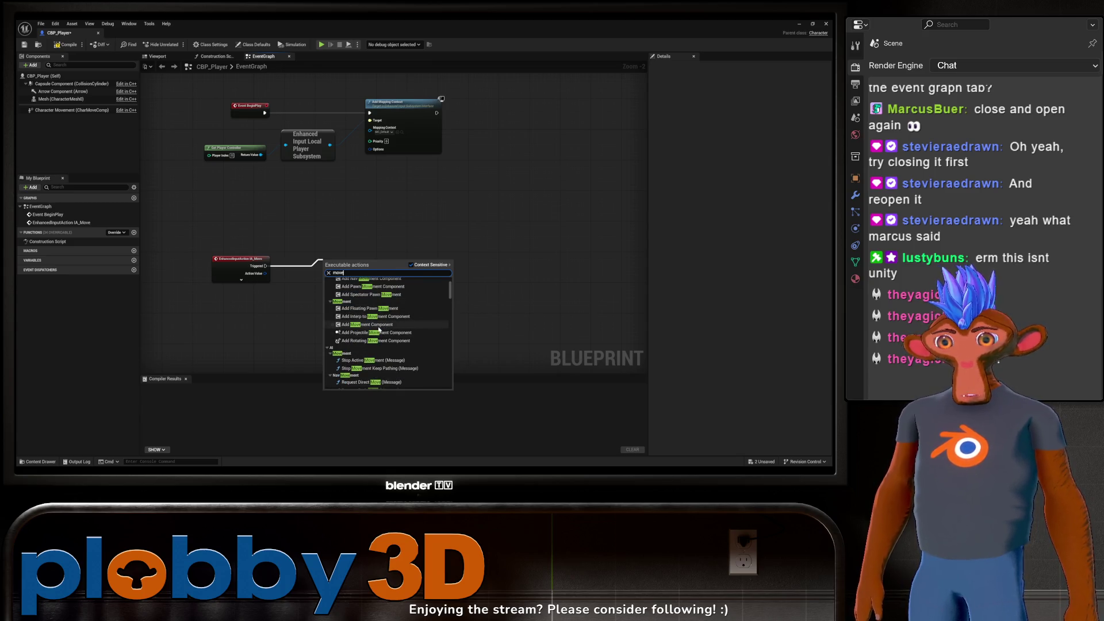
{"action": "scroll", "coordinate": [386, 333], "scroll_direction": "up", "scroll_amount": 3}
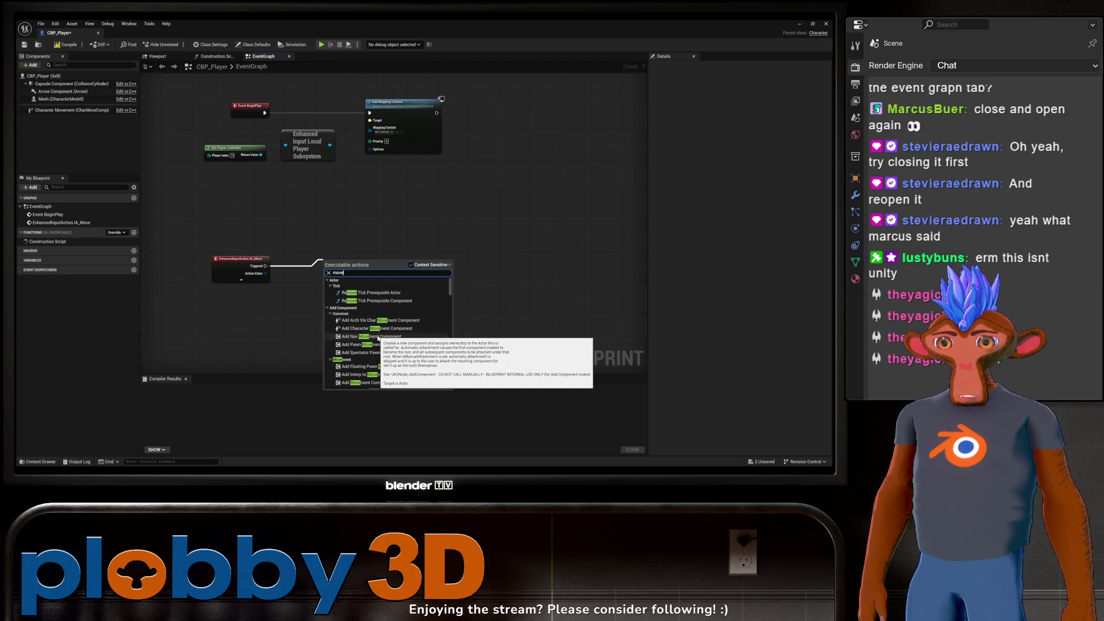
{"action": "scroll", "coordinate": [378, 337], "scroll_direction": "down", "scroll_amount": 2}
{"action": "scroll", "coordinate": [376, 338], "scroll_direction": "down", "scroll_amount": 10}
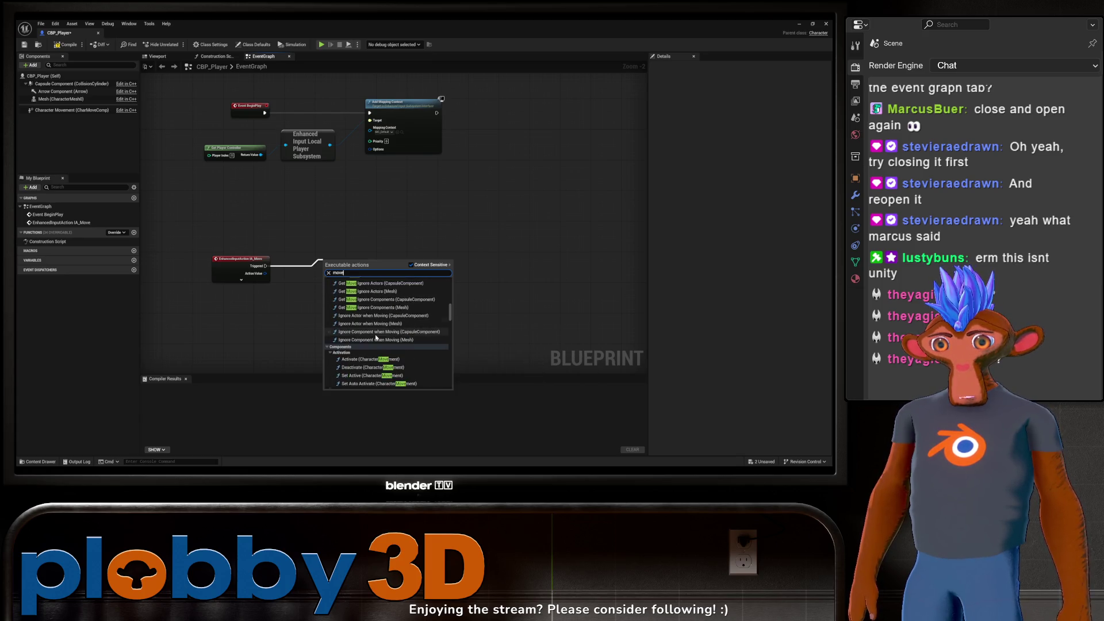
{"action": "scroll", "coordinate": [377, 337], "scroll_direction": "down", "scroll_amount": 10}
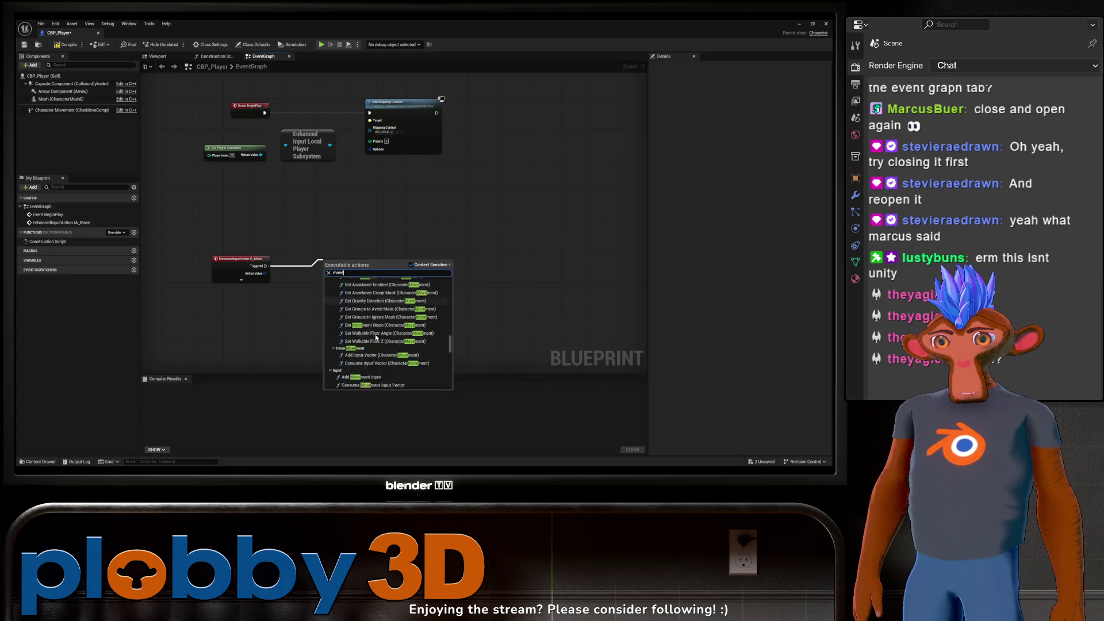
{"action": "scroll", "coordinate": [377, 337], "scroll_direction": "down", "scroll_amount": 10}
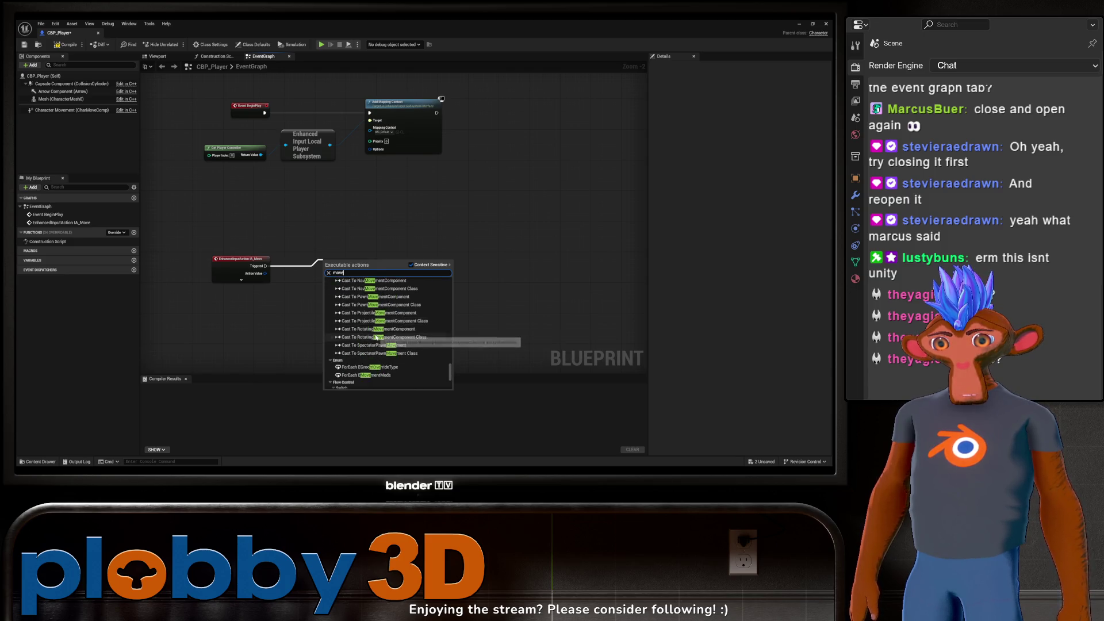
{"action": "scroll", "coordinate": [376, 338], "scroll_direction": "down", "scroll_amount": 1}
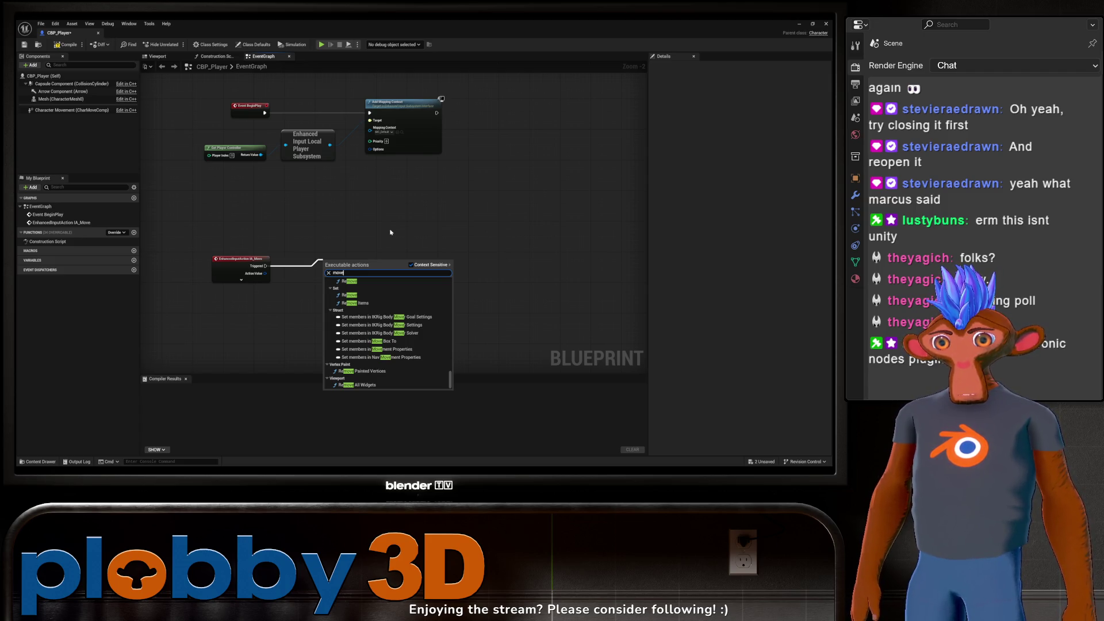
{"action": "key", "text": "BackSpace"}
{"action": "key", "text": "BackSpace"}
{"action": "key", "text": "BackSpace"}
Step: Connect an Add Actor World Offset node to IA_Move's Triggered pin, expand IA_Move, and arrange the nodes
{"action": "type", "text": "position"}
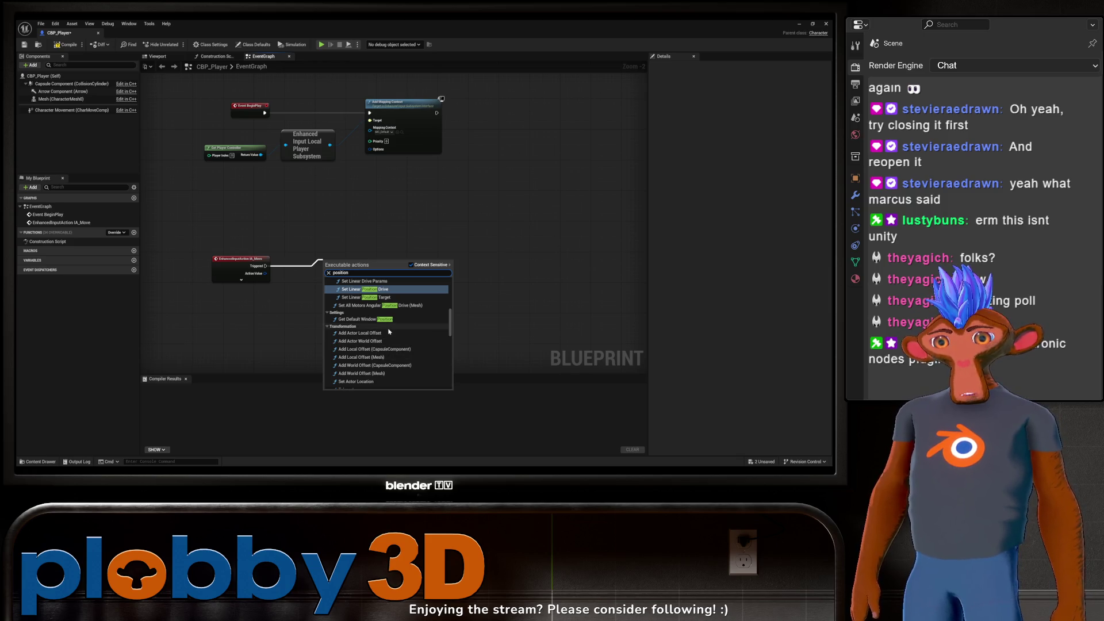
{"action": "scroll", "coordinate": [388, 332], "scroll_direction": "down", "scroll_amount": 1}
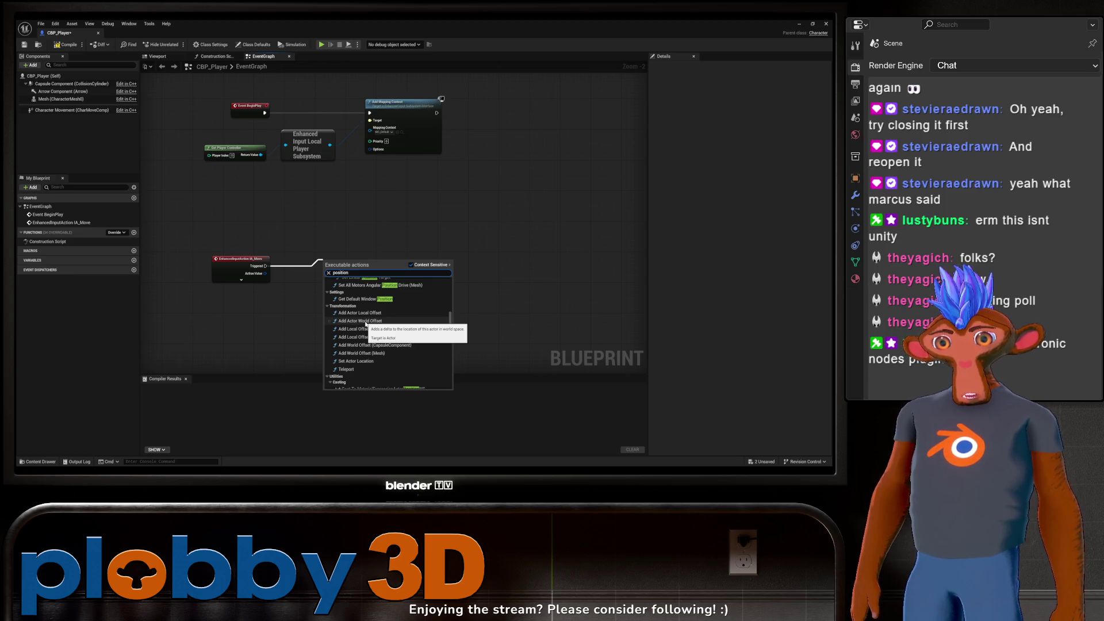
{"action": "left_click", "coordinate": [366, 321]}
{"action": "left_click_drag", "start_coordinate": [330, 332], "coordinate": [281, 309]}
{"action": "left_click", "coordinate": [218, 259]}
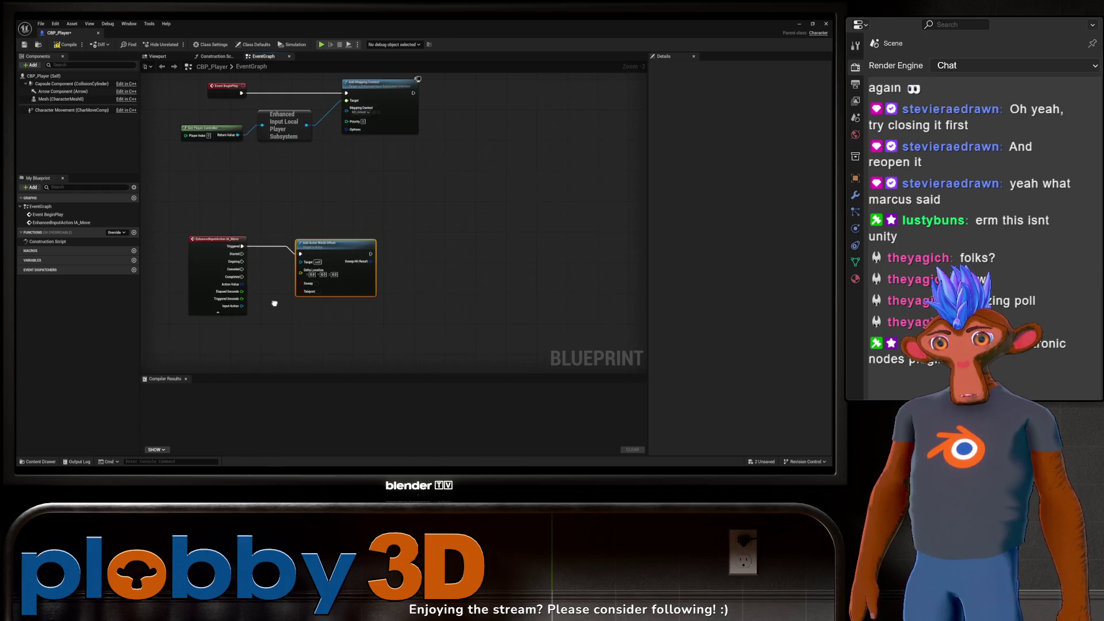
{"action": "mouse_move", "coordinate": [331, 287]}
{"action": "left_mouse_down"}
{"action": "mouse_move", "coordinate": [455, 271]}
{"action": "mouse_move", "coordinate": [403, 273]}
{"action": "left_mouse_up"}
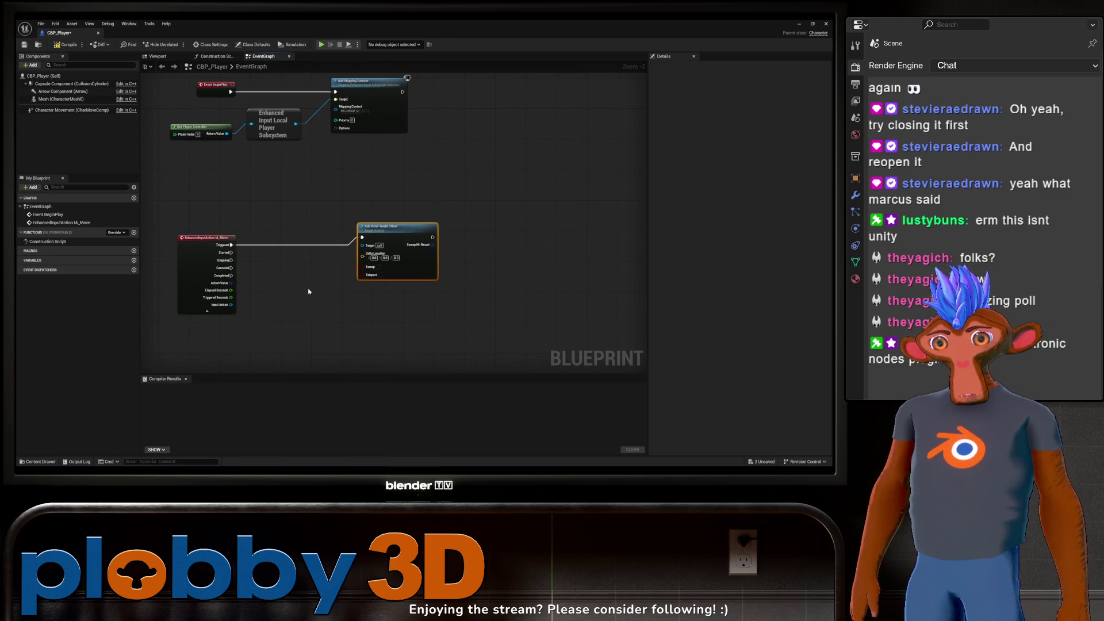
{"action": "scroll", "coordinate": [303, 291], "scroll_direction": "up", "scroll_amount": 2}
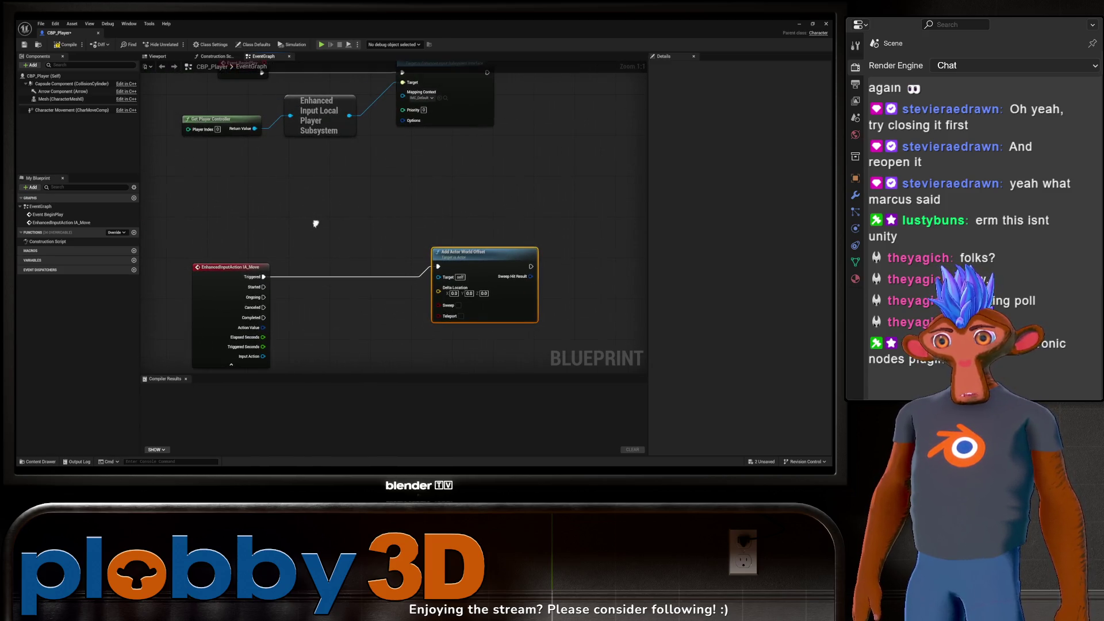
{"action": "left_click", "coordinate": [82, 114]}
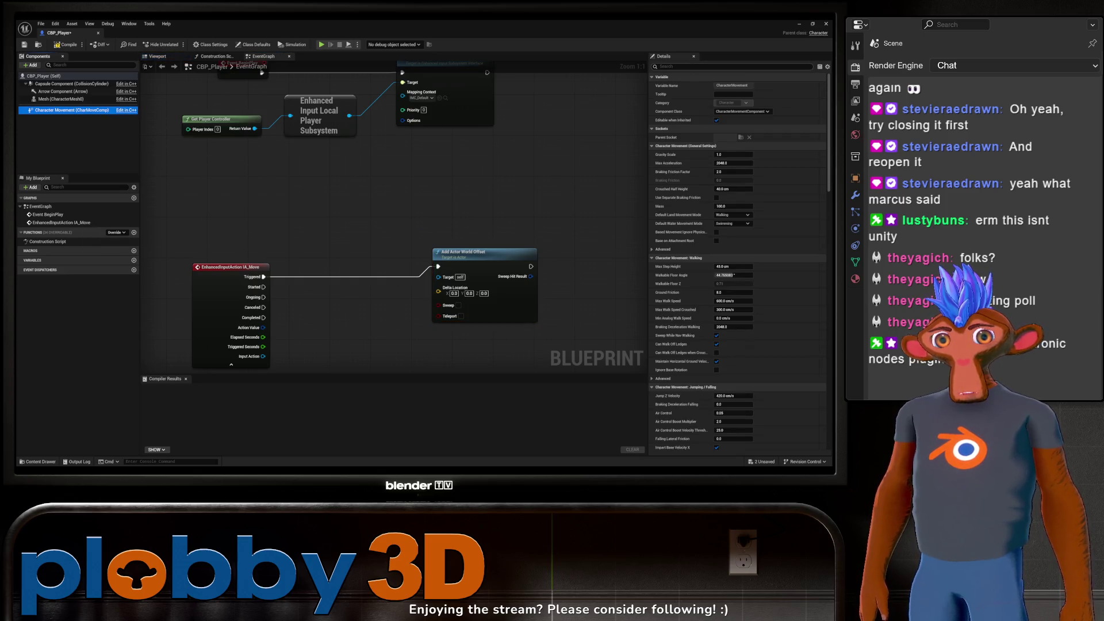
Step: Enable Constrain to Plane on Character Movement with a Custom axis and Plane Constraint Normal Z of 1
{"action": "type", "text": "plane"}
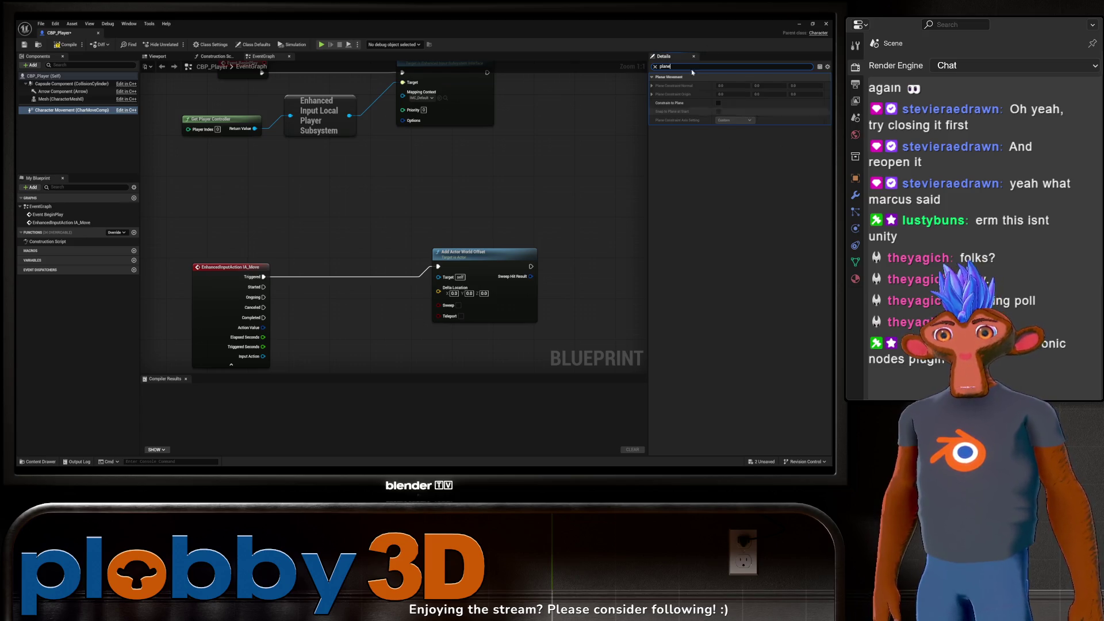
{"action": "left_click", "coordinate": [718, 103]}
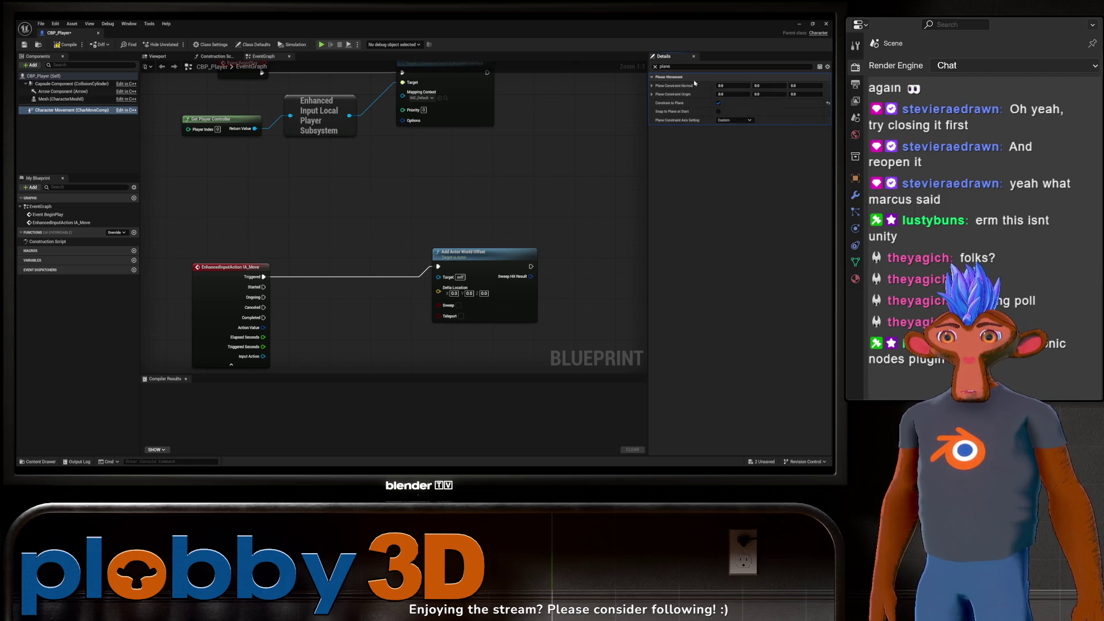
{"action": "left_click", "coordinate": [744, 120]}
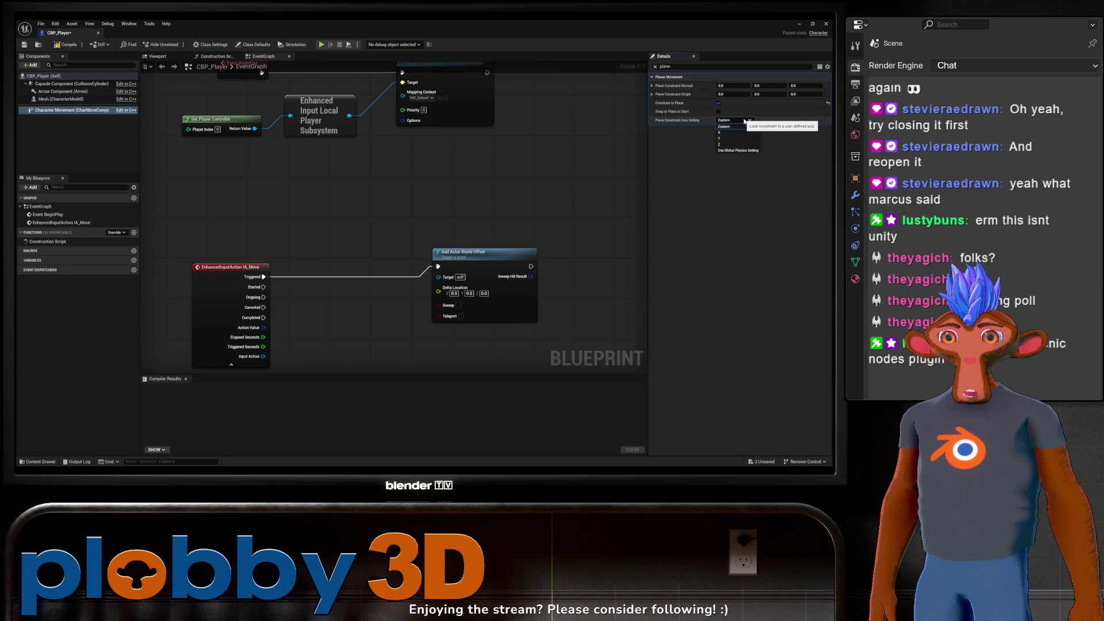
{"action": "left_click", "coordinate": [745, 121]}
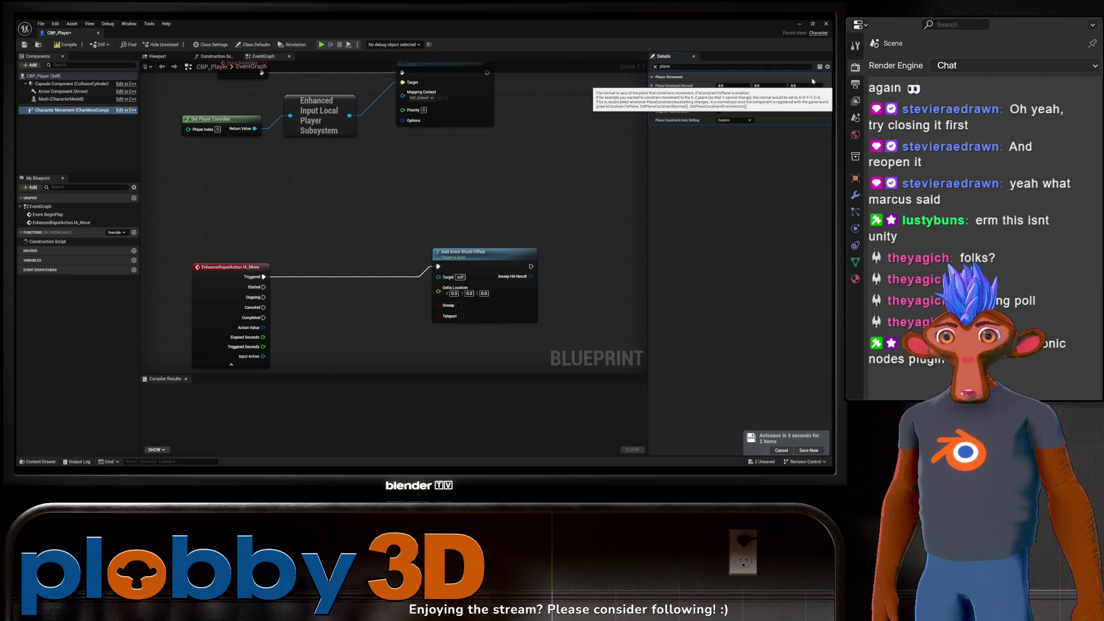
{"action": "left_click", "coordinate": [802, 85]}
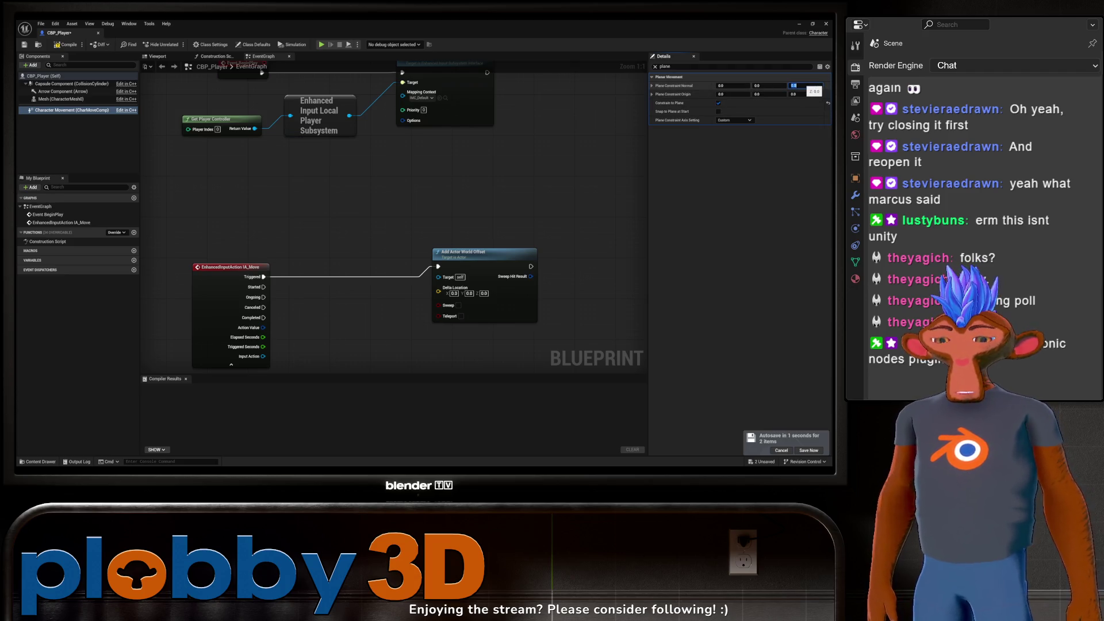
{"action": "type", "text": "1"}
{"action": "key", "text": "Return"}
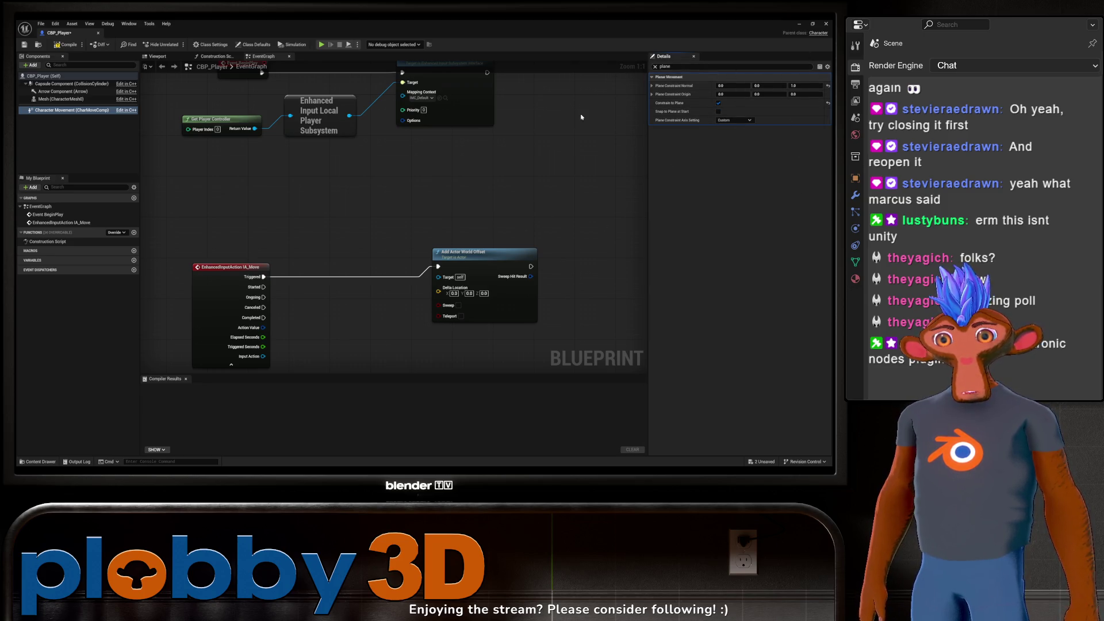
Step: Compile and save CBP_Player, then clear the Details search filter
{"action": "left_click", "coordinate": [66, 45]}
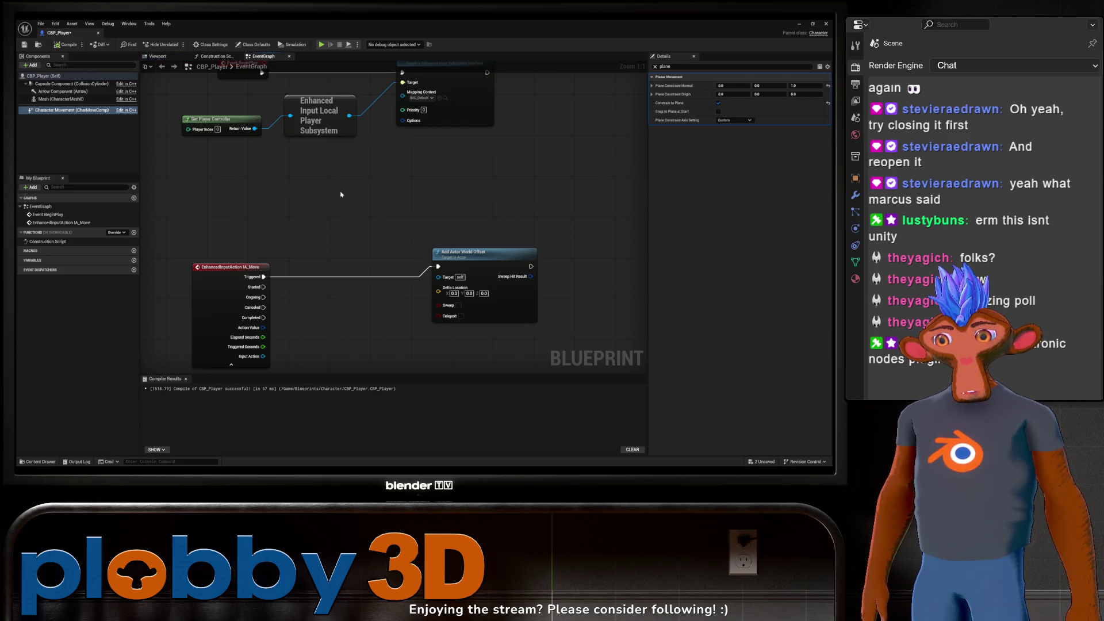
{"action": "key", "text": "ctrl+s"}
{"action": "left_click", "coordinate": [655, 66]}
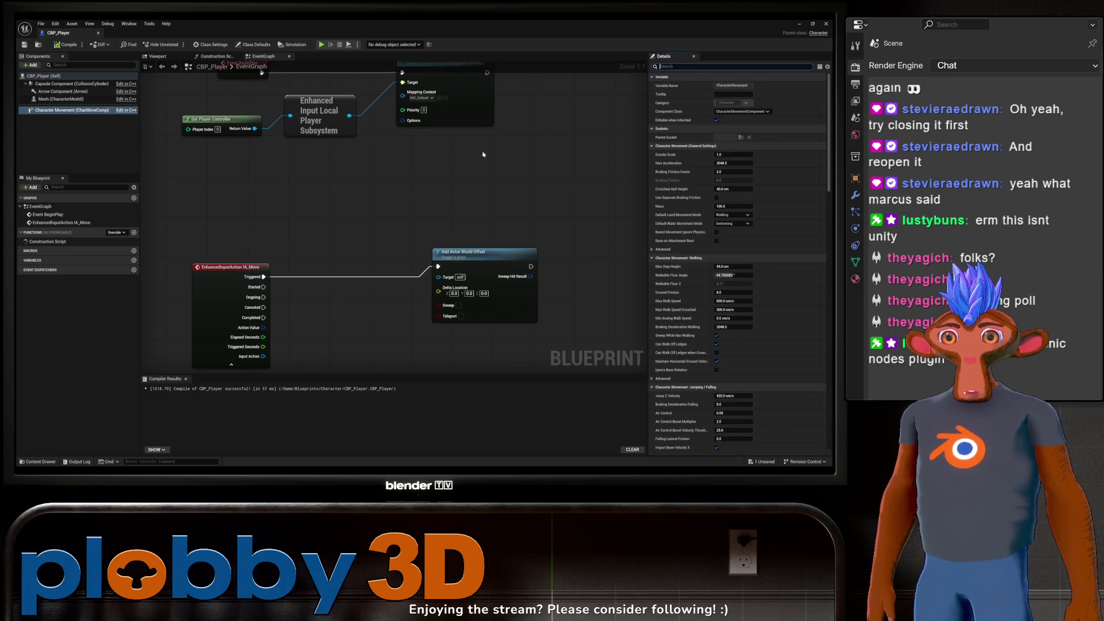
Step: Reposition the IA_Move event node further left in the CBP_Player graph
{"action": "left_click_drag", "start_coordinate": [437, 203], "coordinate": [468, 141]}
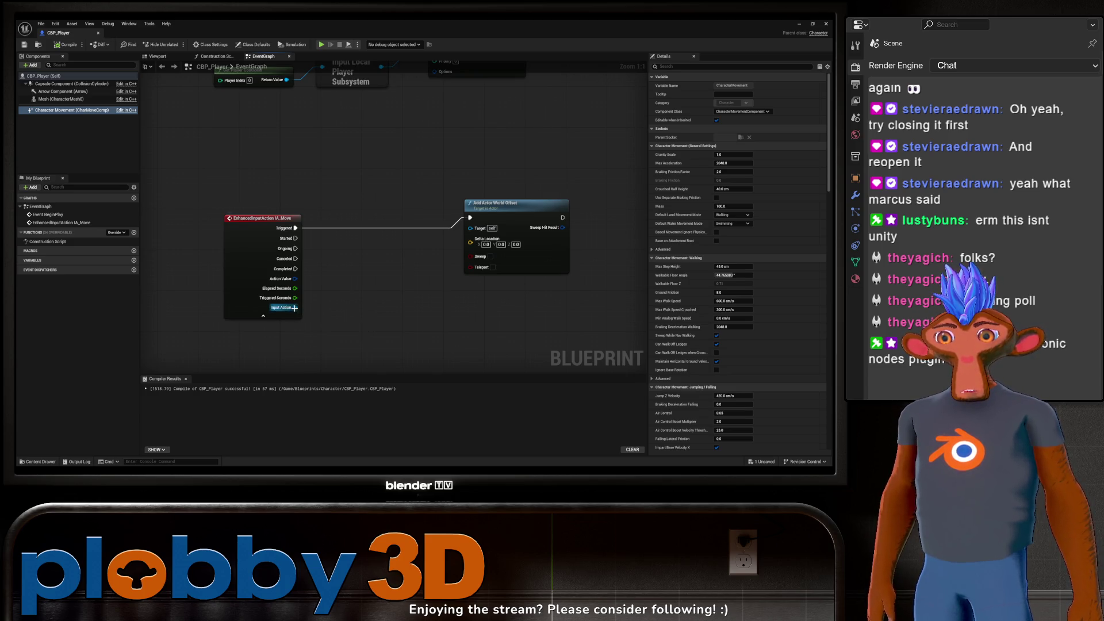
{"action": "right_click", "coordinate": [295, 308]}
{"action": "left_click", "coordinate": [317, 301]}
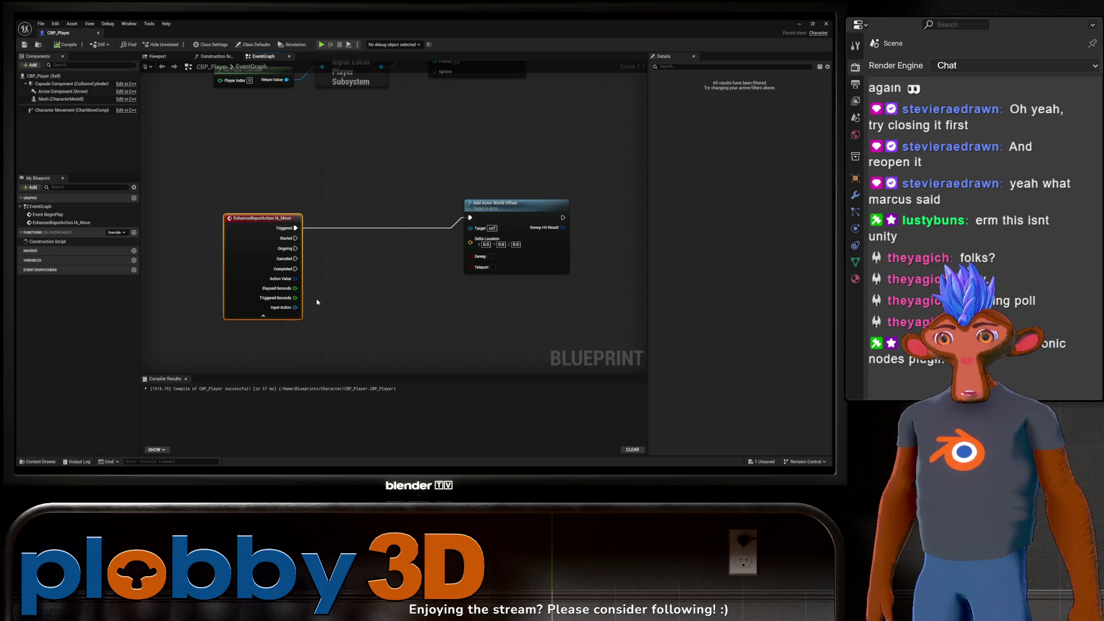
{"action": "mouse_move", "coordinate": [270, 267]}
{"action": "left_mouse_down"}
{"action": "mouse_move", "coordinate": [202, 258]}
{"action": "mouse_move", "coordinate": [265, 238]}
{"action": "left_mouse_up"}
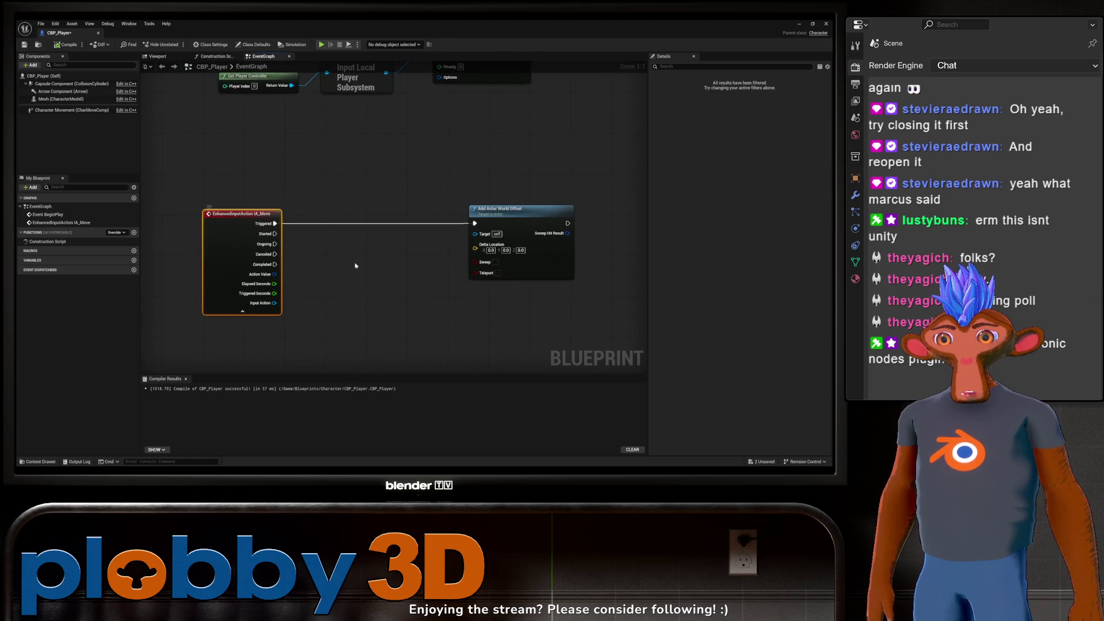
{"action": "left_click_drag", "start_coordinate": [360, 253], "coordinate": [312, 250]}
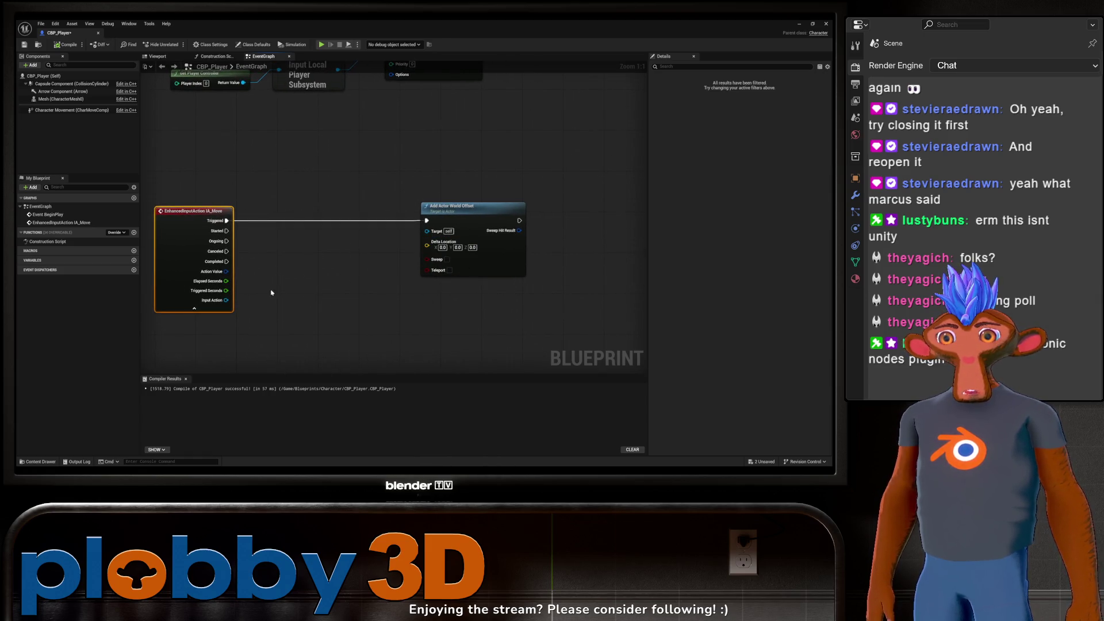
{"action": "left_click_drag", "start_coordinate": [296, 291], "coordinate": [357, 285]}
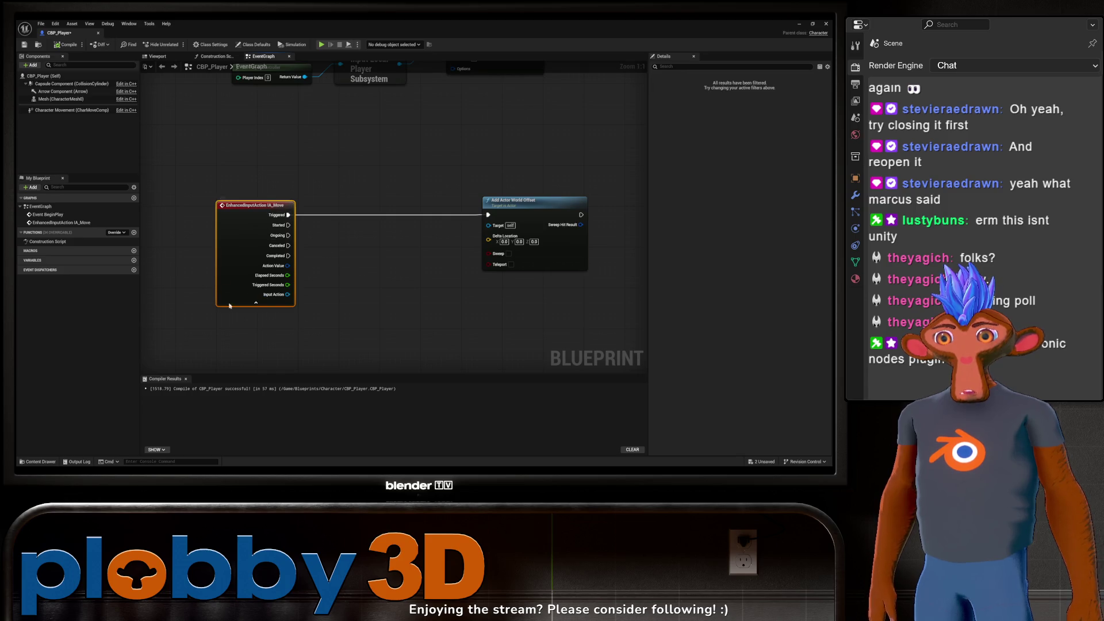
{"action": "left_click_drag", "start_coordinate": [321, 291], "coordinate": [278, 288]}
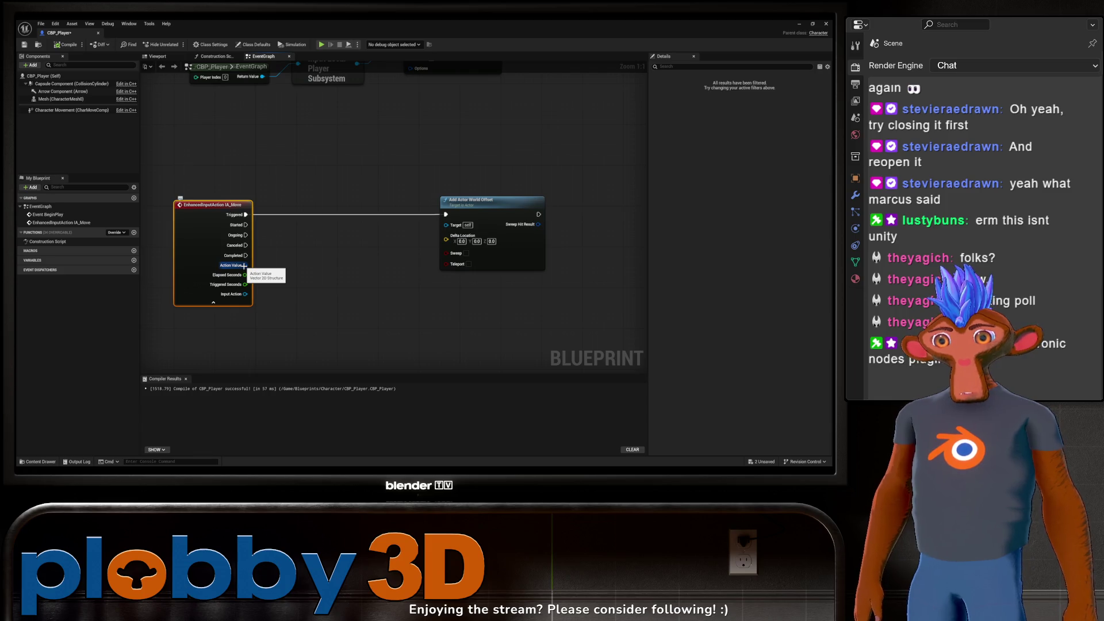
Step: From IA_Move's Action Value, add a Break Vector 2D node placed beside IA_Move
{"action": "left_click_drag", "start_coordinate": [245, 268], "coordinate": [326, 265]}
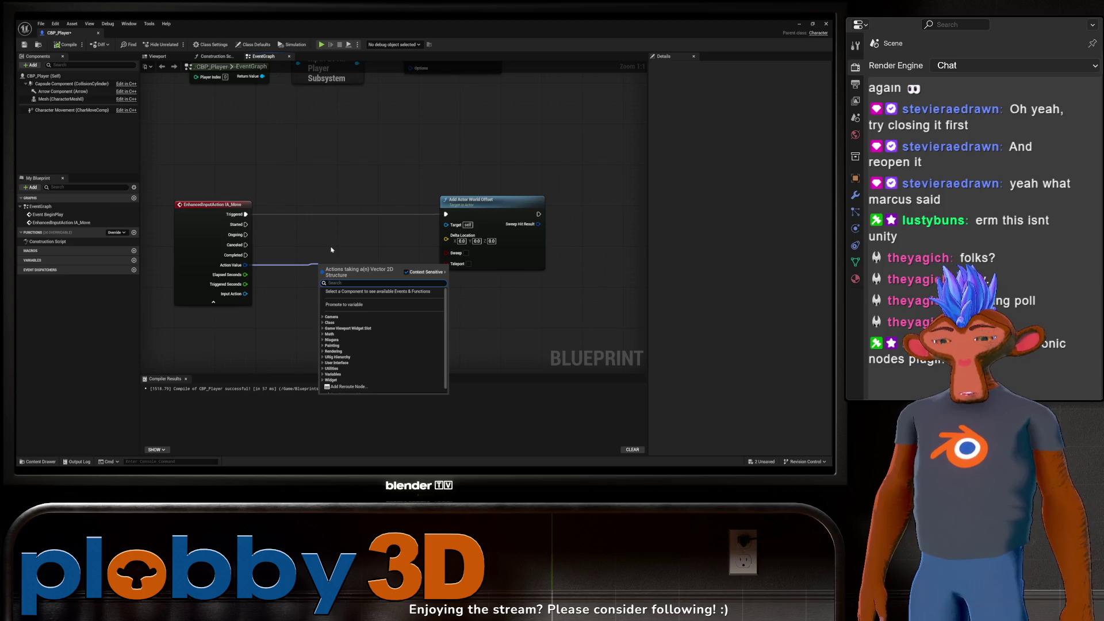
{"action": "type", "text": "break"}
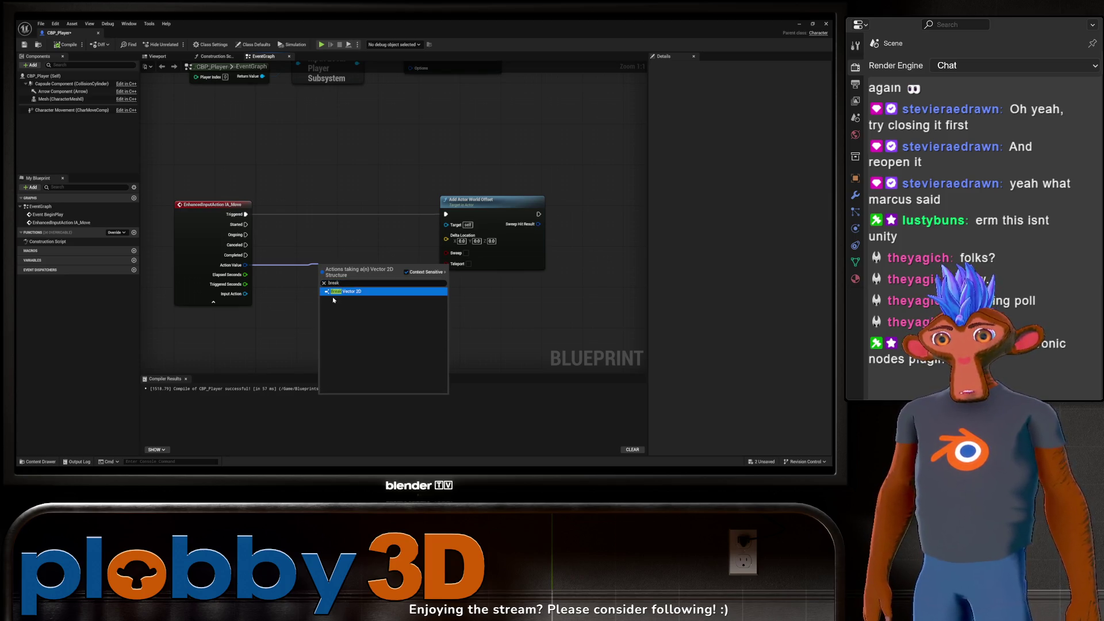
{"action": "left_click", "coordinate": [345, 292]}
{"action": "mouse_move", "coordinate": [347, 266]}
{"action": "left_mouse_down"}
{"action": "mouse_move", "coordinate": [280, 267]}
{"action": "mouse_move", "coordinate": [295, 269]}
{"action": "left_mouse_up"}
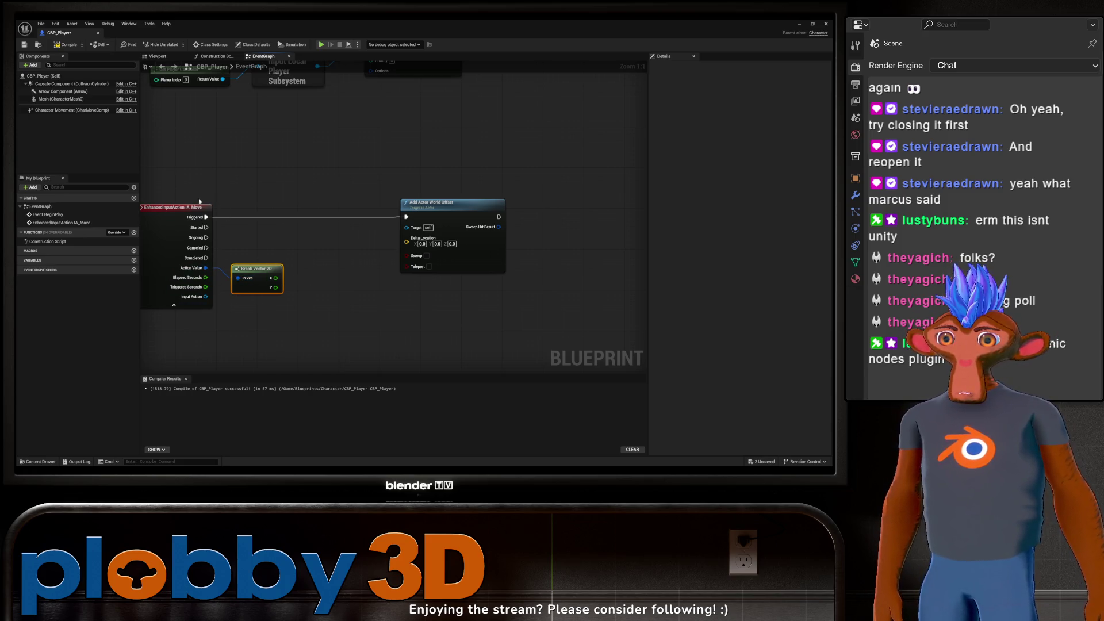
{"action": "left_click", "coordinate": [274, 178]}
Step: Save CBP_Player and open the IA_Move input action from the Input folder
{"action": "key", "text": "ctrl+s"}
{"action": "key", "text": "ctrl+space"}
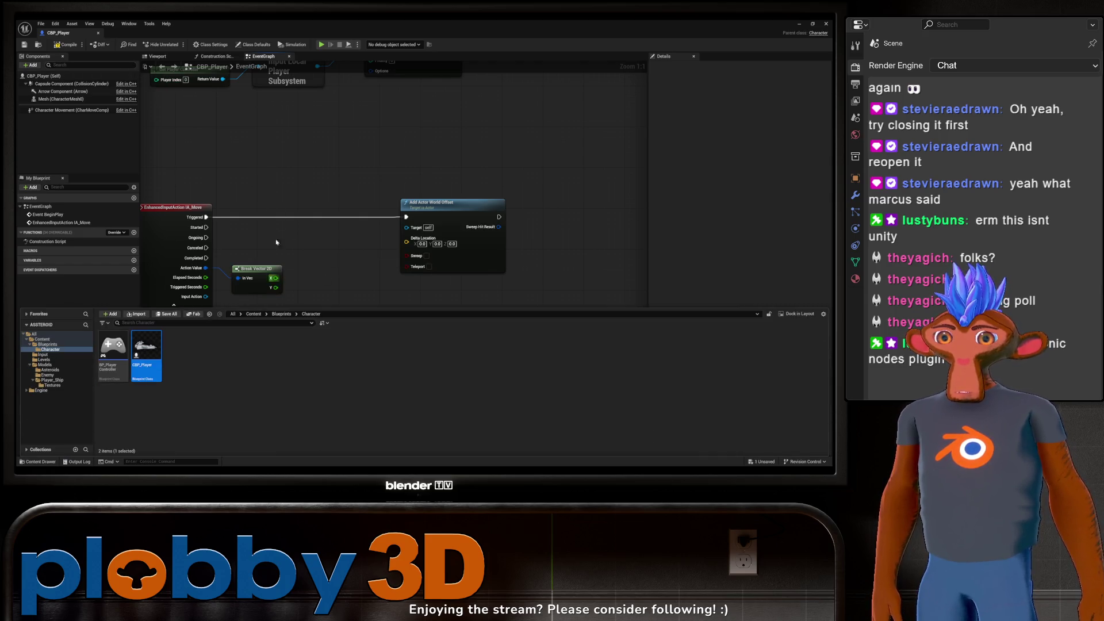
{"action": "left_click", "coordinate": [42, 354]}
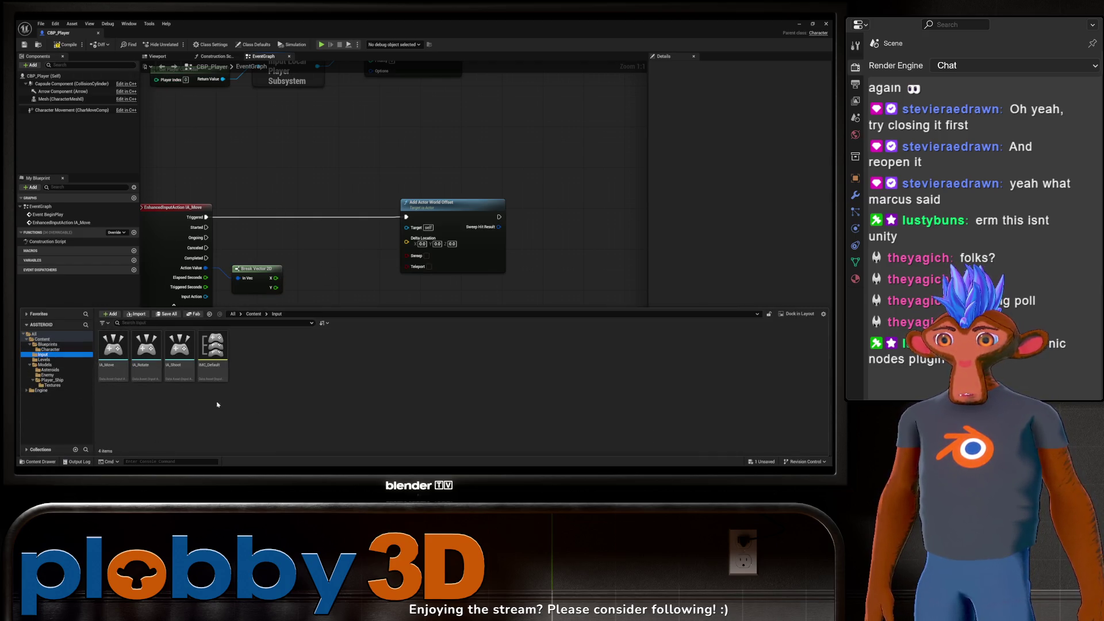
{"action": "double_click", "coordinate": [112, 348]}
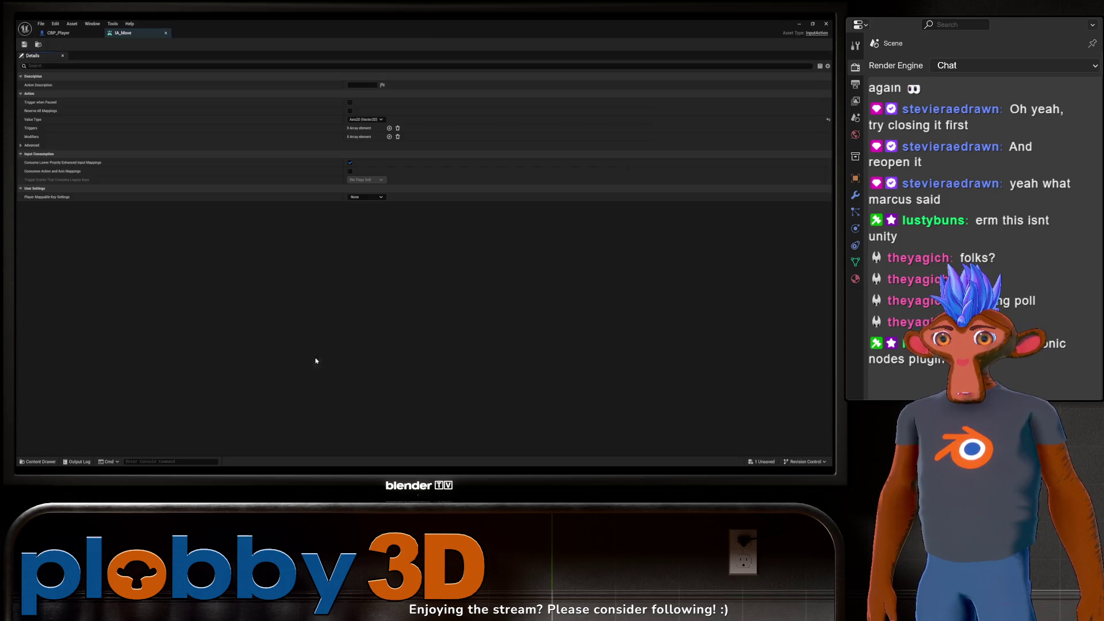
Step: Set IA_Move's Value Type to Axis1D (float), save it, and return to CBP_Player's graph
{"action": "left_click", "coordinate": [366, 119]}
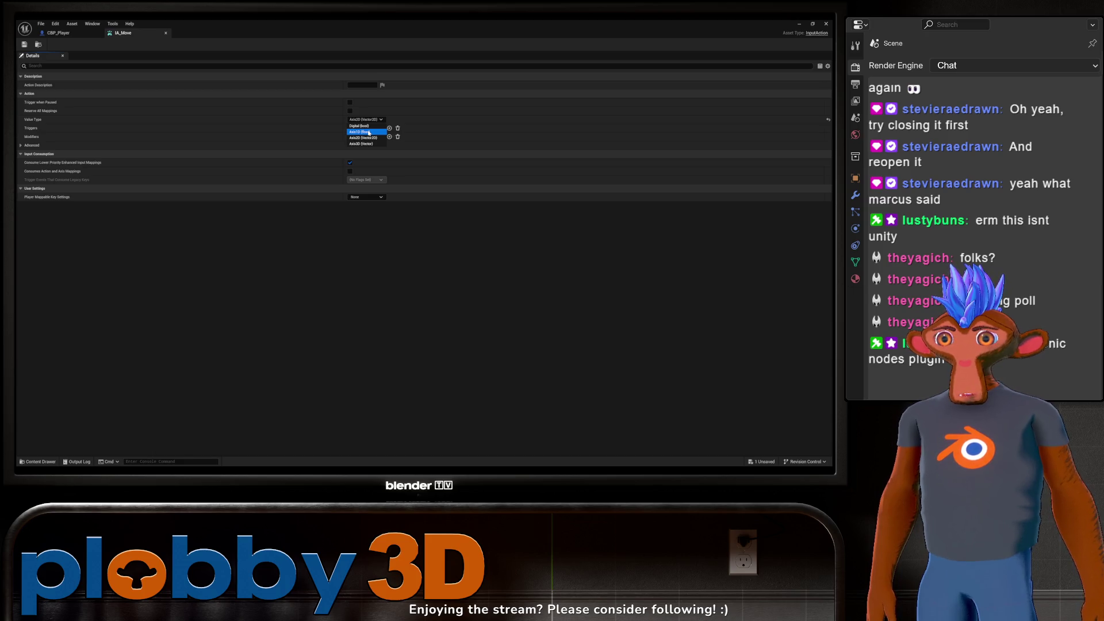
{"action": "left_click", "coordinate": [368, 132]}
{"action": "key", "text": "ctrl+s"}
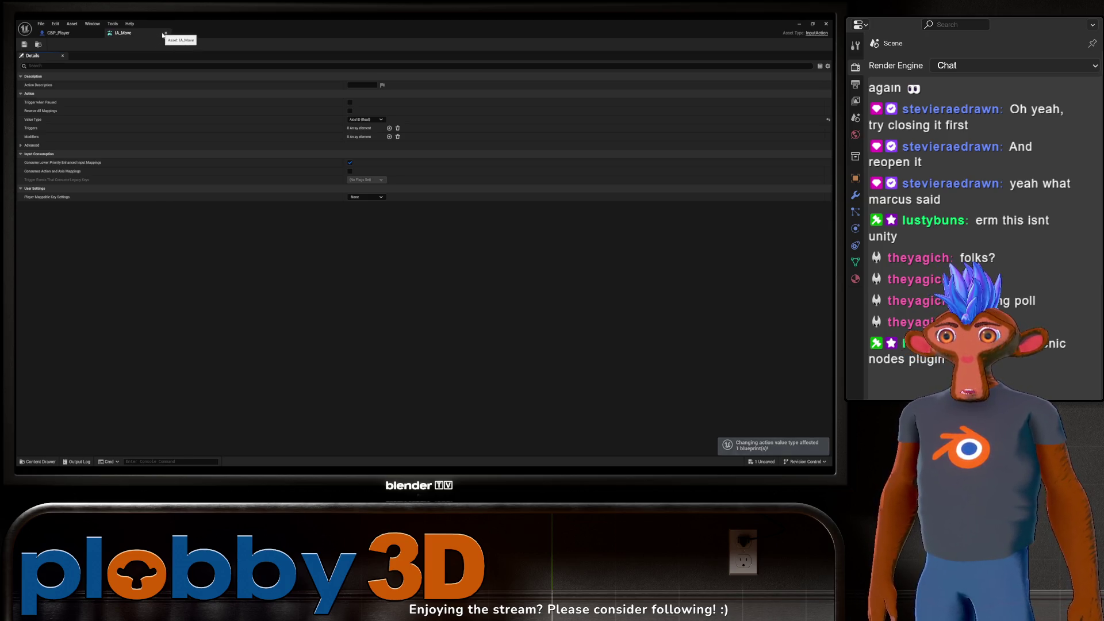
{"action": "left_click", "coordinate": [166, 32]}
{"action": "left_click", "coordinate": [229, 280]}
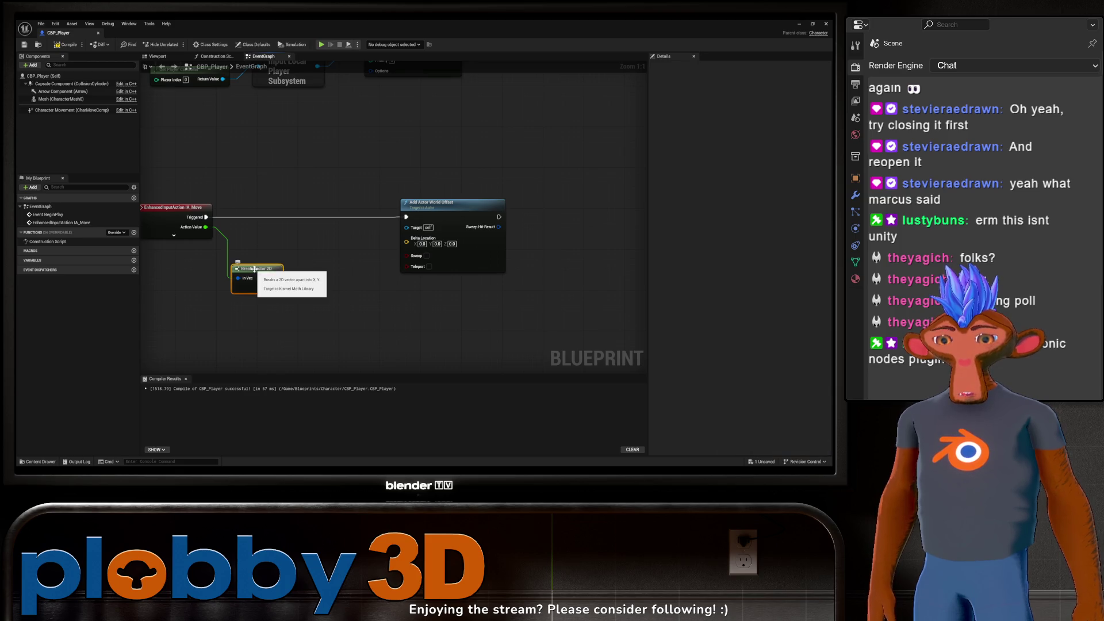
Step: Delete the Break Vector 2D node and expand IA_Move to show all its pins
{"action": "key", "text": "Delete"}
{"action": "left_click_drag", "start_coordinate": [168, 229], "coordinate": [206, 237]}
{"action": "left_click", "coordinate": [205, 241]}
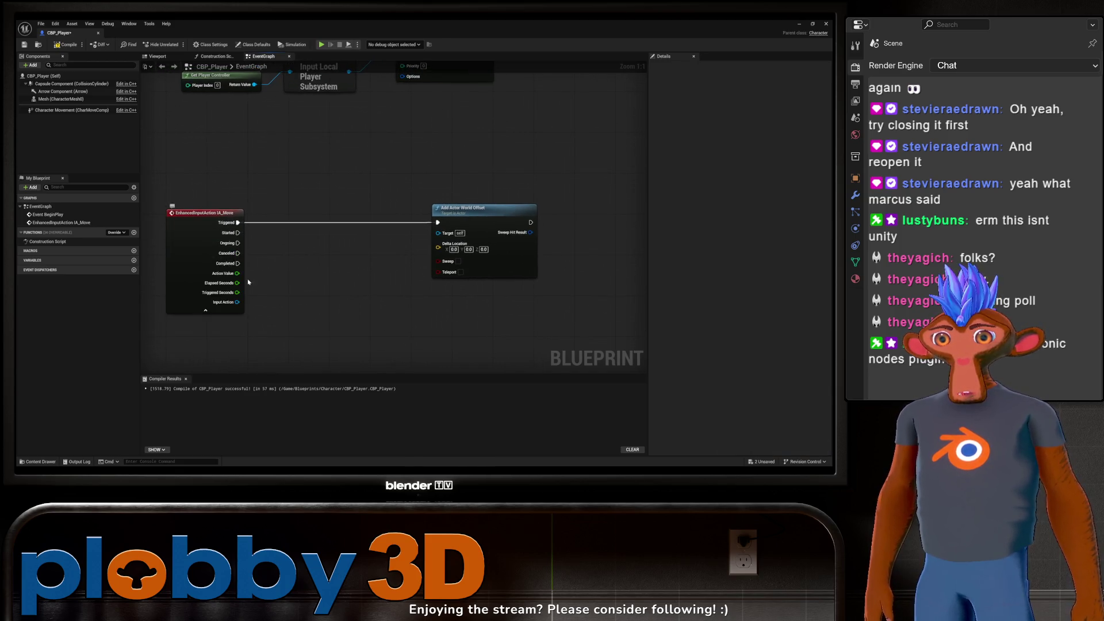
Step: From Delta Location, search 'break' and add a Break Transform node
{"action": "left_click_drag", "start_coordinate": [216, 253], "coordinate": [418, 230]}
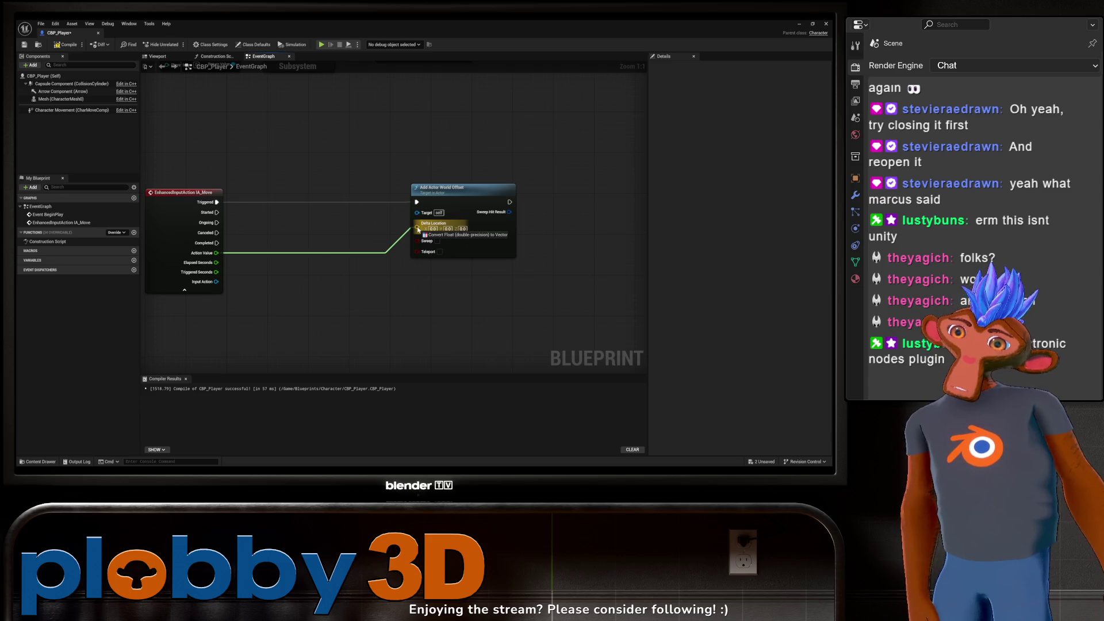
{"action": "mouse_move", "coordinate": [418, 229]}
{"action": "left_mouse_down"}
{"action": "mouse_move", "coordinate": [277, 264]}
{"action": "mouse_move", "coordinate": [225, 258]}
{"action": "left_mouse_up"}
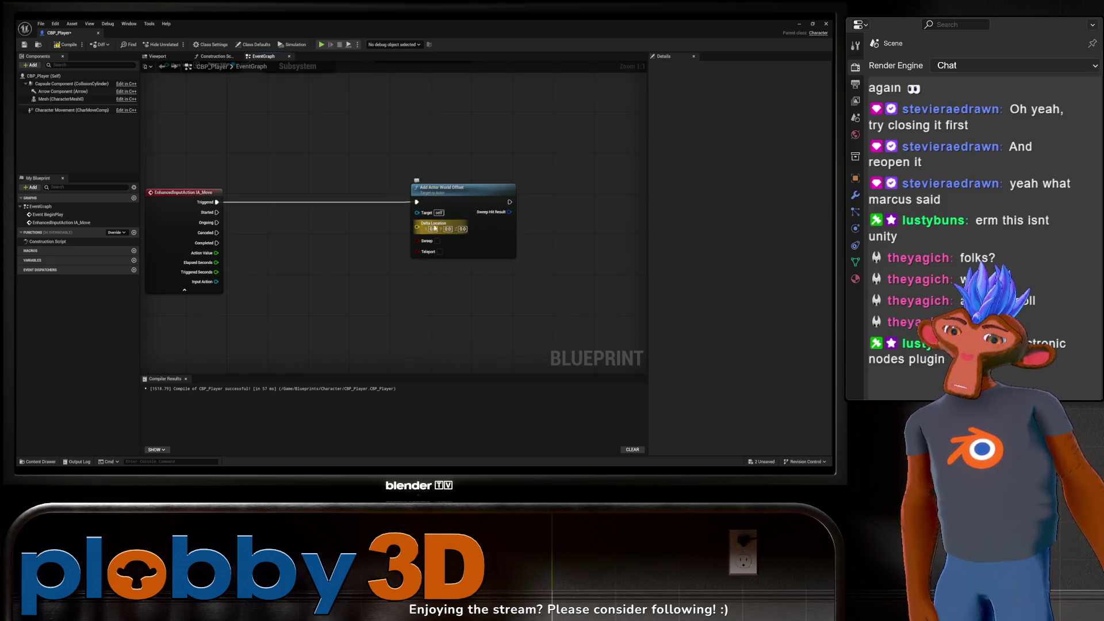
{"action": "left_click_drag", "start_coordinate": [417, 226], "coordinate": [315, 238]}
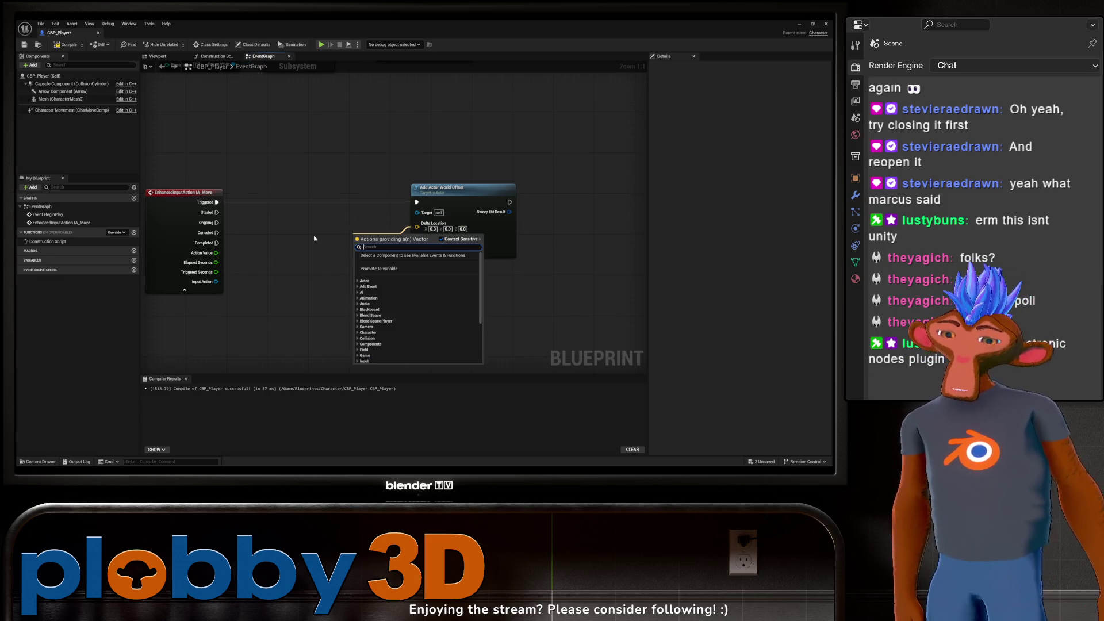
{"action": "type", "text": "break"}
{"action": "left_click", "coordinate": [389, 261]}
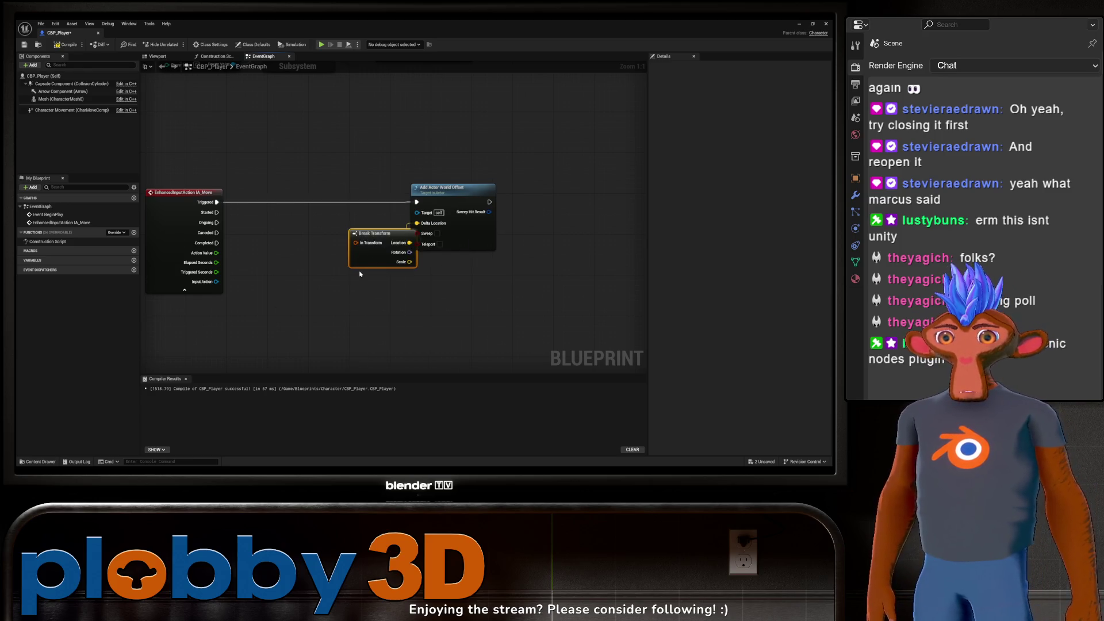
Step: Delete Break Transform and add a Make Vector node between IA_Move and Add Actor World Offset
{"action": "left_click_drag", "start_coordinate": [378, 237], "coordinate": [348, 242]}
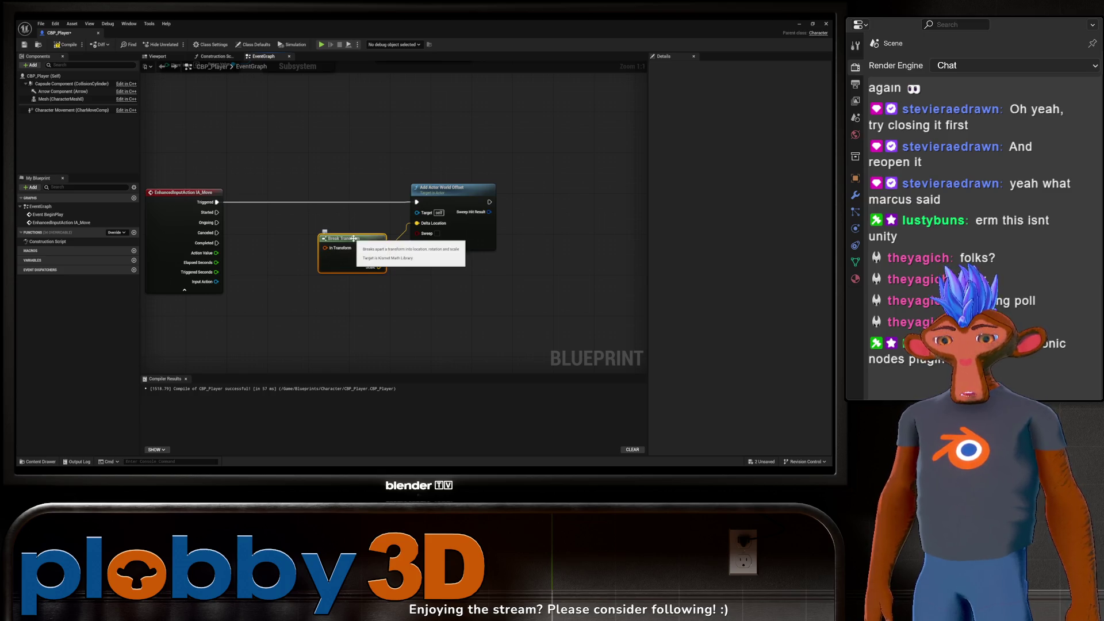
{"action": "key", "text": "Delete"}
{"action": "left_click_drag", "start_coordinate": [216, 281], "coordinate": [271, 255]}
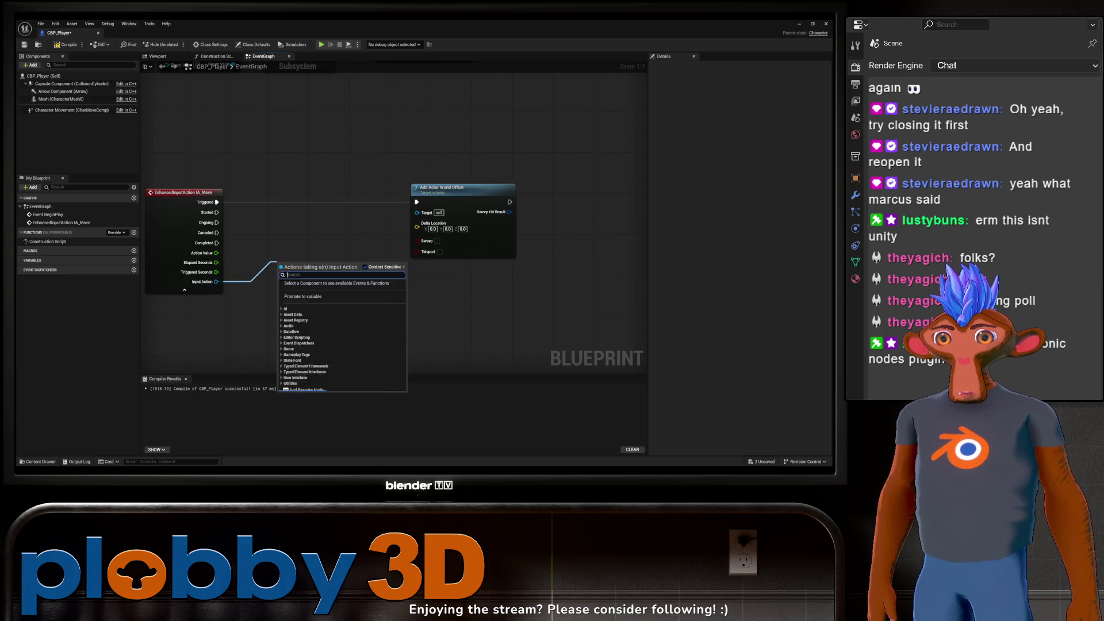
{"action": "type", "text": "make vect"}
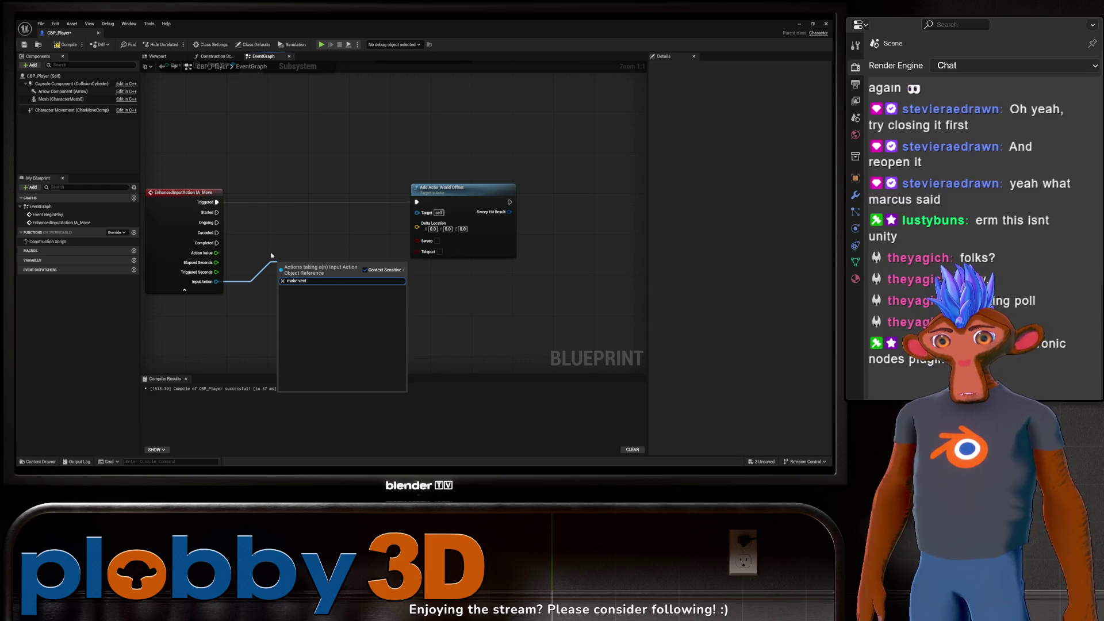
{"action": "key", "text": "Escape"}
{"action": "right_click", "coordinate": [271, 256]}
{"action": "type", "text": "make vec"}
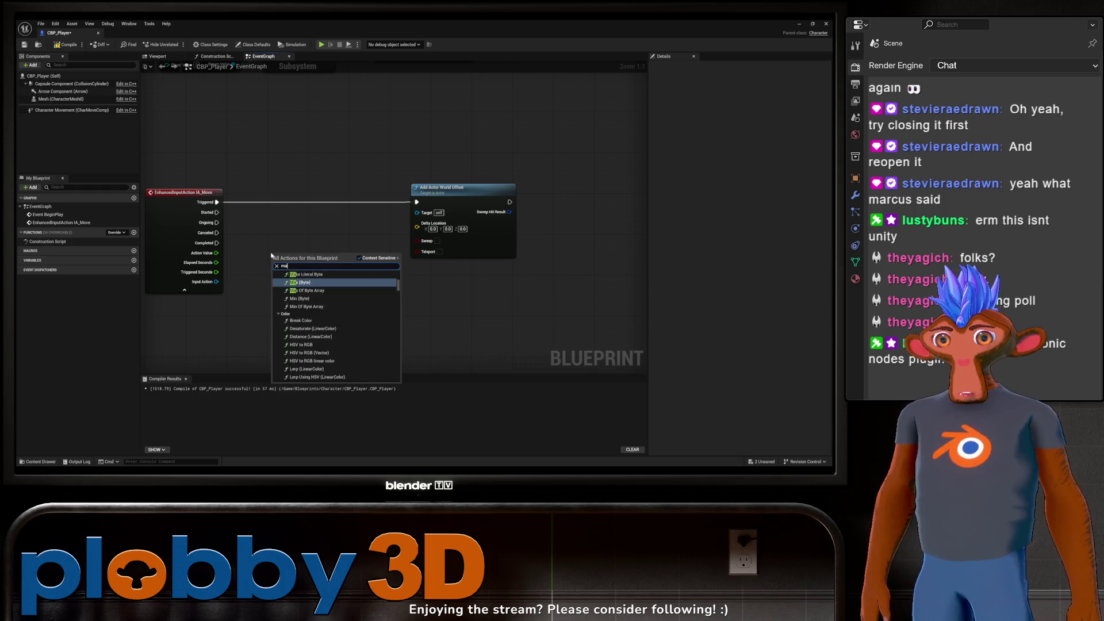
{"action": "key", "text": "Return"}
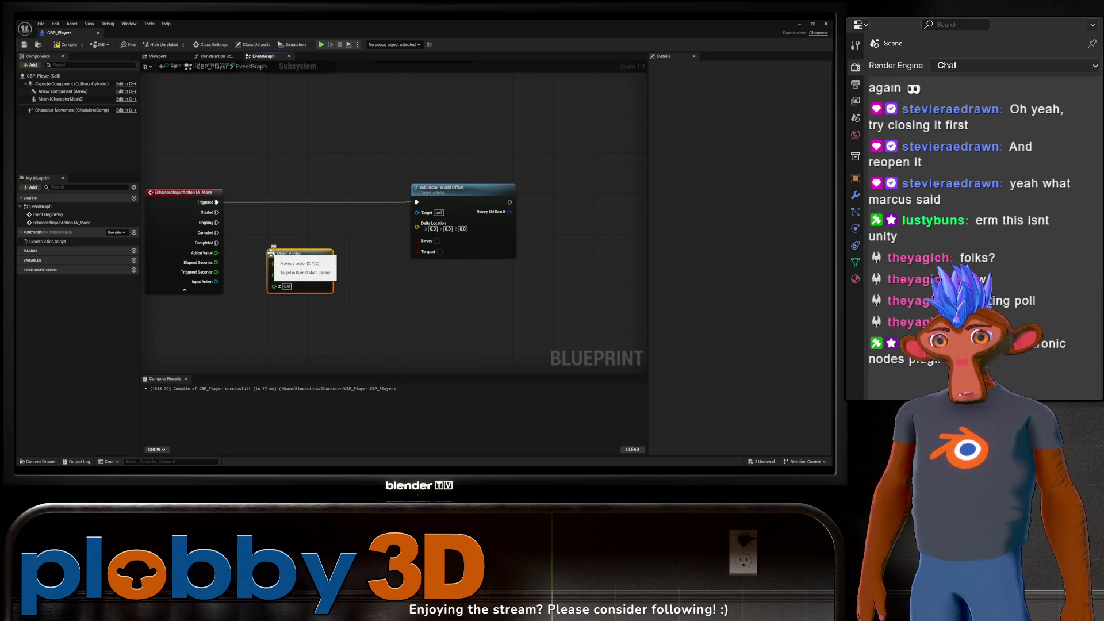
{"action": "left_click_drag", "start_coordinate": [310, 256], "coordinate": [331, 251]}
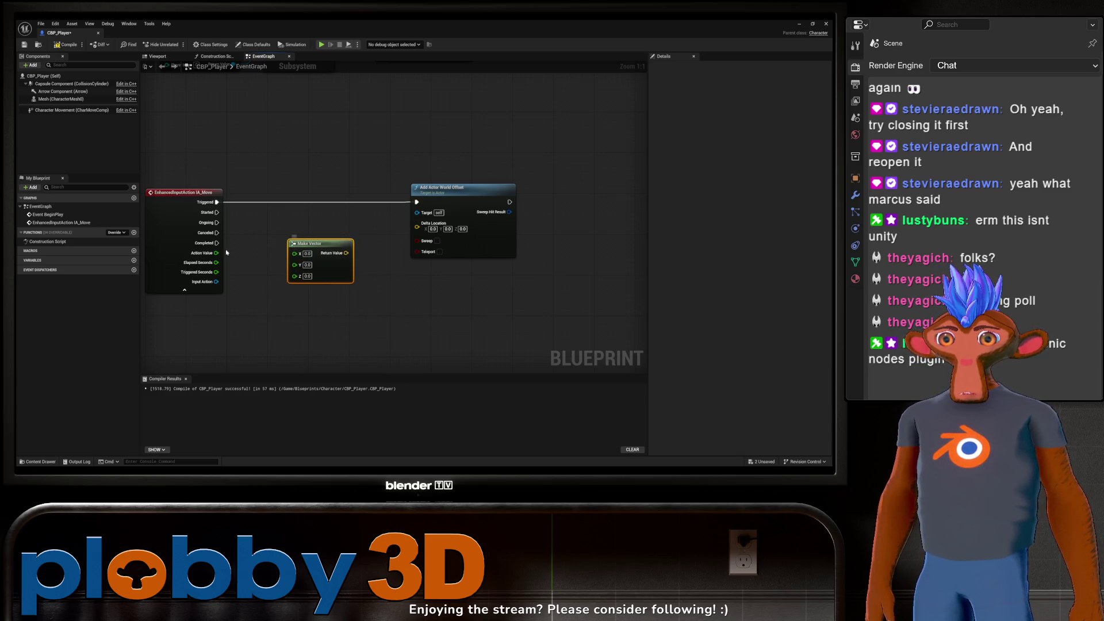
Step: Wire IA_Move's Action Value into Make Vector's Y input, then close the blueprint editor
{"action": "mouse_move", "coordinate": [217, 282]}
{"action": "left_mouse_down"}
{"action": "mouse_move", "coordinate": [319, 277]}
{"action": "mouse_move", "coordinate": [270, 253]}
{"action": "mouse_move", "coordinate": [256, 264]}
{"action": "mouse_move", "coordinate": [270, 276]}
{"action": "mouse_move", "coordinate": [290, 267]}
{"action": "left_mouse_up"}
{"action": "key", "text": "Escape"}
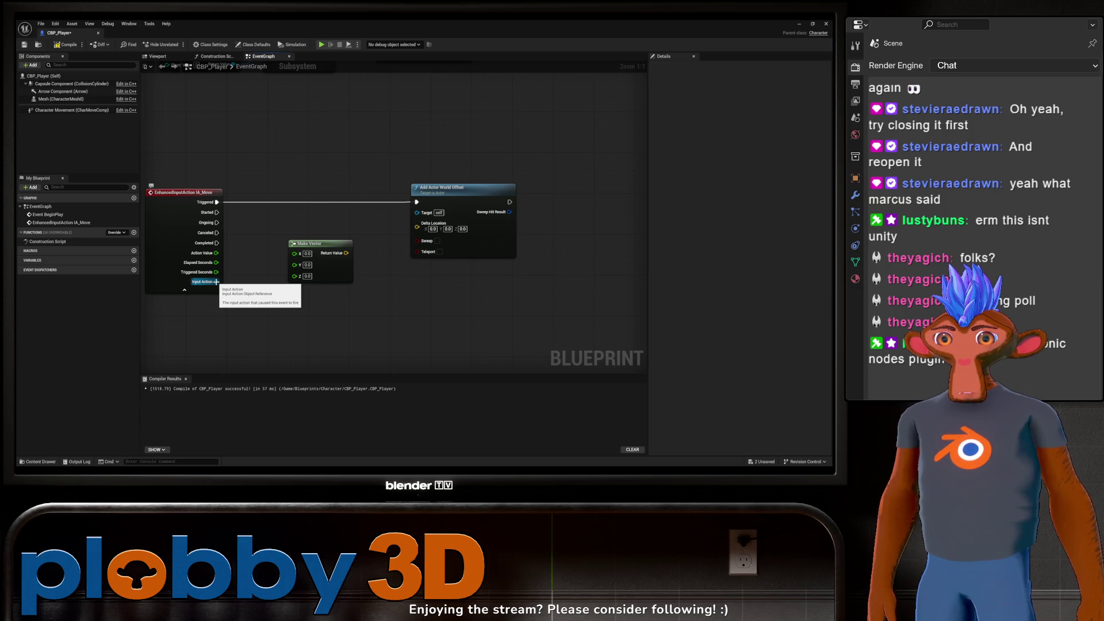
{"action": "mouse_move", "coordinate": [216, 253]}
{"action": "left_mouse_down"}
{"action": "mouse_move", "coordinate": [294, 266]}
{"action": "mouse_move", "coordinate": [416, 223]}
{"action": "left_mouse_up"}
{"action": "left_click_drag", "start_coordinate": [426, 300], "coordinate": [446, 314]}
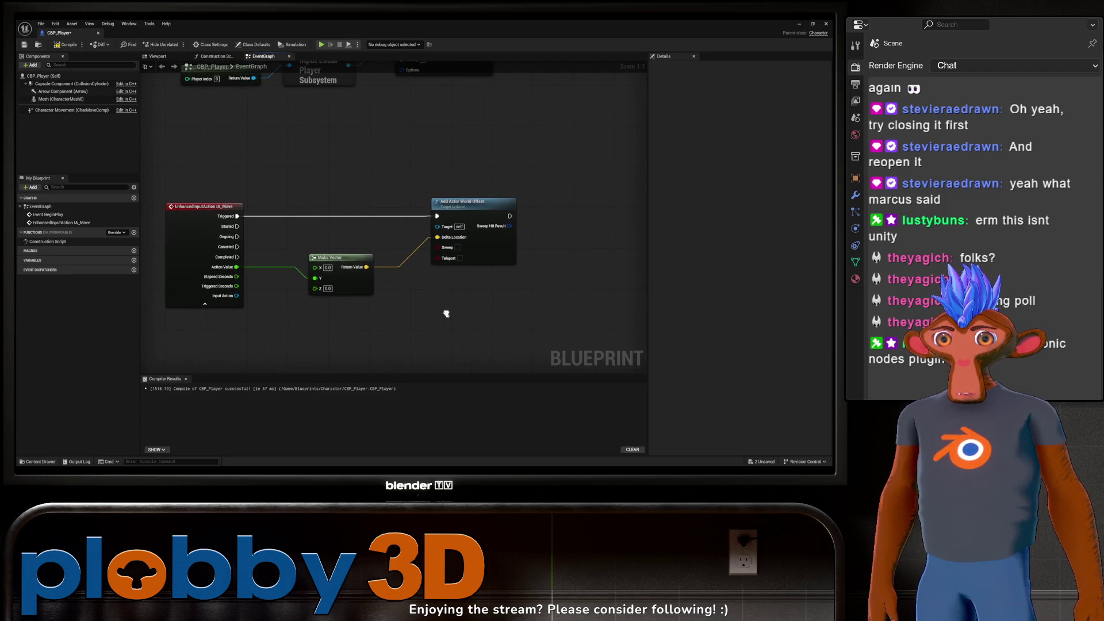
{"action": "mouse_move", "coordinate": [505, 228]}
{"action": "left_mouse_down"}
{"action": "mouse_move", "coordinate": [461, 318]}
{"action": "mouse_move", "coordinate": [423, 338]}
{"action": "left_mouse_up"}
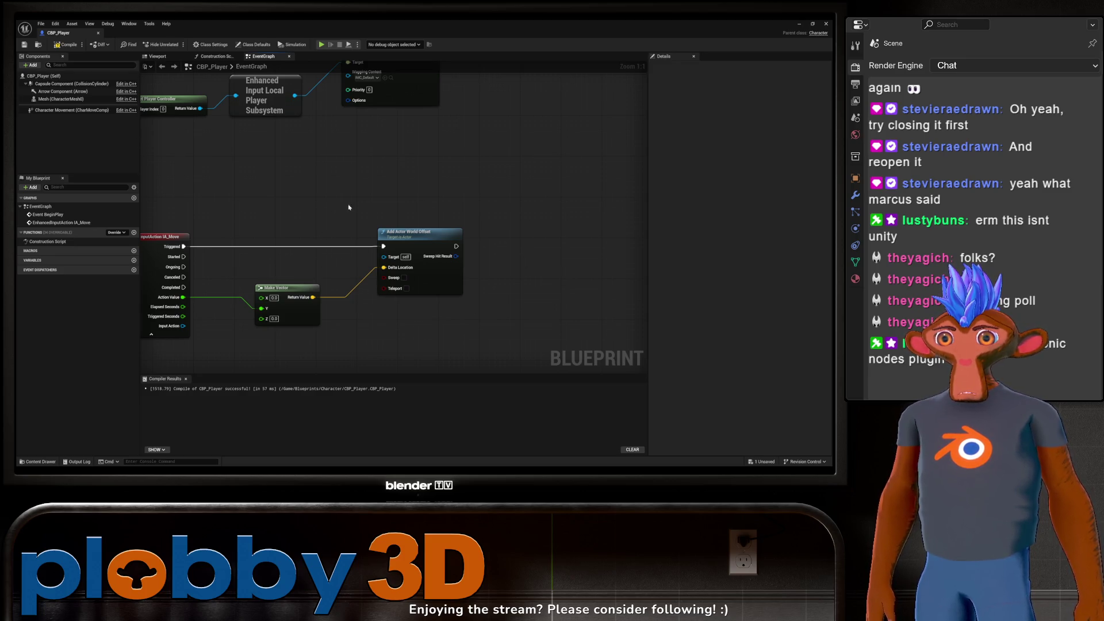
{"action": "left_click_drag", "start_coordinate": [340, 208], "coordinate": [329, 277]}
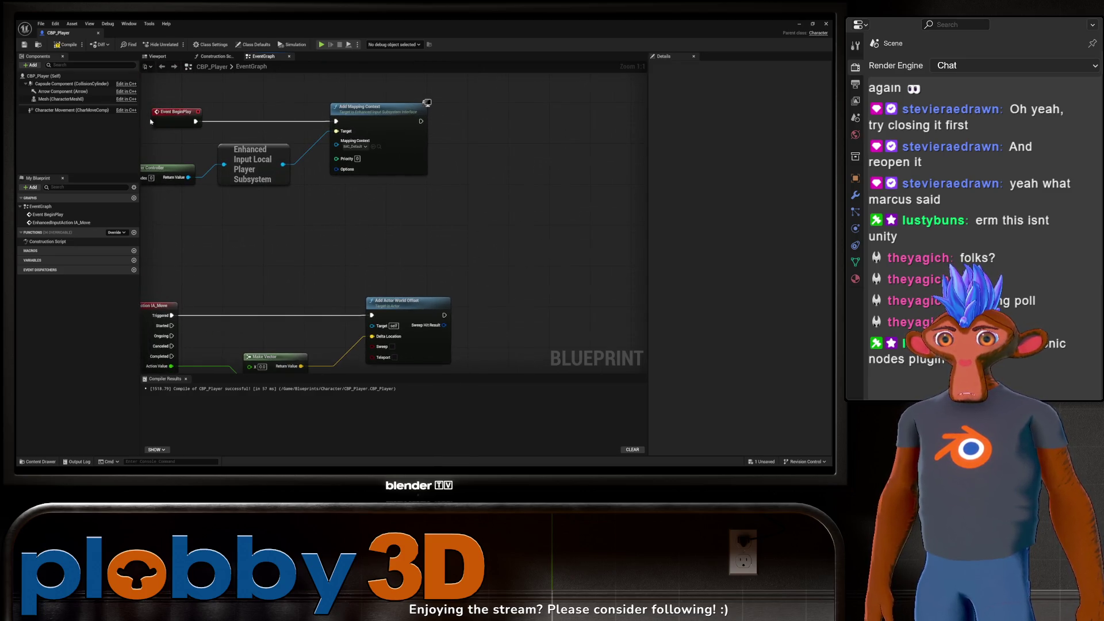
{"action": "left_click", "coordinate": [98, 33]}
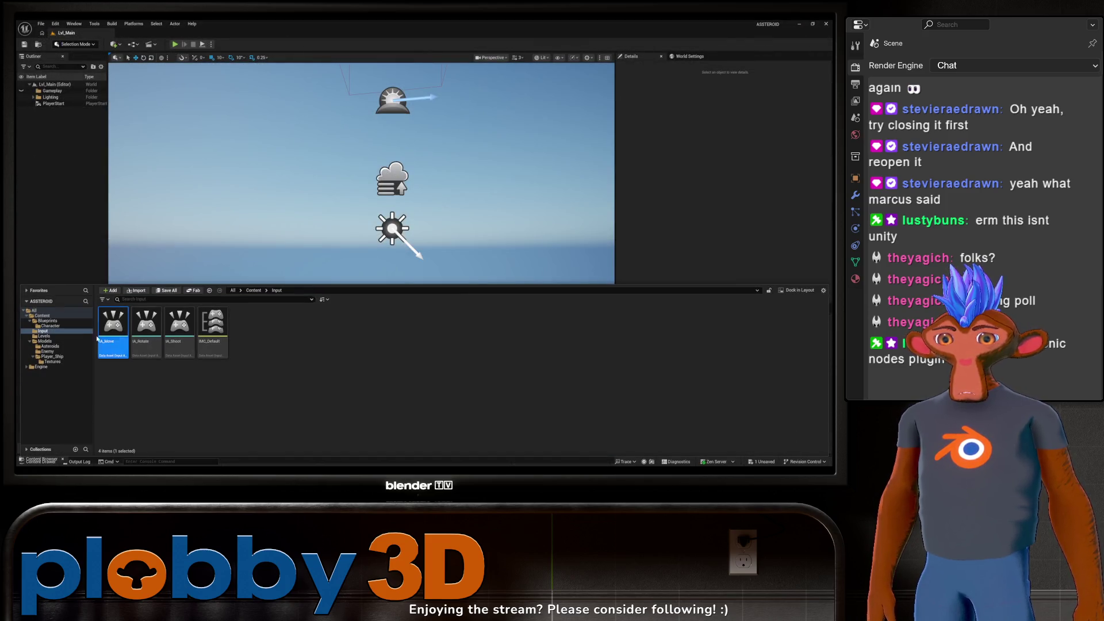
Step: In BP_GameMode_Main, set Player Controller Class to BP_PlayerController and Default Pawn Class to CBP_Player
{"action": "left_click", "coordinate": [61, 326]}
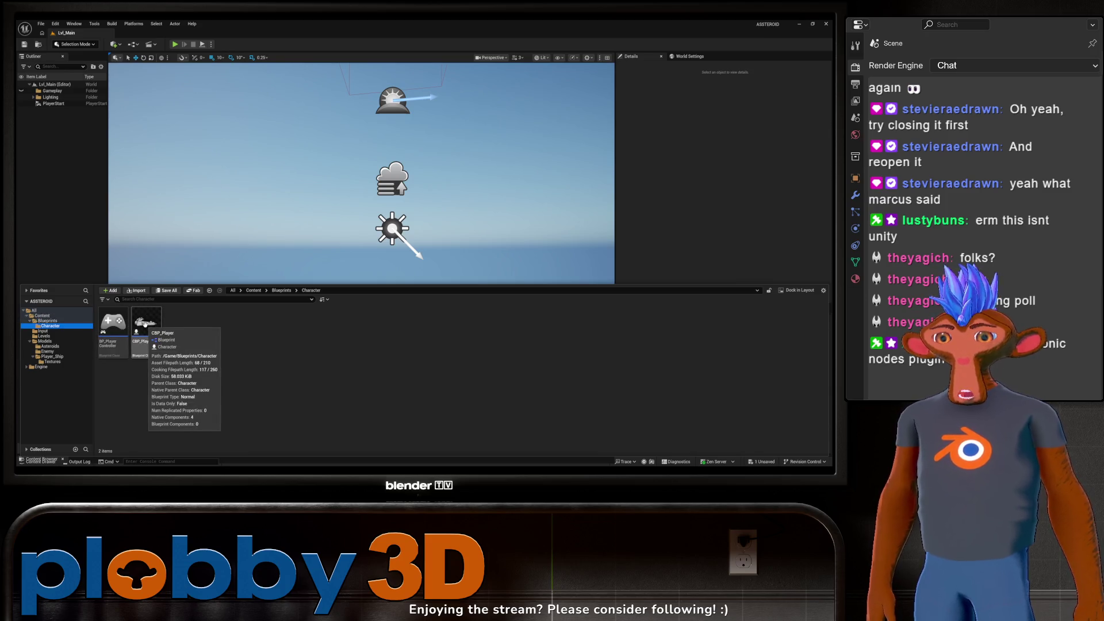
{"action": "left_click", "coordinate": [53, 336]}
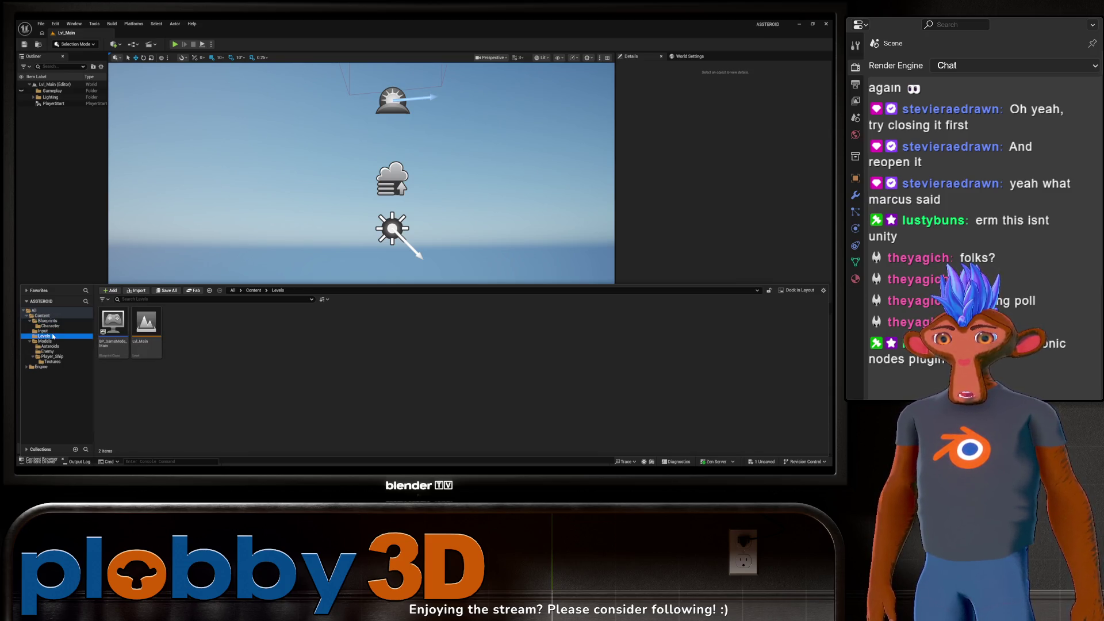
{"action": "double_click", "coordinate": [113, 323]}
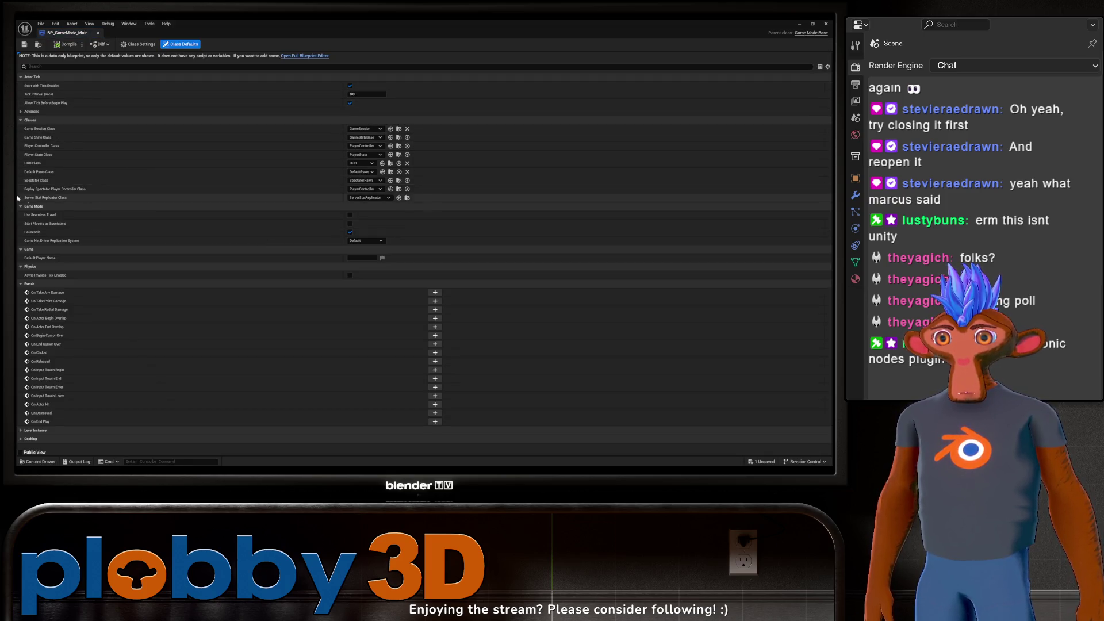
{"action": "left_click", "coordinate": [352, 148]}
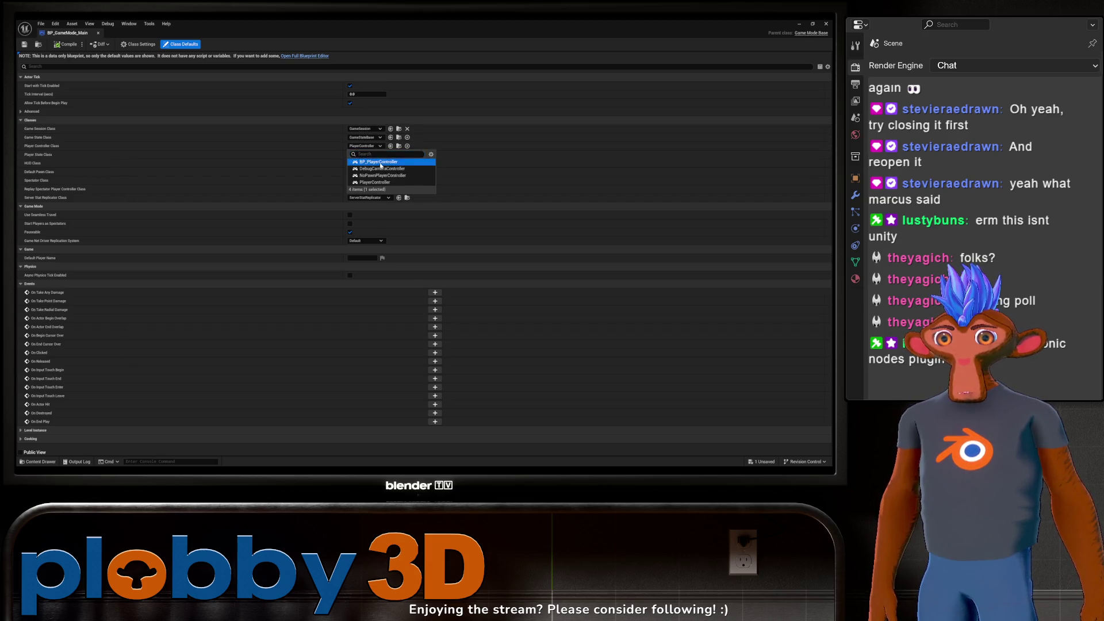
{"action": "left_click", "coordinate": [375, 162]}
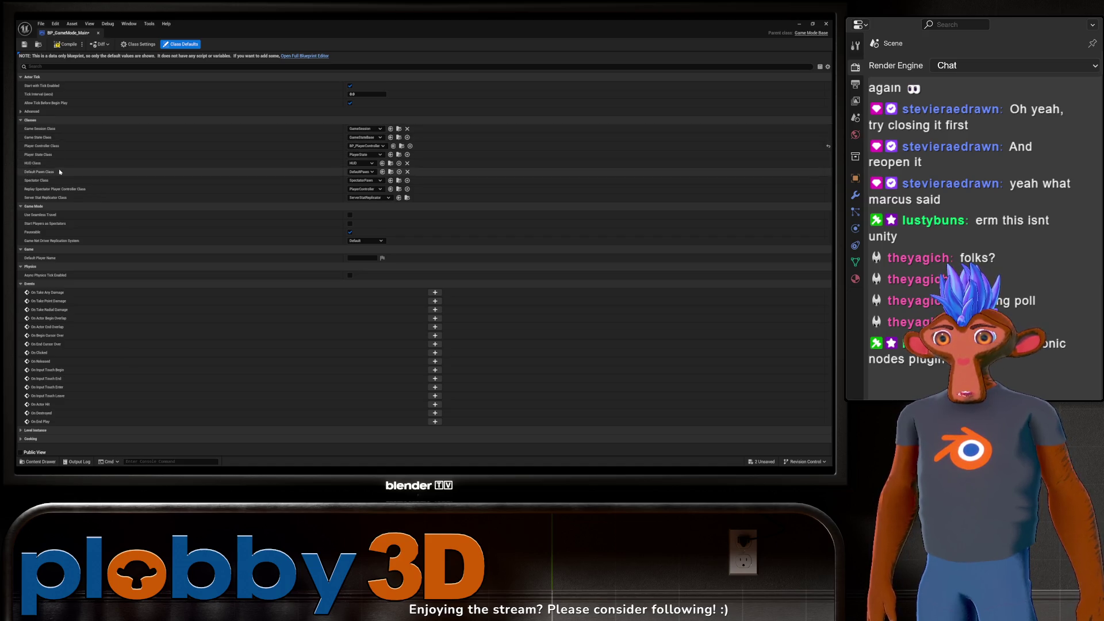
{"action": "left_click", "coordinate": [349, 172]}
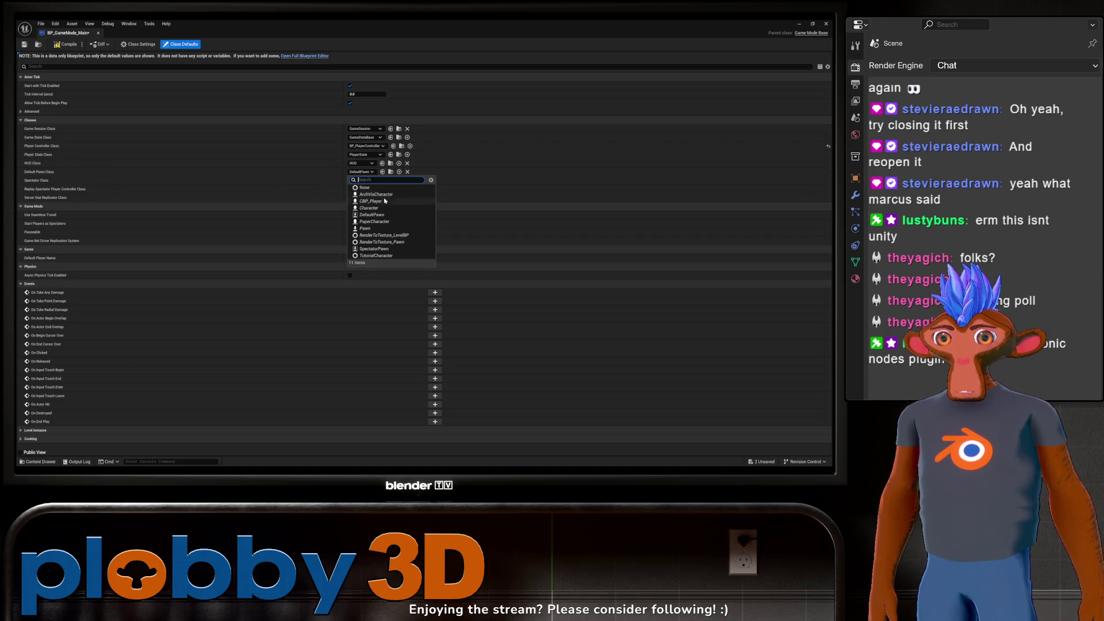
{"action": "left_click", "coordinate": [351, 203]}
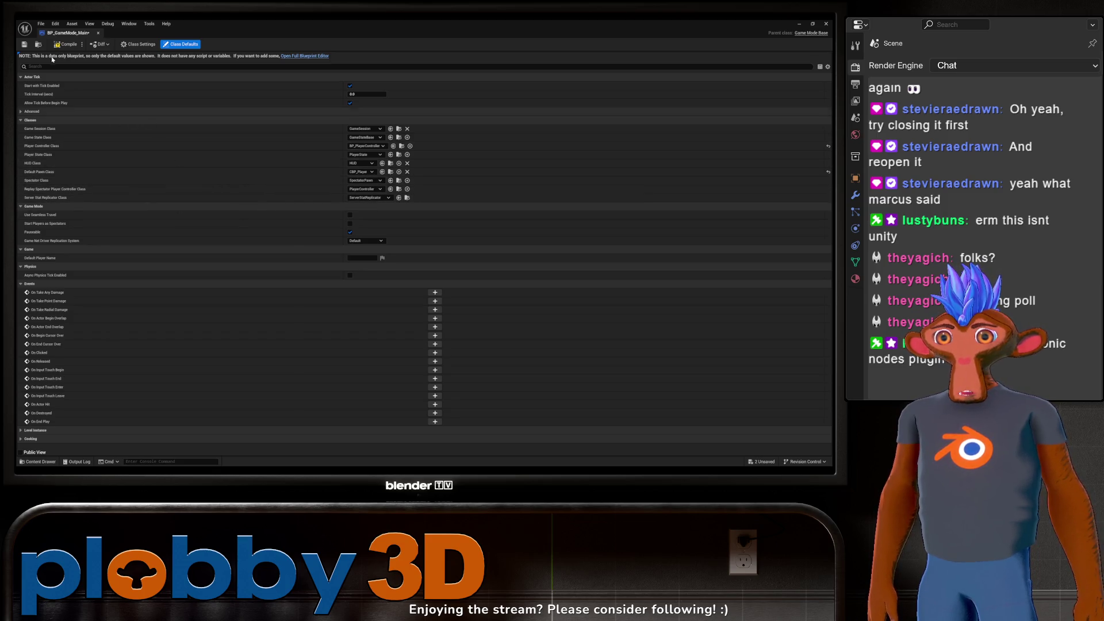
{"action": "left_click", "coordinate": [99, 34]}
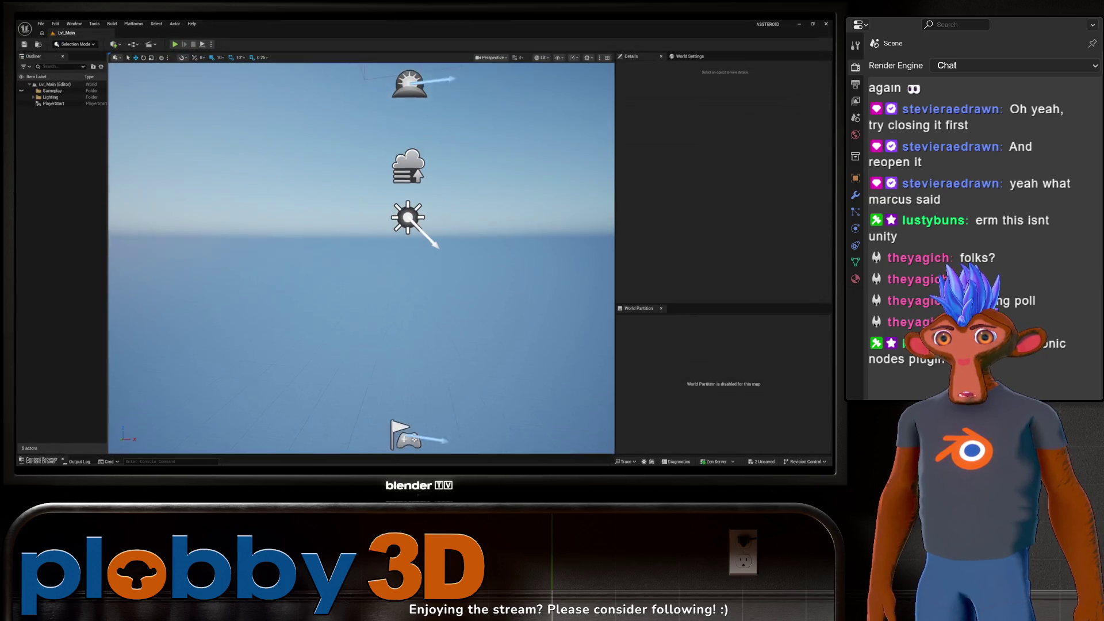
Step: Browse back to the Character blueprints folder and open and close BP_PlayerController
{"action": "left_click_drag", "start_coordinate": [202, 152], "coordinate": [112, 146]}
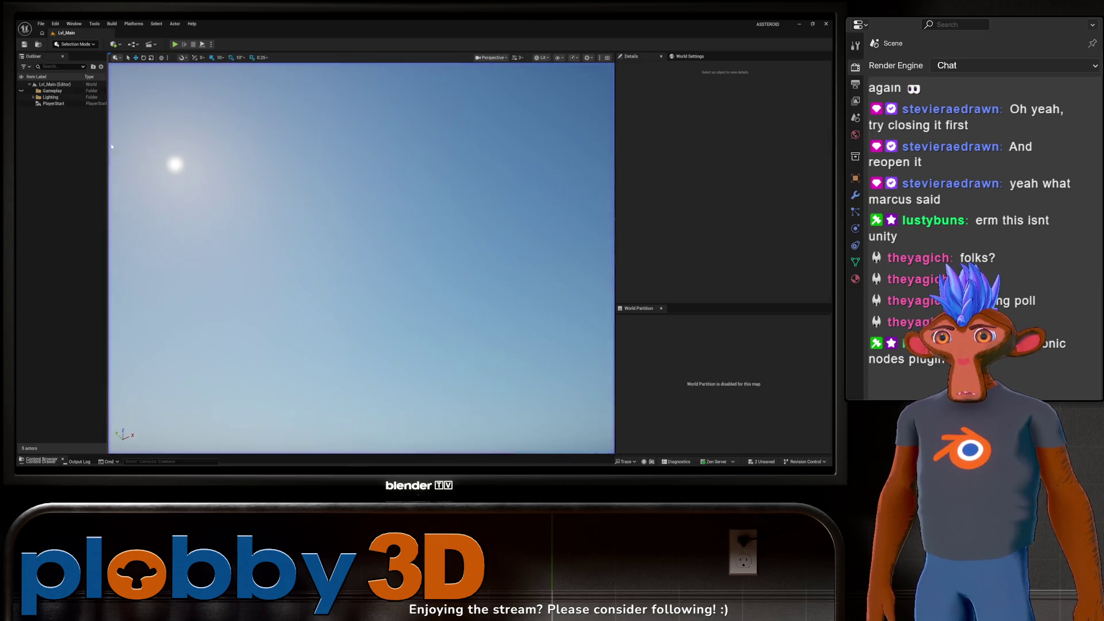
{"action": "left_click", "coordinate": [38, 461]}
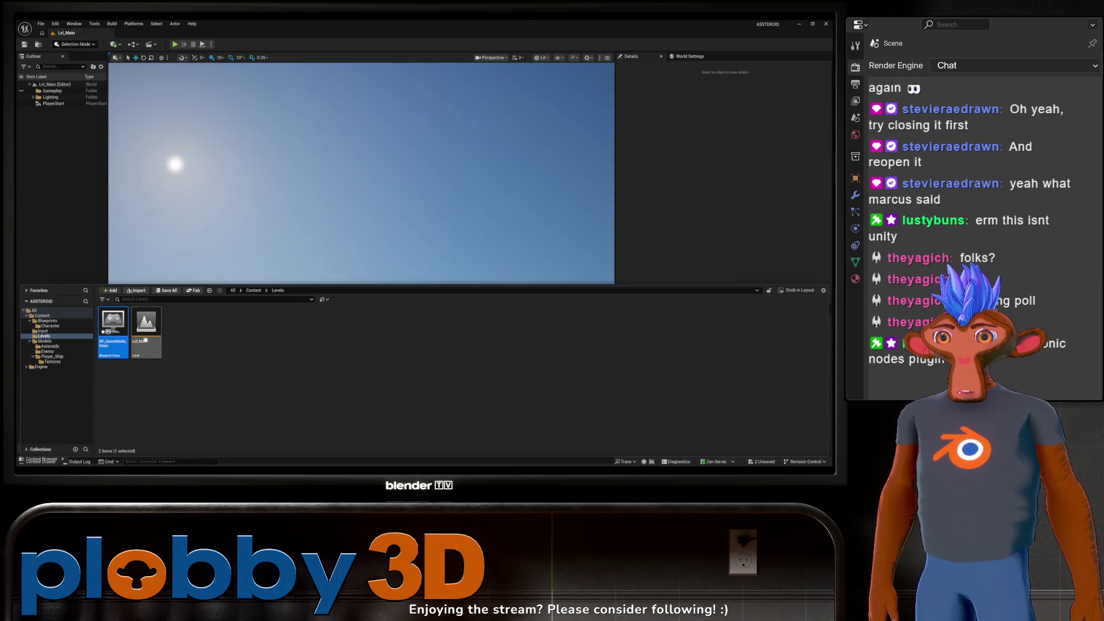
{"action": "left_click", "coordinate": [48, 356]}
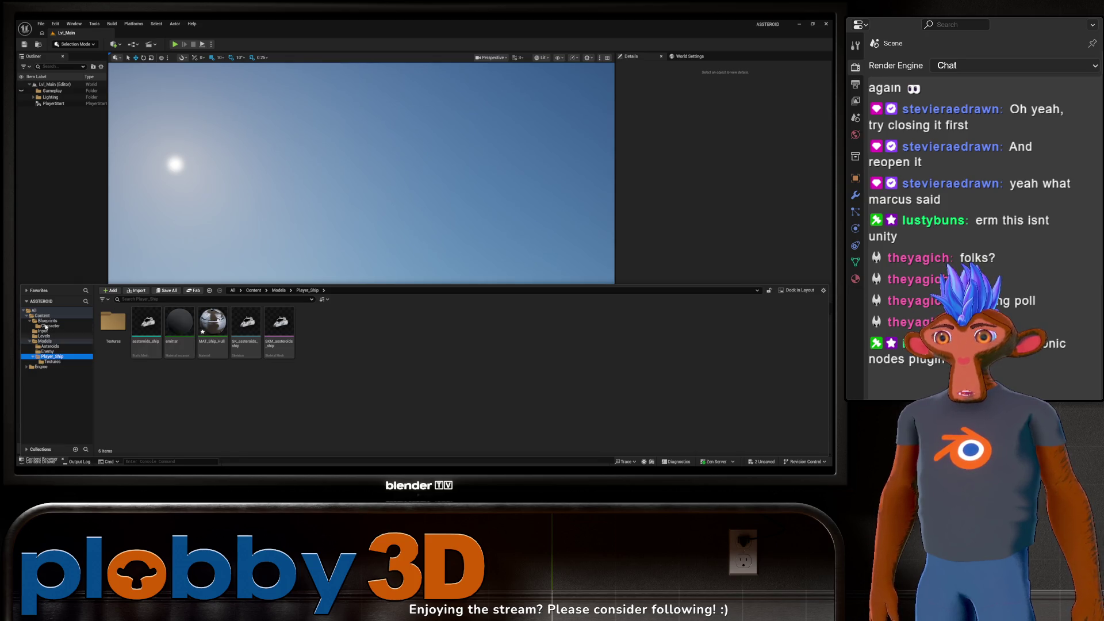
{"action": "left_click", "coordinate": [47, 326]}
{"action": "double_click", "coordinate": [112, 323]}
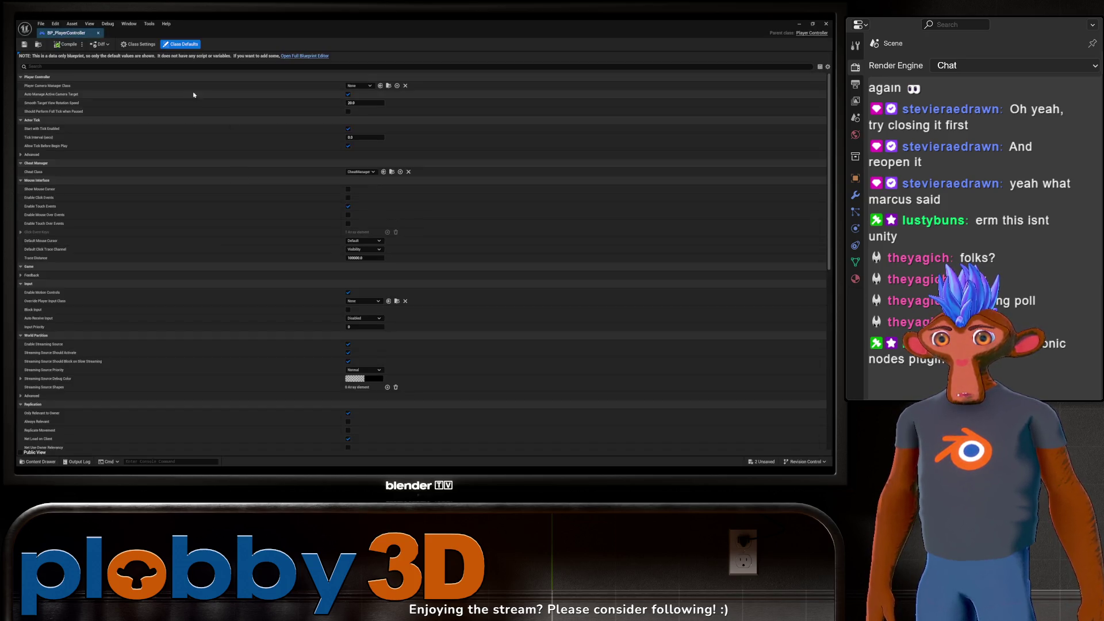
{"action": "left_click", "coordinate": [99, 34]}
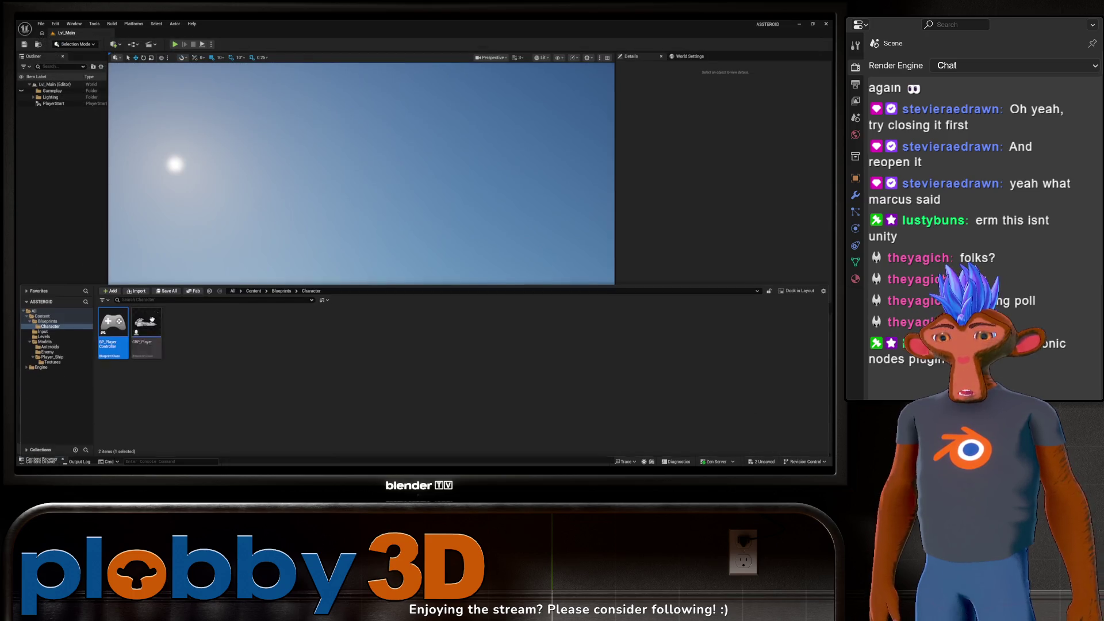
{"action": "scroll", "coordinate": [257, 222], "scroll_direction": "down", "scroll_amount": 5}
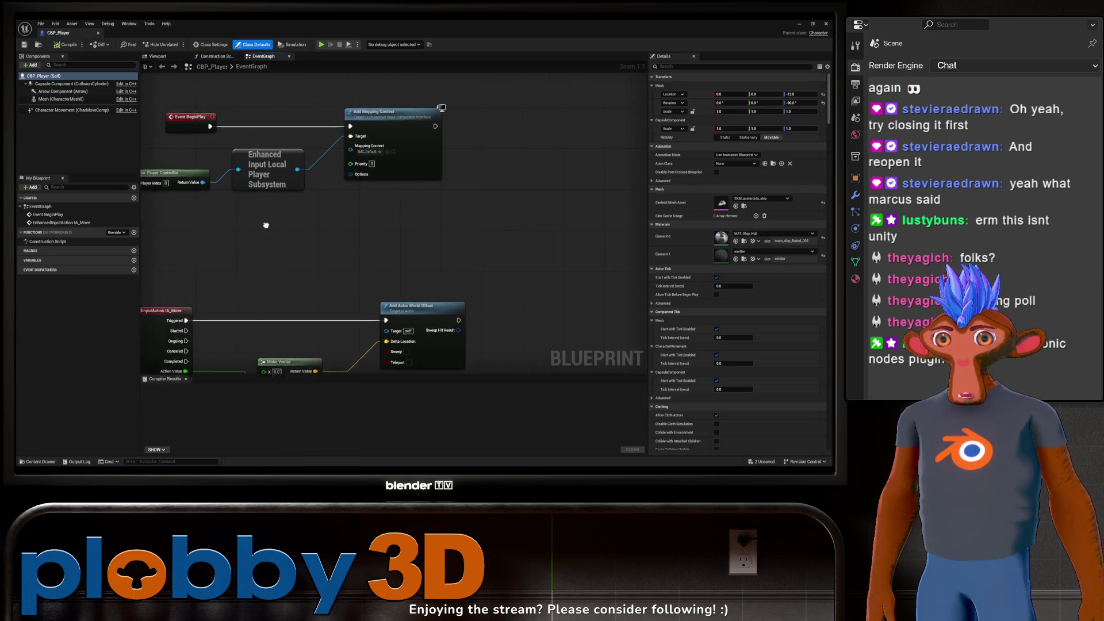
Step: Try filtering CBP_Player's components for a spring arm, then clear the search filter
{"action": "scroll", "coordinate": [293, 197], "scroll_direction": "up", "scroll_amount": 1}
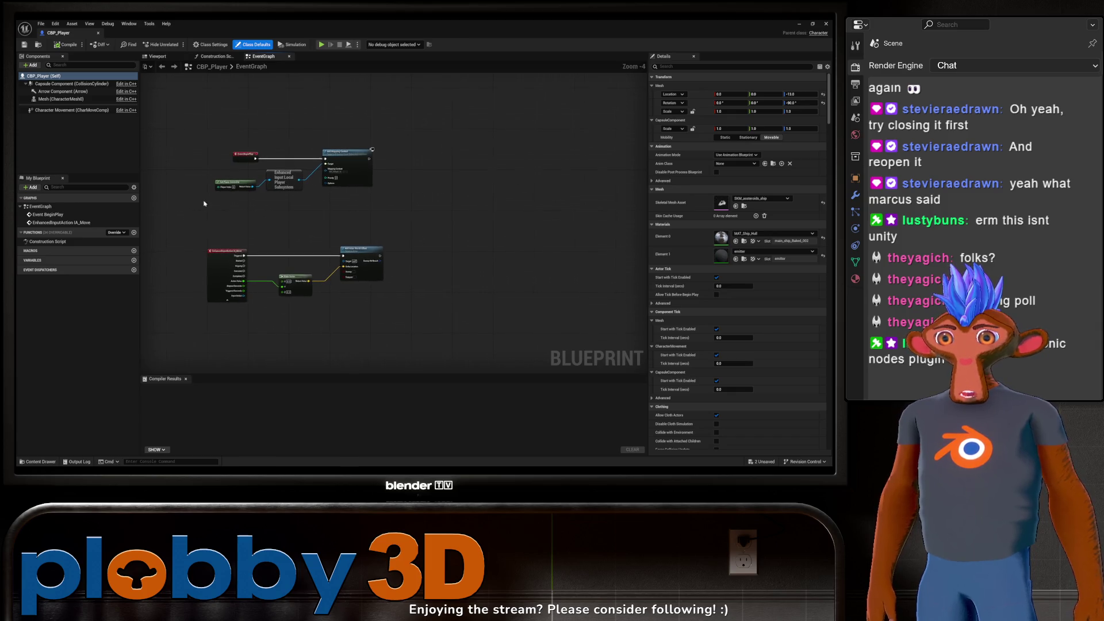
{"action": "left_click", "coordinate": [60, 144]}
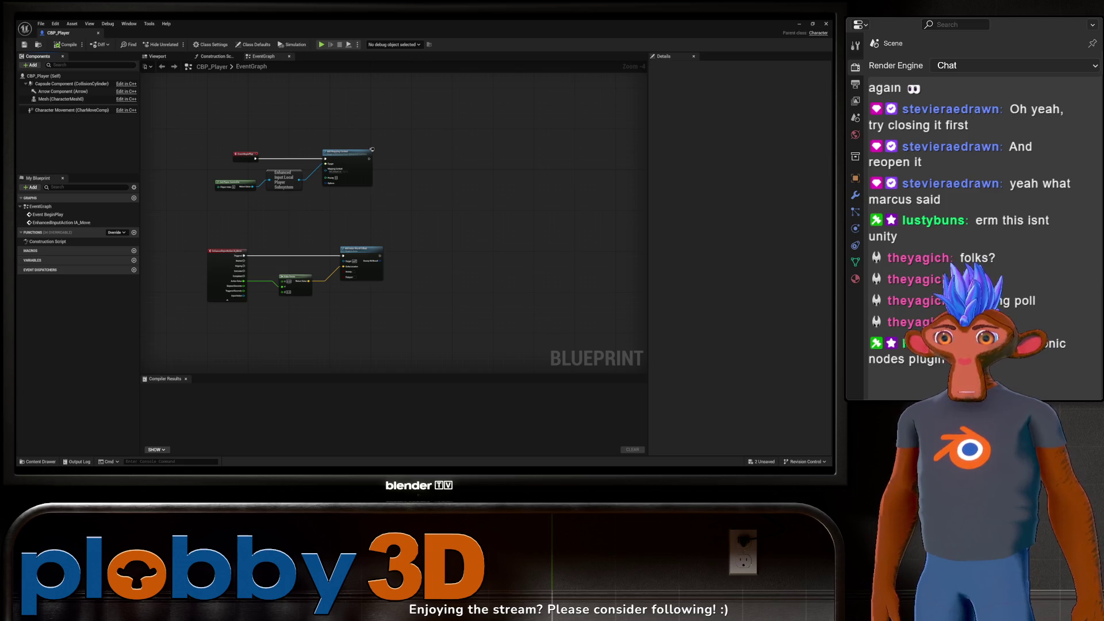
{"action": "left_click", "coordinate": [92, 65]}
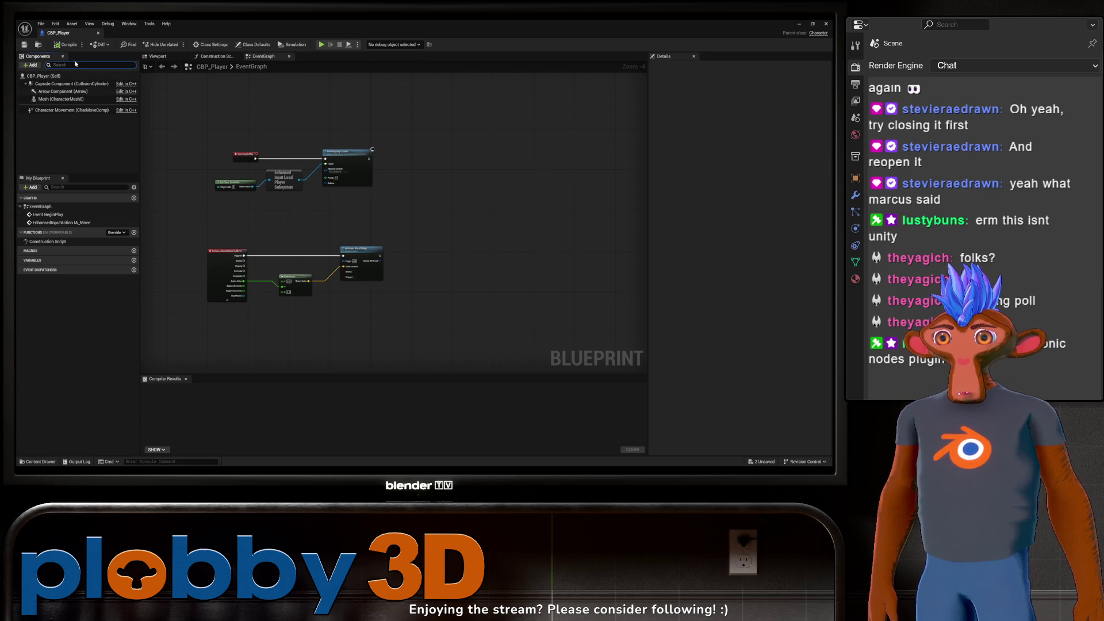
{"action": "type", "text": "spring"}
{"action": "left_click", "coordinate": [44, 74]}
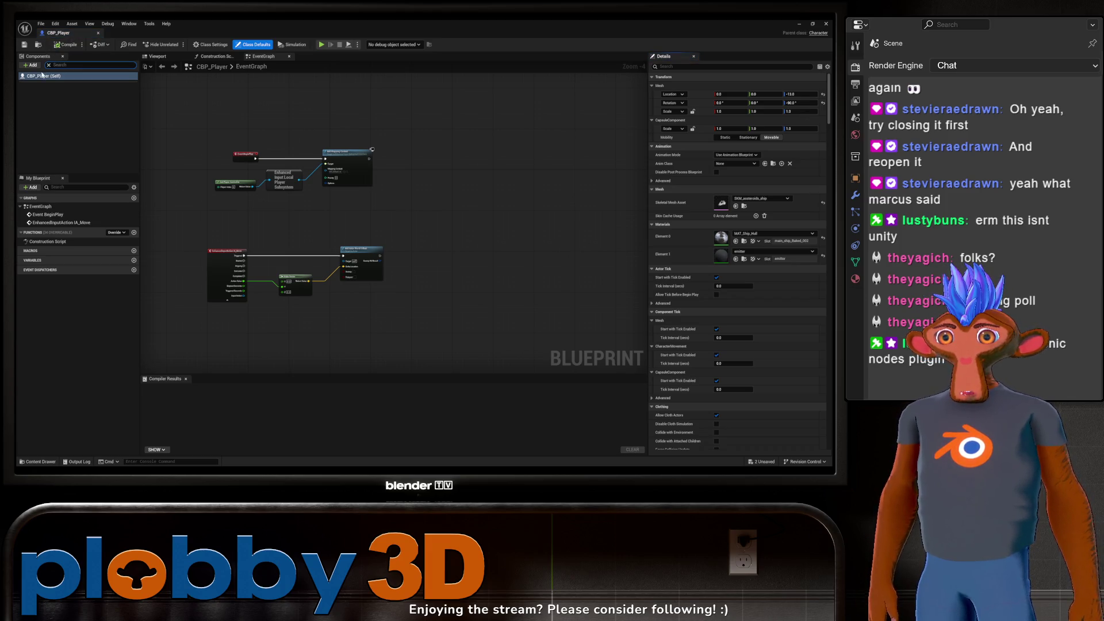
{"action": "left_click", "coordinate": [46, 75], "text": "ctrl"}
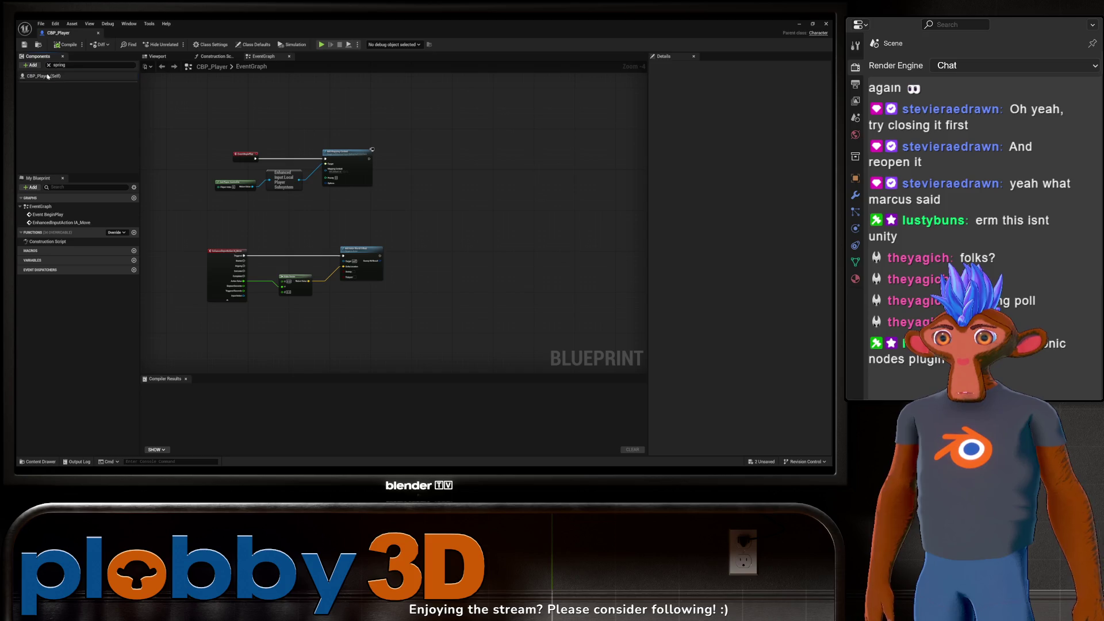
{"action": "left_click", "coordinate": [48, 75]}
{"action": "key", "text": "ctrl+z"}
{"action": "left_click", "coordinate": [49, 65]}
Step: Add a SpringArm component to CBP_Player and select it
{"action": "left_click", "coordinate": [31, 66]}
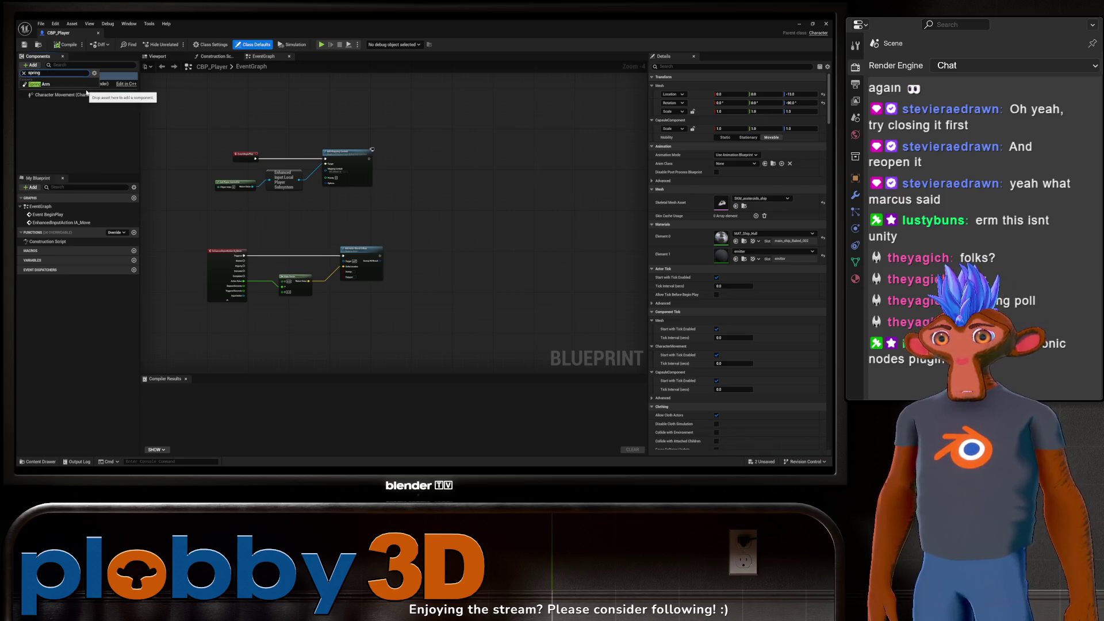
{"action": "left_click", "coordinate": [41, 100]}
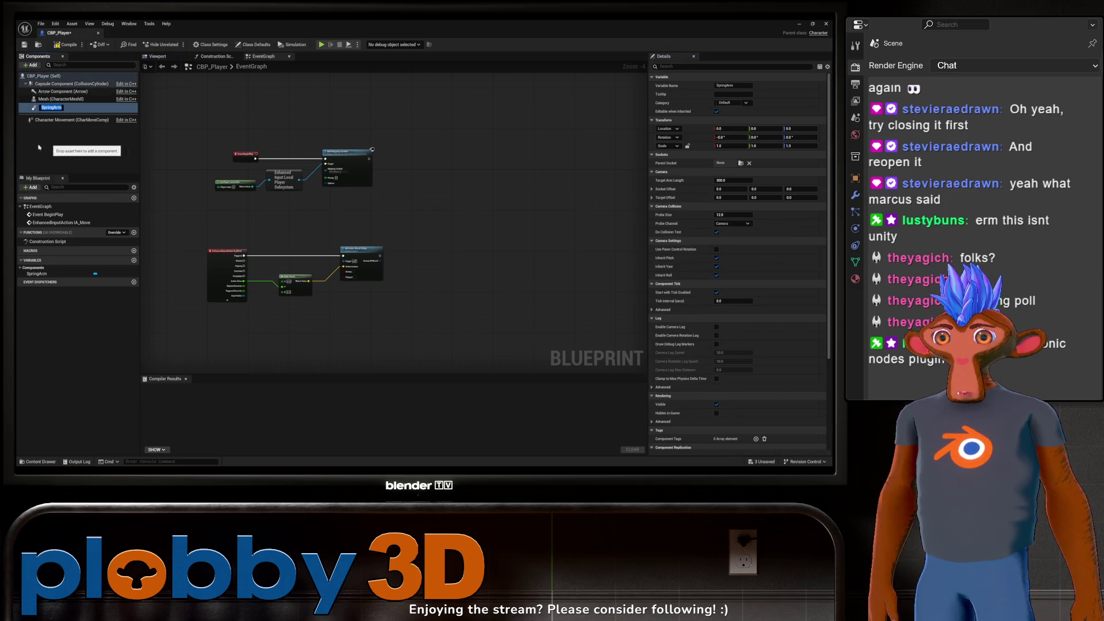
{"action": "left_click", "coordinate": [58, 143]}
{"action": "left_click", "coordinate": [57, 106]}
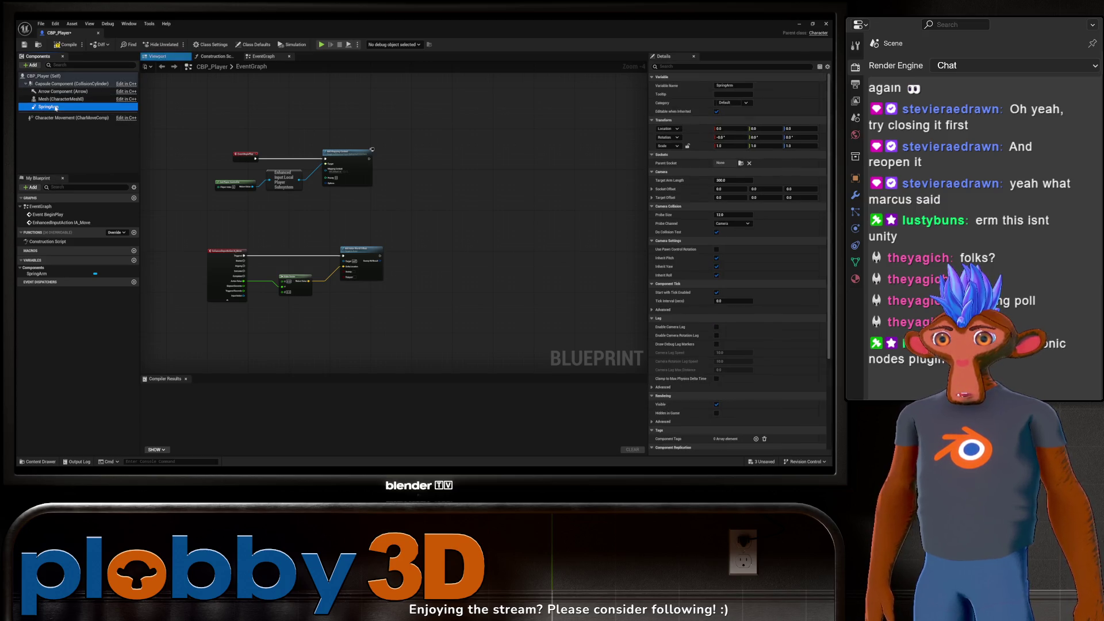
Step: Attach a Camera to the SpringArm and compile the Blueprint
{"action": "left_click", "coordinate": [31, 65]}
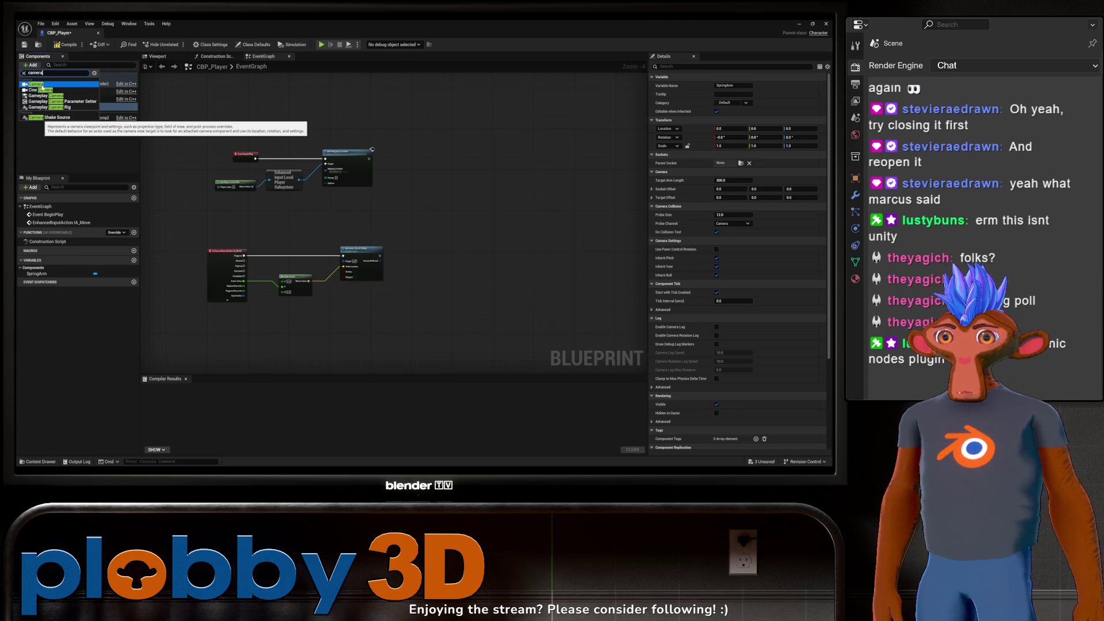
{"action": "left_click", "coordinate": [42, 85]}
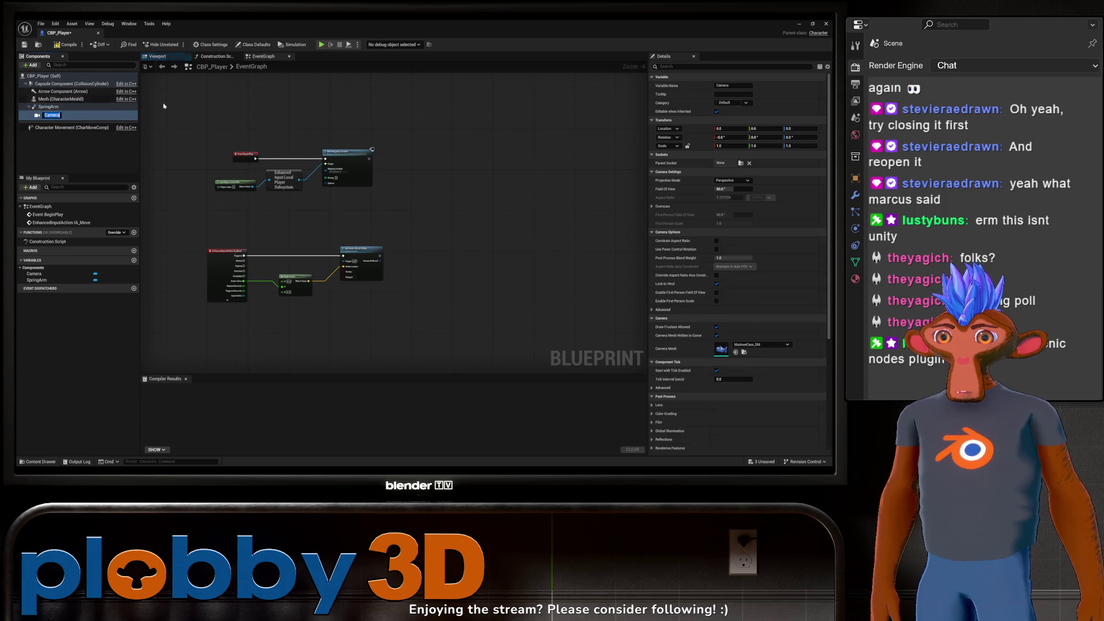
{"action": "left_click", "coordinate": [103, 156]}
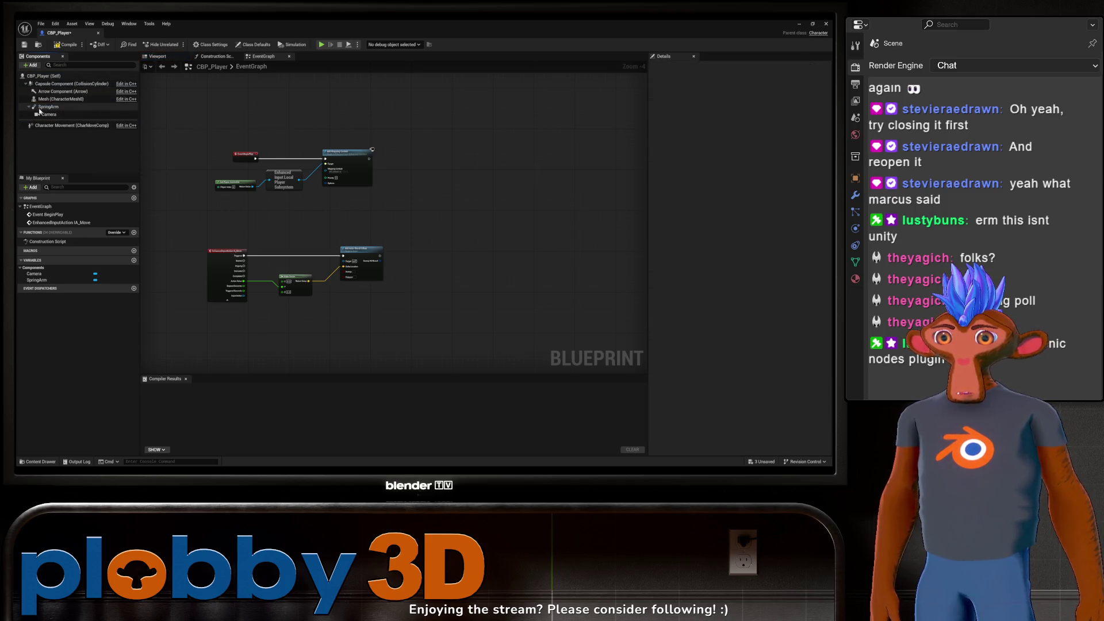
{"action": "left_click", "coordinate": [61, 114]}
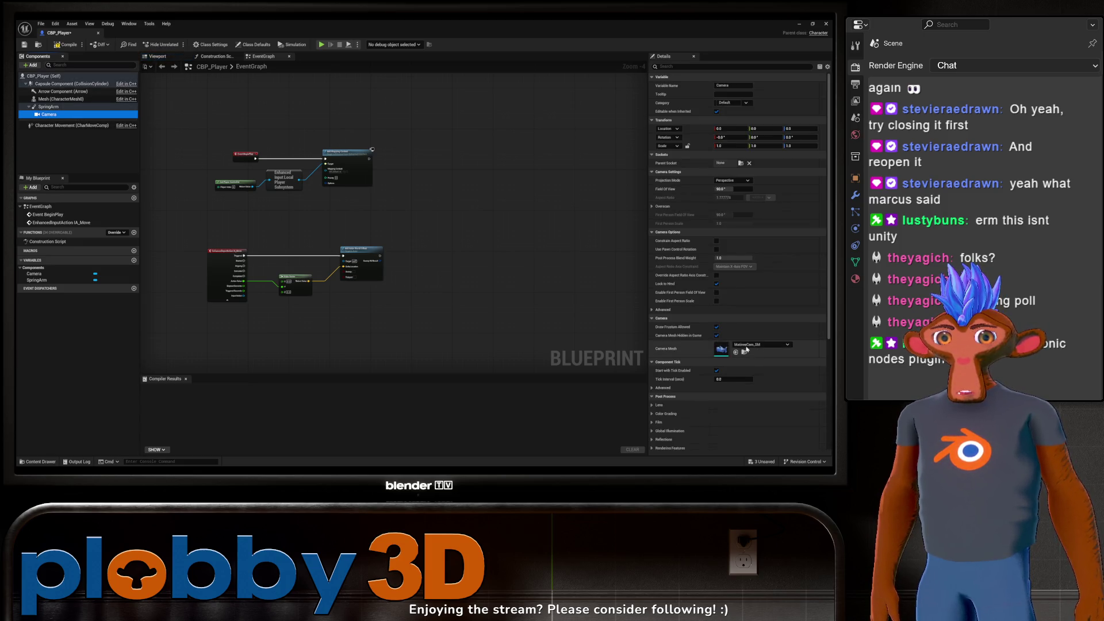
{"action": "left_click", "coordinate": [67, 44]}
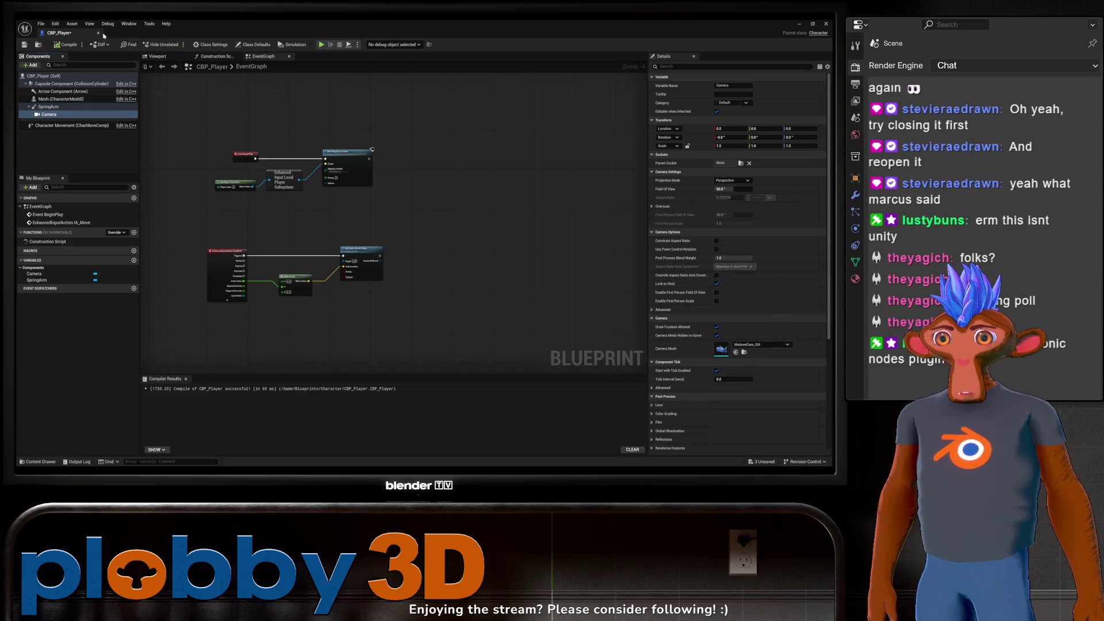
{"action": "key", "text": "ctrl+space"}
{"action": "key", "text": "ctrl+space"}
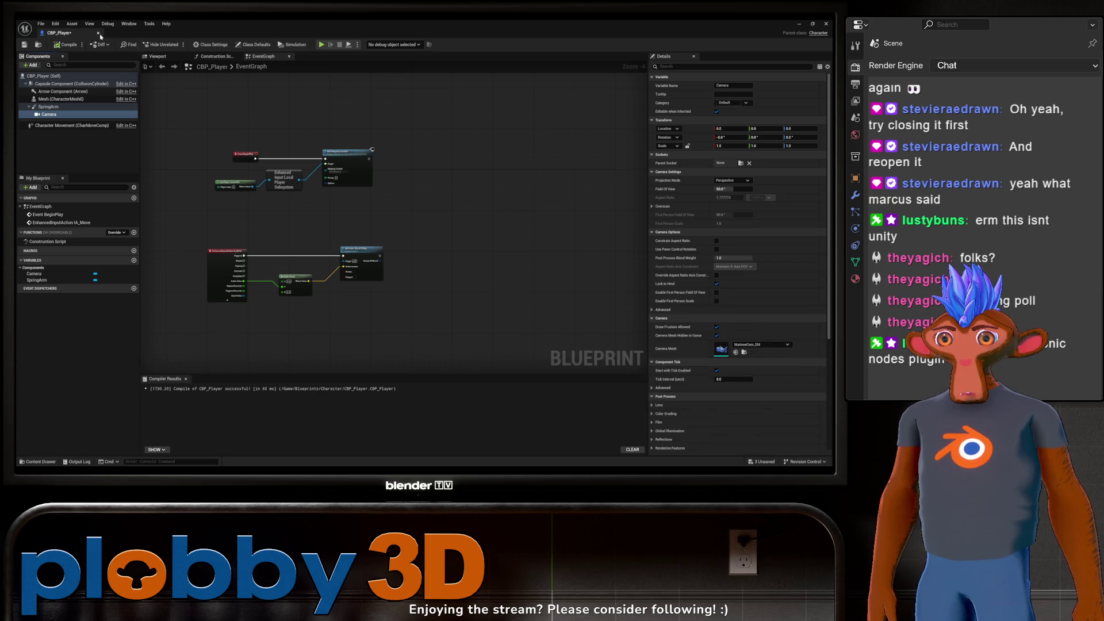
Step: Close the Blueprint, frame the PlayerStart, and run a quick Alt+P play test
{"action": "left_click", "coordinate": [98, 33]}
{"action": "left_click_drag", "start_coordinate": [209, 231], "coordinate": [212, 287]}
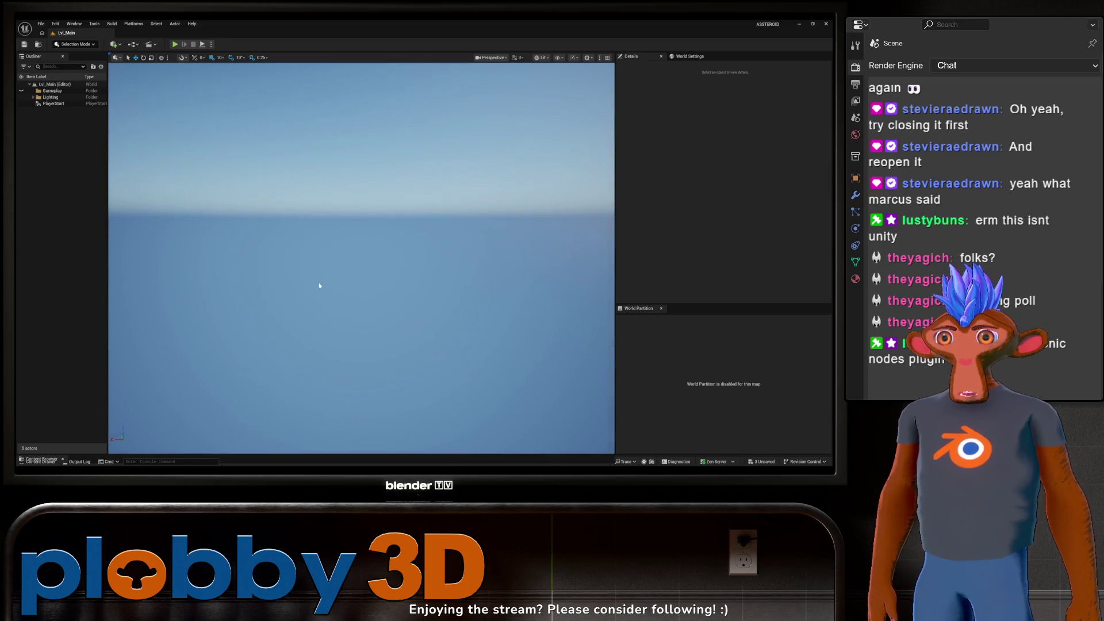
{"action": "left_click_drag", "start_coordinate": [319, 285], "coordinate": [318, 305]}
{"action": "left_click", "coordinate": [53, 104]}
{"action": "mouse_move", "coordinate": [292, 252]}
{"action": "left_mouse_down"}
{"action": "mouse_move", "coordinate": [271, 257]}
{"action": "mouse_move", "coordinate": [310, 260]}
{"action": "mouse_move", "coordinate": [315, 282]}
{"action": "left_mouse_up"}
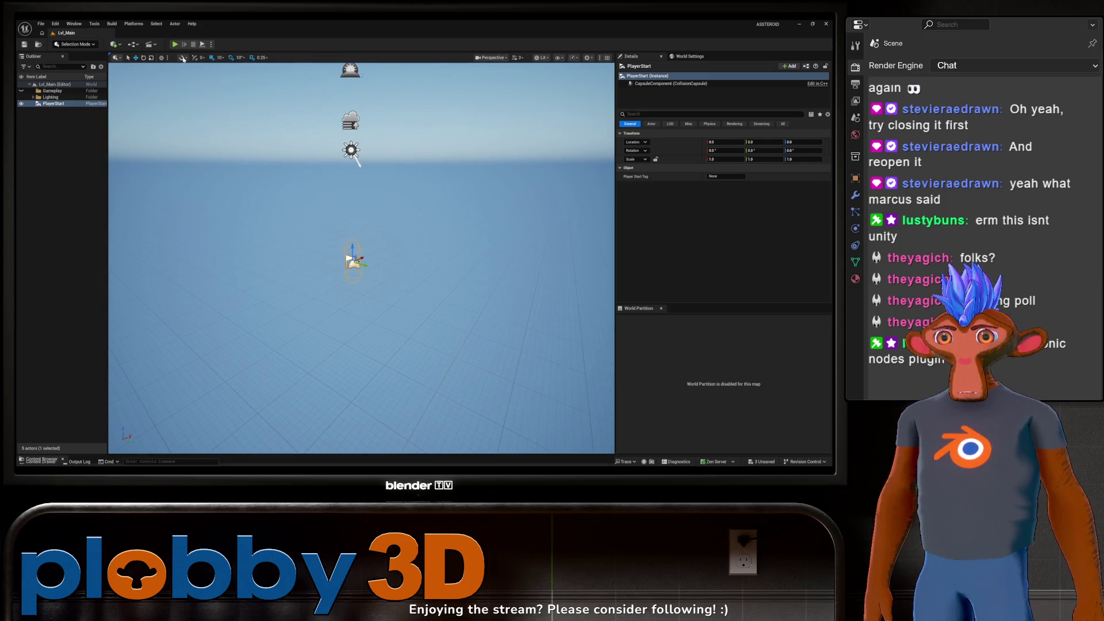
{"action": "key", "text": "alt+p"}
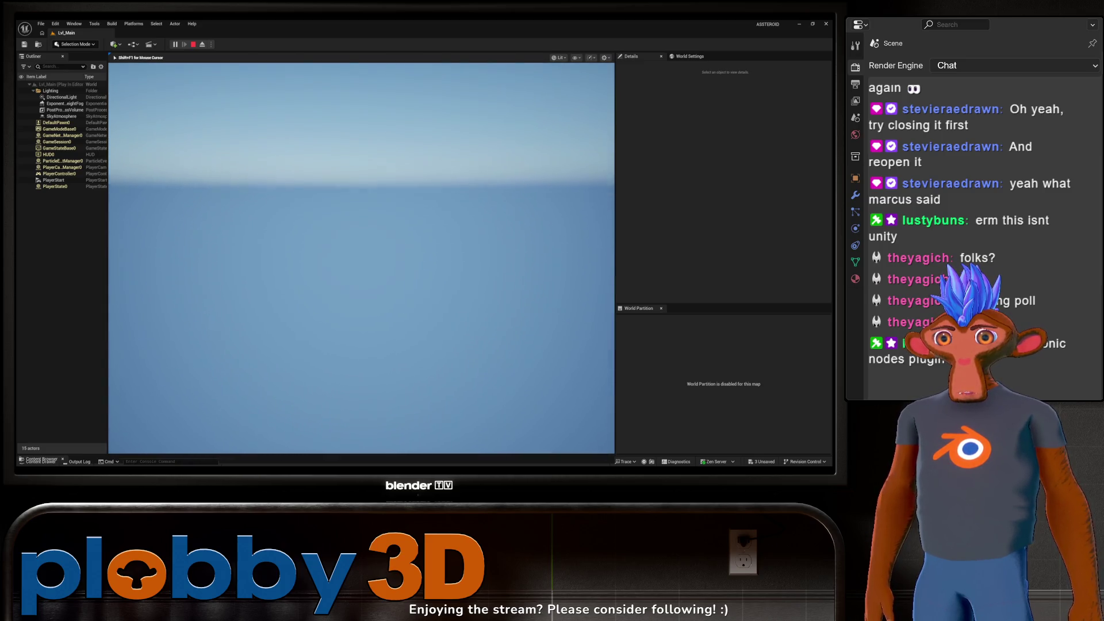
{"action": "key", "text": "Escape"}
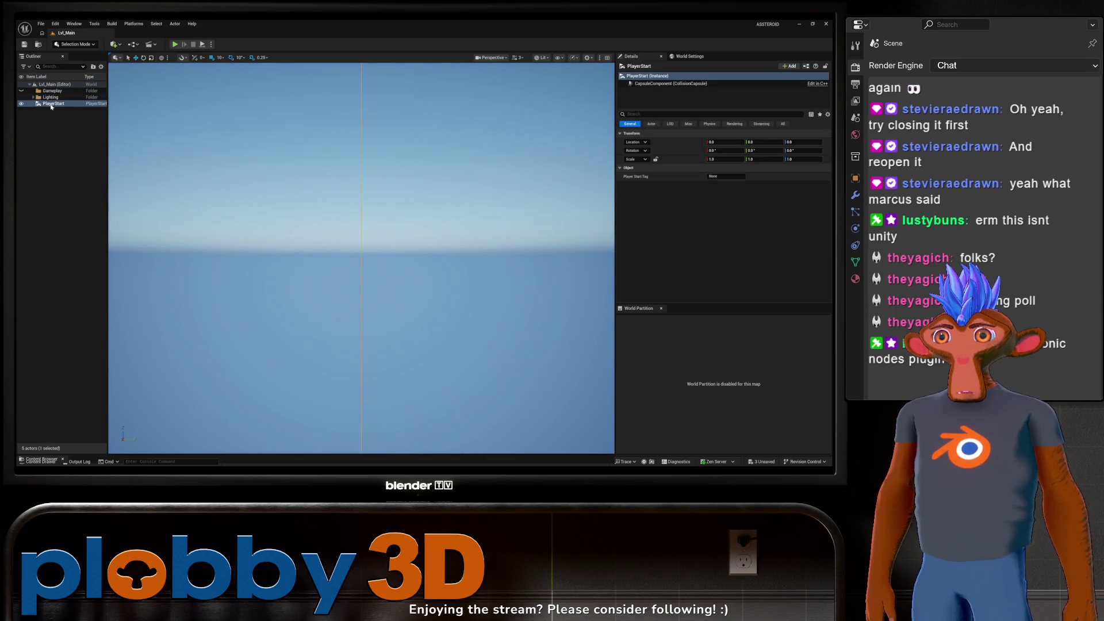
Step: Drag CBP_Player from the Content Drawer into the level near the PlayerStart
{"action": "key", "text": "ctrl+space"}
{"action": "right_click", "coordinate": [185, 397]}
{"action": "left_click", "coordinate": [106, 398]}
{"action": "left_click", "coordinate": [140, 332]}
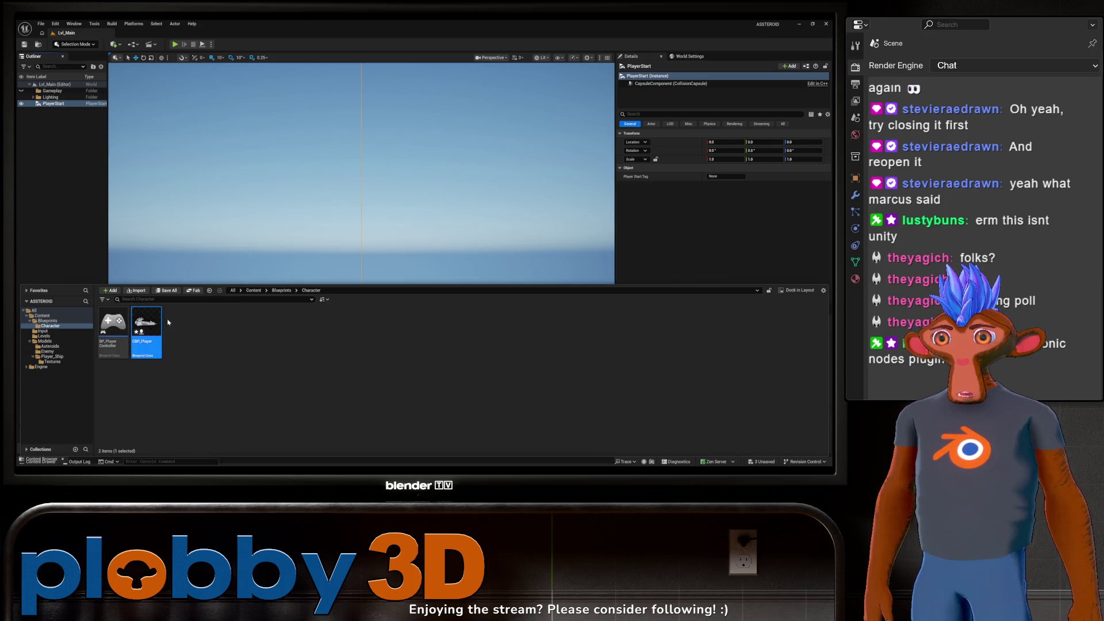
{"action": "key", "text": "ctrl+space"}
{"action": "scroll", "coordinate": [254, 220], "scroll_direction": "up", "scroll_amount": 5}
{"action": "key", "text": "ctrl+space"}
{"action": "mouse_move", "coordinate": [141, 333]}
{"action": "left_mouse_down"}
{"action": "mouse_move", "coordinate": [381, 352]}
{"action": "mouse_move", "coordinate": [408, 338]}
{"action": "left_mouse_up"}
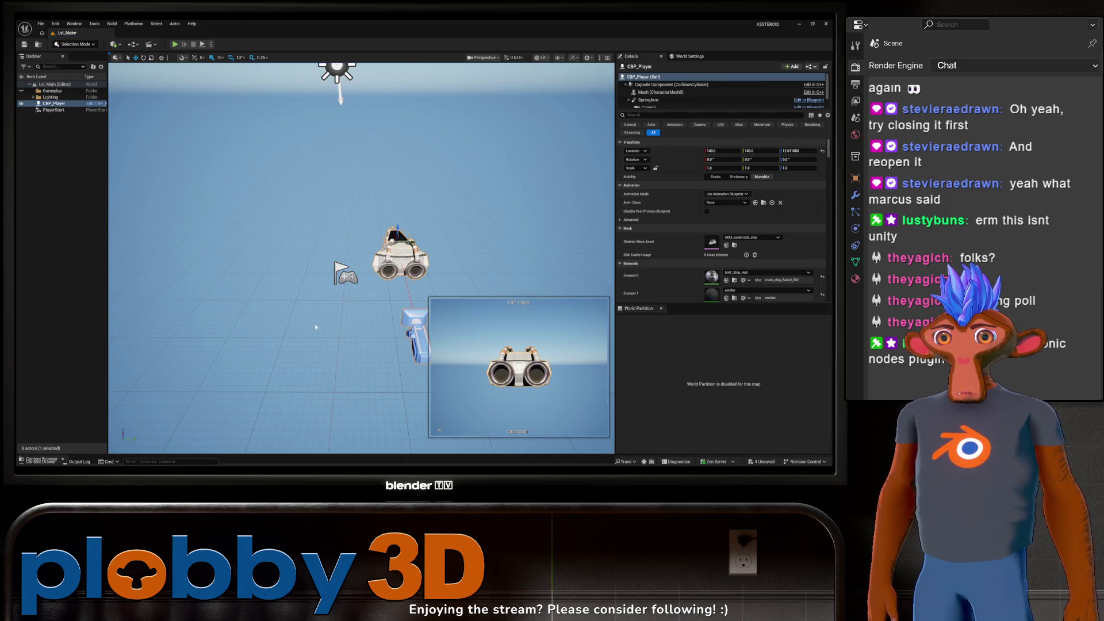
{"action": "left_click_drag", "start_coordinate": [408, 284], "coordinate": [345, 284]}
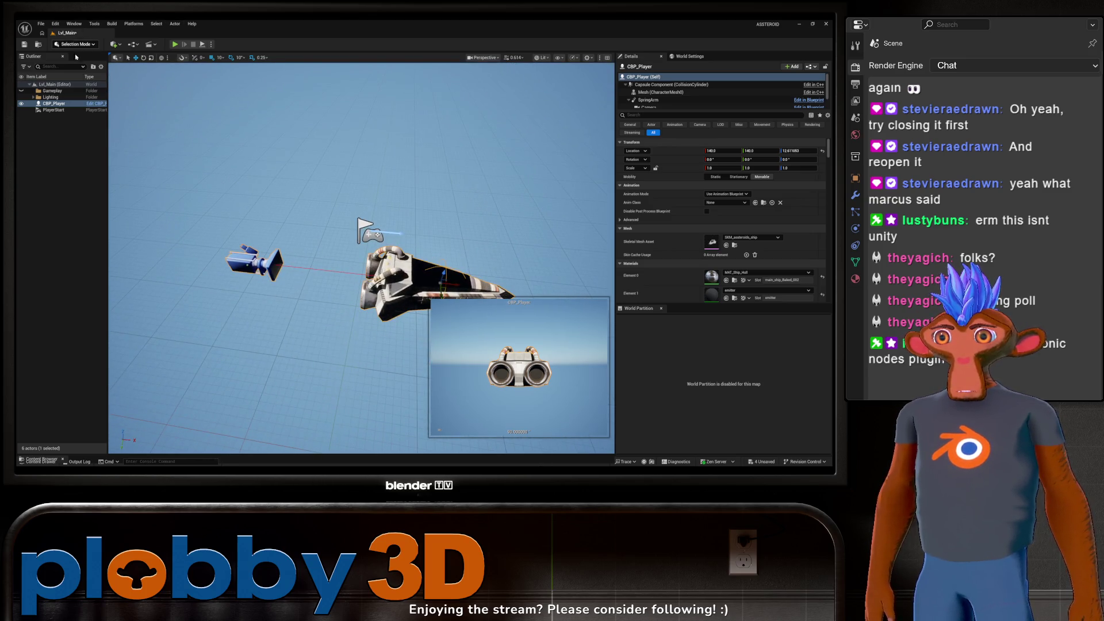
{"action": "key", "text": "ctrl+space"}
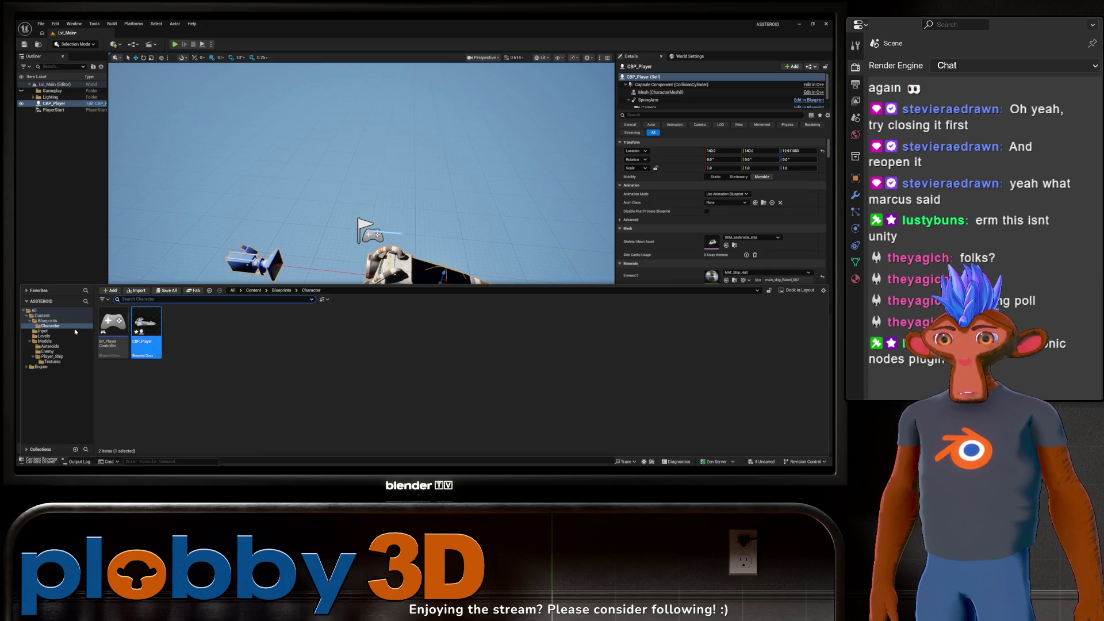
Step: Open CBP_Player as a floating window and show the ship in its Viewport preview
{"action": "double_click", "coordinate": [146, 328]}
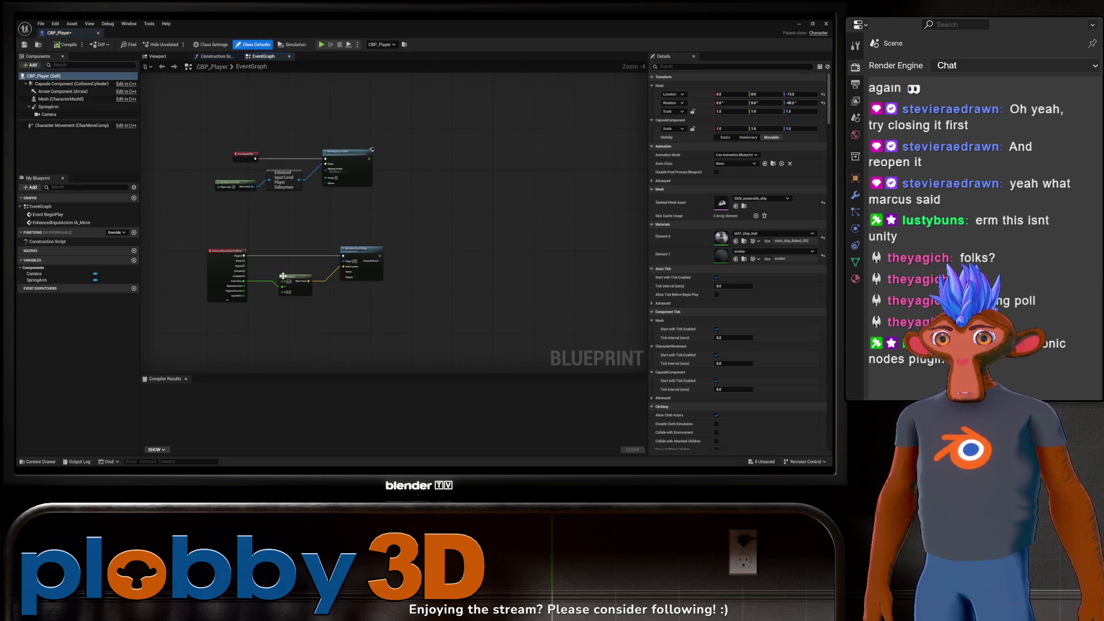
{"action": "left_click", "coordinate": [68, 126]}
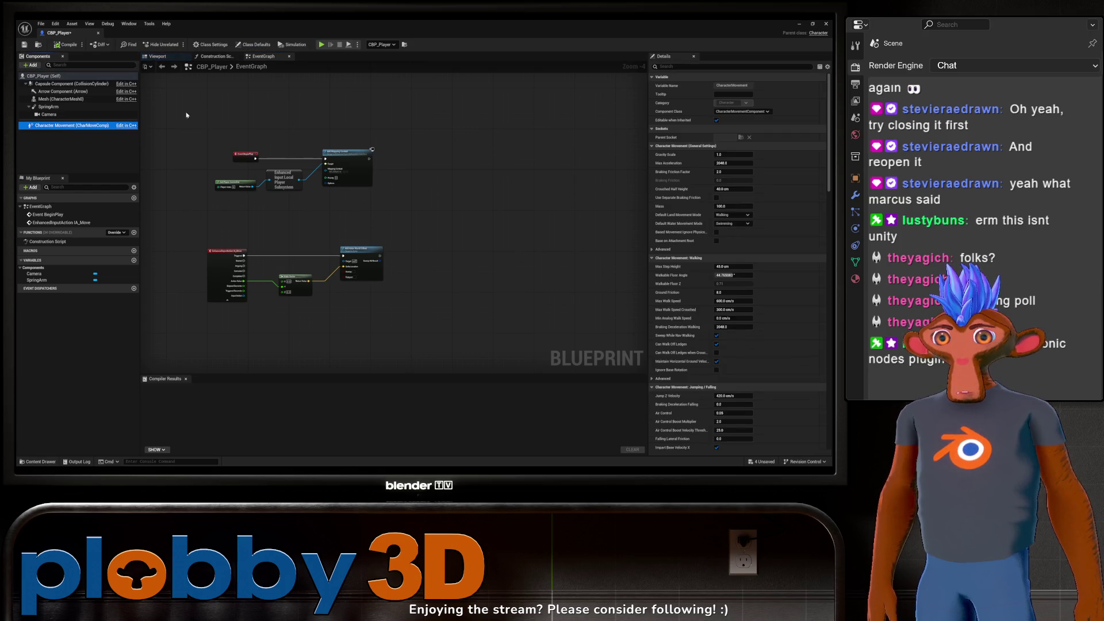
{"action": "mouse_move", "coordinate": [74, 39]}
{"action": "left_mouse_down"}
{"action": "mouse_move", "coordinate": [299, 107]}
{"action": "mouse_move", "coordinate": [403, 5]}
{"action": "mouse_move", "coordinate": [495, 182]}
{"action": "left_mouse_up"}
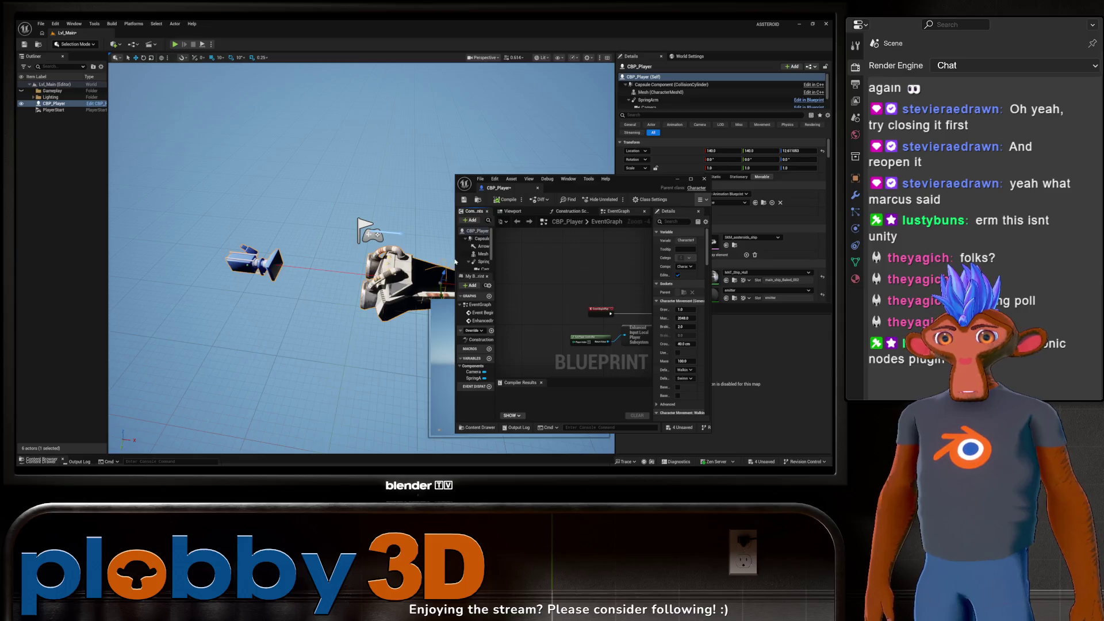
{"action": "left_click_drag", "start_coordinate": [453, 255], "coordinate": [314, 254]}
{"action": "left_click_drag", "start_coordinate": [498, 185], "coordinate": [222, 65]}
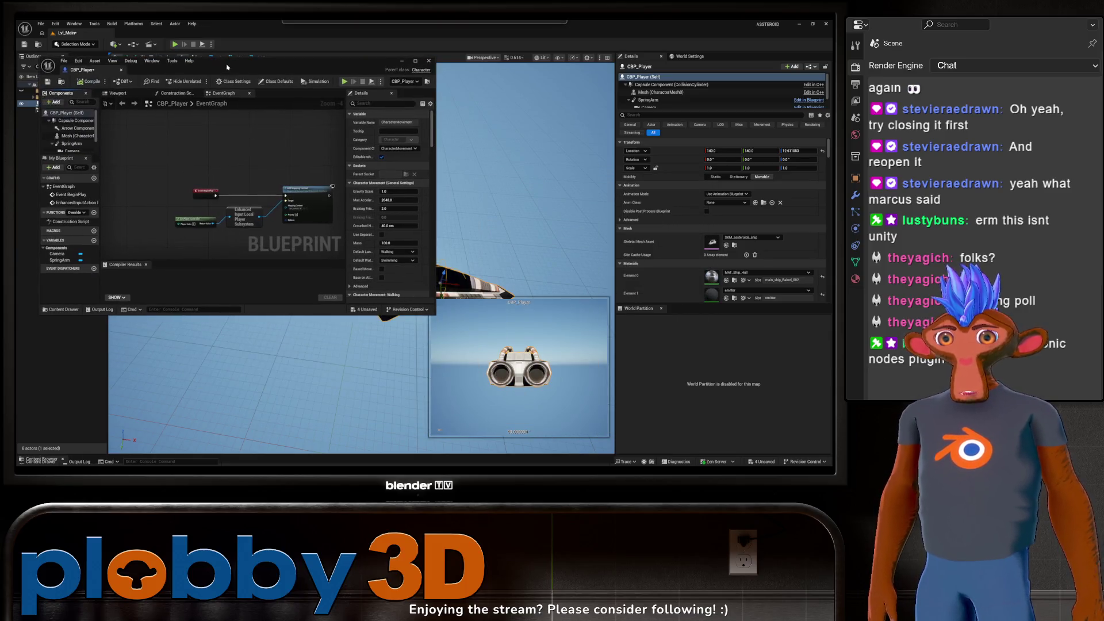
{"action": "scroll", "coordinate": [192, 198], "scroll_direction": "down", "scroll_amount": 3}
{"action": "scroll", "coordinate": [217, 167], "scroll_direction": "up", "scroll_amount": 5}
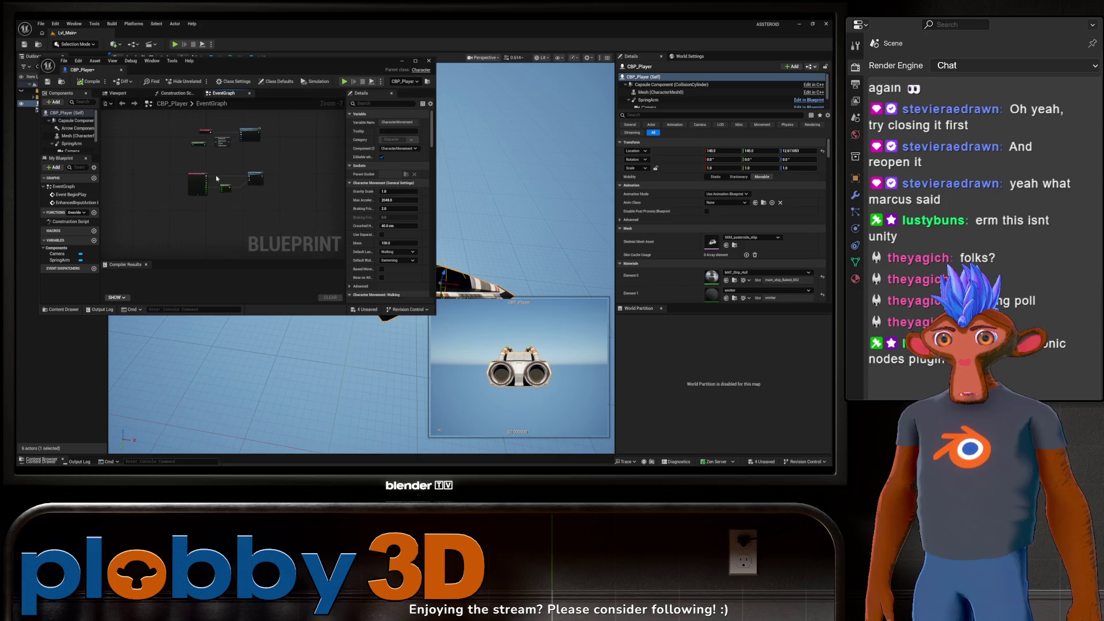
{"action": "left_click", "coordinate": [115, 93]}
{"action": "scroll", "coordinate": [71, 150], "scroll_direction": "down", "scroll_amount": 1}
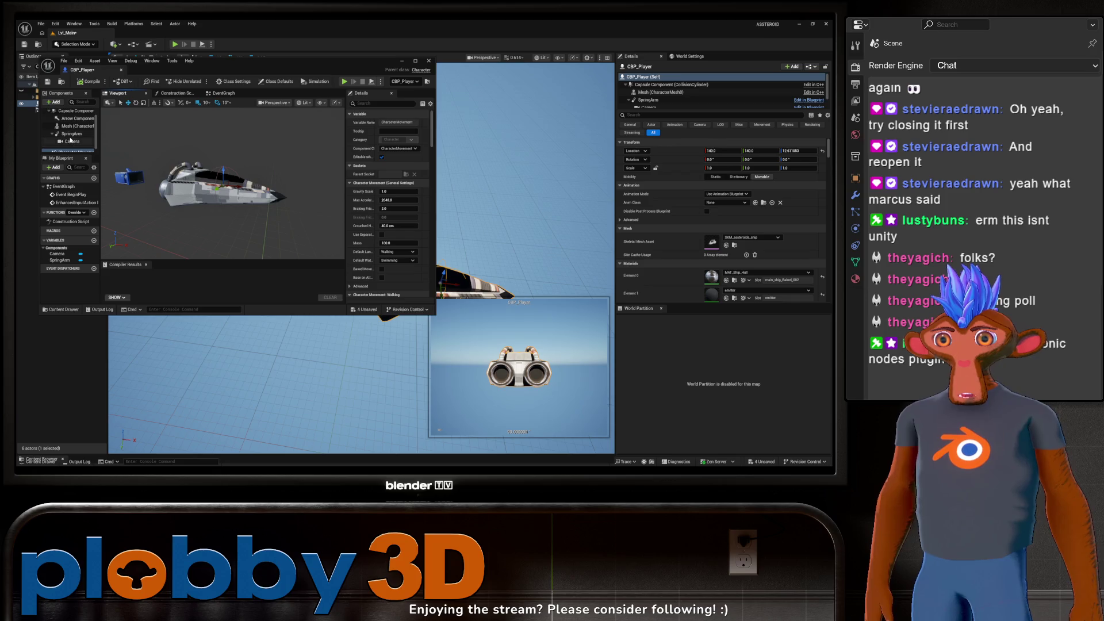
Step: Set the SpringArm's pitch (Rotation Y) to -90, then select the Camera to review it
{"action": "left_click", "coordinate": [71, 134]}
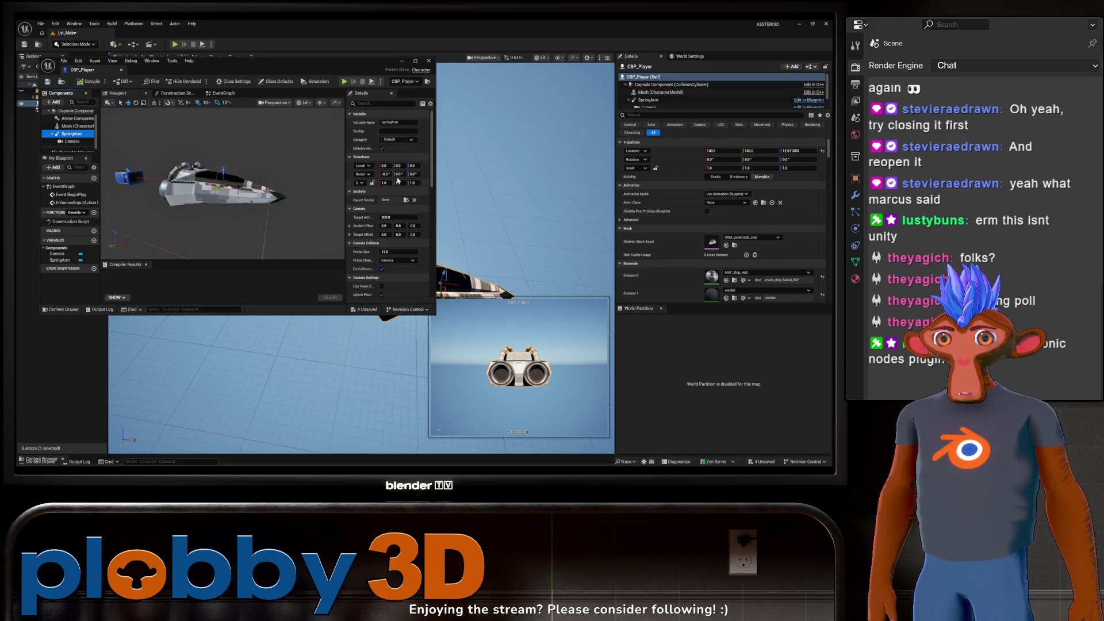
{"action": "left_click_drag", "start_coordinate": [385, 174], "coordinate": [372, 174]}
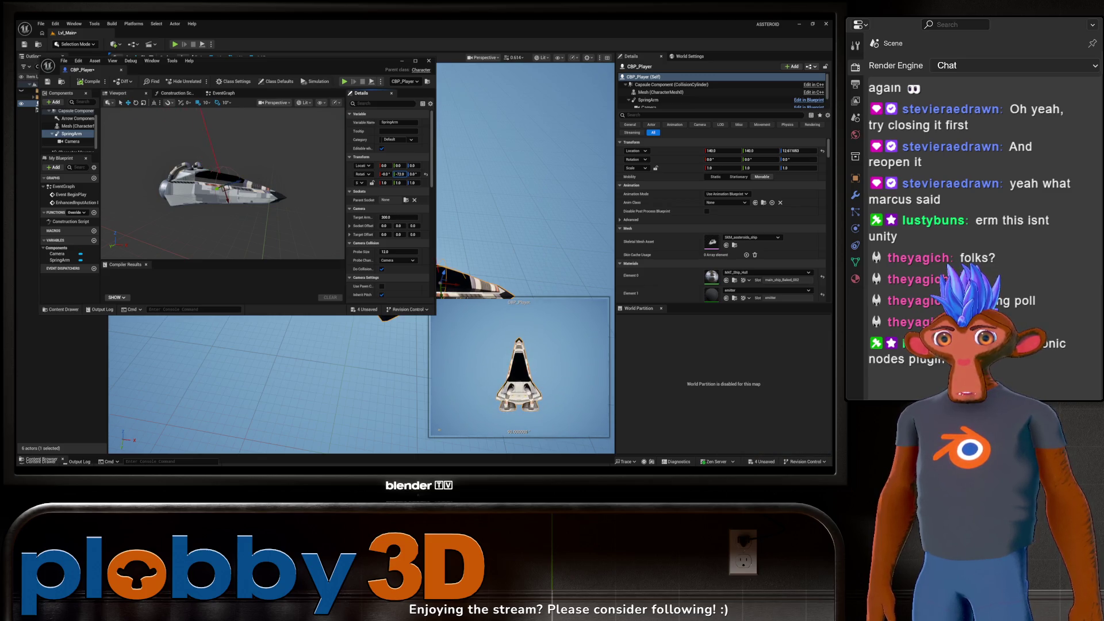
{"action": "left_click", "coordinate": [399, 173]}
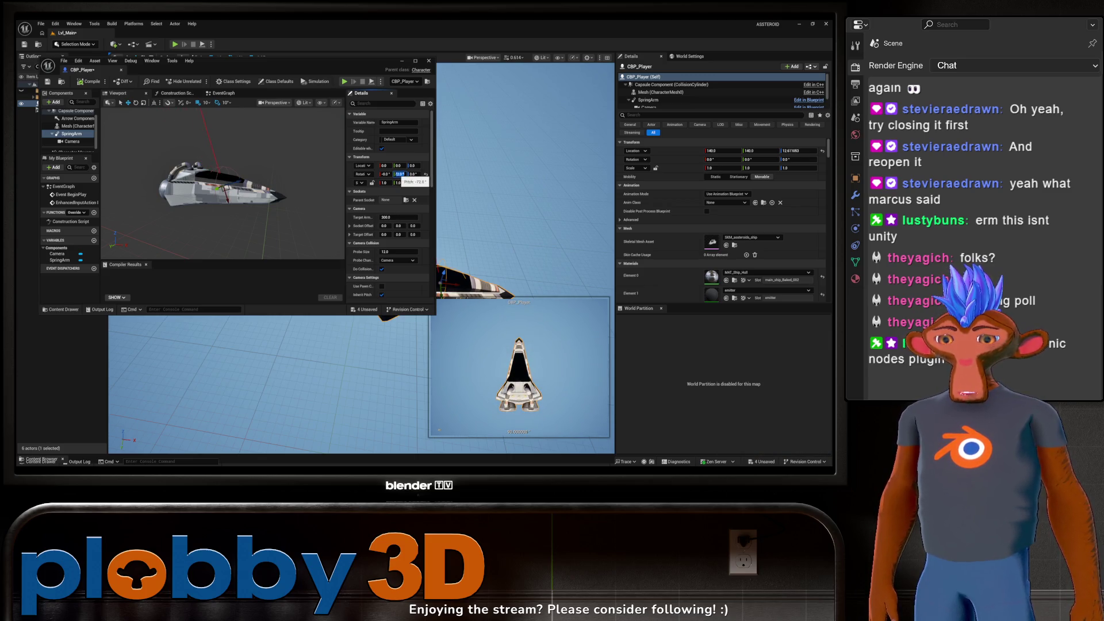
{"action": "key", "text": "Return"}
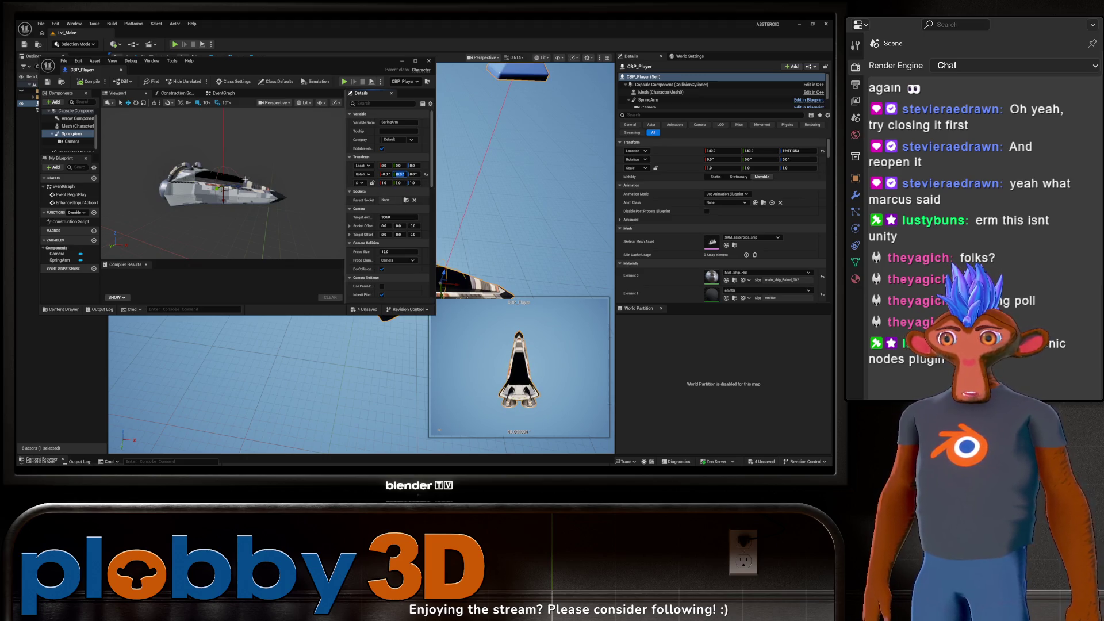
{"action": "left_click", "coordinate": [197, 211]}
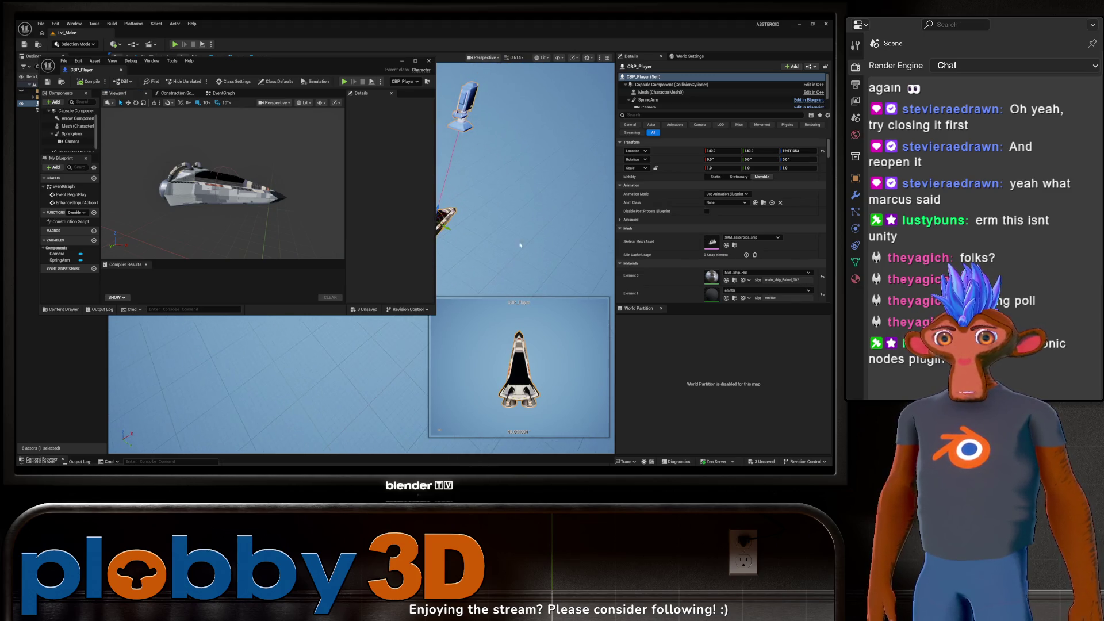
{"action": "left_click", "coordinate": [71, 141]}
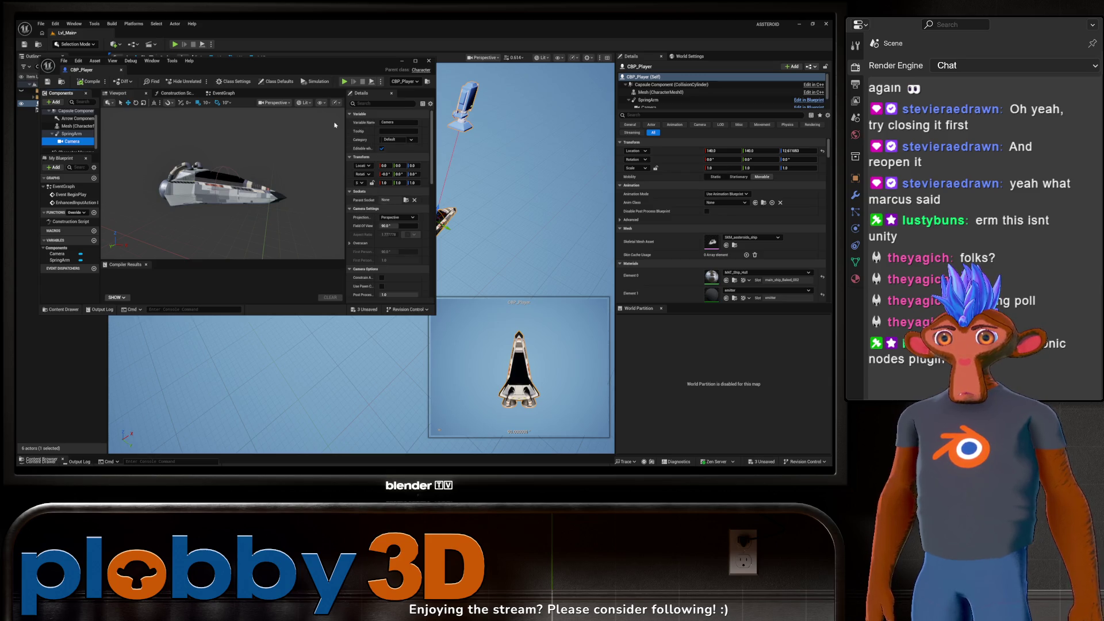
{"action": "double_click", "coordinate": [69, 73]}
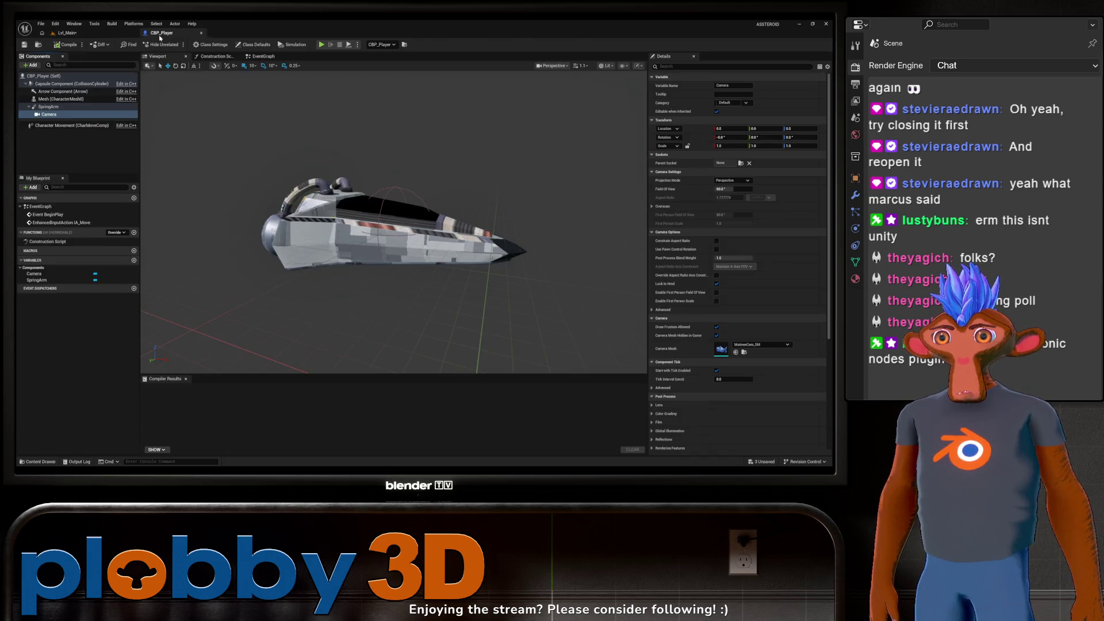
Step: Select the SpringArm and increase its Target Arm Length
{"action": "left_click", "coordinate": [51, 114]}
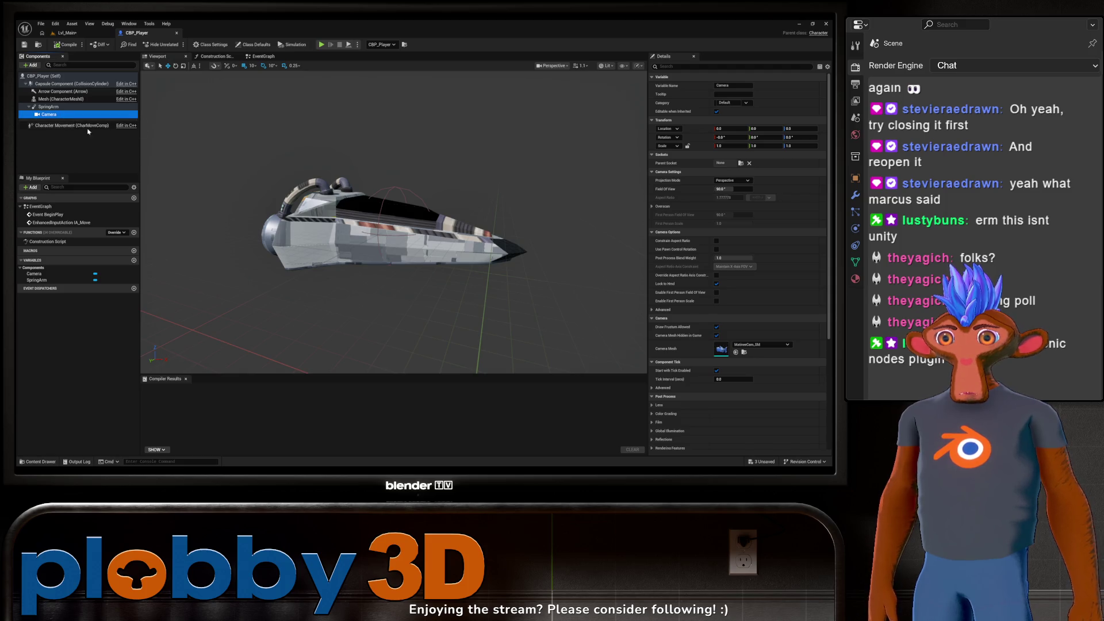
{"action": "scroll", "coordinate": [683, 253], "scroll_direction": "down", "scroll_amount": 1}
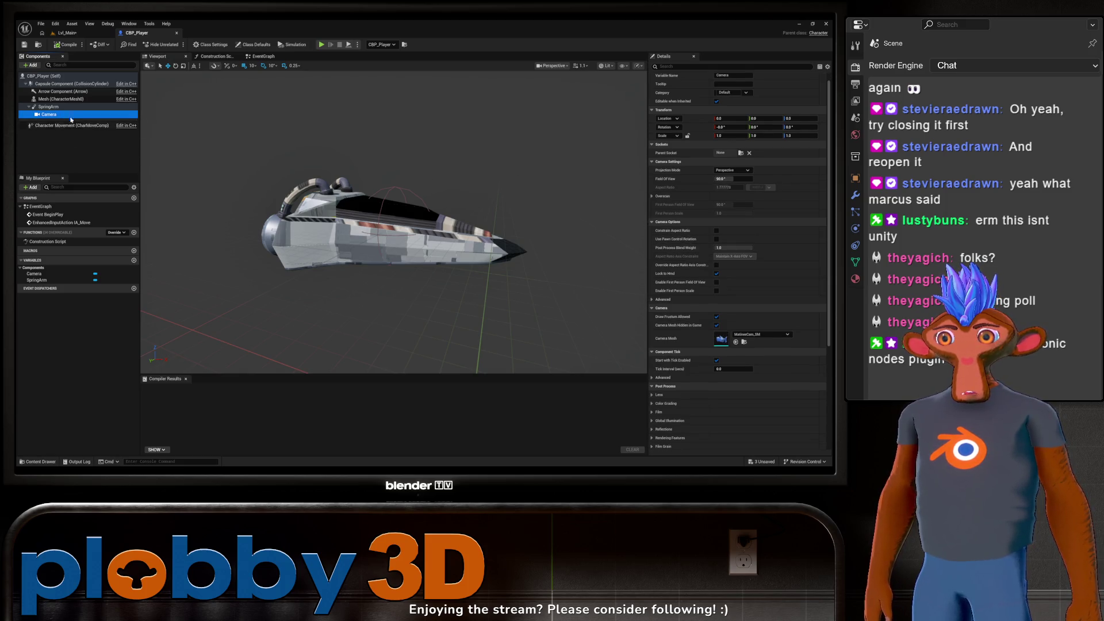
{"action": "left_click", "coordinate": [48, 106]}
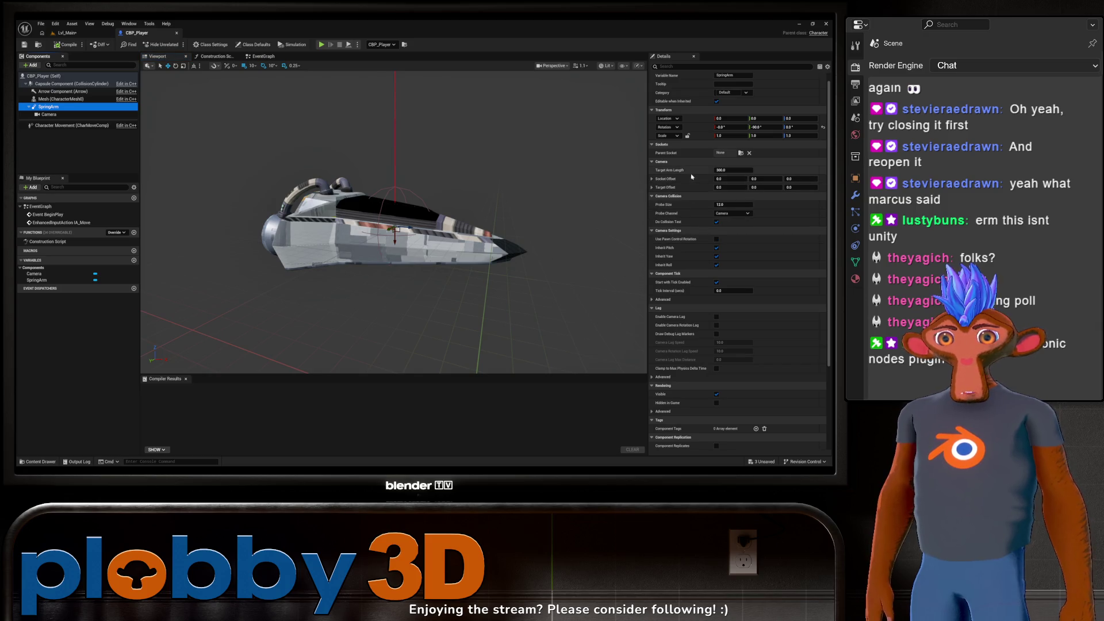
{"action": "left_click", "coordinate": [724, 170]}
{"action": "type", "text": "2000"}
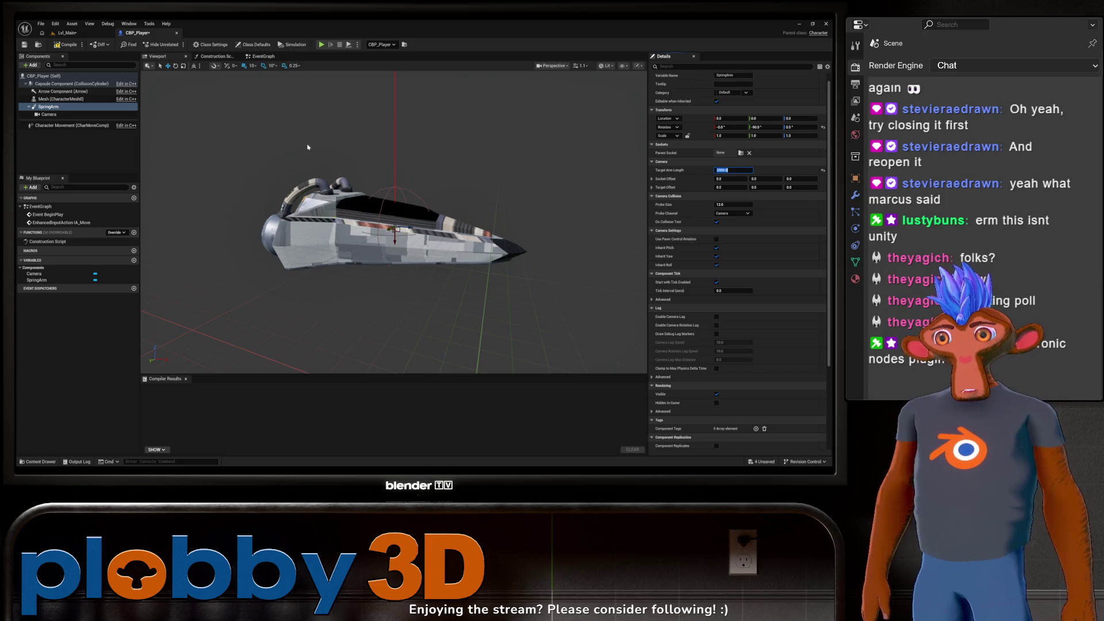
Step: Switch to Lvl_Main, play-test the level, then return to CBP_Player
{"action": "left_click", "coordinate": [68, 35]}
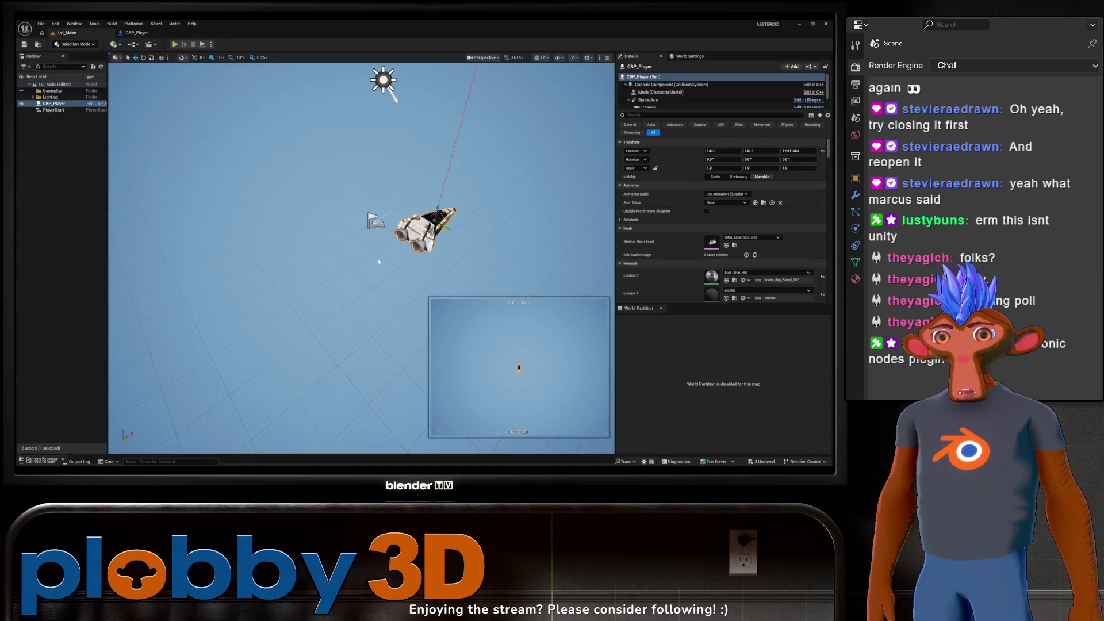
{"action": "scroll", "coordinate": [540, 380], "scroll_direction": "up", "scroll_amount": 5}
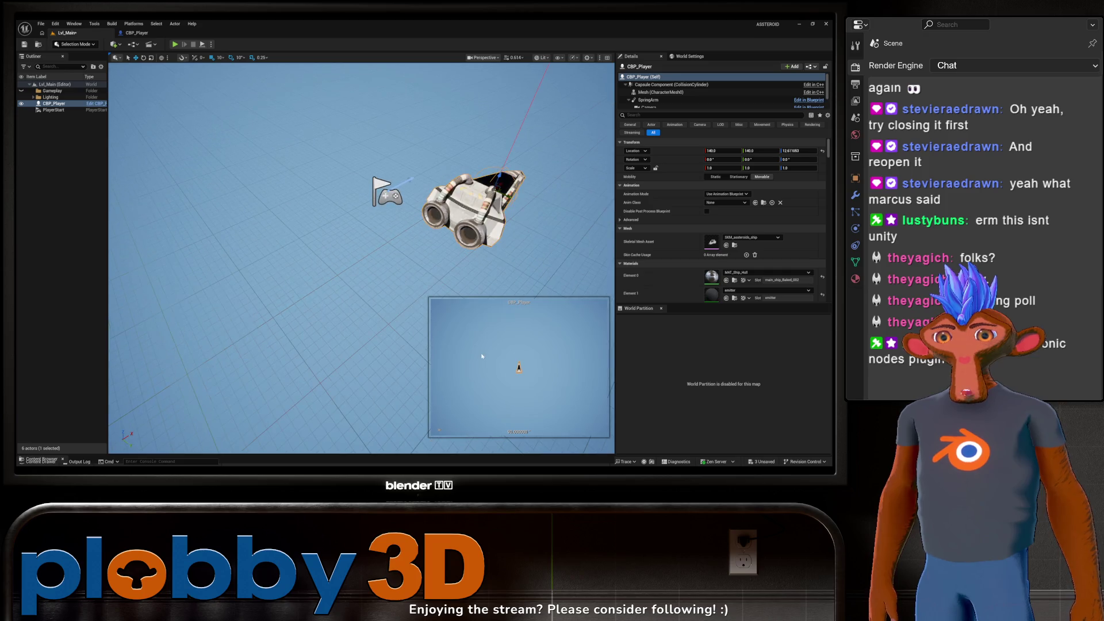
{"action": "left_click_drag", "start_coordinate": [496, 221], "coordinate": [569, 188]}
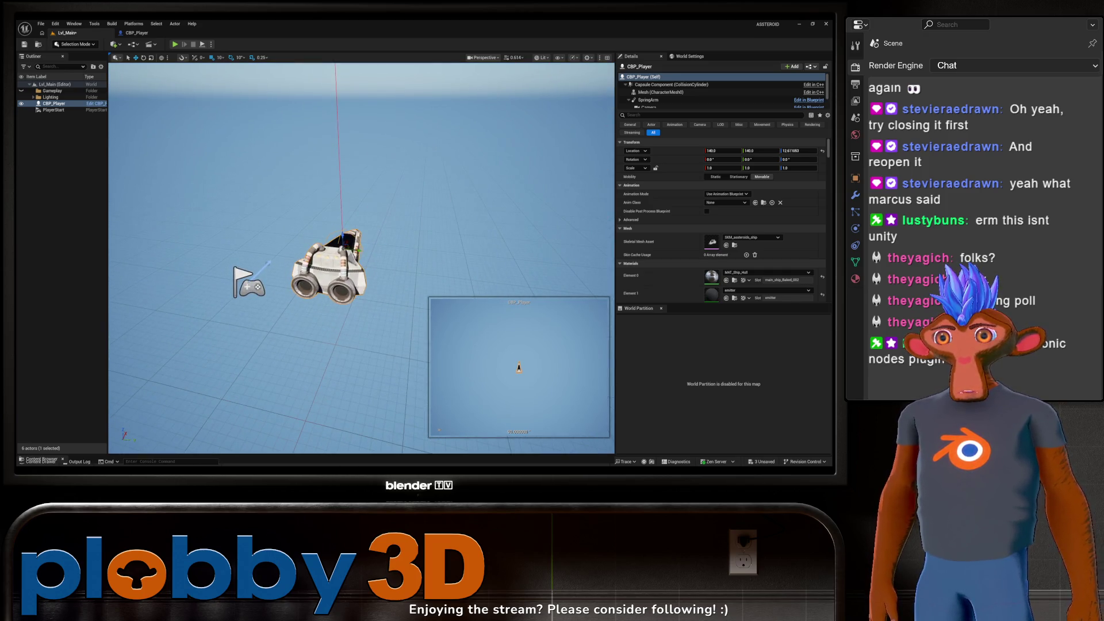
{"action": "left_click", "coordinate": [175, 45]}
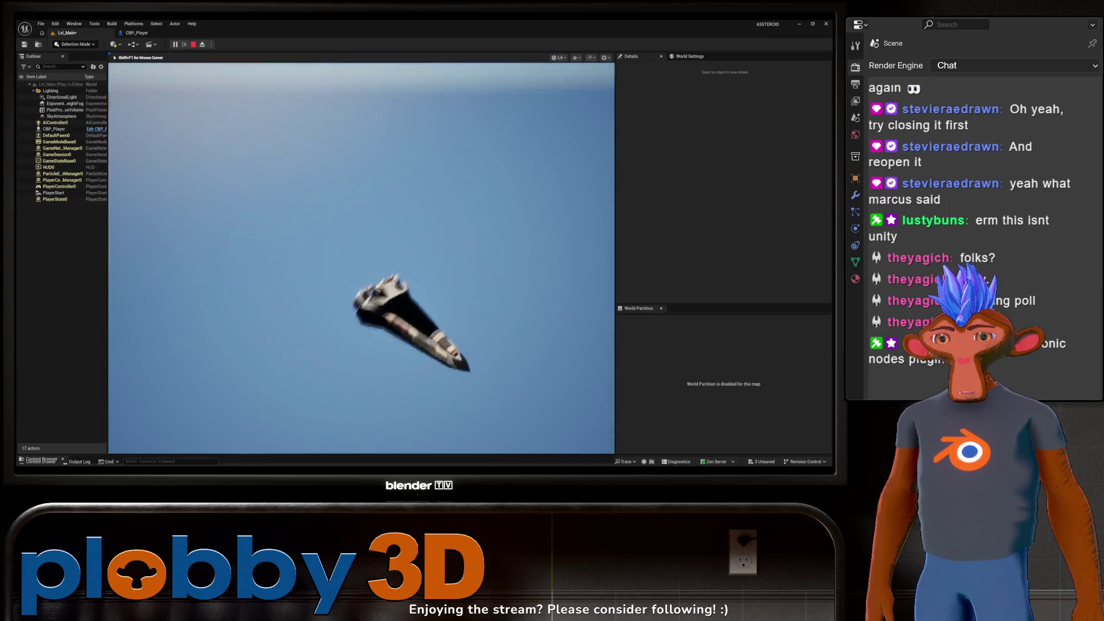
{"action": "key", "text": "Escape"}
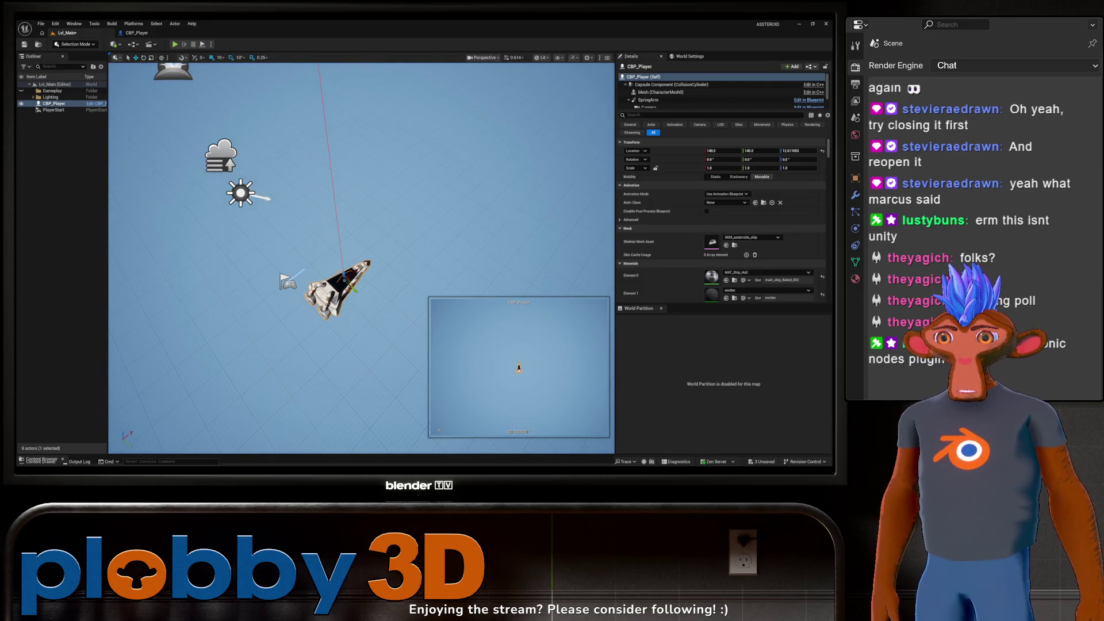
{"action": "left_click", "coordinate": [141, 33]}
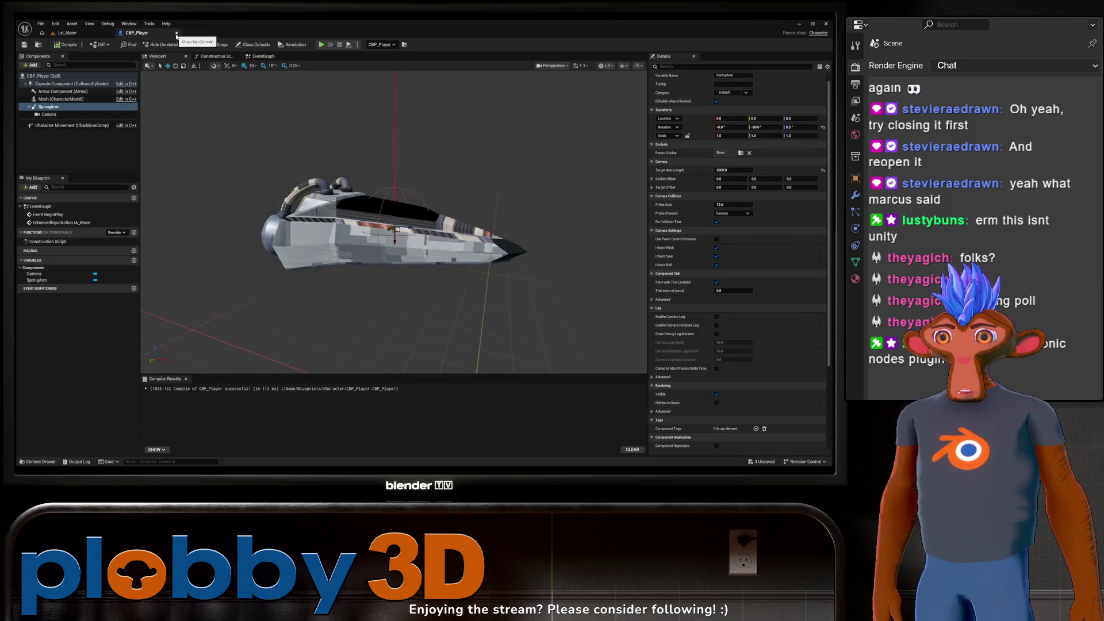
Step: Close CBP_Player and reload Lvl_Main from the Levels folder without saving
{"action": "left_click", "coordinate": [176, 33]}
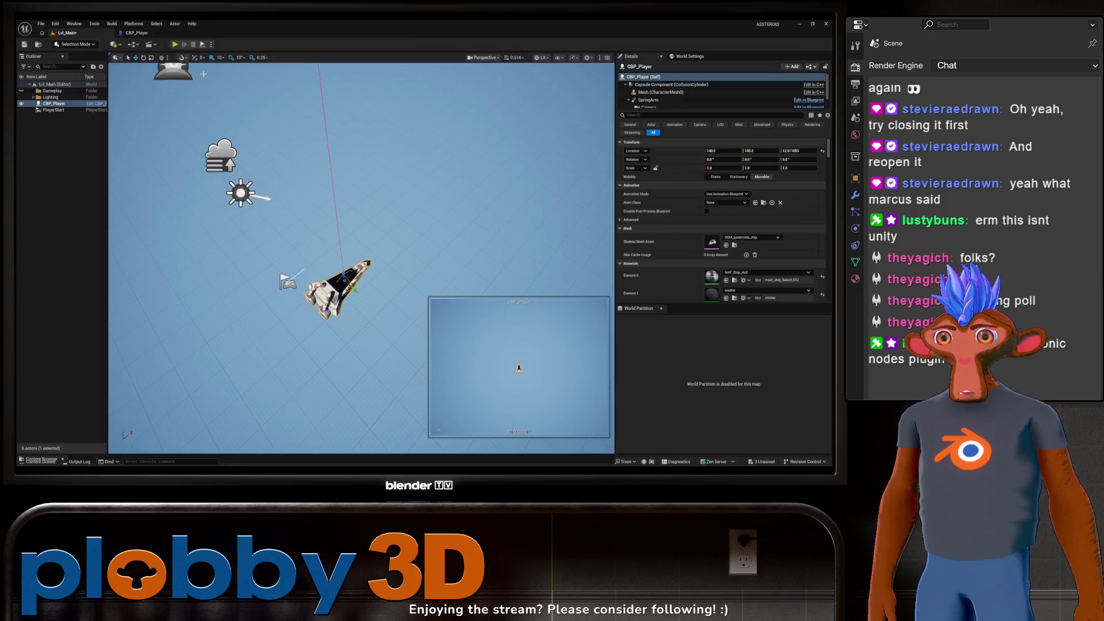
{"action": "key", "text": "ctrl+space"}
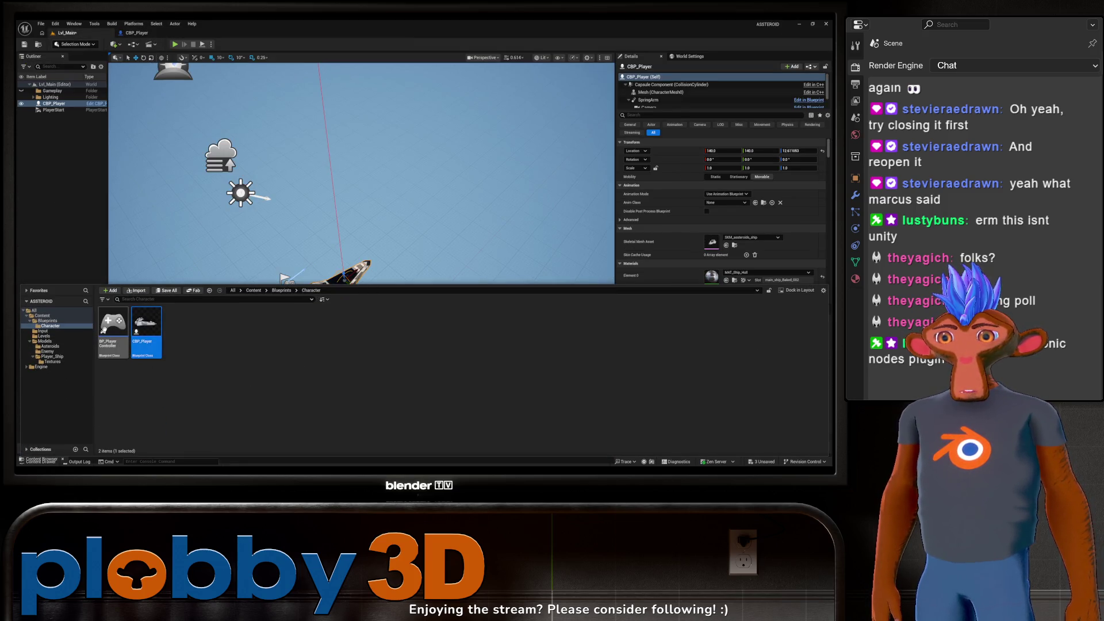
{"action": "left_click", "coordinate": [44, 336]}
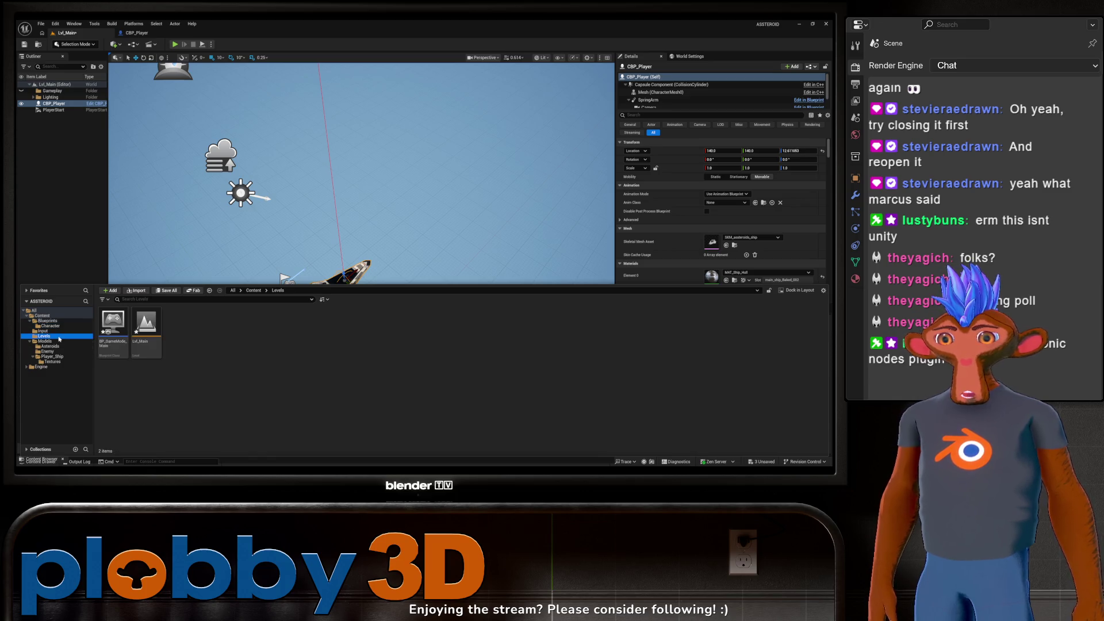
{"action": "left_click", "coordinate": [145, 329]}
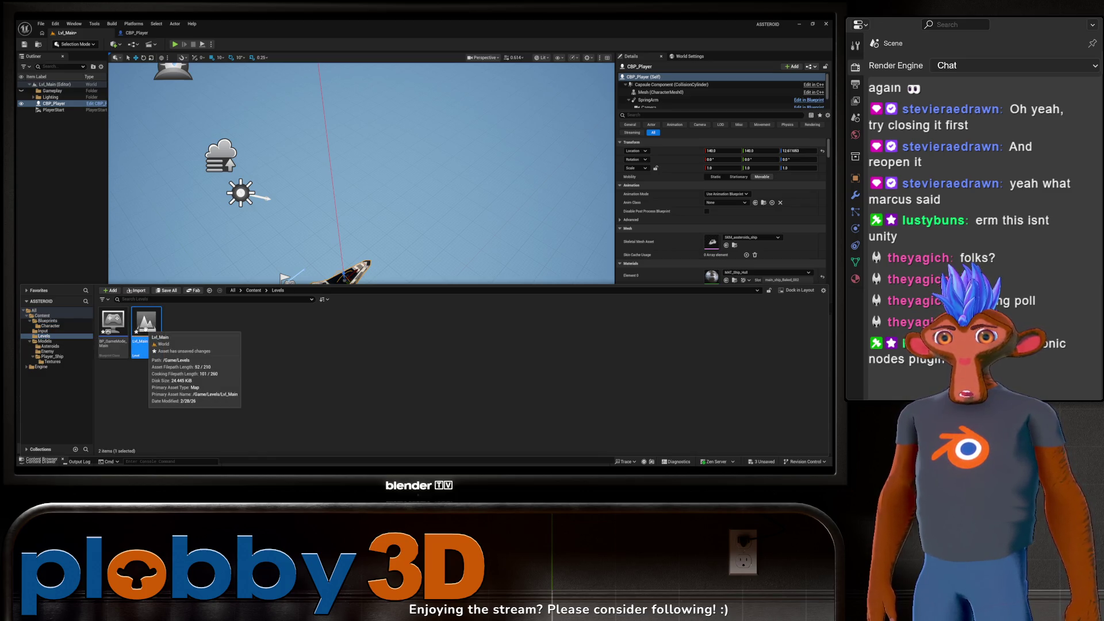
{"action": "double_click", "coordinate": [146, 329]}
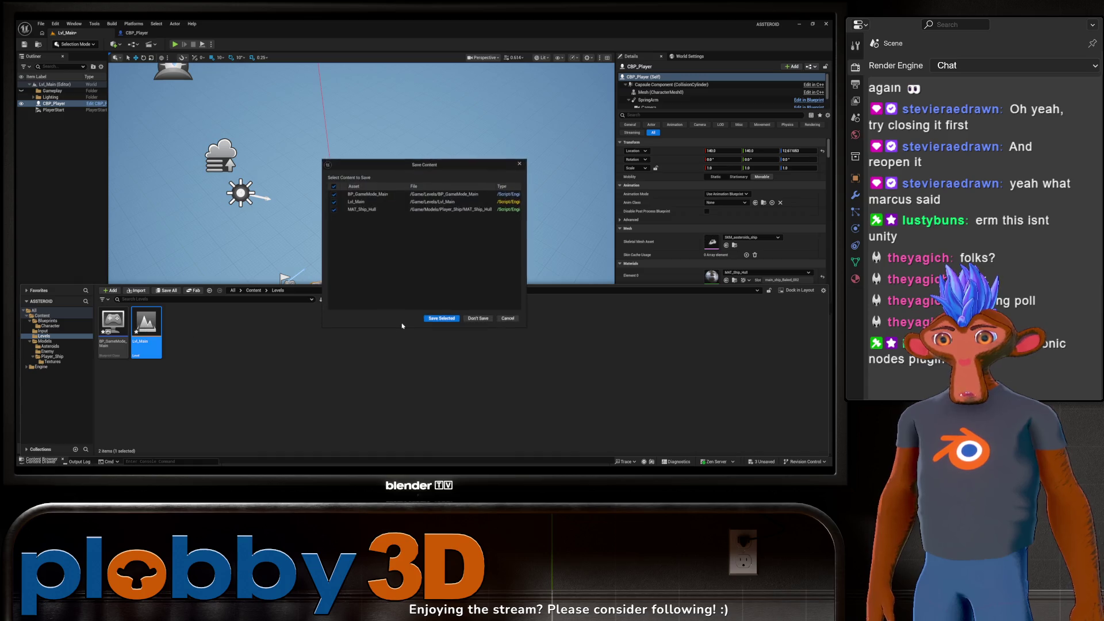
{"action": "left_click", "coordinate": [468, 319]}
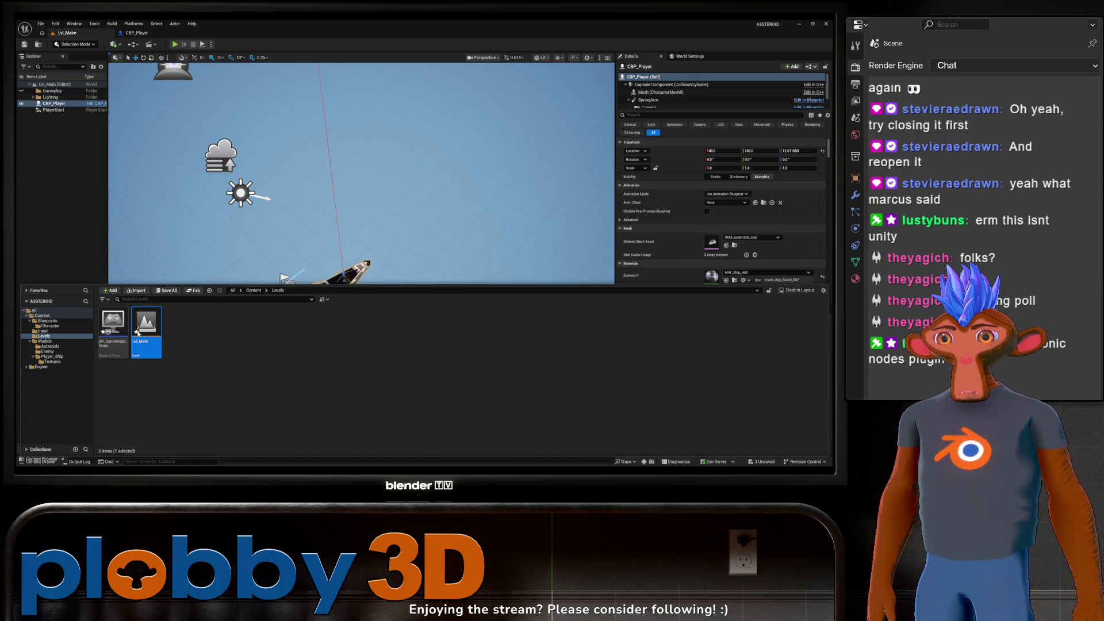
Step: Set BP_GameMode_Main's Default Pawn Class to CBP_Player and close it
{"action": "left_click", "coordinate": [104, 327]}
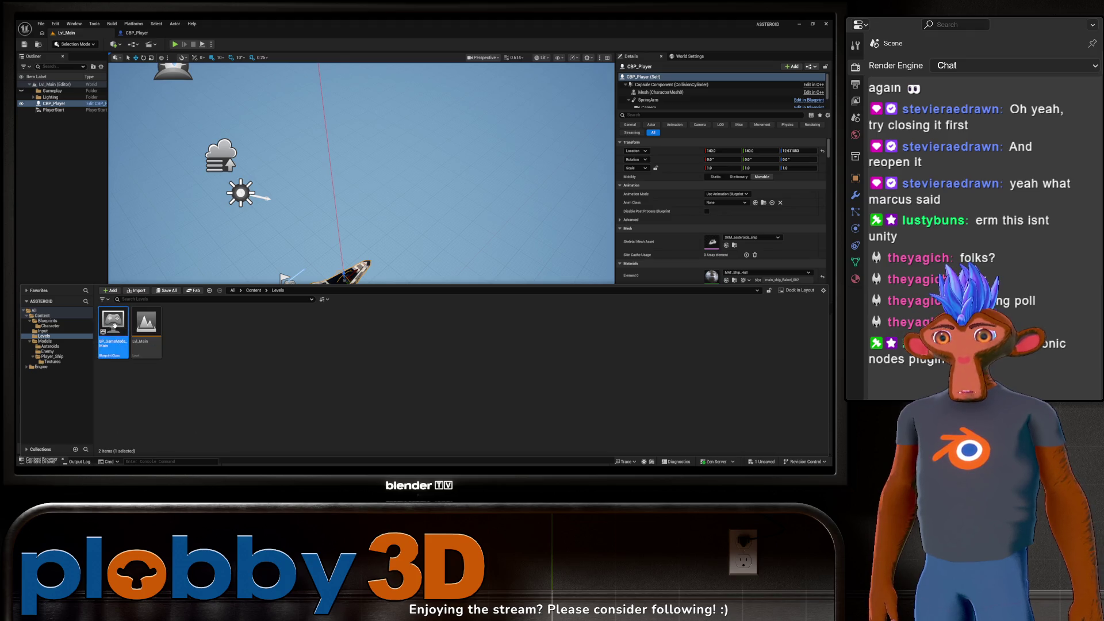
{"action": "double_click", "coordinate": [115, 325]}
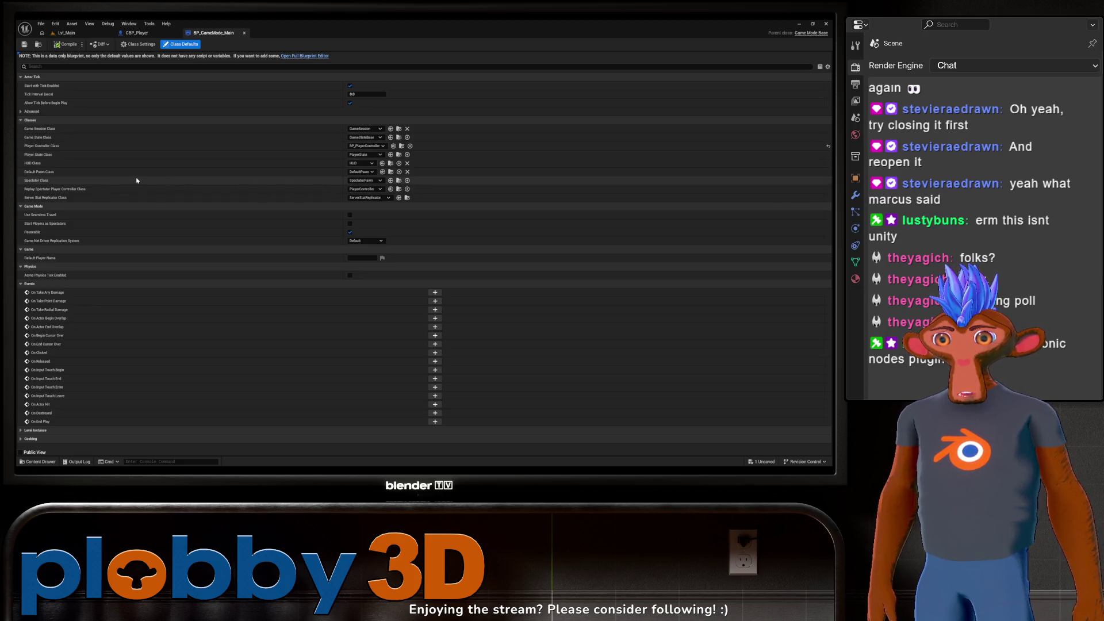
{"action": "left_click", "coordinate": [363, 172]}
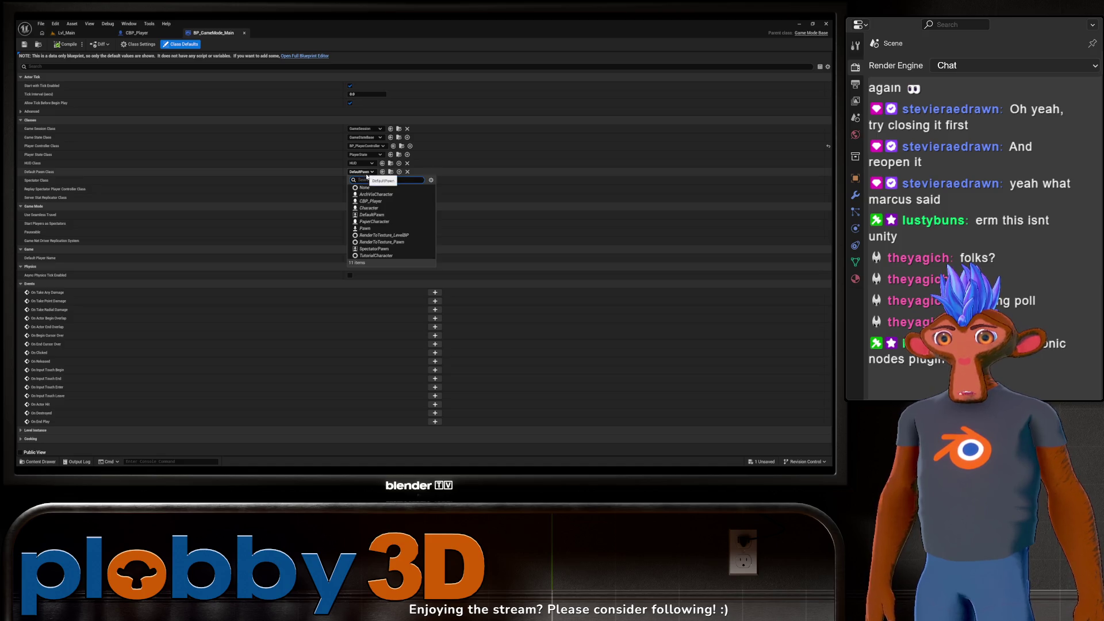
{"action": "left_click", "coordinate": [363, 201]}
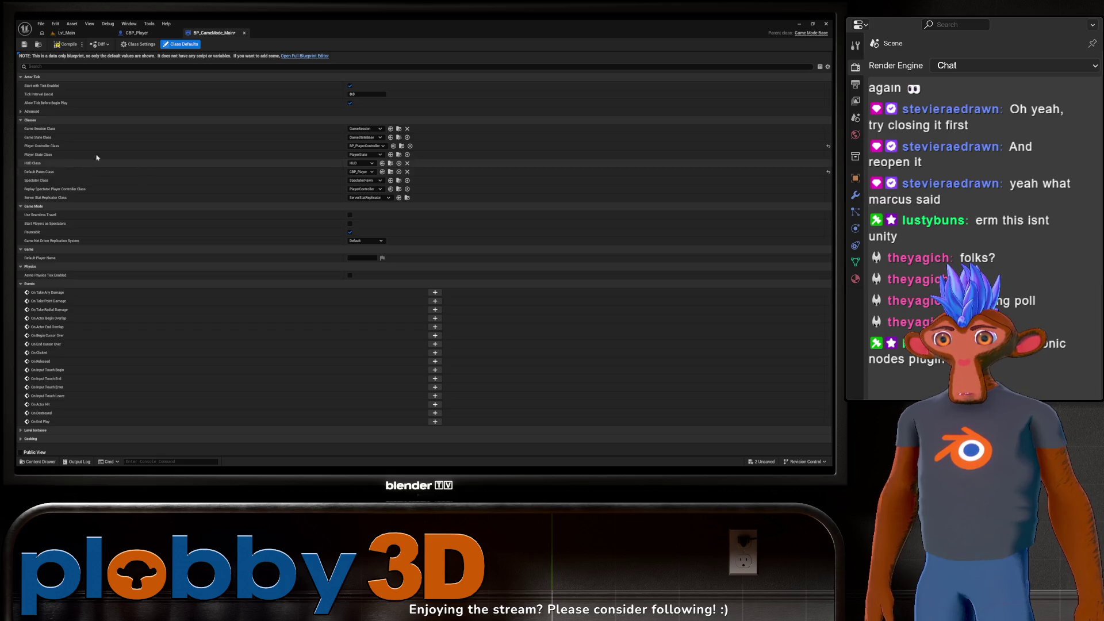
{"action": "left_click", "coordinate": [244, 32]}
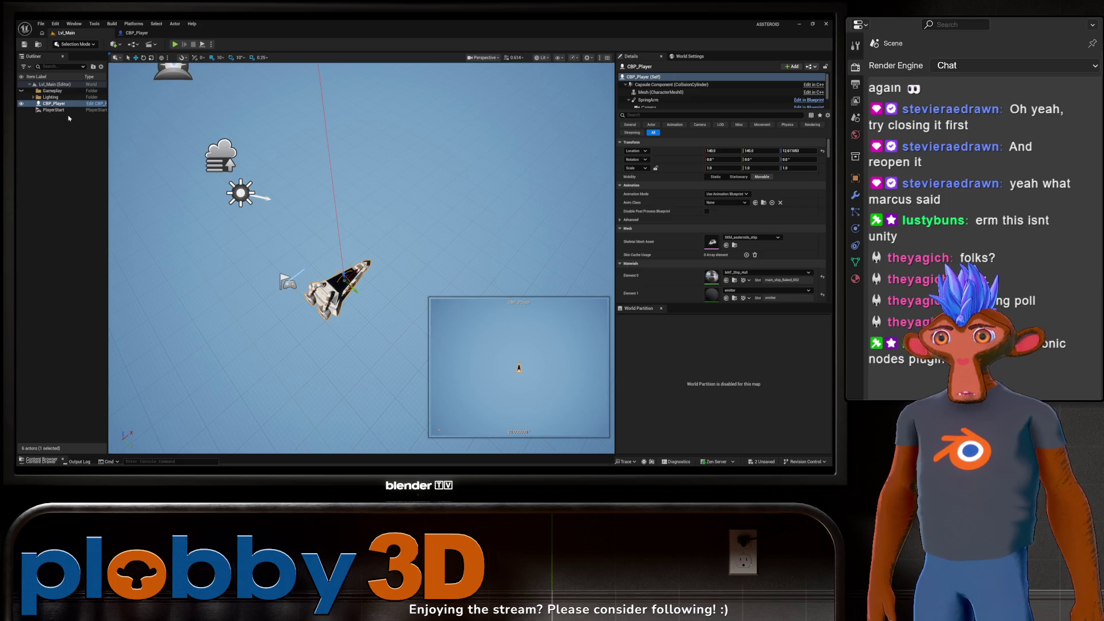
Step: Delete the placed CBP_Player from Lvl_Main, play-test the level, then return to the CBP_Player Blueprint
{"action": "left_click", "coordinate": [63, 105]}
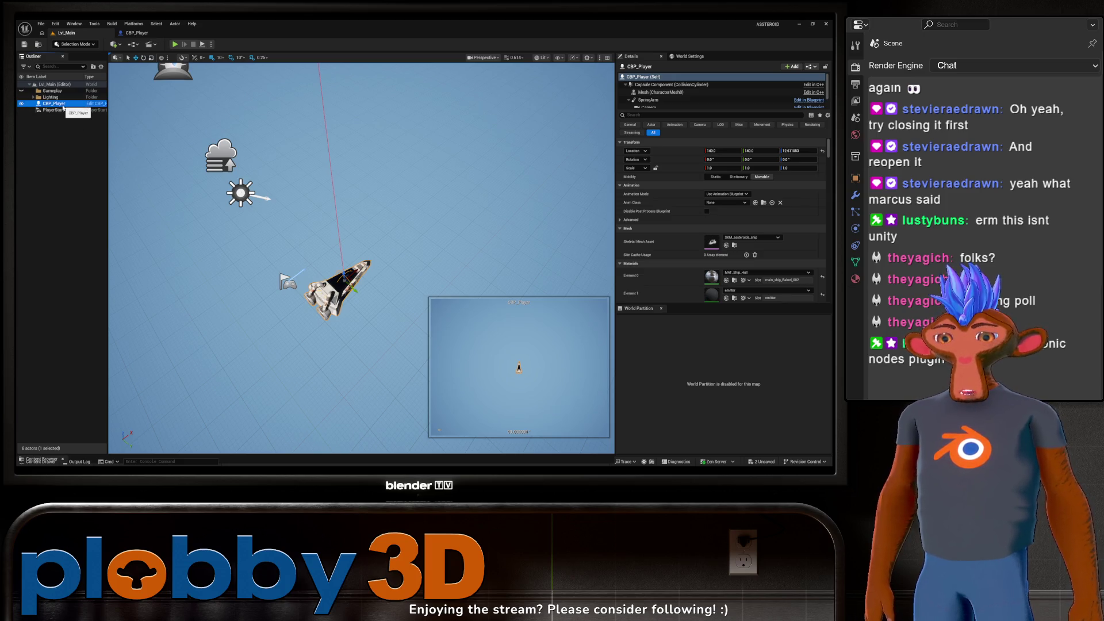
{"action": "key", "text": "Delete"}
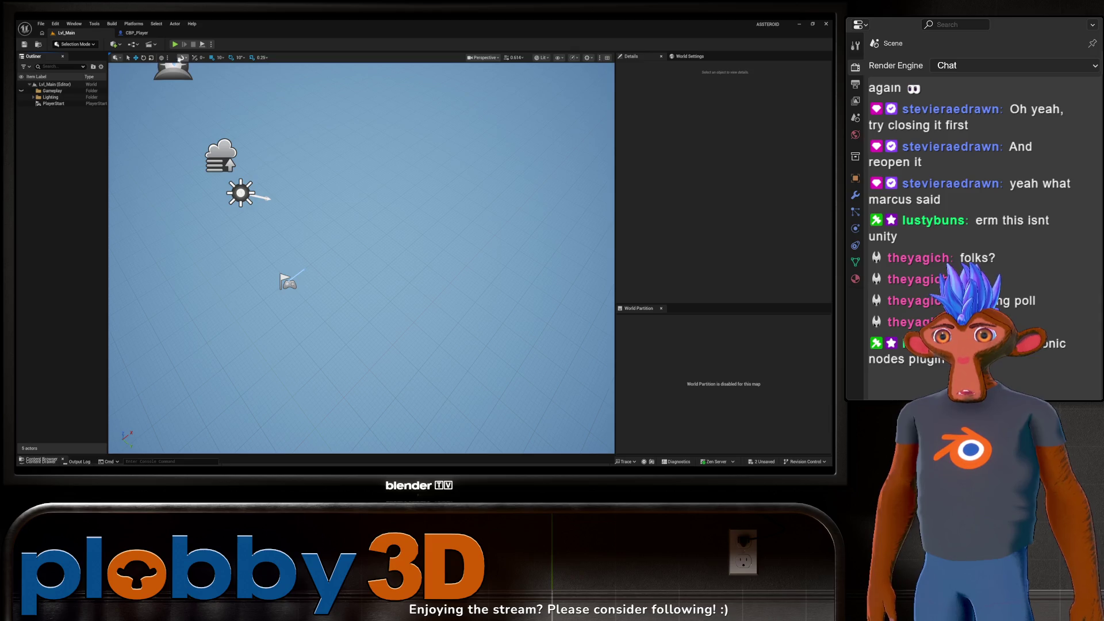
{"action": "key", "text": "alt+p"}
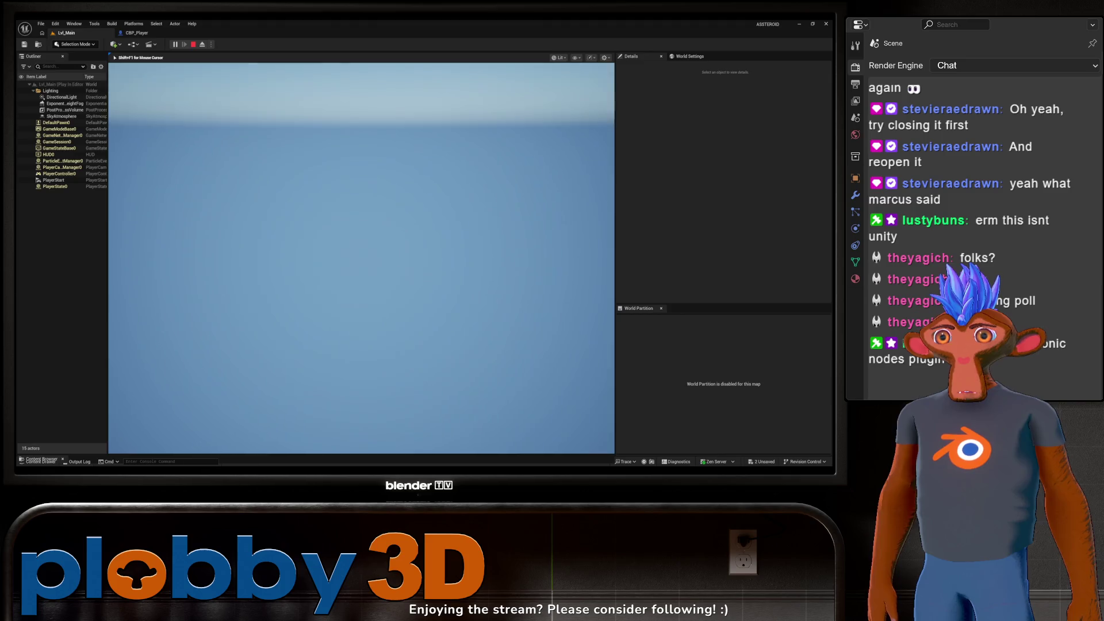
{"action": "key", "text": "Escape"}
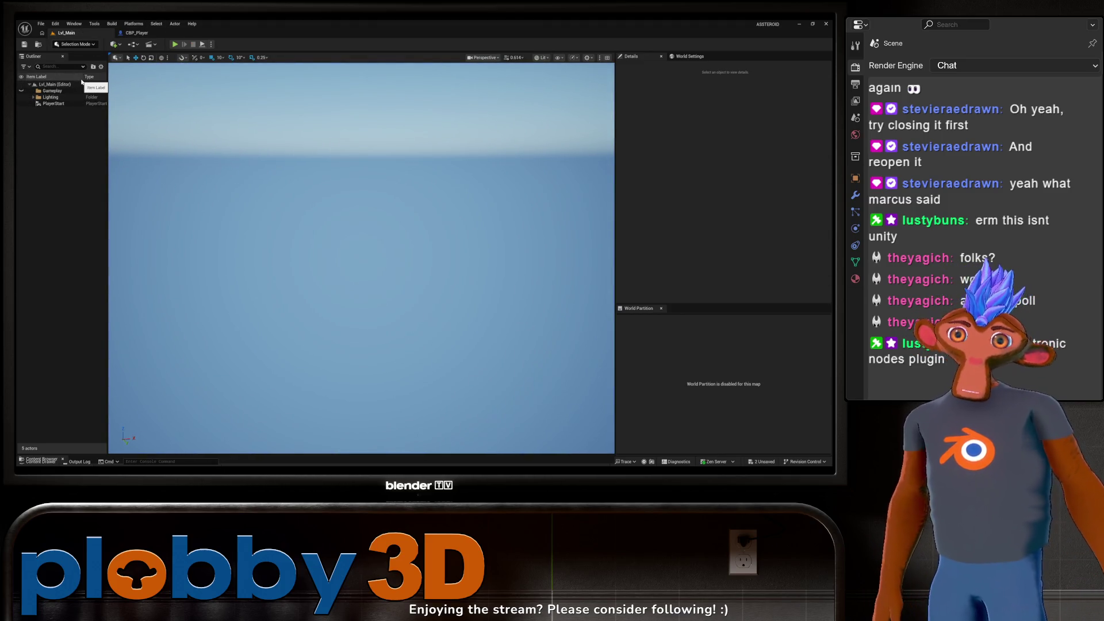
{"action": "key", "text": "ctrl+space"}
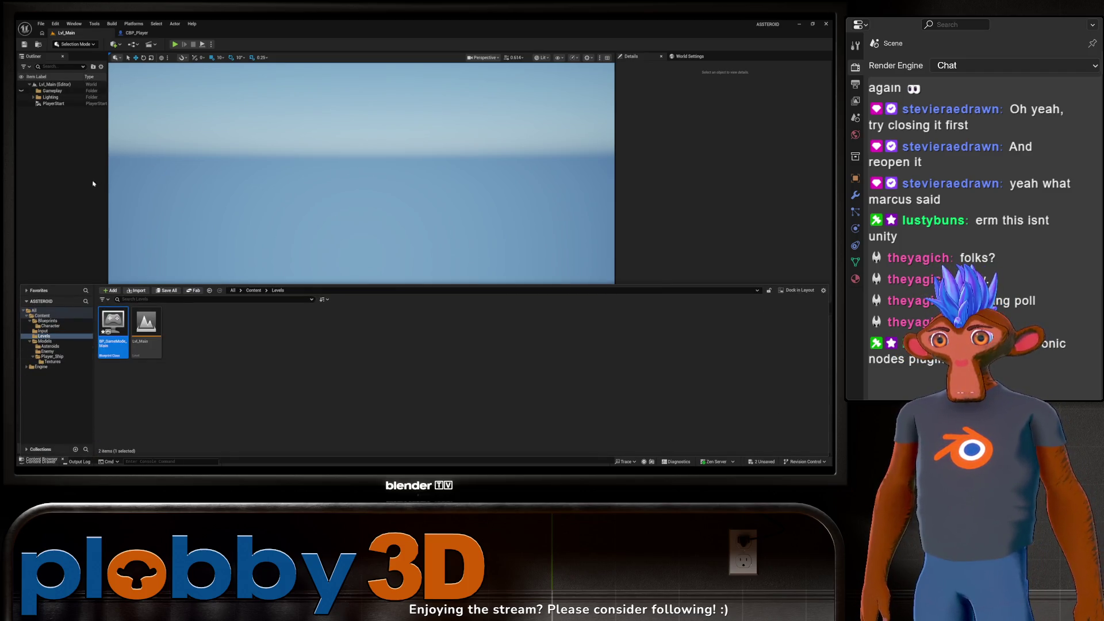
{"action": "left_click", "coordinate": [137, 33]}
Step: Set the Character Movement component's Gravity Scale to 0.0 and reselect it to confirm the value
{"action": "left_click", "coordinate": [58, 125]}
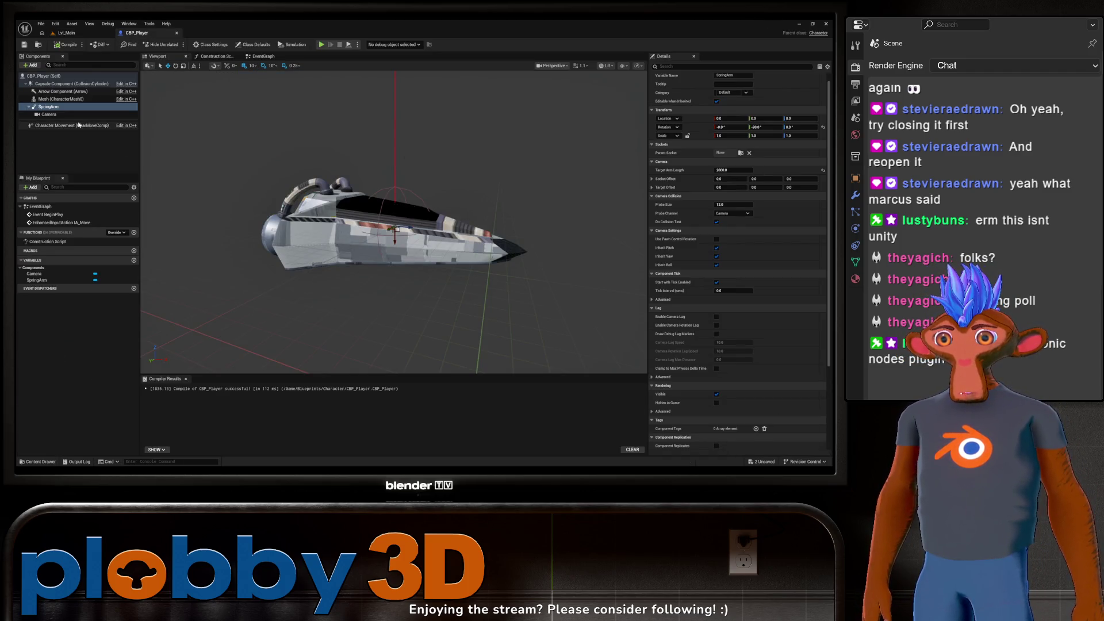
{"action": "left_click", "coordinate": [731, 145]}
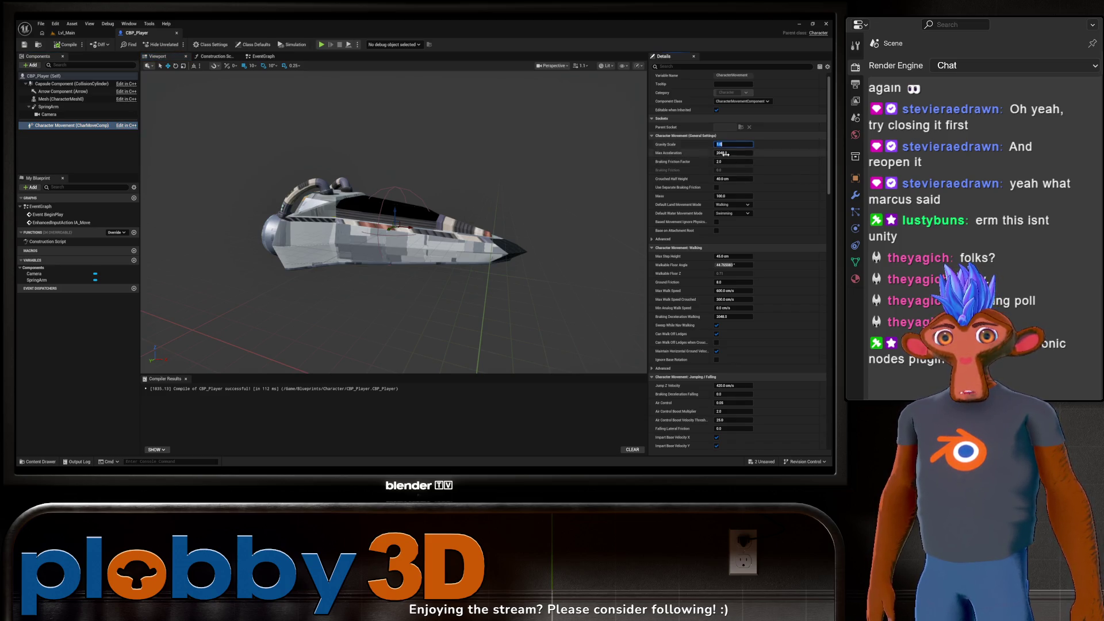
{"action": "left_click", "coordinate": [603, 220]}
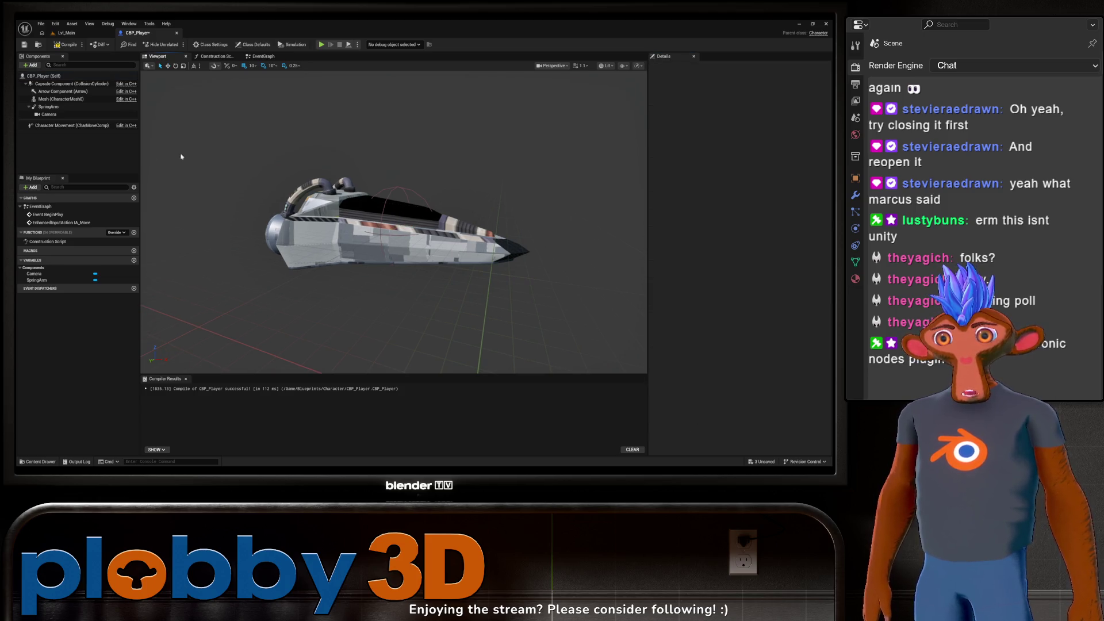
{"action": "left_click", "coordinate": [63, 126]}
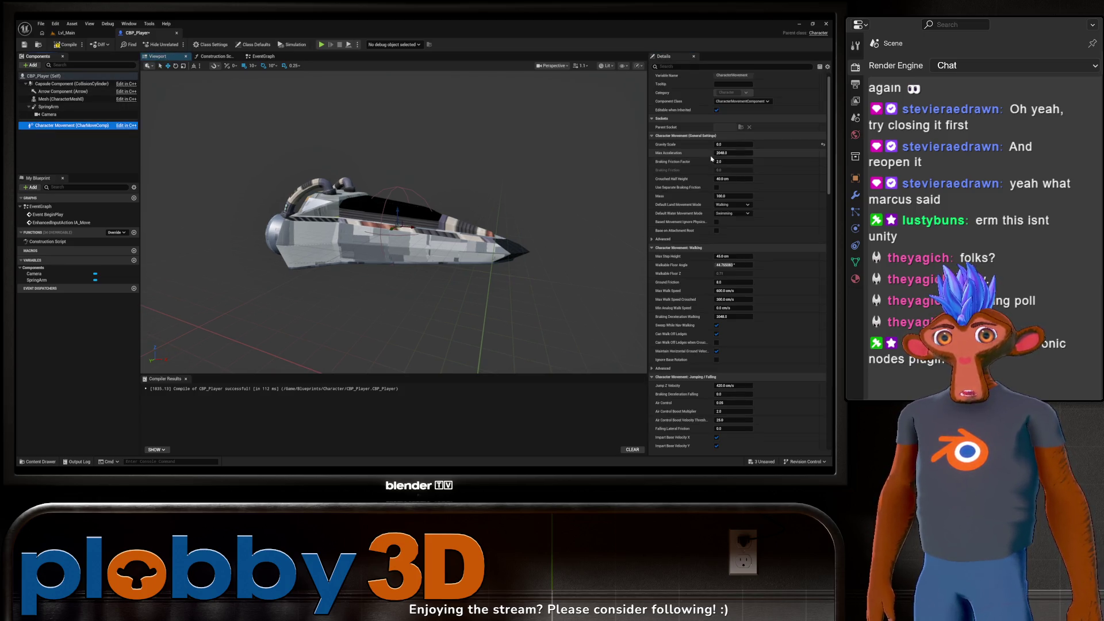
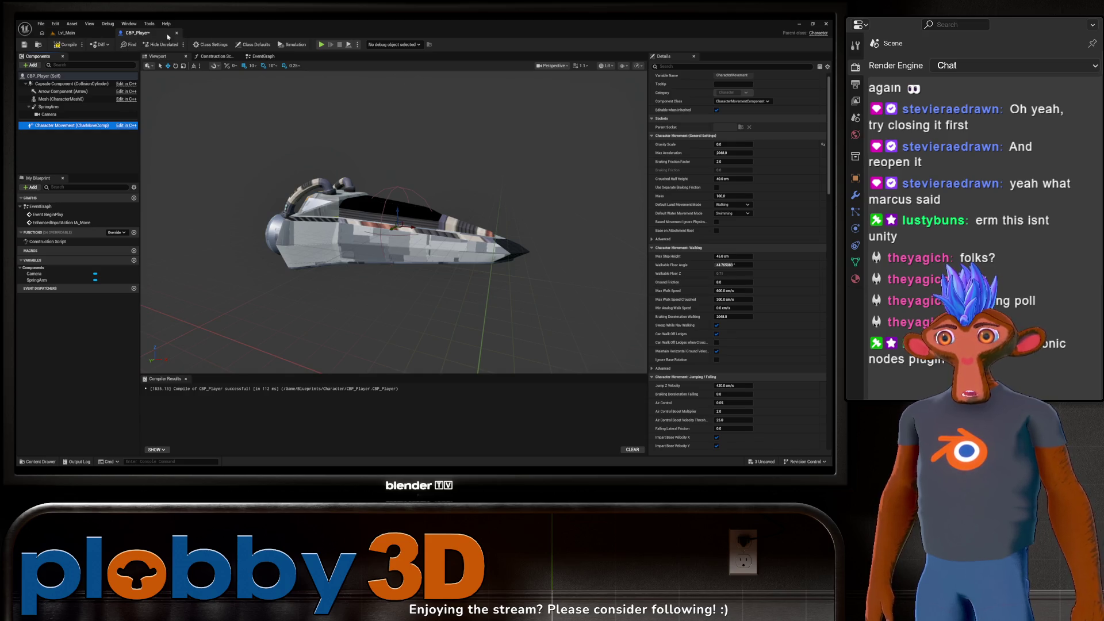
Step: Close the CBP_Player Blueprint and run a quick play-test of Lvl_Main
{"action": "left_click", "coordinate": [300, 204]}
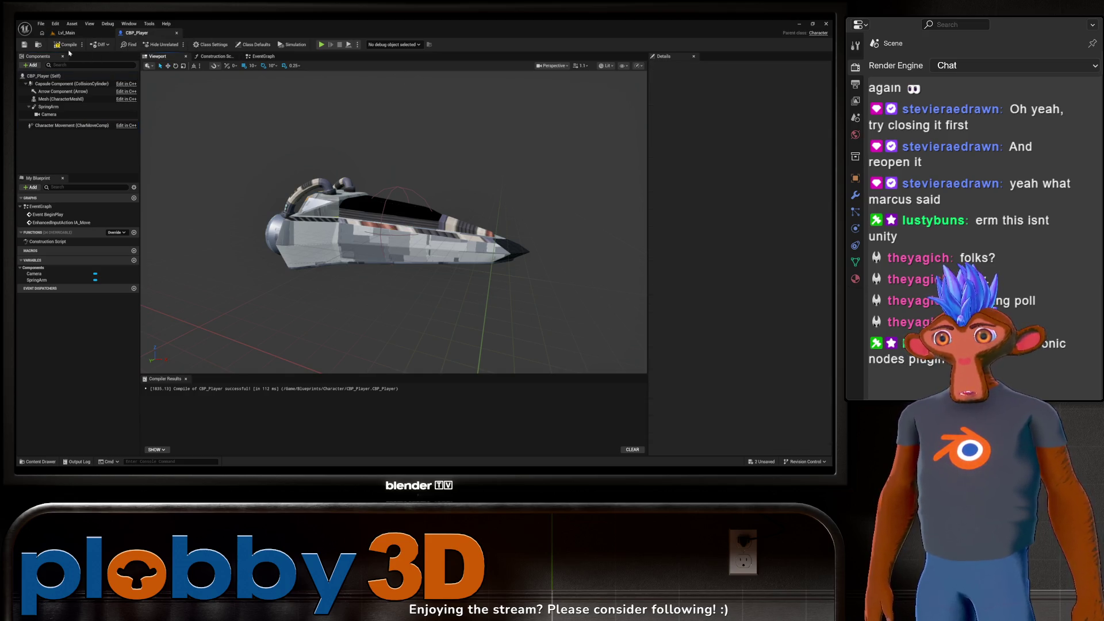
{"action": "left_click", "coordinate": [177, 33]}
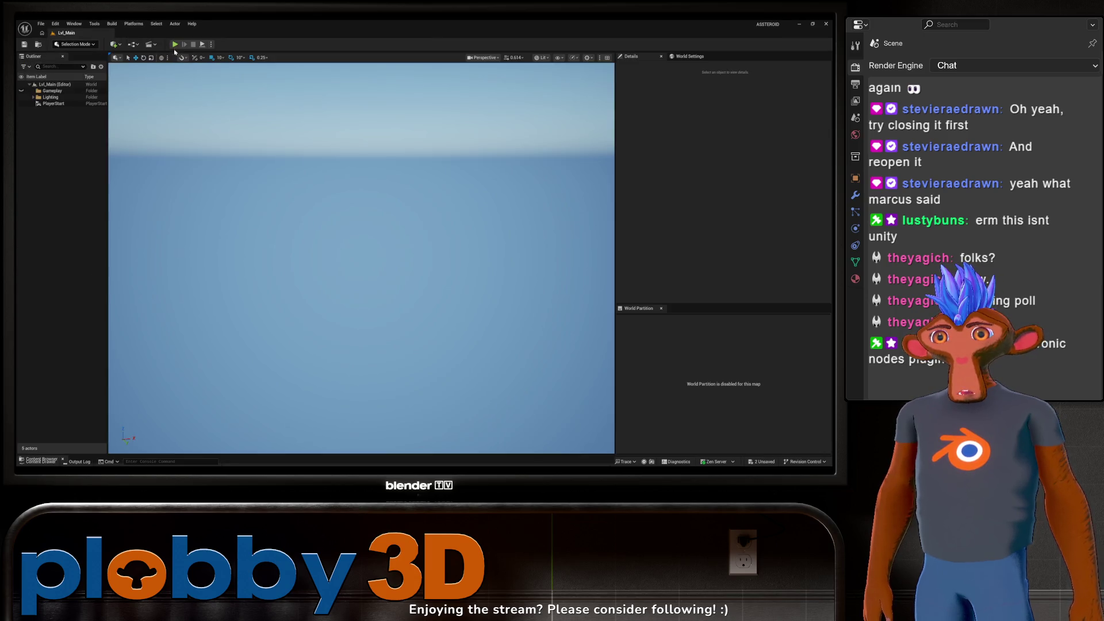
{"action": "left_click", "coordinate": [174, 44]}
{"action": "key", "text": "Escape"}
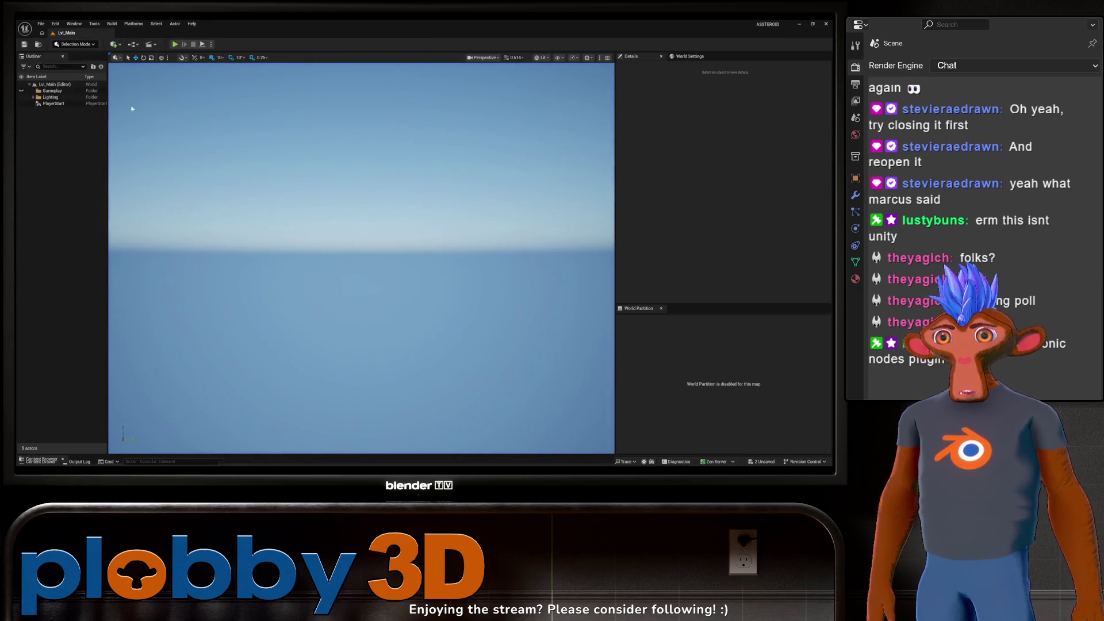
Step: Select PlayerStart, inspect Lvl_Main and BP_GameMode_Main in Levels, and open Project Settings
{"action": "left_click", "coordinate": [54, 104]}
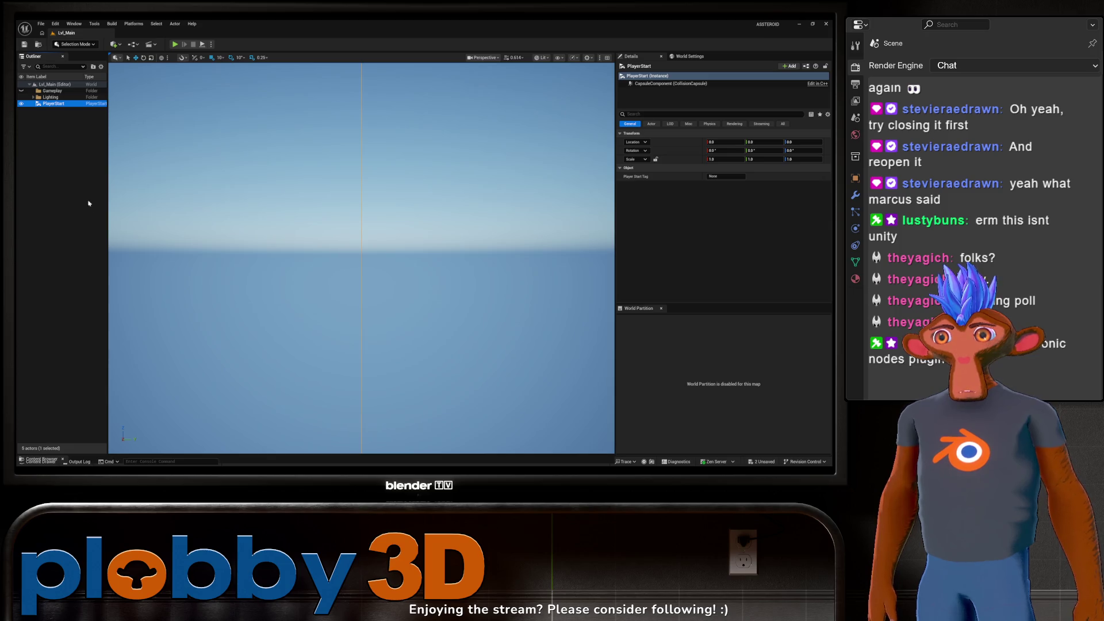
{"action": "key", "text": "ctrl+space"}
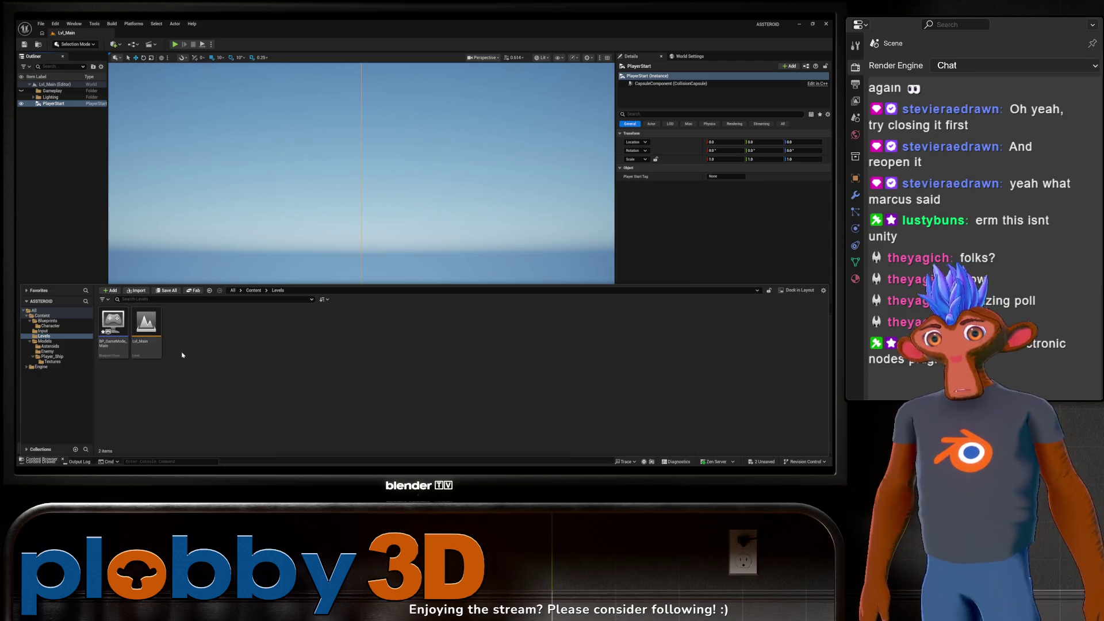
{"action": "left_click", "coordinate": [140, 328]}
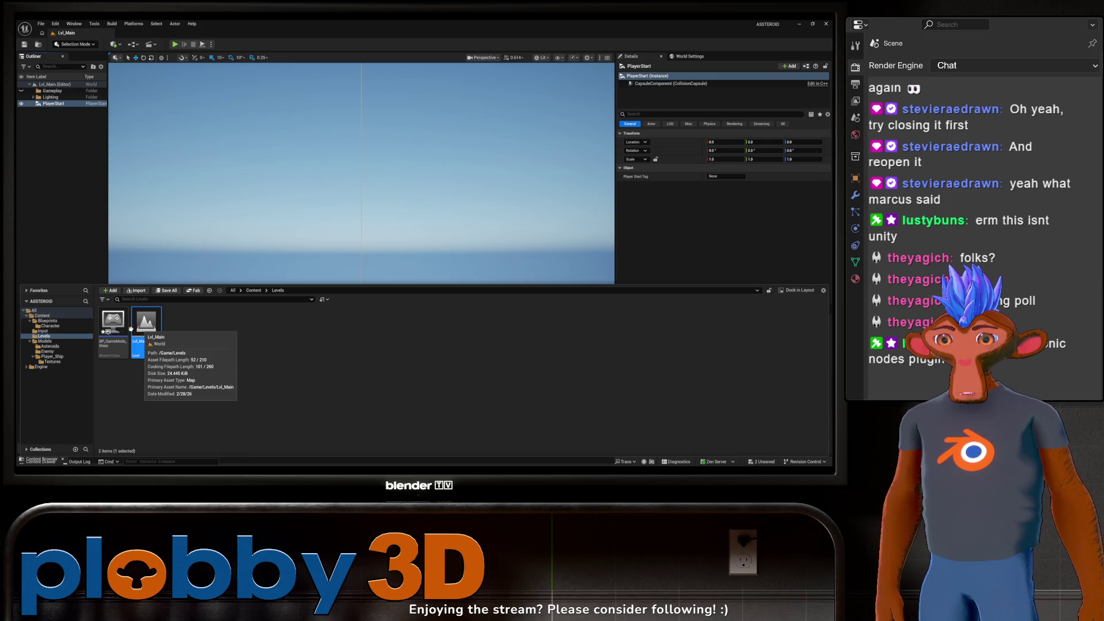
{"action": "left_click", "coordinate": [112, 325]}
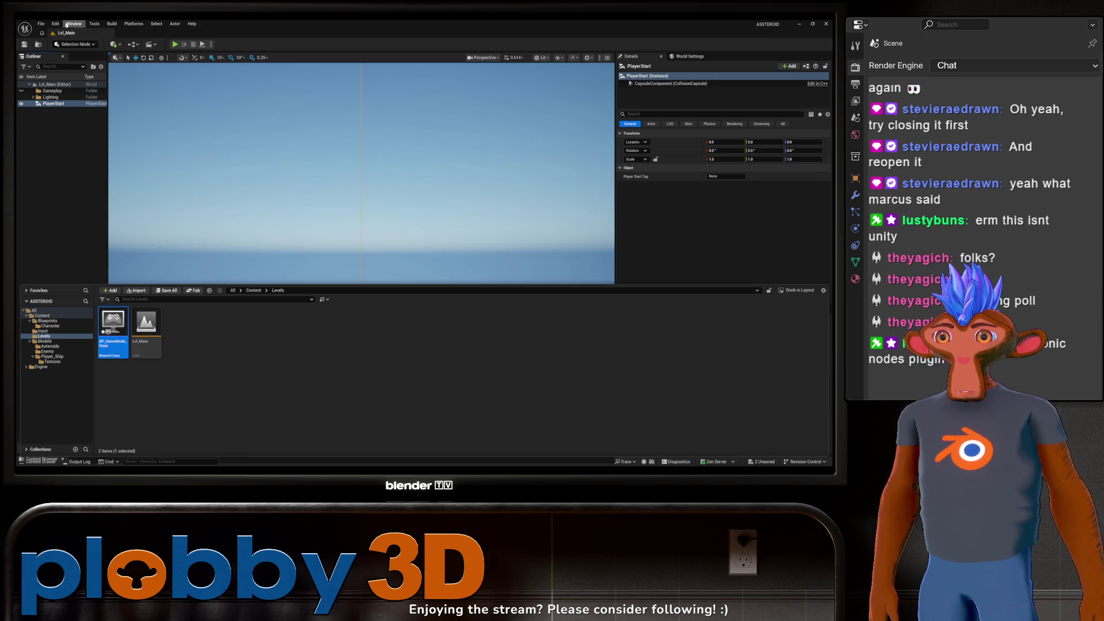
{"action": "left_click", "coordinate": [55, 23]}
{"action": "left_click", "coordinate": [69, 128]}
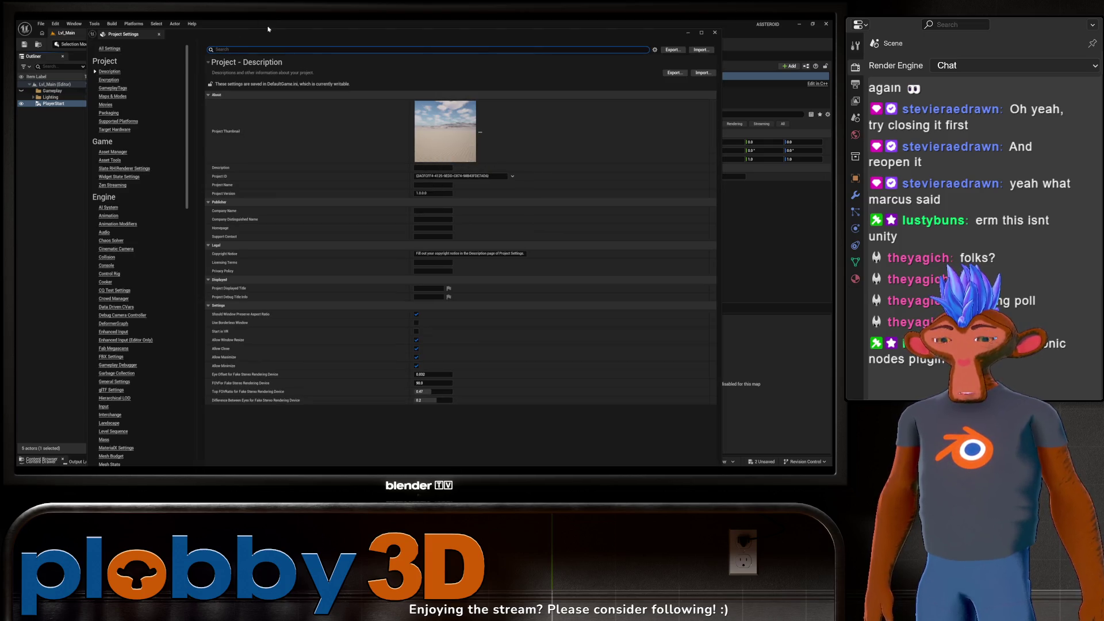
Step: Search 'game mode' and set Default GameMode to BP_GameMode_Main, then close Project Settings
{"action": "type", "text": "maps"}
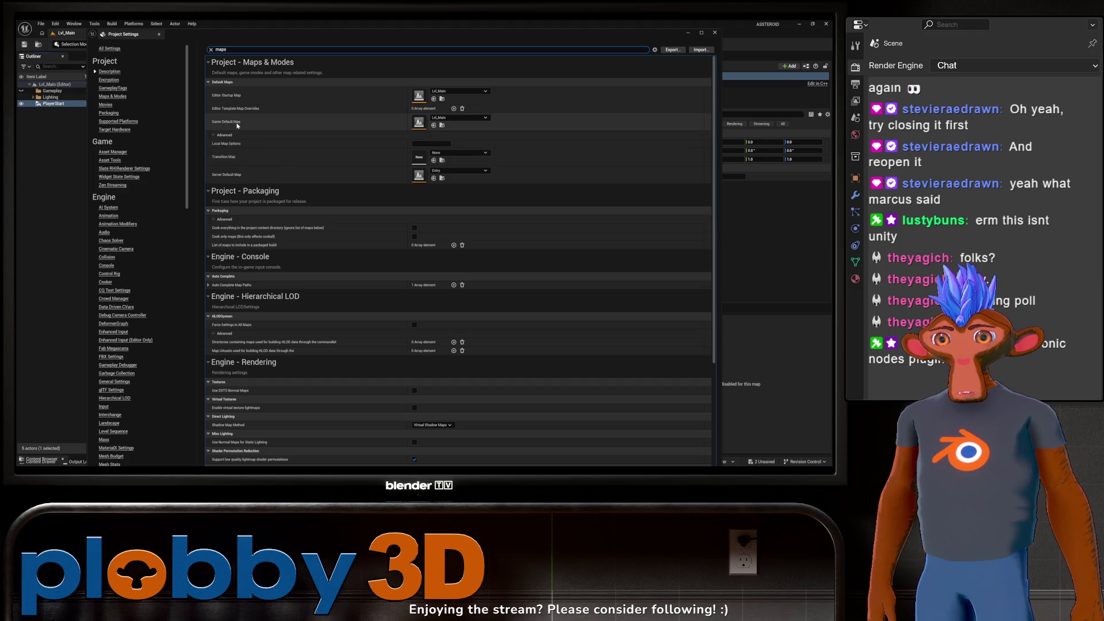
{"action": "key", "text": "BackSpace"}
{"action": "key", "text": "BackSpace"}
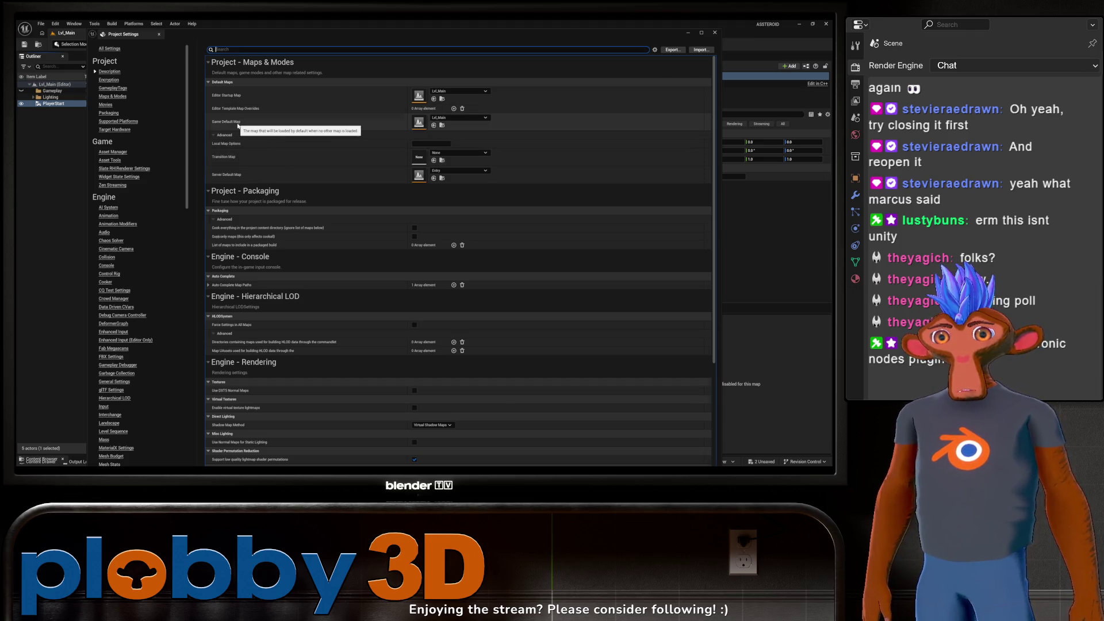
{"action": "type", "text": "game mode"}
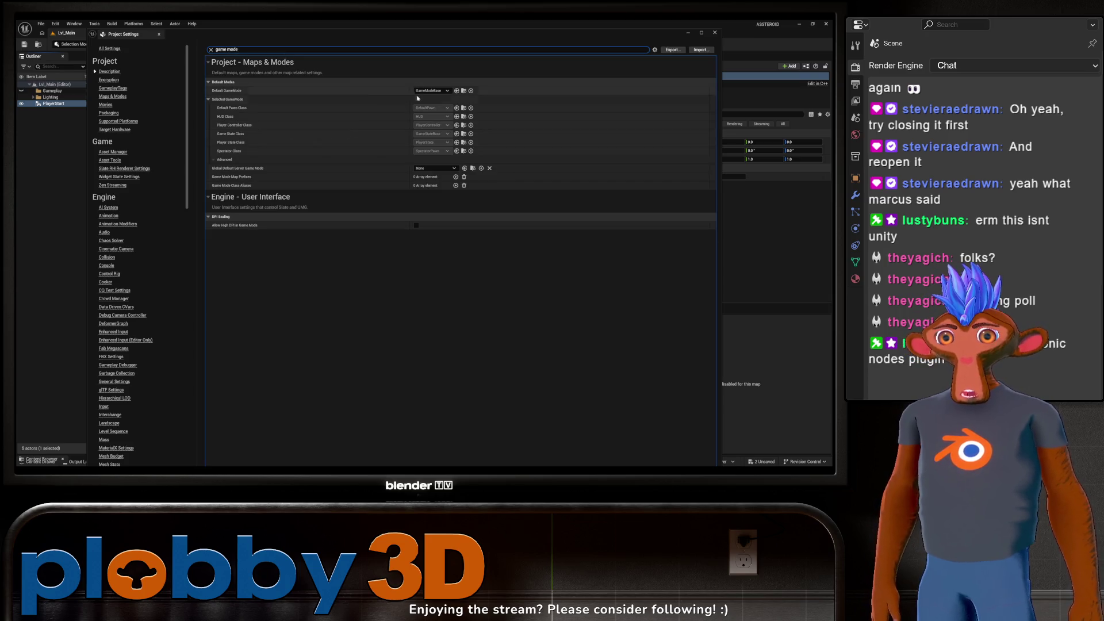
{"action": "left_click", "coordinate": [428, 91]}
{"action": "left_click", "coordinate": [448, 107]}
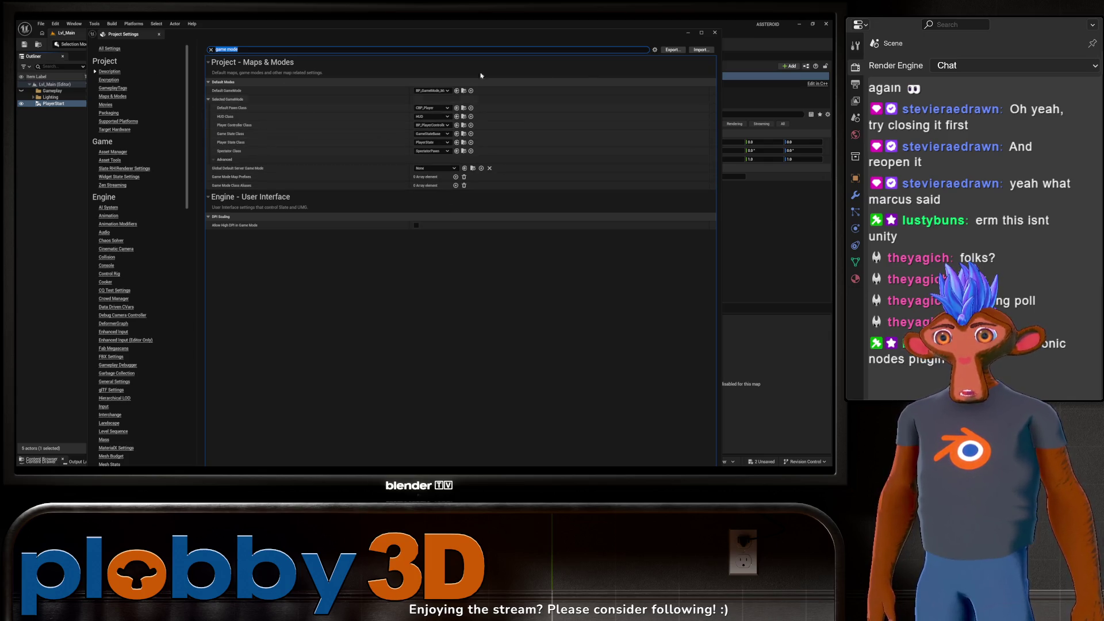
{"action": "left_click", "coordinate": [715, 32]}
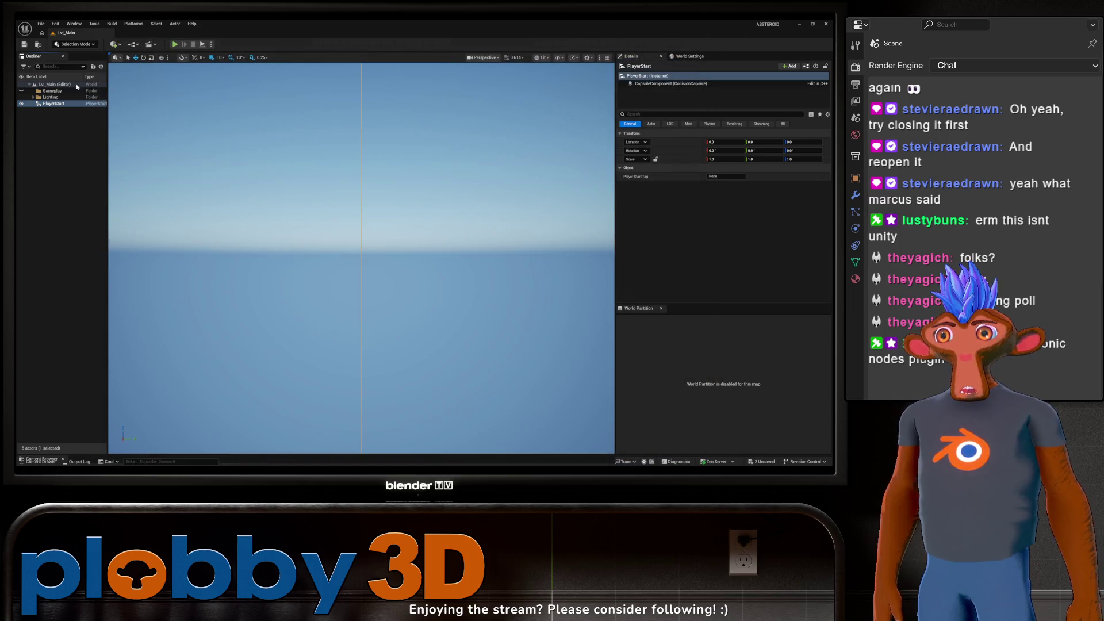
Step: Play-test Lvl_Main to see the ship spawn, then stop and orbit around PlayerStart
{"action": "left_click", "coordinate": [174, 45]}
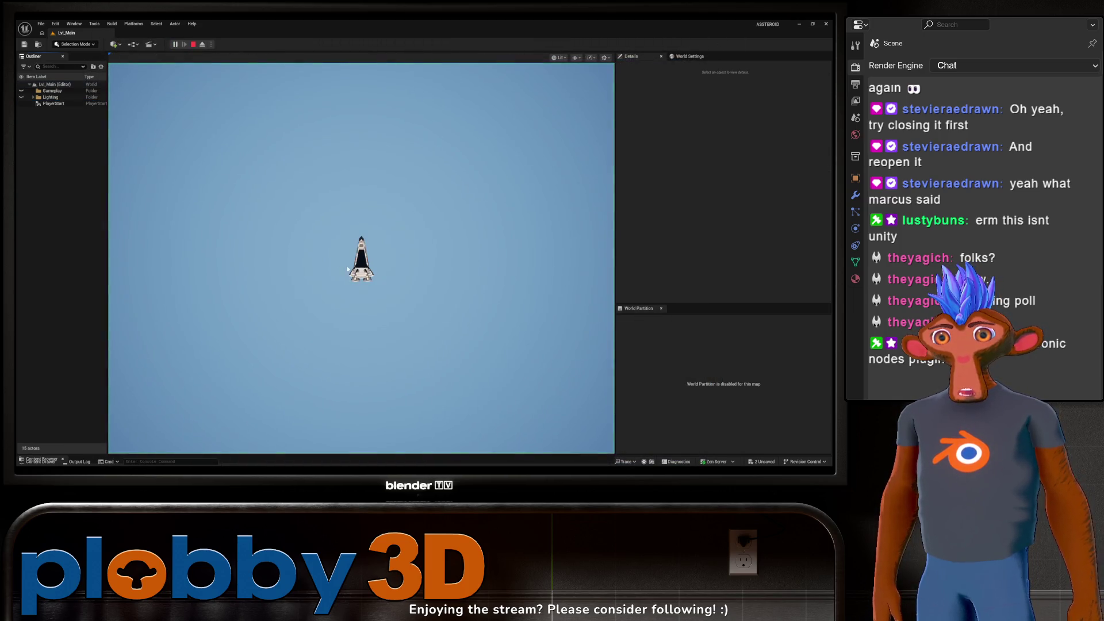
{"action": "left_click", "coordinate": [385, 261]}
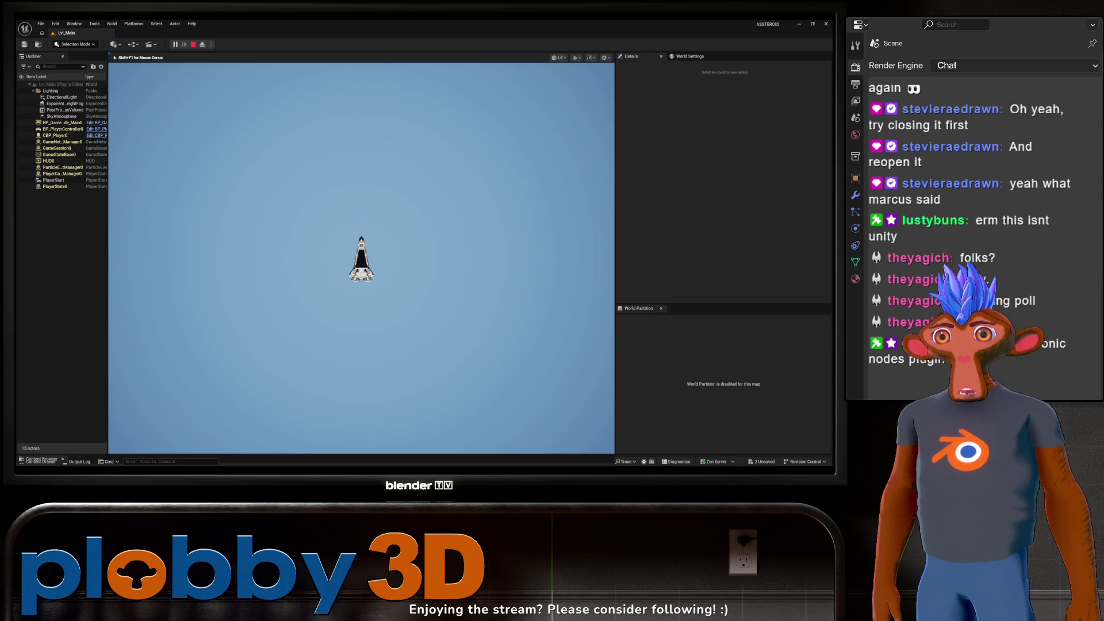
{"action": "key", "text": "Escape"}
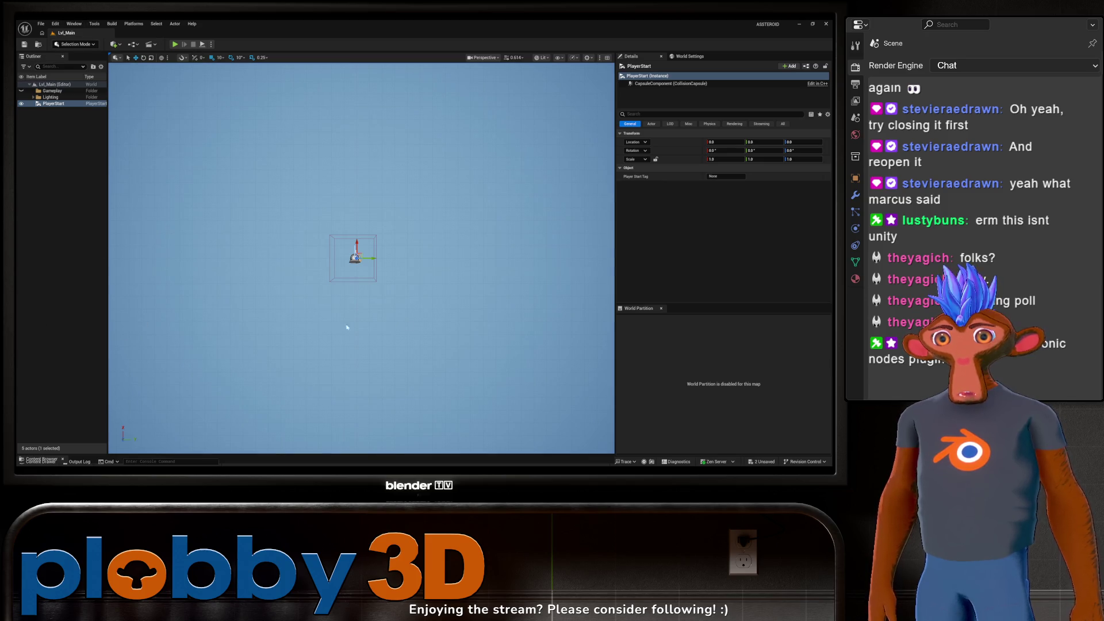
{"action": "mouse_move", "coordinate": [139, 223]}
{"action": "left_mouse_down"}
{"action": "mouse_move", "coordinate": [161, 216]}
{"action": "mouse_move", "coordinate": [155, 253]}
{"action": "mouse_move", "coordinate": [218, 211]}
{"action": "left_mouse_up"}
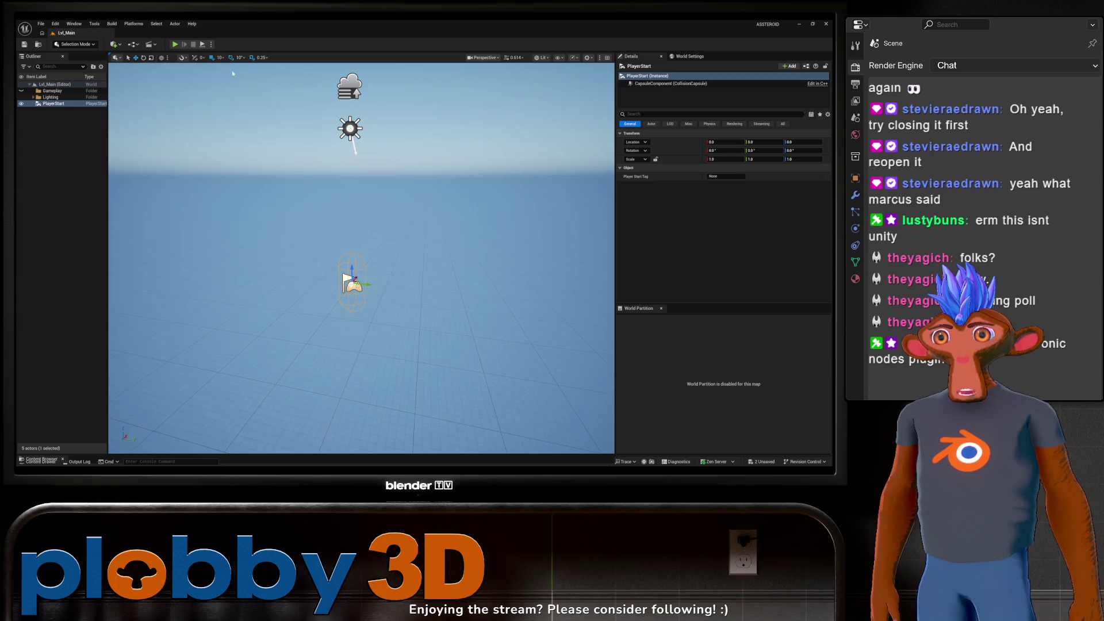
{"action": "left_click", "coordinate": [114, 45]}
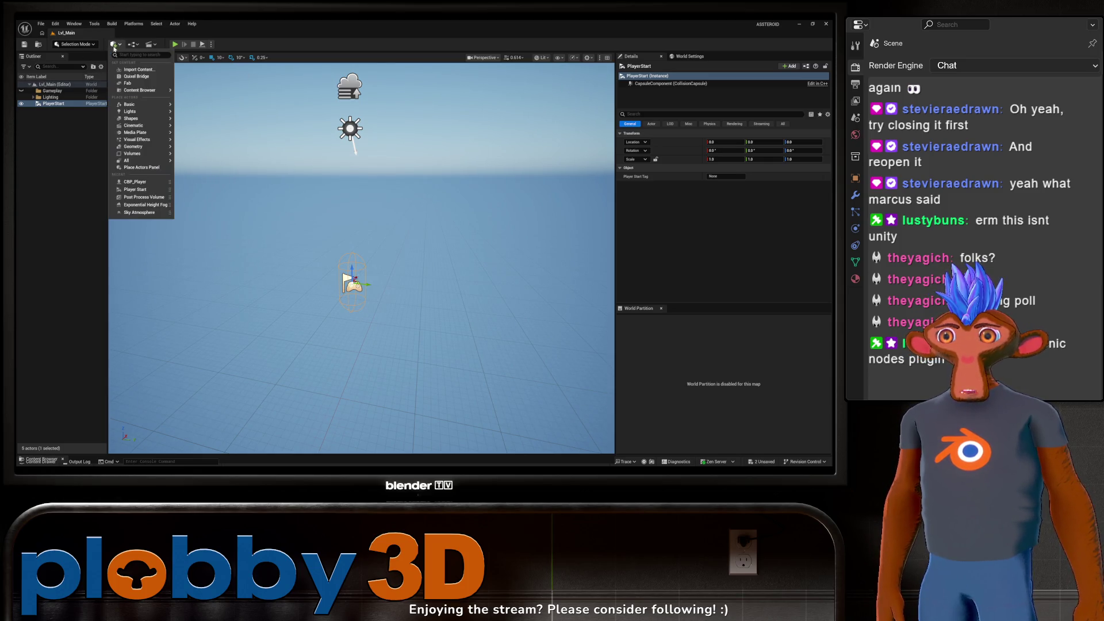
Step: Add a Cube from Quick Add > Shapes and lower it to Z -60 beside PlayerStart
{"action": "mouse_move", "coordinate": [144, 118]}
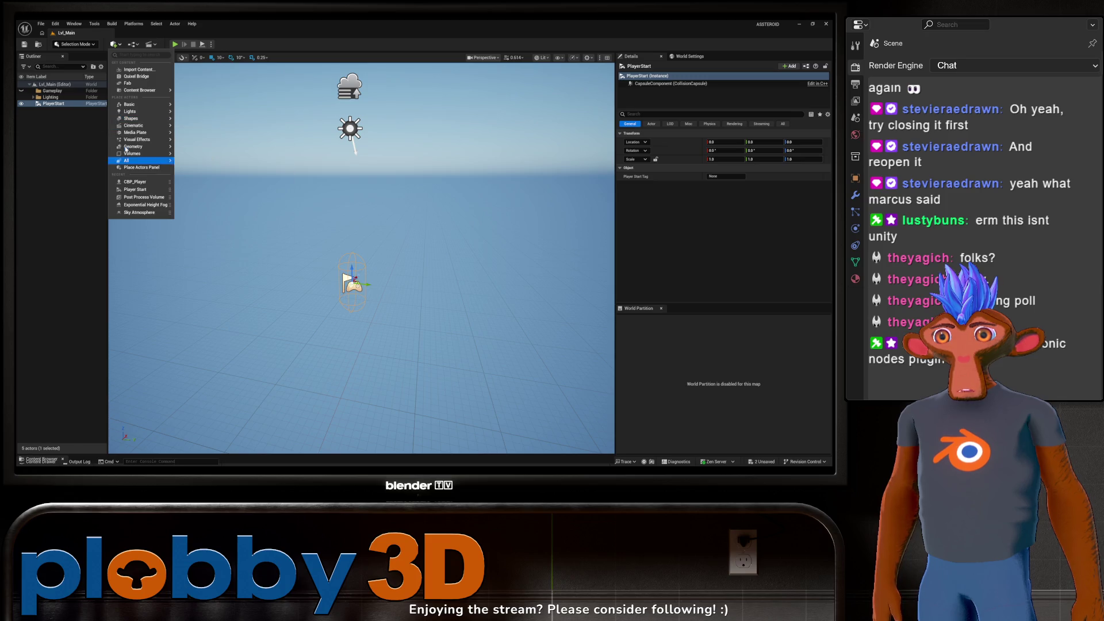
{"action": "mouse_move", "coordinate": [154, 149]}
{"action": "left_click", "coordinate": [414, 175]}
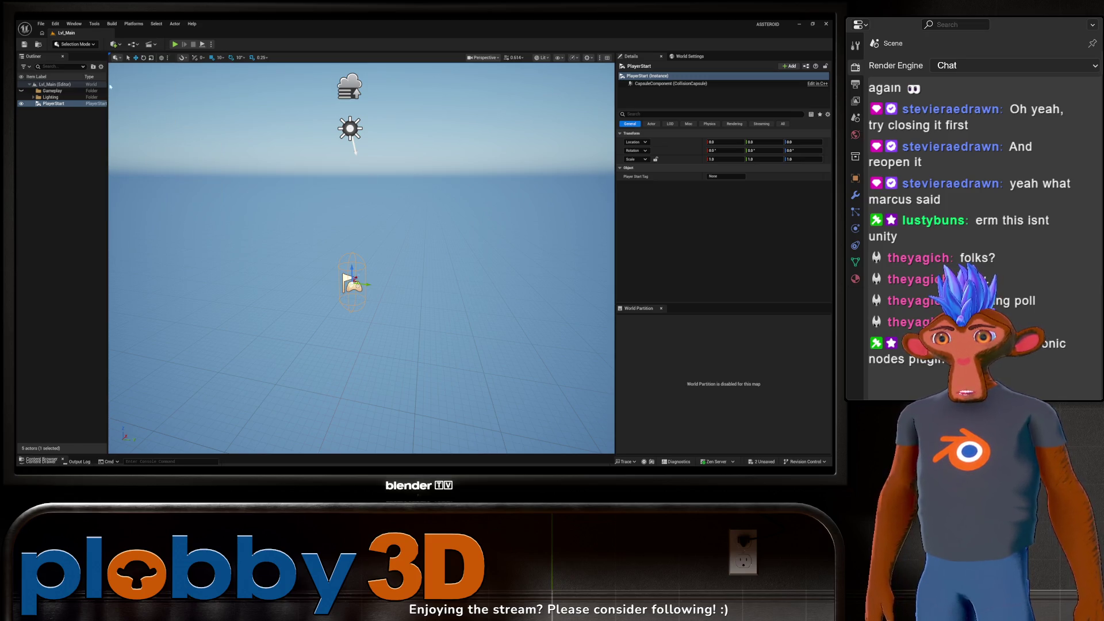
{"action": "left_click", "coordinate": [117, 46]}
{"action": "mouse_move", "coordinate": [144, 122]}
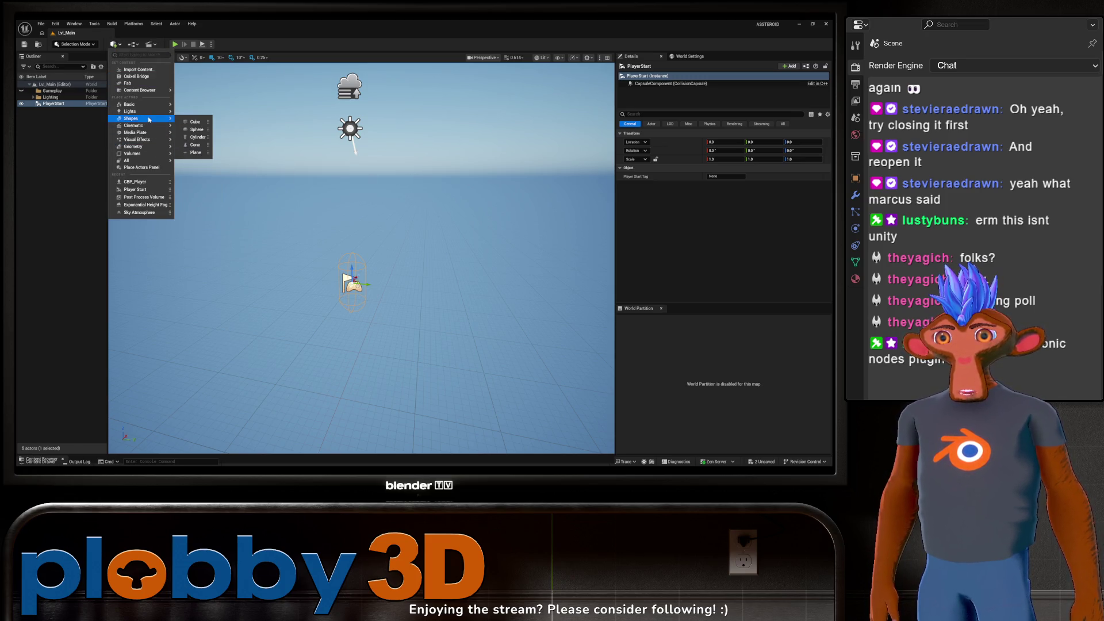
{"action": "left_click", "coordinate": [192, 122]}
{"action": "left_click_drag", "start_coordinate": [378, 221], "coordinate": [378, 221]}
{"action": "left_click_drag", "start_coordinate": [804, 142], "coordinate": [804, 142]}
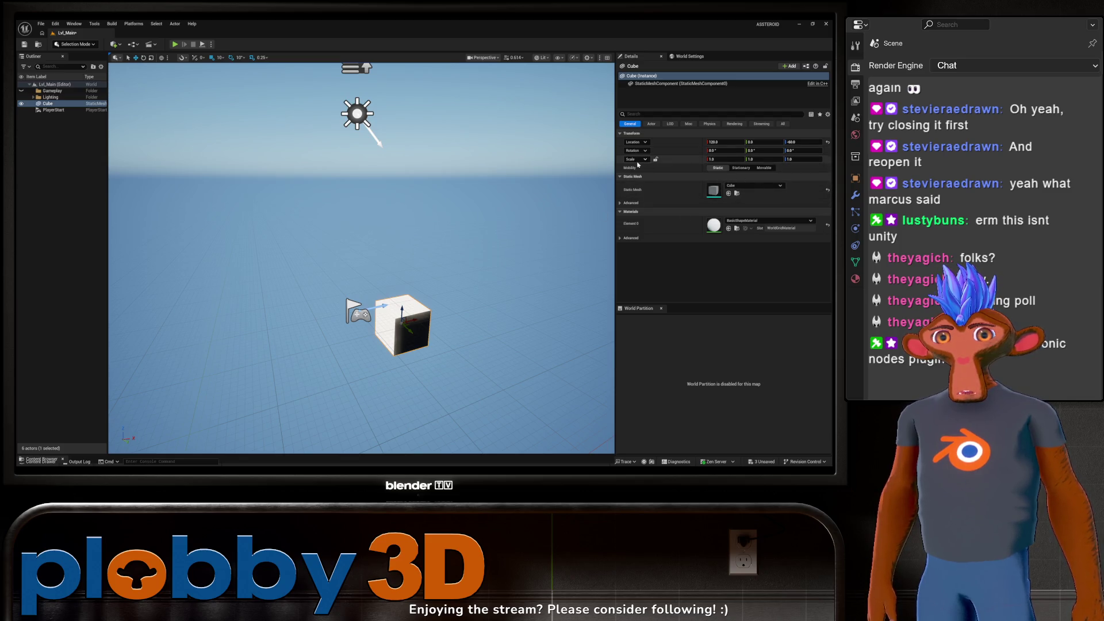
Step: Scale the cube to 50 in X and Y and lower the slab further
{"action": "left_click", "coordinate": [719, 159]}
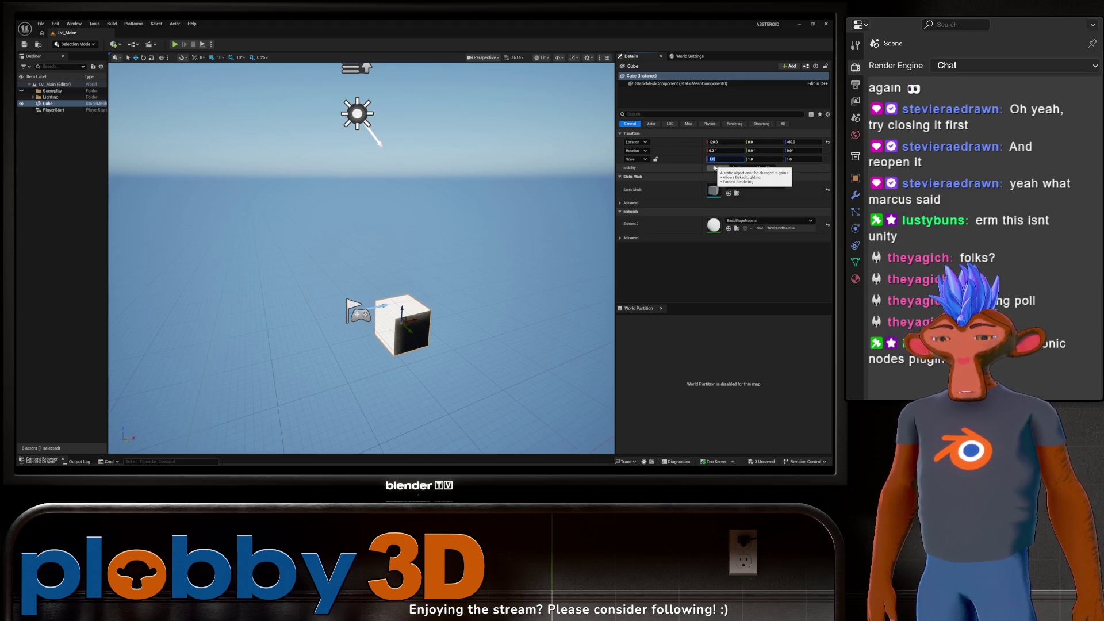
{"action": "type", "text": "50"}
{"action": "key", "text": "Tab"}
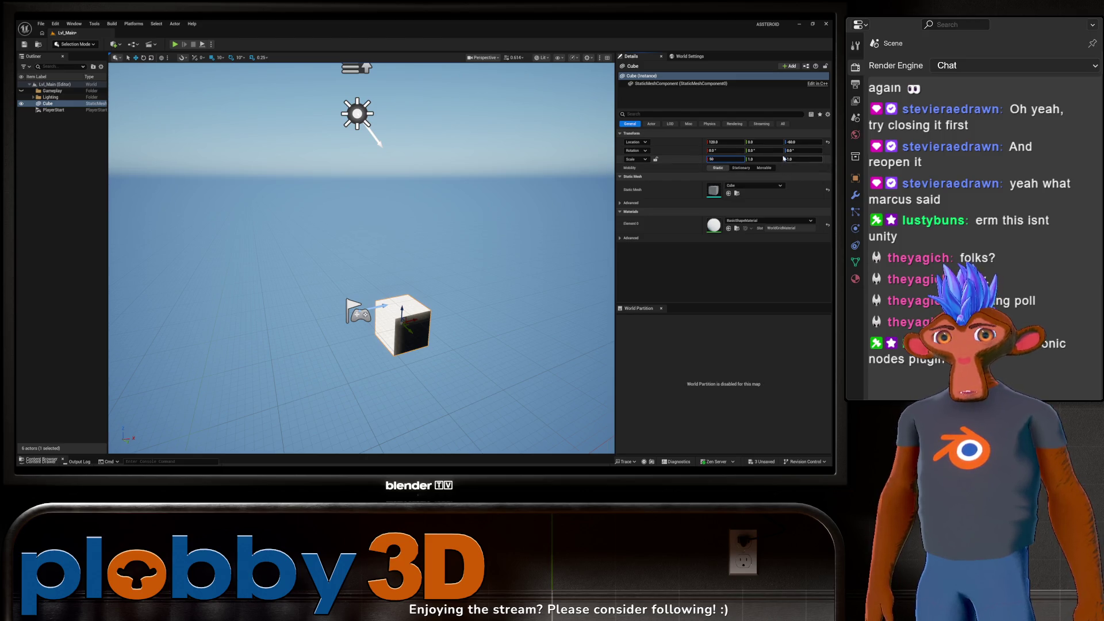
{"action": "type", "text": "50"}
{"action": "key", "text": "Return"}
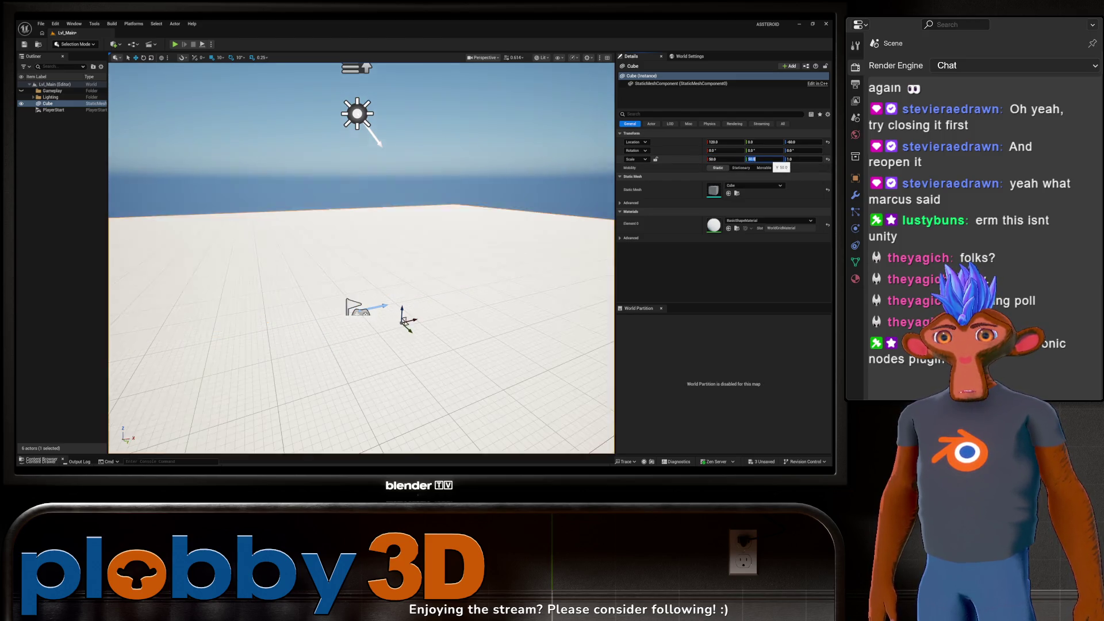
{"action": "left_click_drag", "start_coordinate": [402, 311], "coordinate": [403, 328]}
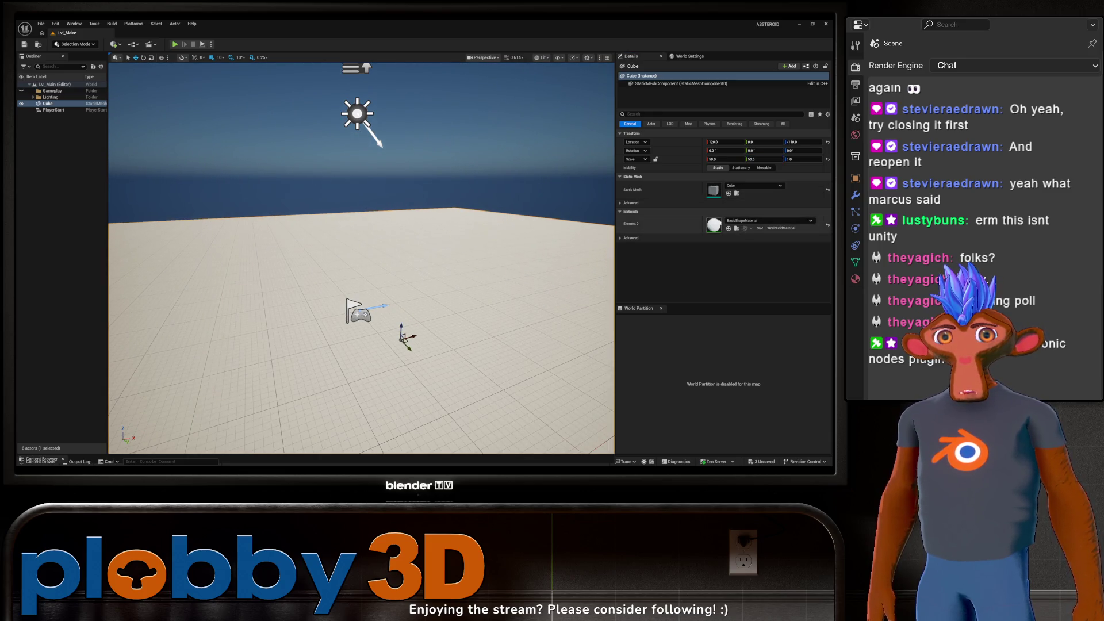
Step: Apply the MI_ProcGrid material to the floor slab's Element 0
{"action": "left_click", "coordinate": [740, 222]}
{"action": "type", "text": "gri"}
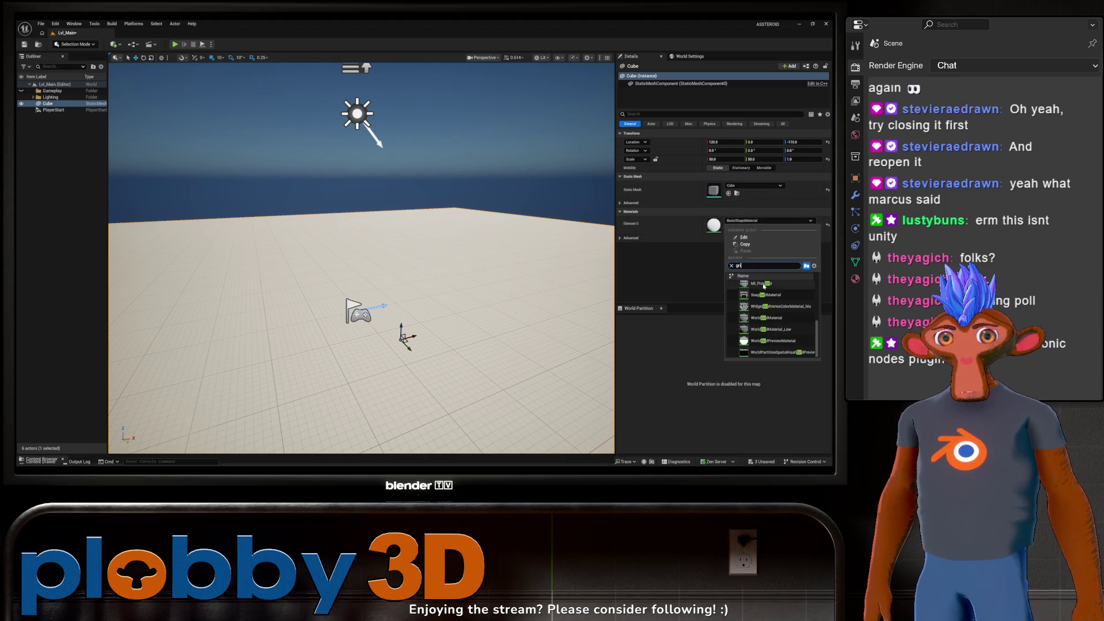
{"action": "left_click", "coordinate": [763, 284]}
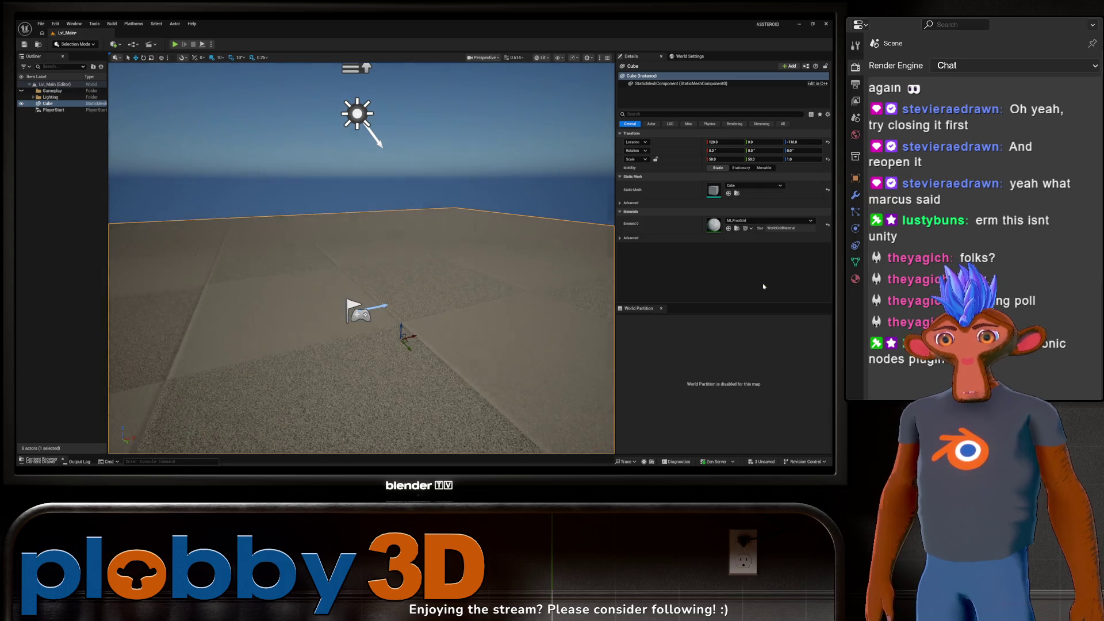
{"action": "mouse_move", "coordinate": [227, 152]}
{"action": "left_mouse_down"}
{"action": "mouse_move", "coordinate": [227, 201]}
{"action": "mouse_move", "coordinate": [227, 152]}
{"action": "left_mouse_up"}
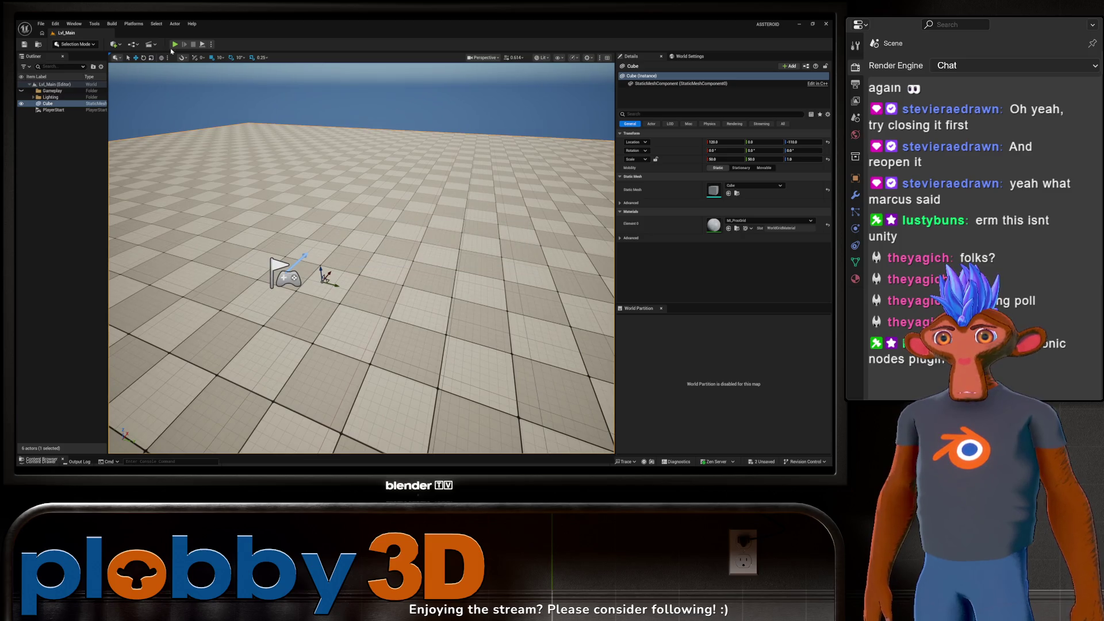
Step: Play-test over the grid floor, then open CBP_Player from Blueprints > Character in its Viewport
{"action": "left_click", "coordinate": [175, 45]}
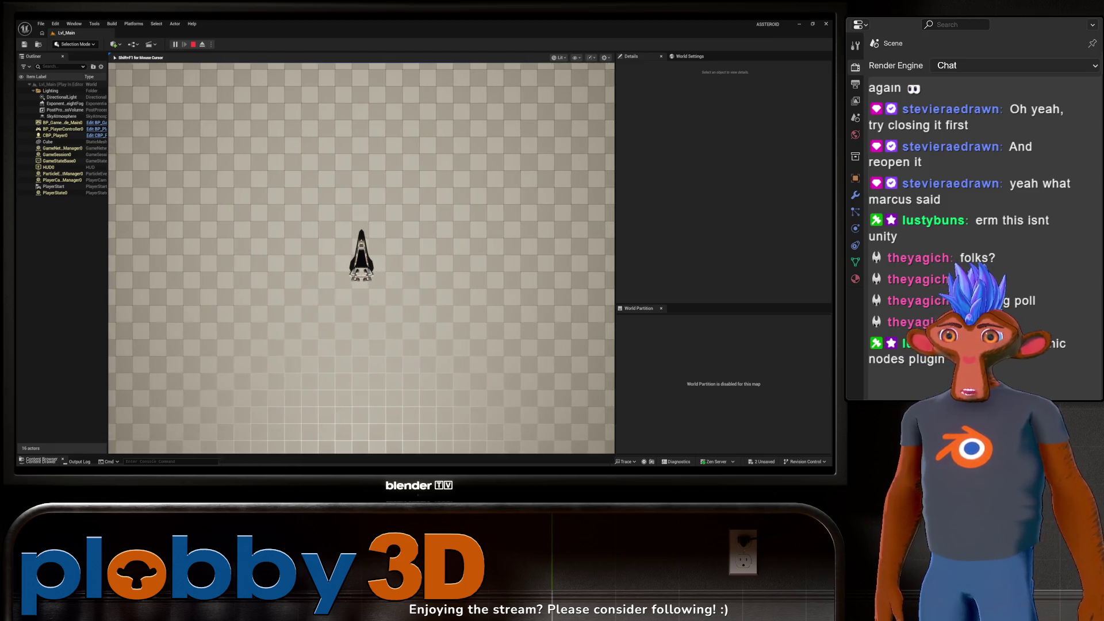
{"action": "key", "text": "Escape"}
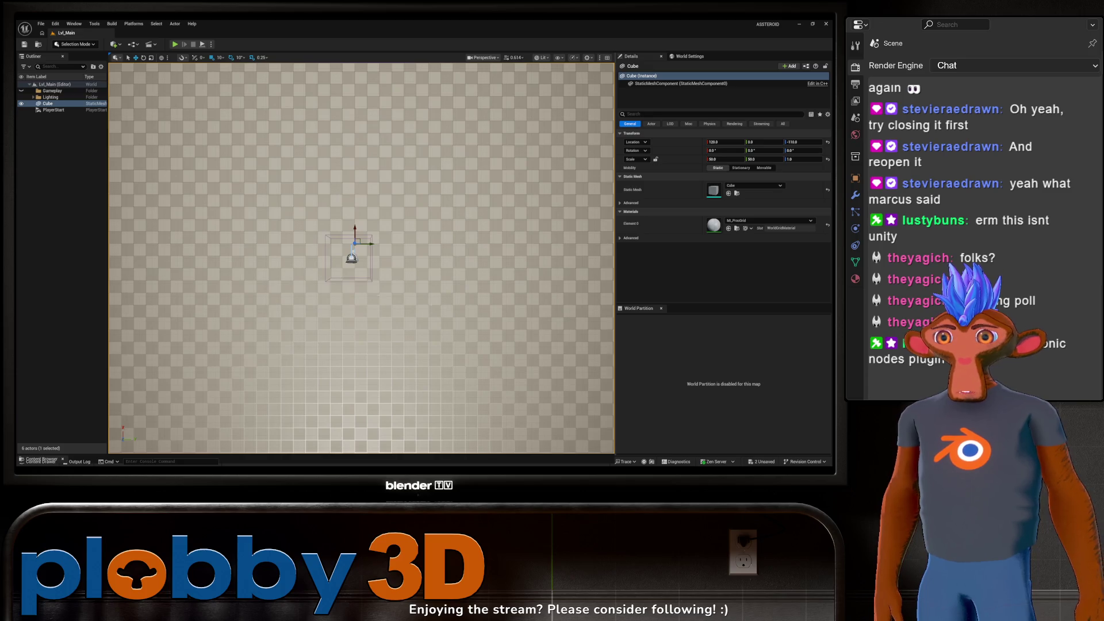
{"action": "left_click", "coordinate": [38, 460]}
{"action": "left_click", "coordinate": [50, 325]}
{"action": "left_click", "coordinate": [148, 327]}
{"action": "double_click", "coordinate": [158, 328]}
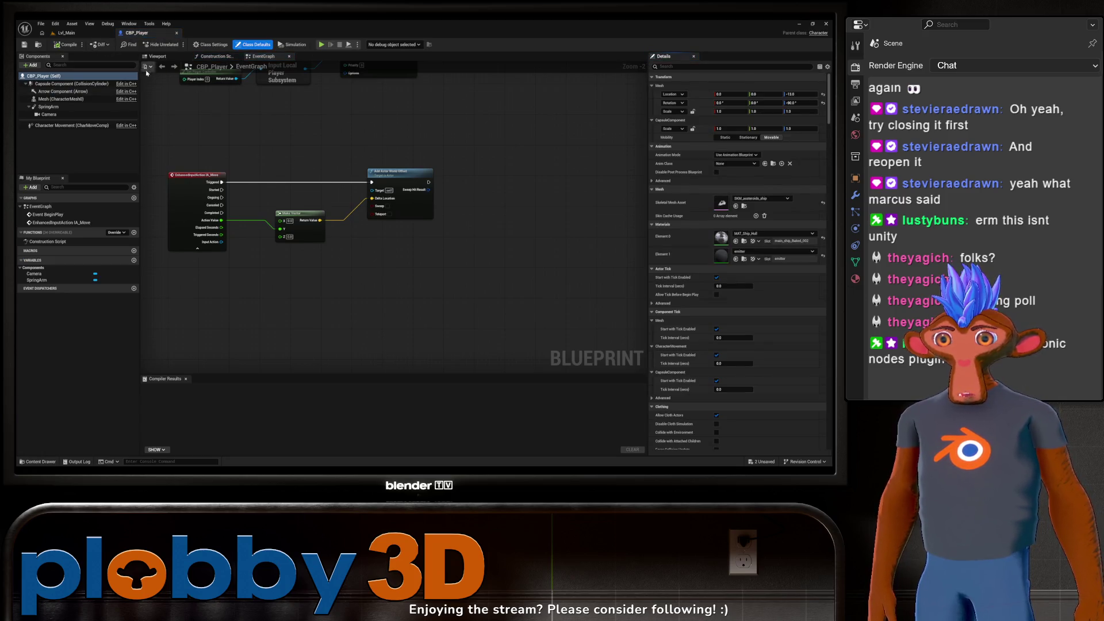
{"action": "left_click", "coordinate": [157, 56]}
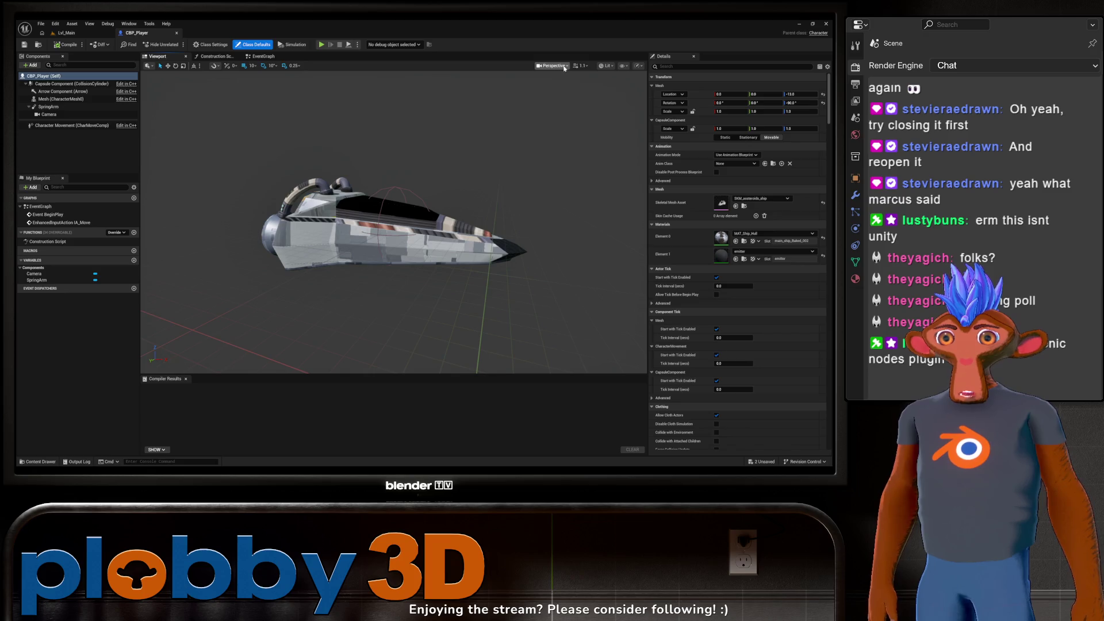
Step: Switch the CBP_Player preview to the orthographic Front view and zoom in on the ship
{"action": "left_click", "coordinate": [553, 65]}
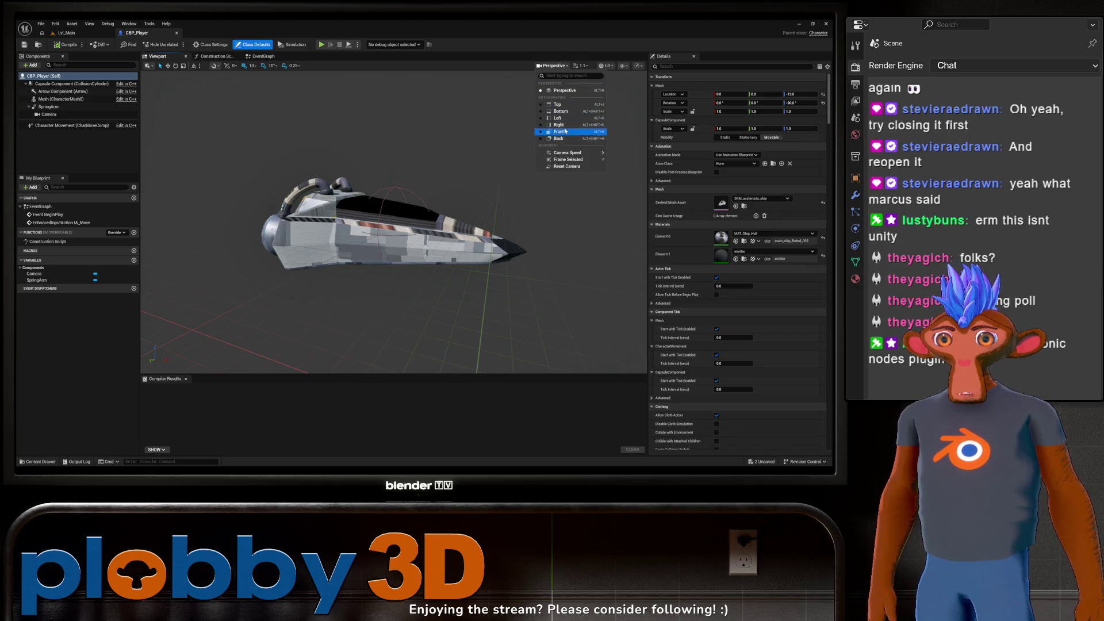
{"action": "left_click", "coordinate": [561, 132]}
{"action": "scroll", "coordinate": [387, 196], "scroll_direction": "up", "scroll_amount": 10}
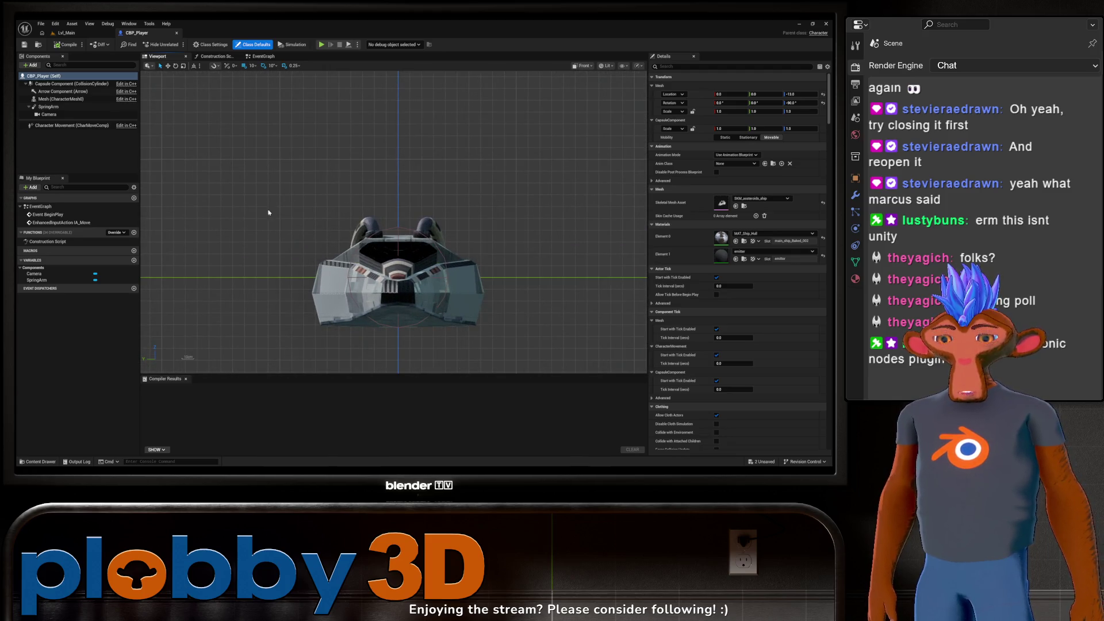
{"action": "key", "text": "ctrl+space"}
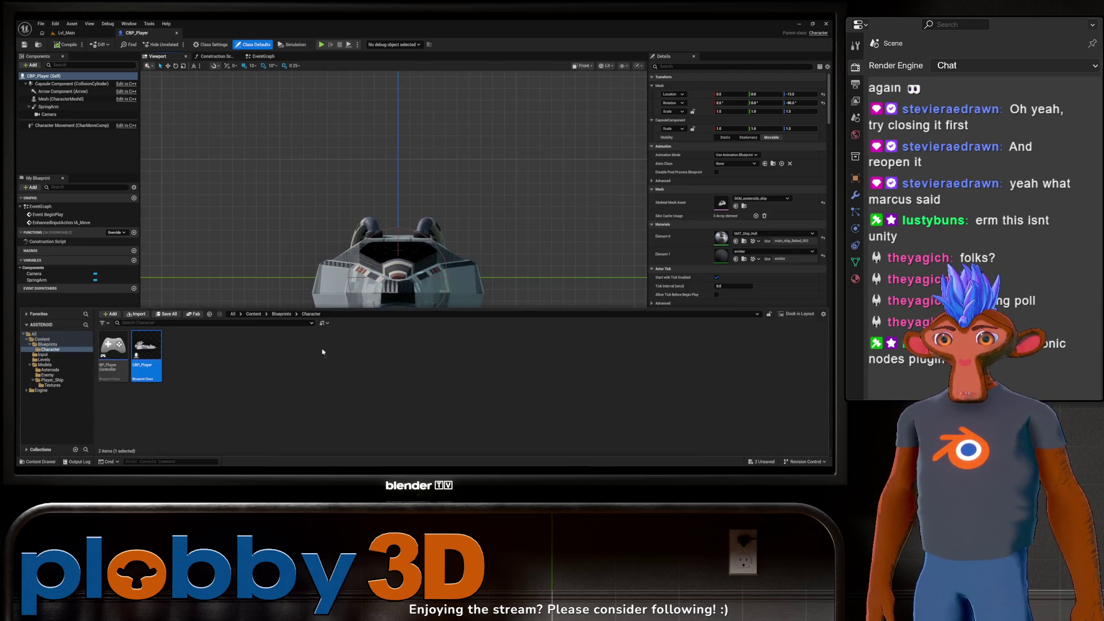
{"action": "key", "text": "ctrl+space"}
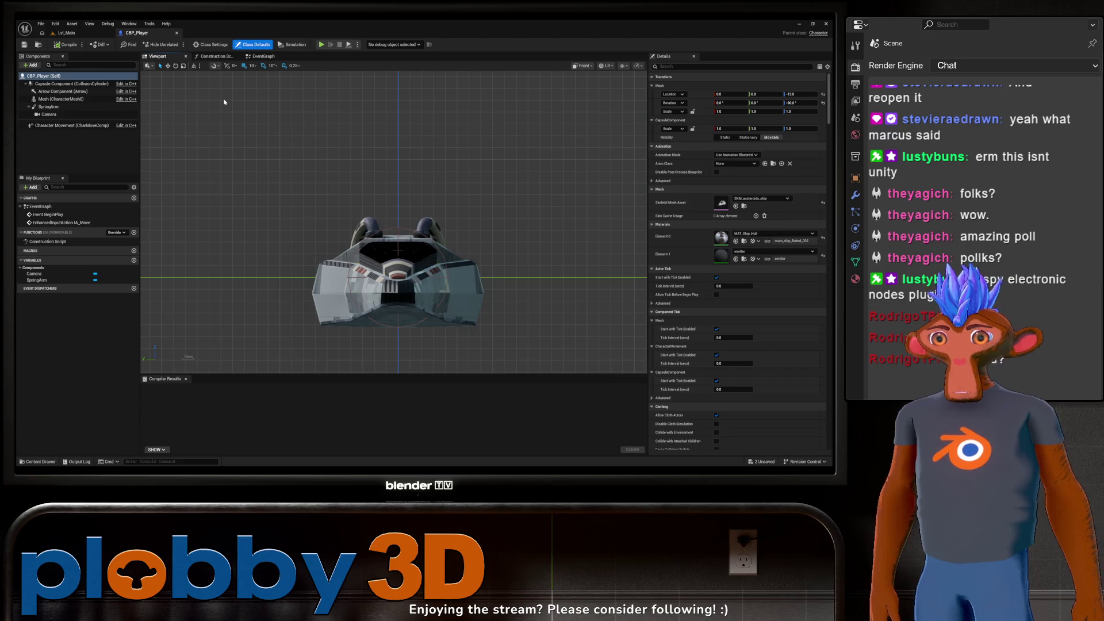
{"action": "left_click", "coordinate": [67, 32]}
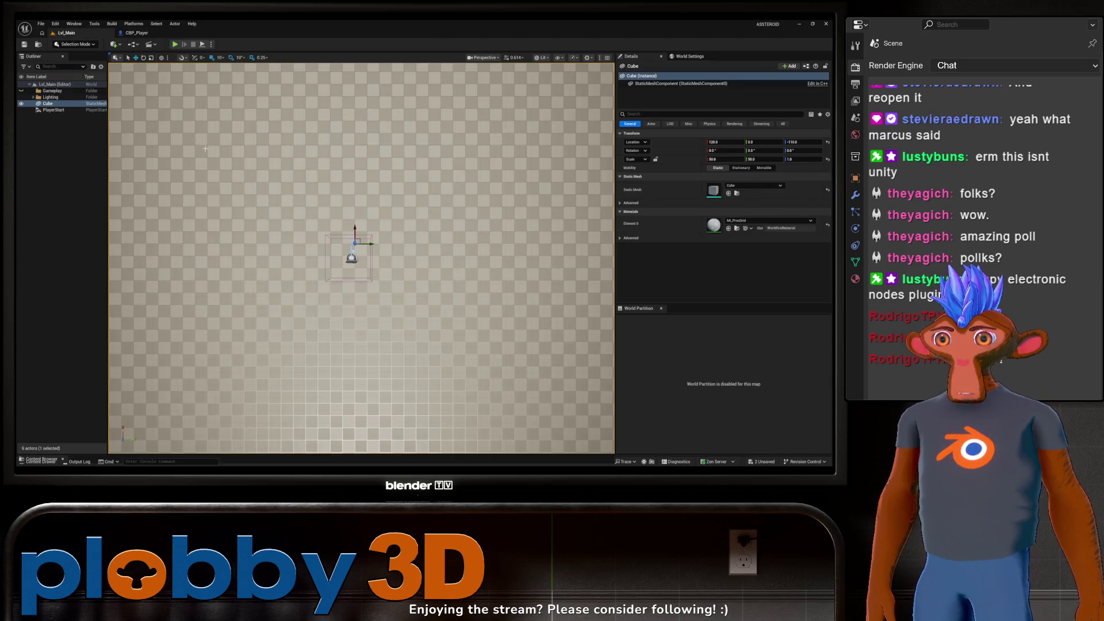
Step: Run Lvl_Main with Alt+P, capture input to watch the ship over the grid, then stop
{"action": "key", "text": "alt+p"}
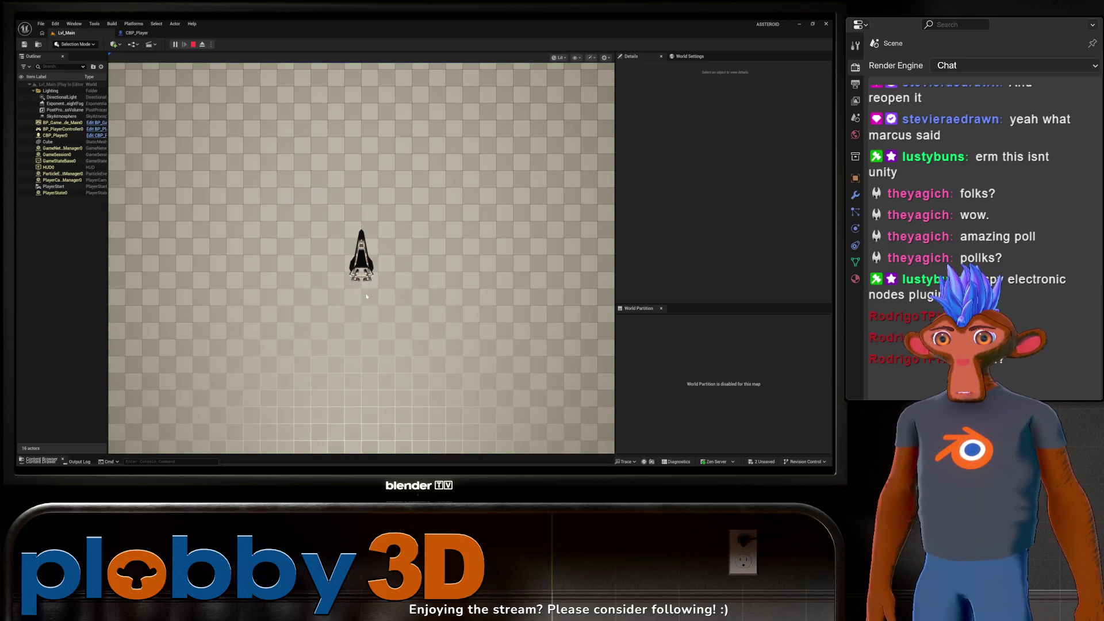
{"action": "left_click", "coordinate": [383, 317]}
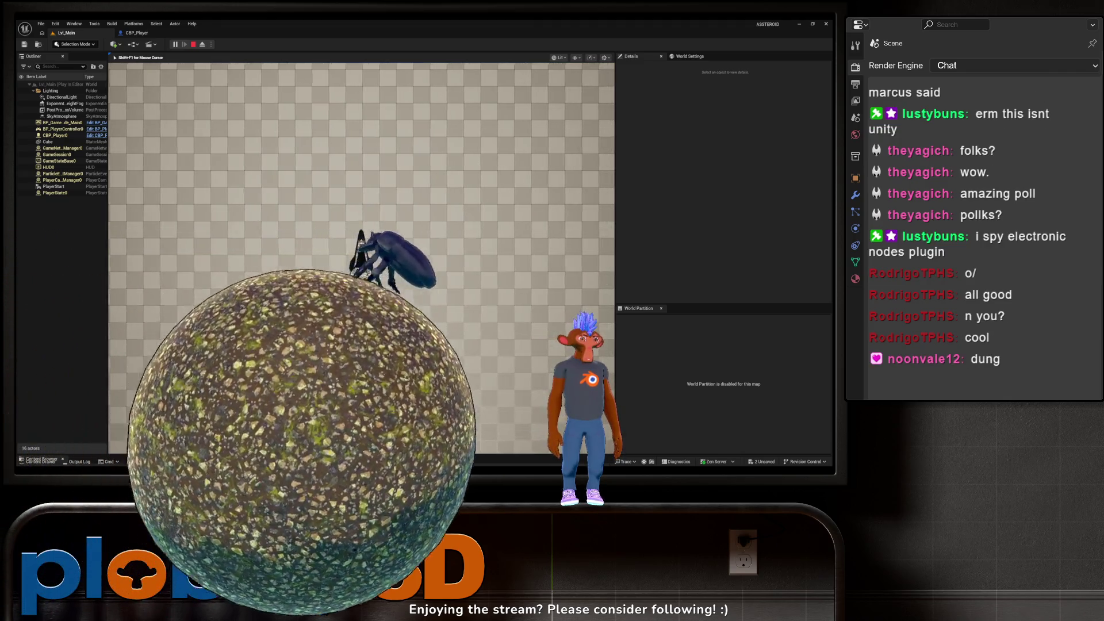
{"action": "key", "text": "Escape"}
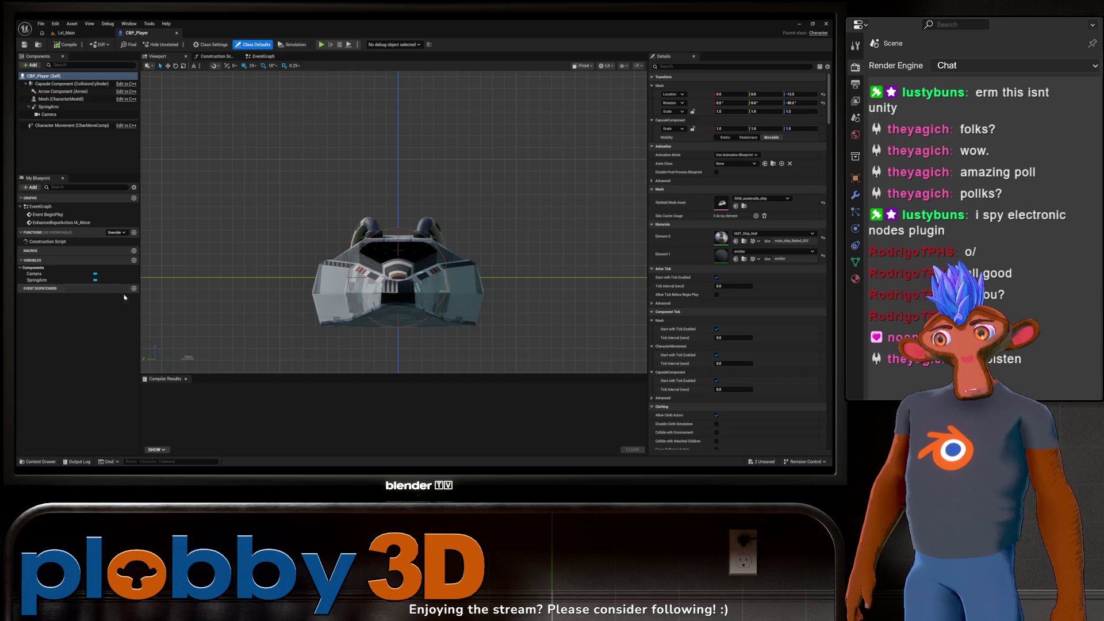
{"action": "left_click", "coordinate": [66, 33]}
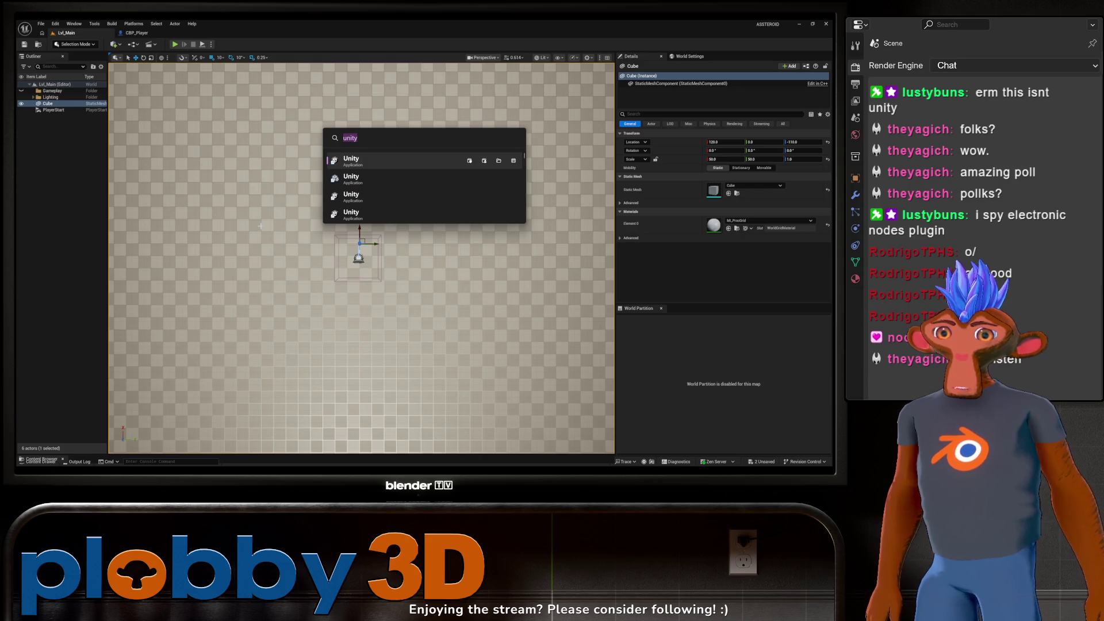
{"action": "key", "text": "ctrl+space"}
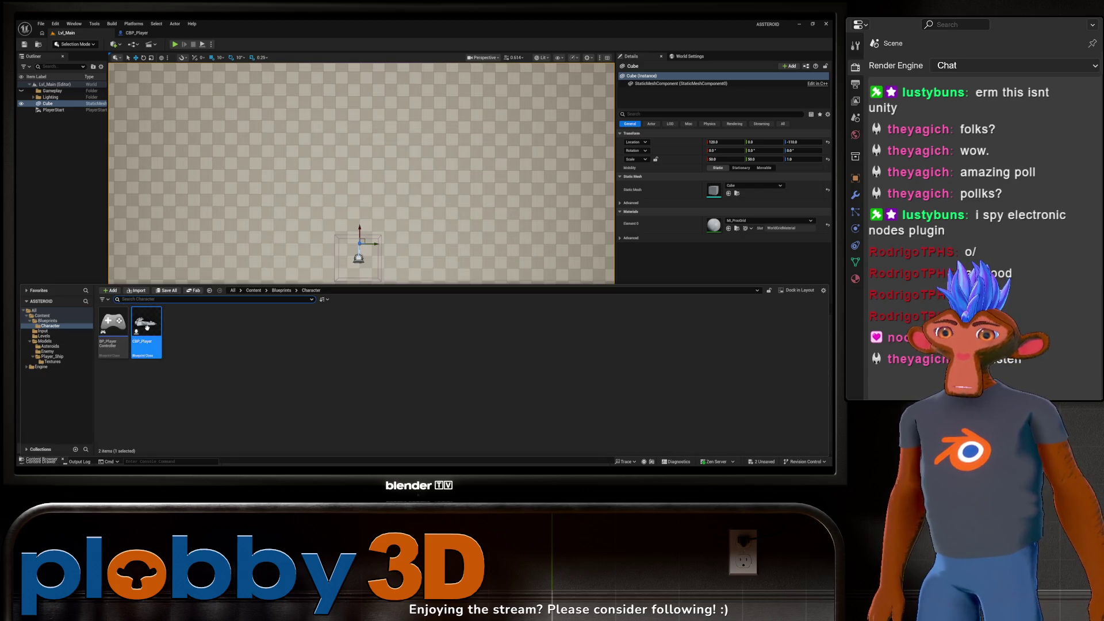
{"action": "left_click", "coordinate": [56, 342]}
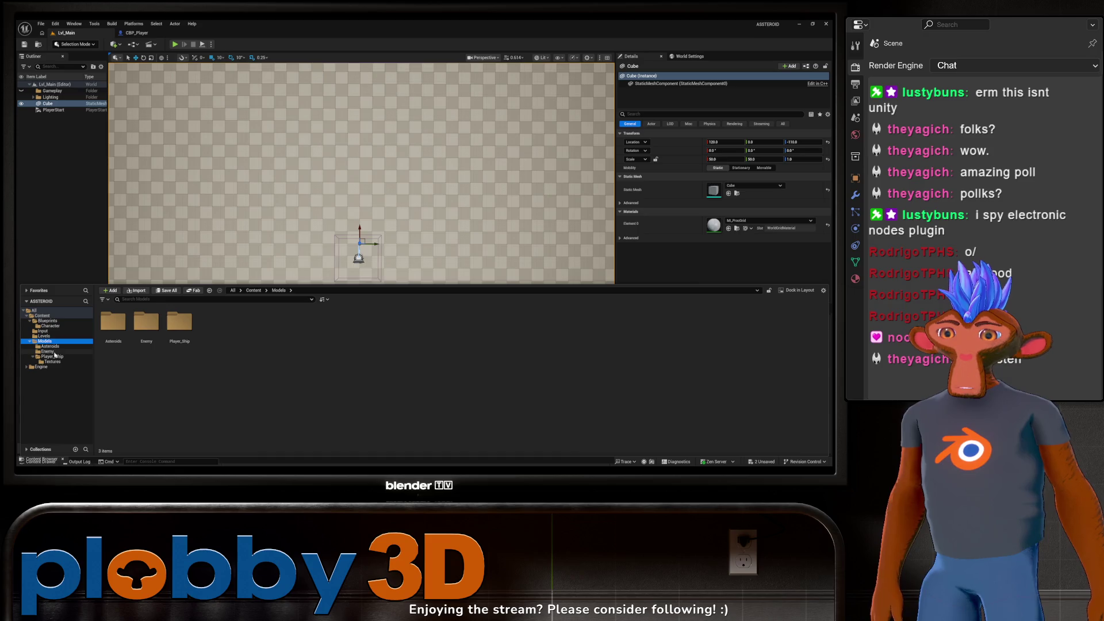
{"action": "left_click", "coordinate": [50, 356]}
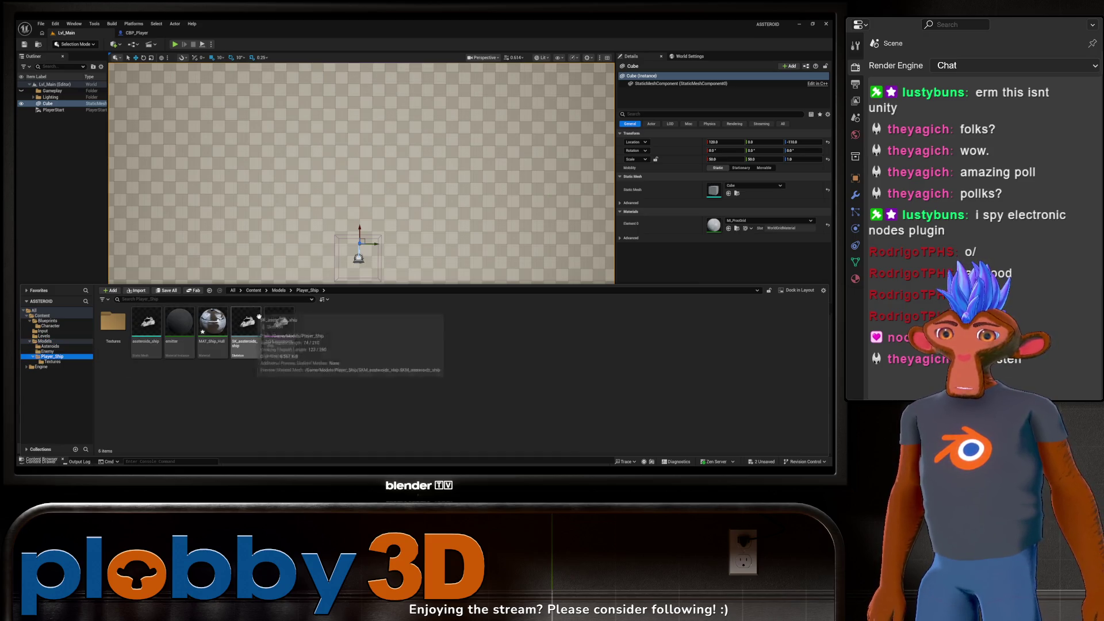
{"action": "mouse_move", "coordinate": [278, 326]}
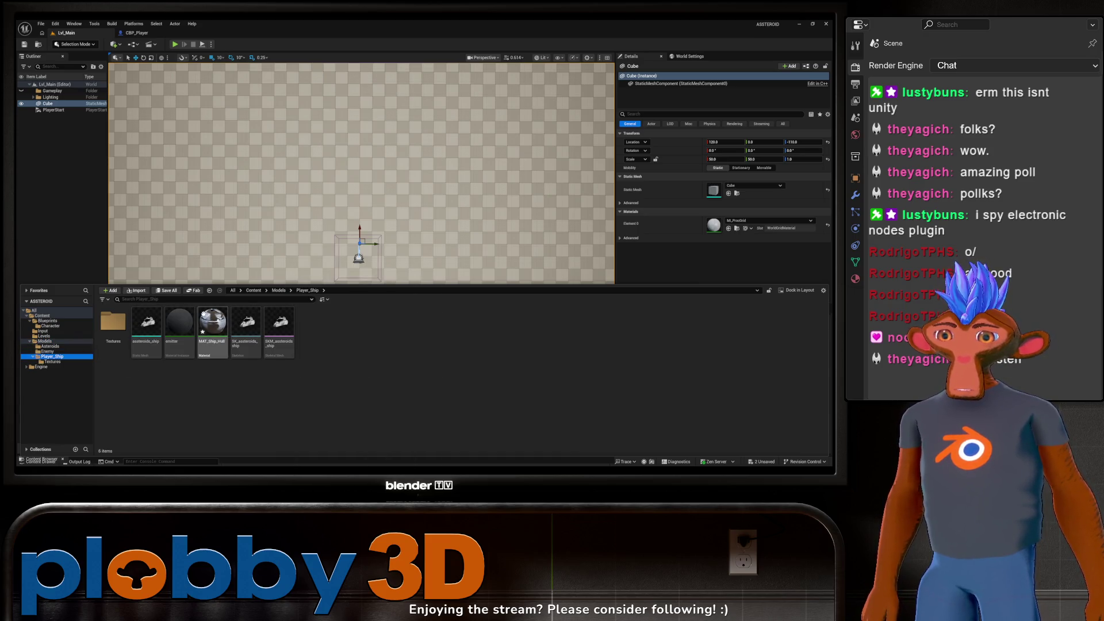
{"action": "double_click", "coordinate": [279, 325]}
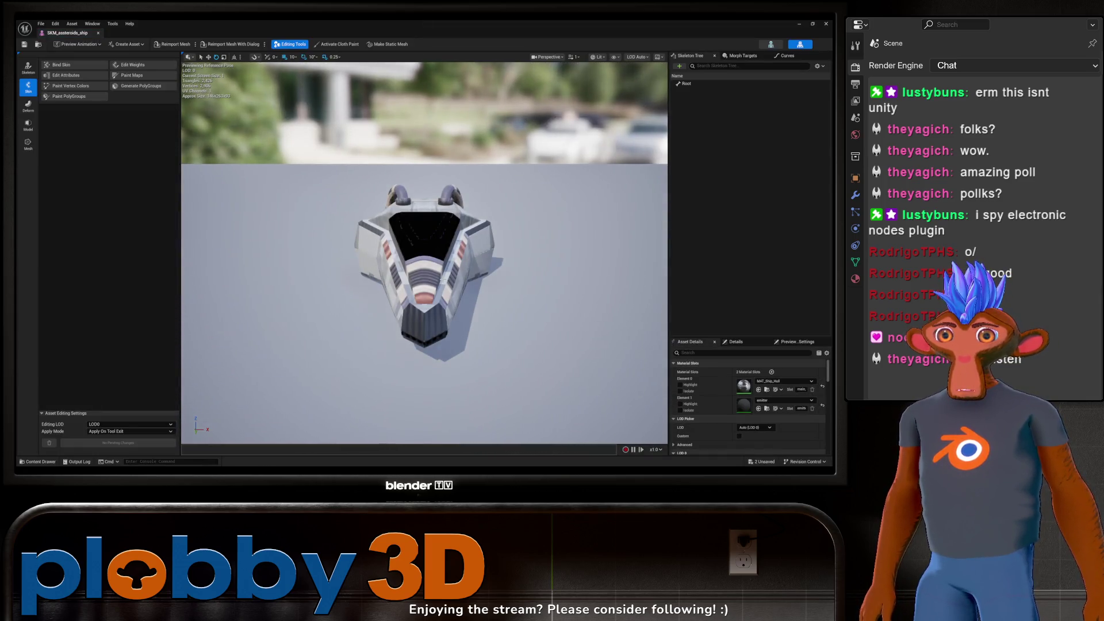
{"action": "left_click", "coordinate": [98, 33]}
{"action": "left_click", "coordinate": [38, 461]}
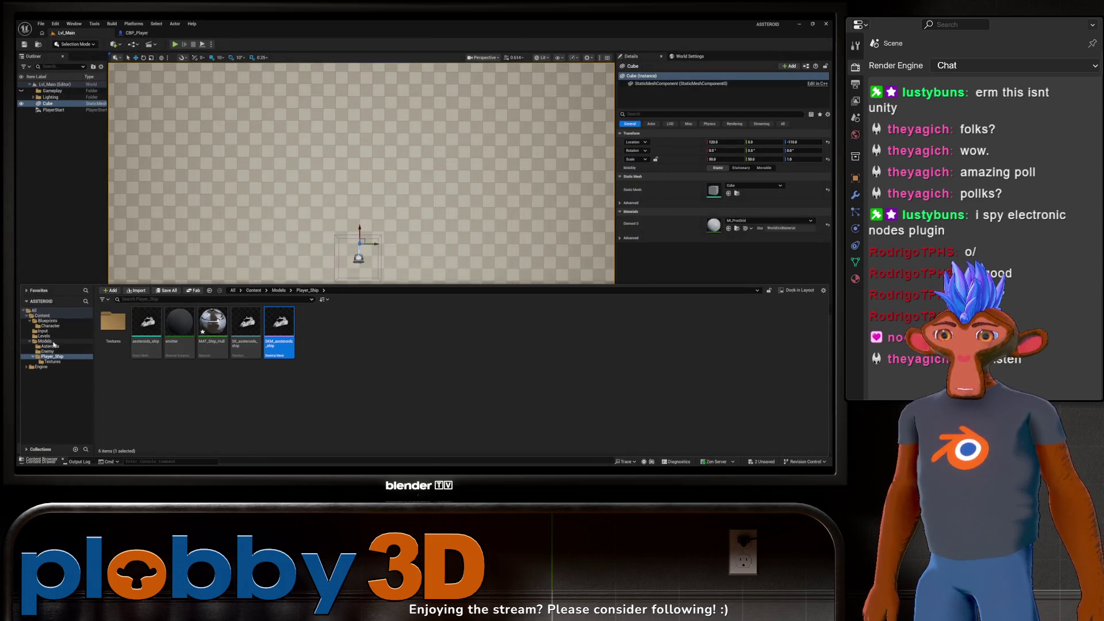
{"action": "left_click", "coordinate": [46, 331]}
{"action": "left_click", "coordinate": [50, 325]}
{"action": "double_click", "coordinate": [146, 322]}
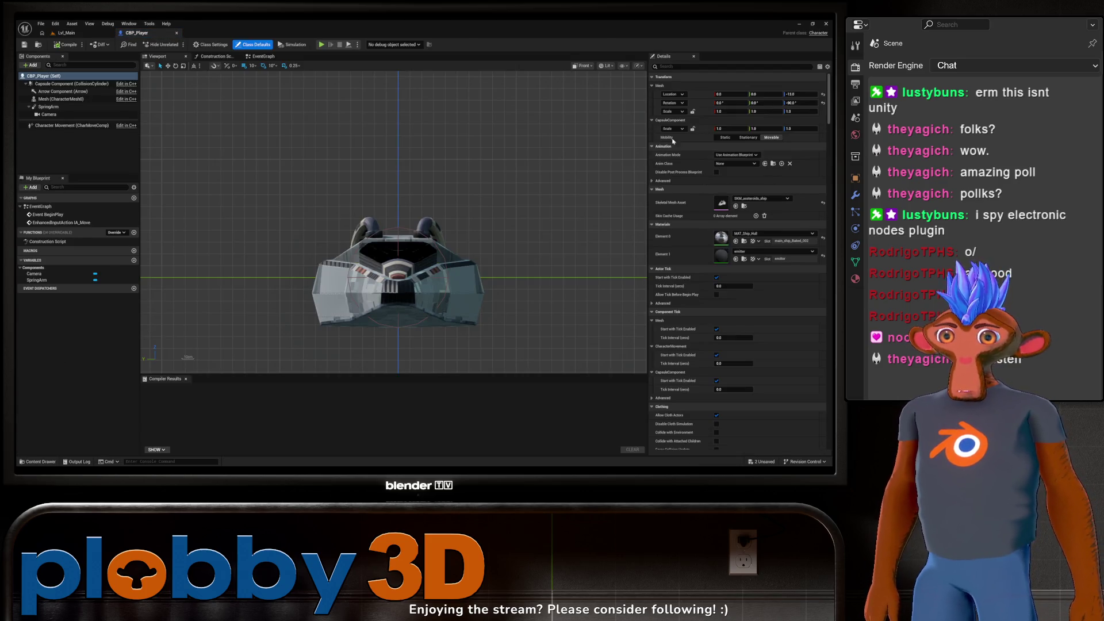
Step: Set the ship Mesh's Z rotation to 0°, save CBP_Player, and return to Lvl_Main
{"action": "left_click", "coordinate": [583, 65]}
{"action": "left_click", "coordinate": [627, 133]}
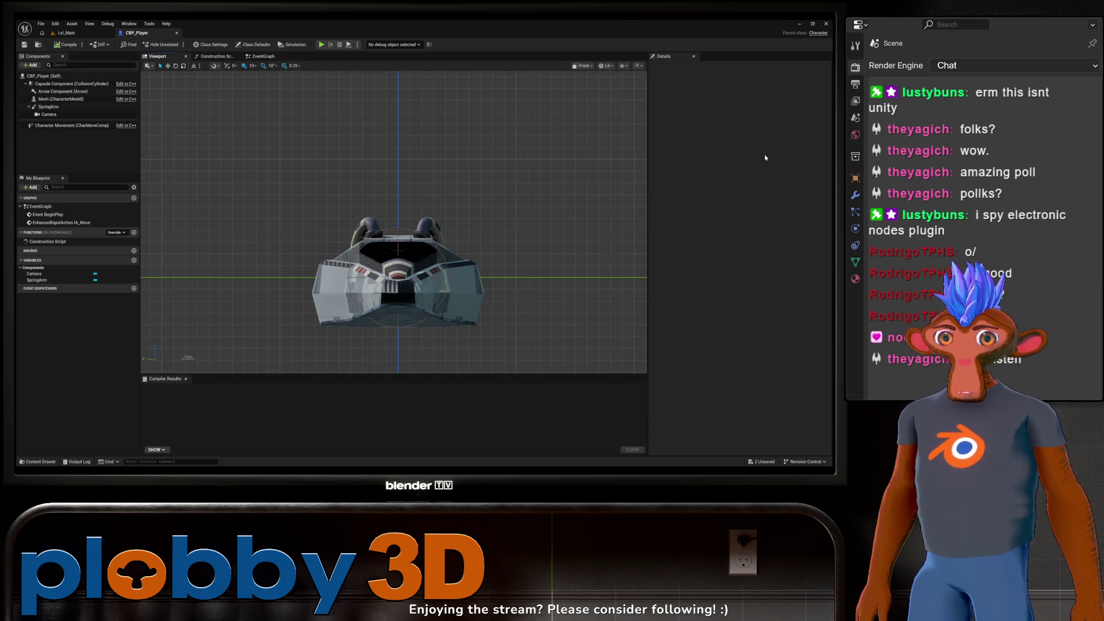
{"action": "left_click", "coordinate": [48, 114]}
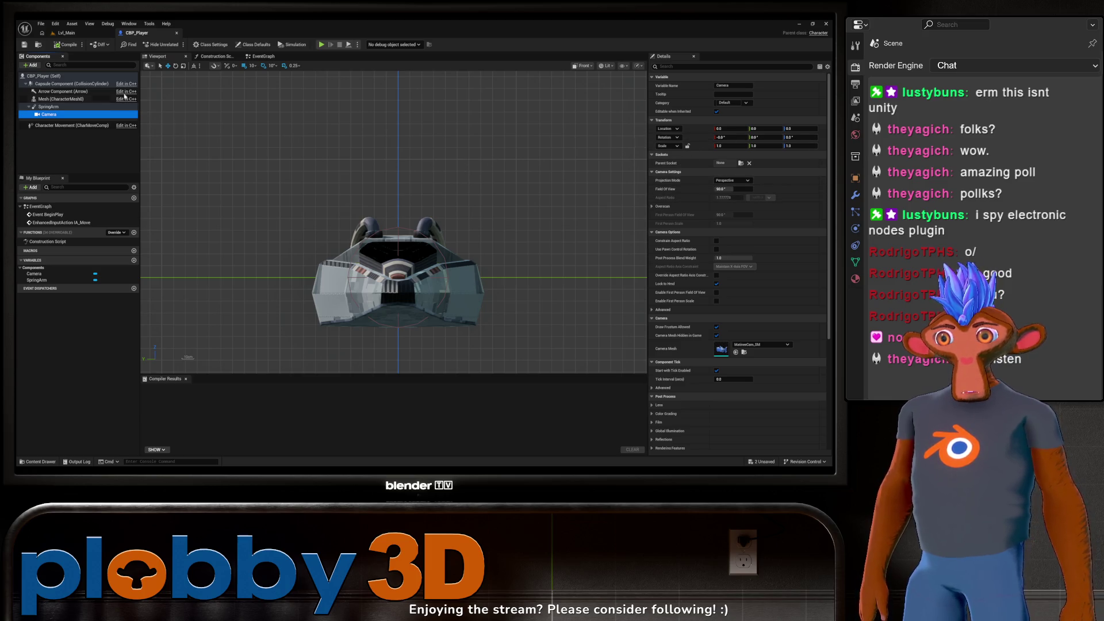
{"action": "left_click", "coordinate": [75, 99]}
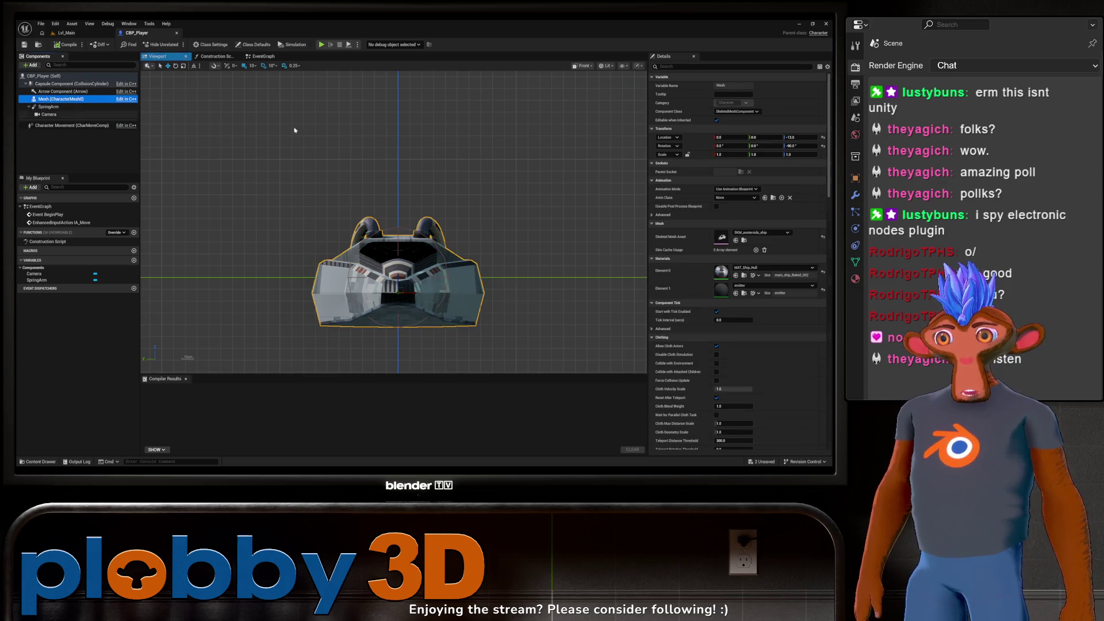
{"action": "left_click", "coordinate": [802, 146]}
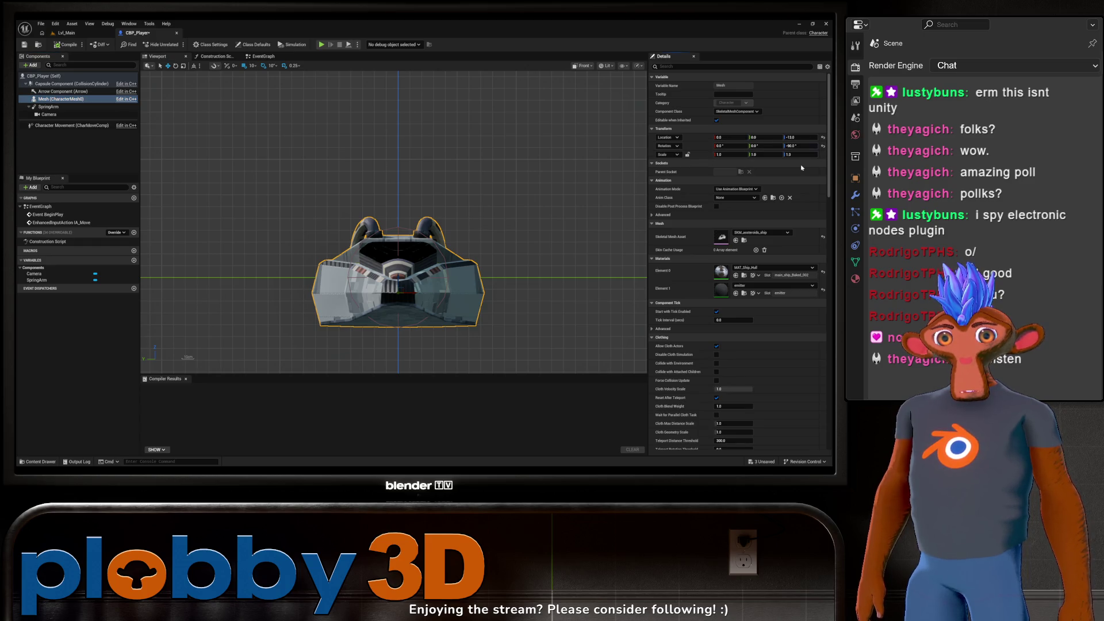
{"action": "left_click", "coordinate": [801, 147]}
{"action": "type", "text": "0"}
{"action": "key", "text": "Return"}
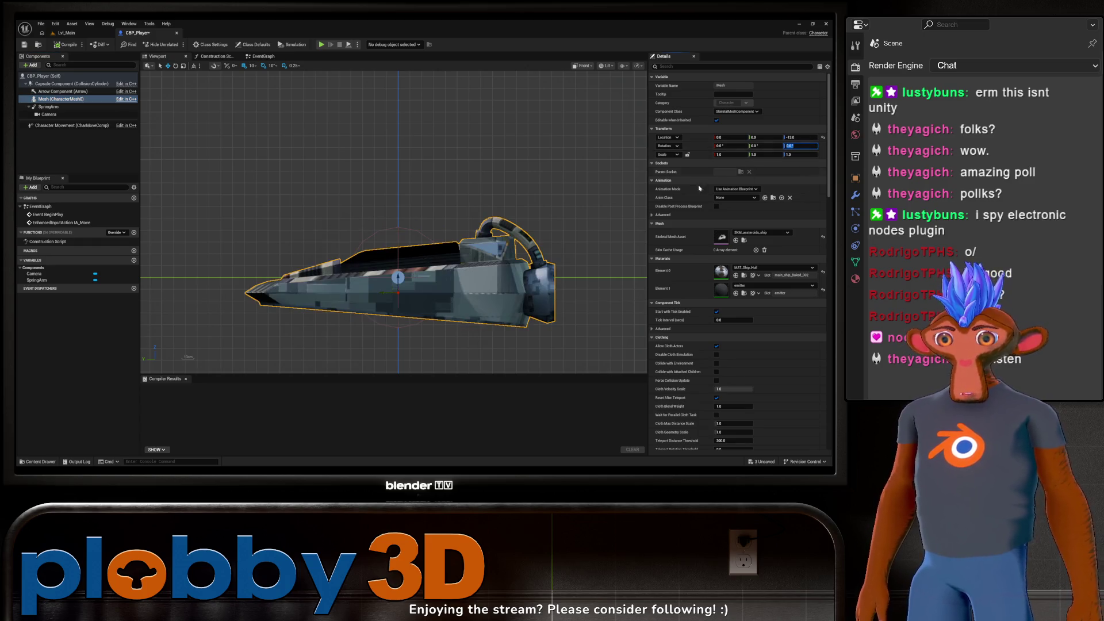
{"action": "key", "text": "ctrl+s"}
{"action": "left_click", "coordinate": [86, 33]}
{"action": "key", "text": "ctrl+space"}
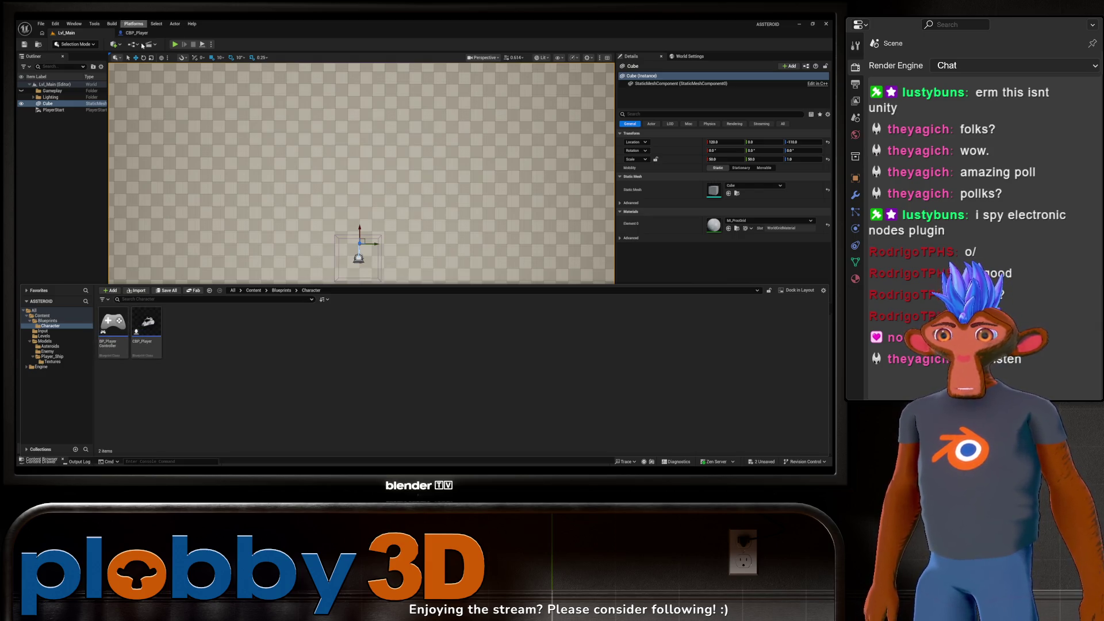
Step: Play-test to check the ship's sideways orientation, then bring the CBP_Player Blueprint back up
{"action": "key", "text": "alt+p"}
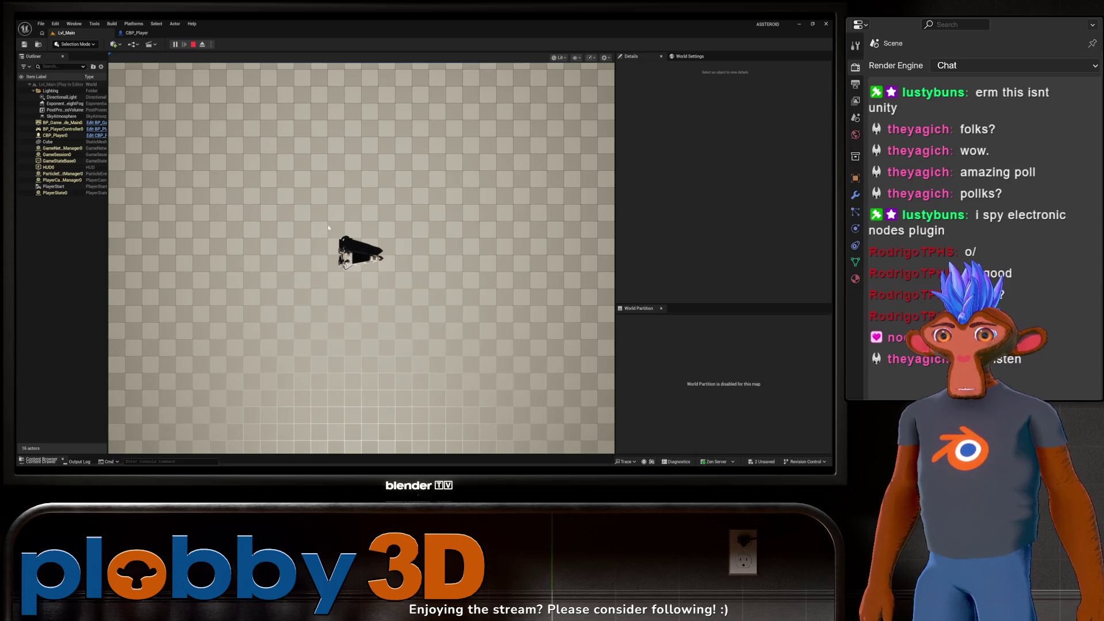
{"action": "left_click", "coordinate": [329, 228]}
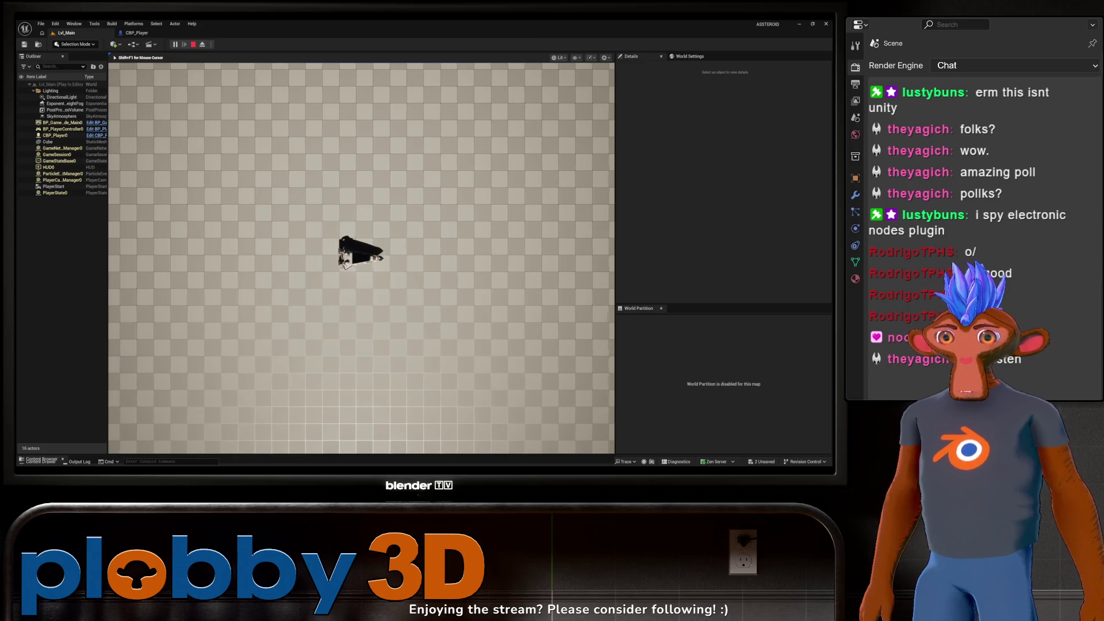
{"action": "key", "text": "Escape"}
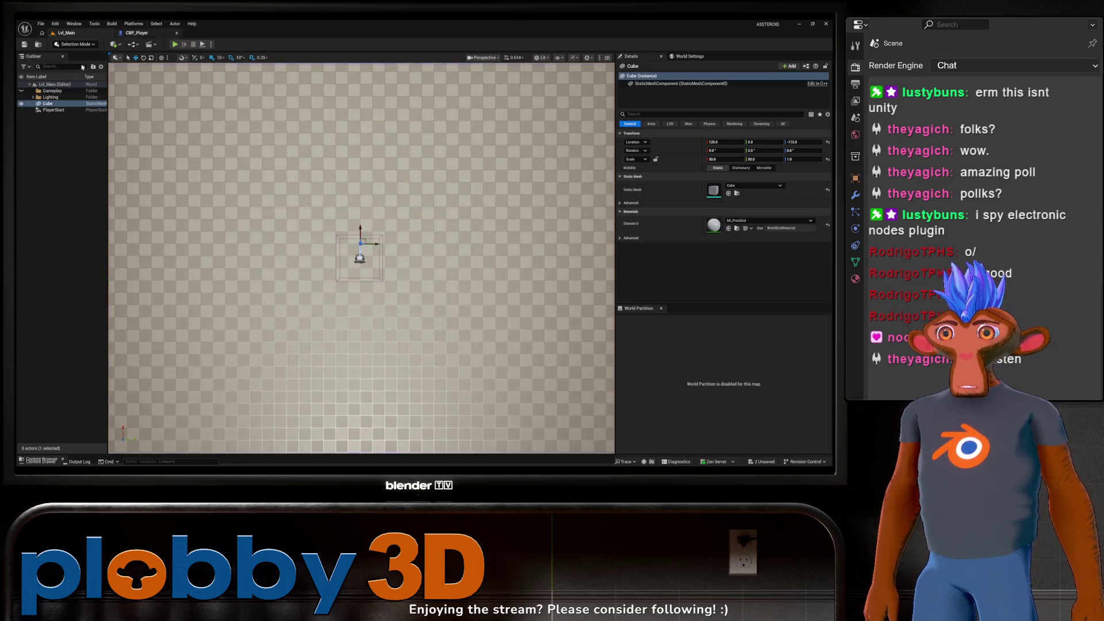
{"action": "key", "text": "ctrl+space"}
{"action": "left_click", "coordinate": [141, 32]}
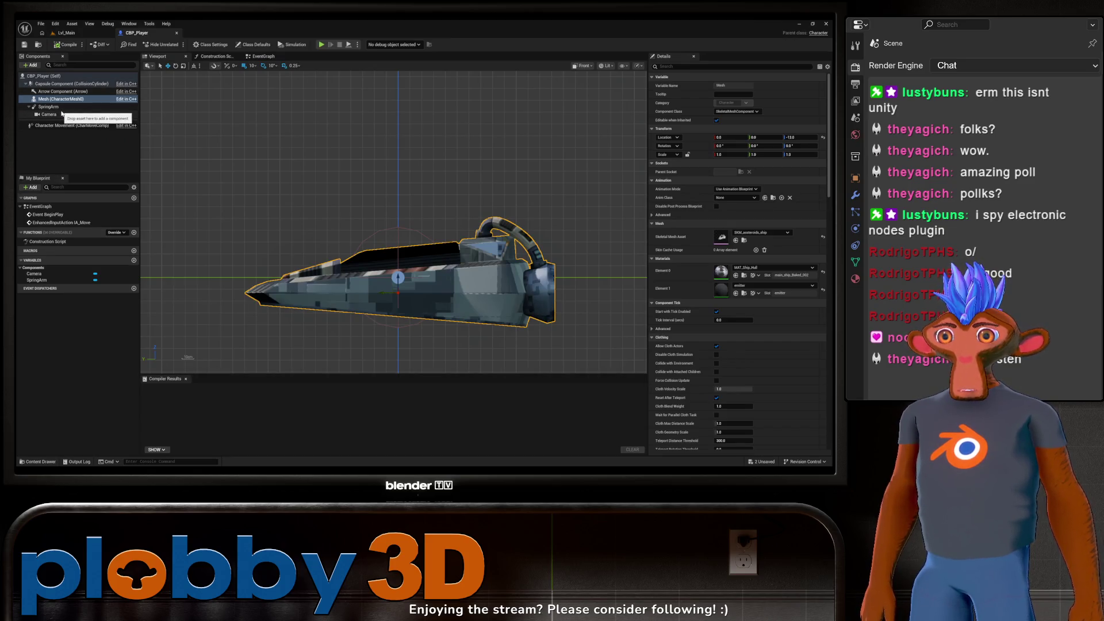
{"action": "left_click", "coordinate": [177, 33]}
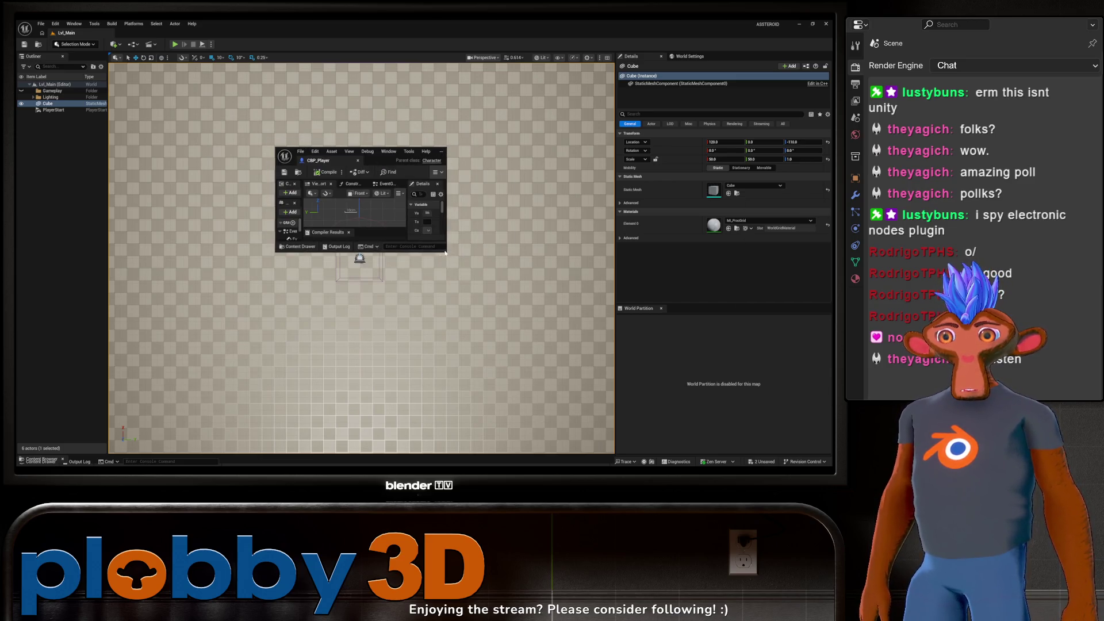
Step: Enlarge the floating CBP_Player window and set the SpringArm's Rotation Yaw to 90
{"action": "left_click_drag", "start_coordinate": [445, 251], "coordinate": [603, 467]}
{"action": "mouse_move", "coordinate": [604, 148]}
{"action": "left_mouse_down"}
{"action": "mouse_move", "coordinate": [667, 75]}
{"action": "mouse_move", "coordinate": [681, 20]}
{"action": "left_mouse_up"}
{"action": "scroll", "coordinate": [411, 248], "scroll_direction": "down", "scroll_amount": 2}
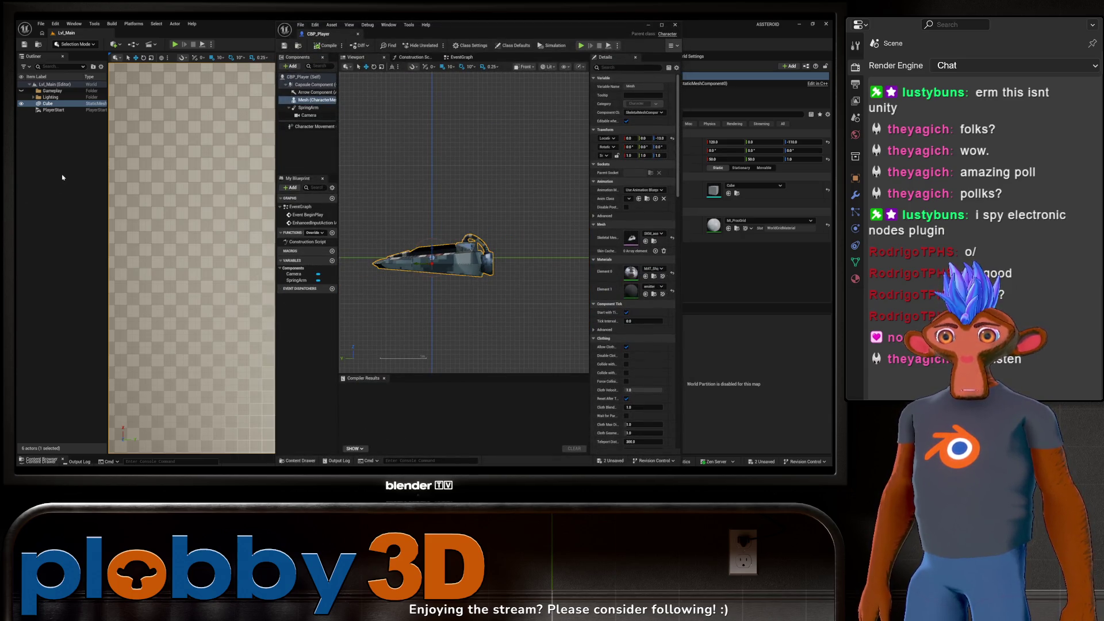
{"action": "left_click", "coordinate": [308, 108]}
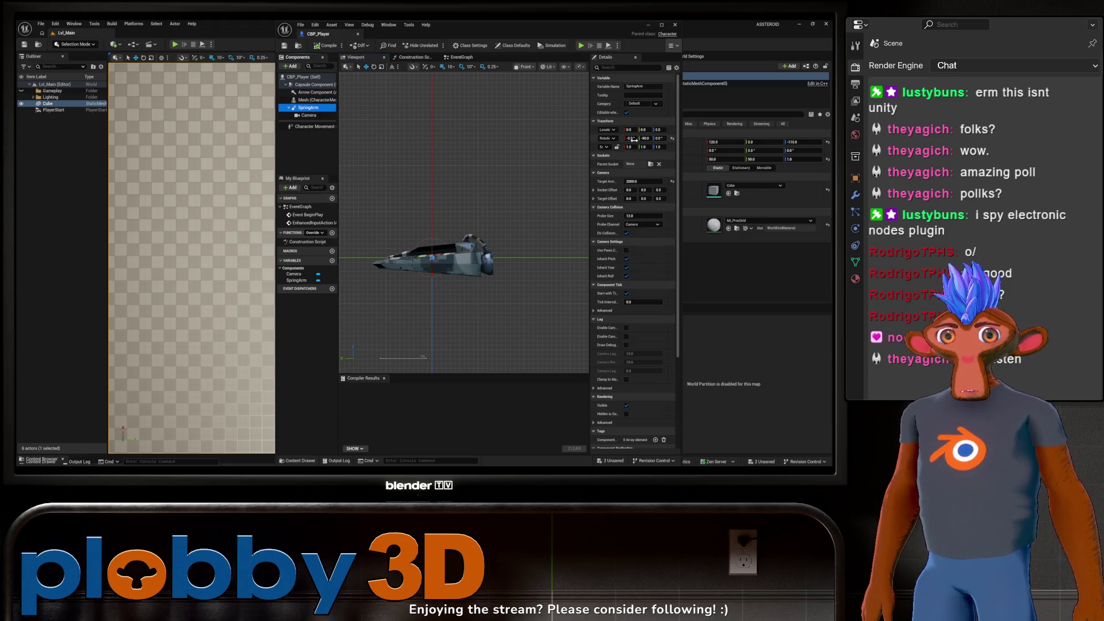
{"action": "left_click", "coordinate": [657, 139]}
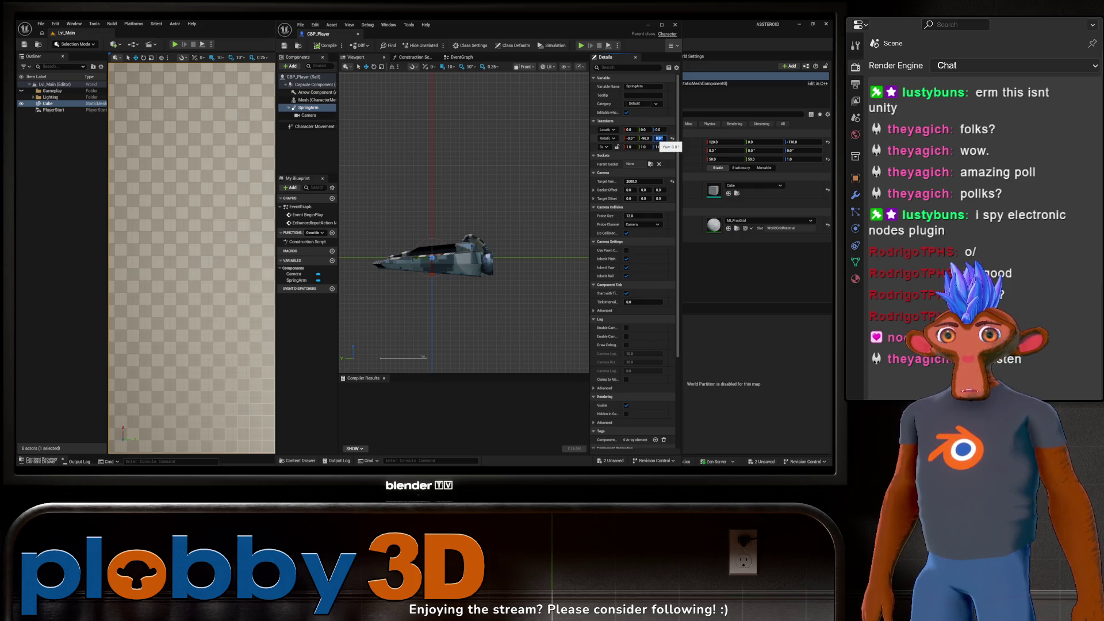
{"action": "type", "text": "90"}
{"action": "key", "text": "Return"}
Step: Save the CBP_Player blueprint and close its window, returning to the level
{"action": "key", "text": "ctrl+s"}
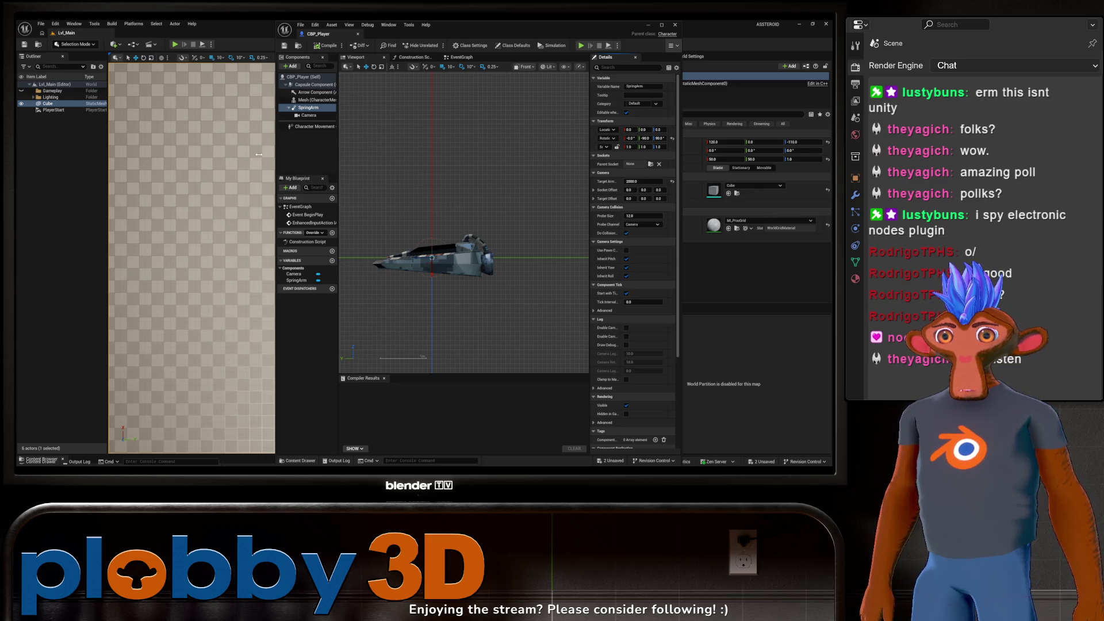
{"action": "left_click", "coordinate": [241, 151]}
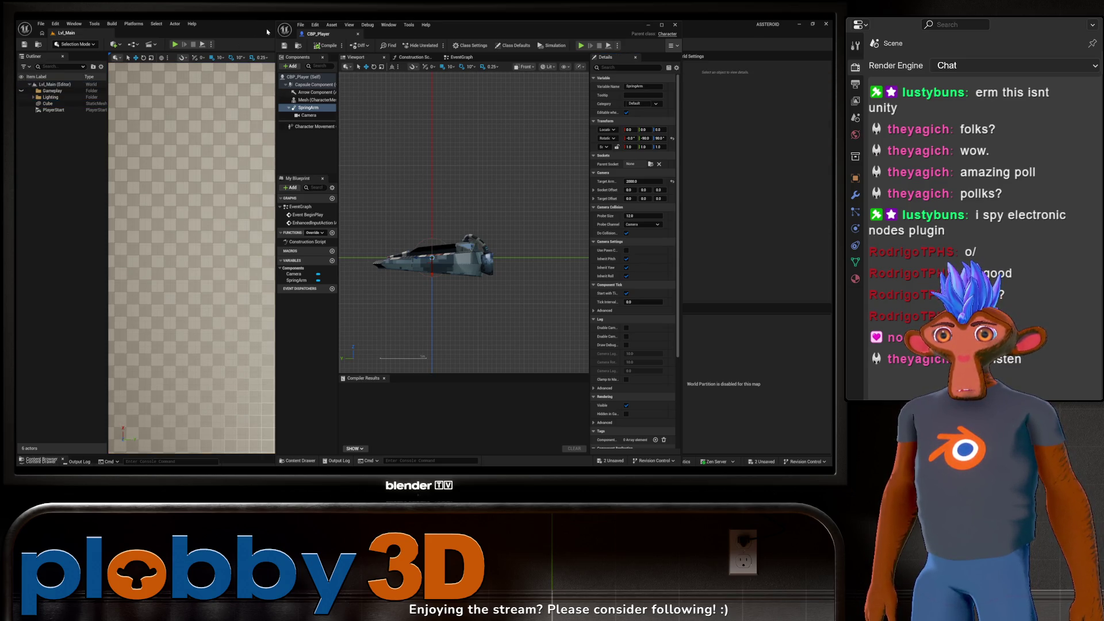
{"action": "left_click", "coordinate": [675, 25]}
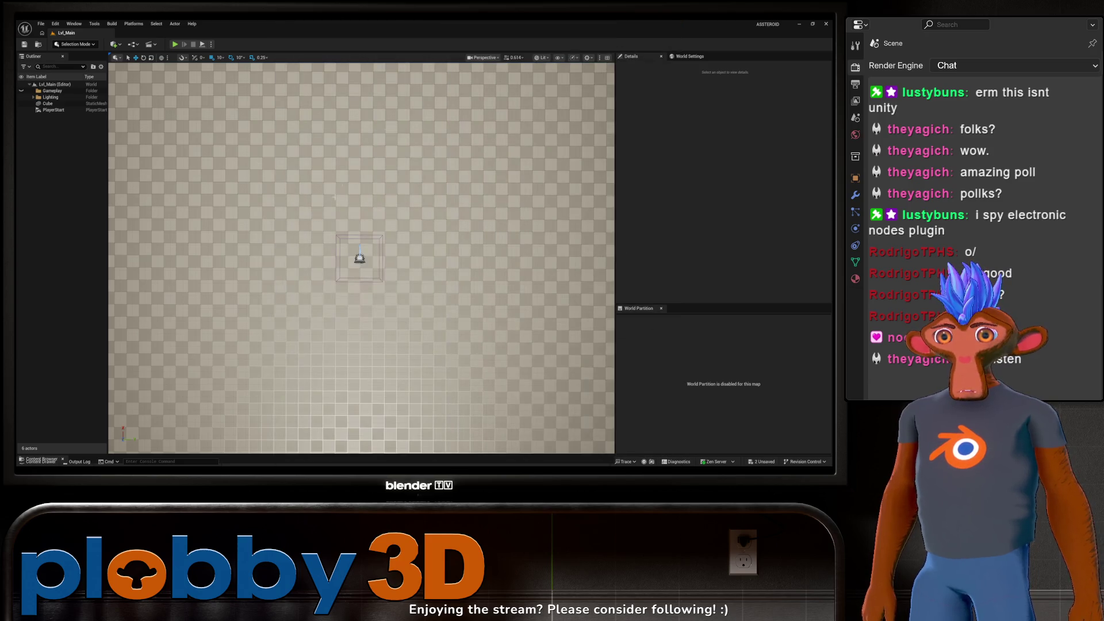
Step: Run and stop a play-test, then open CBP_Player from the Content Drawer
{"action": "left_click", "coordinate": [173, 44]}
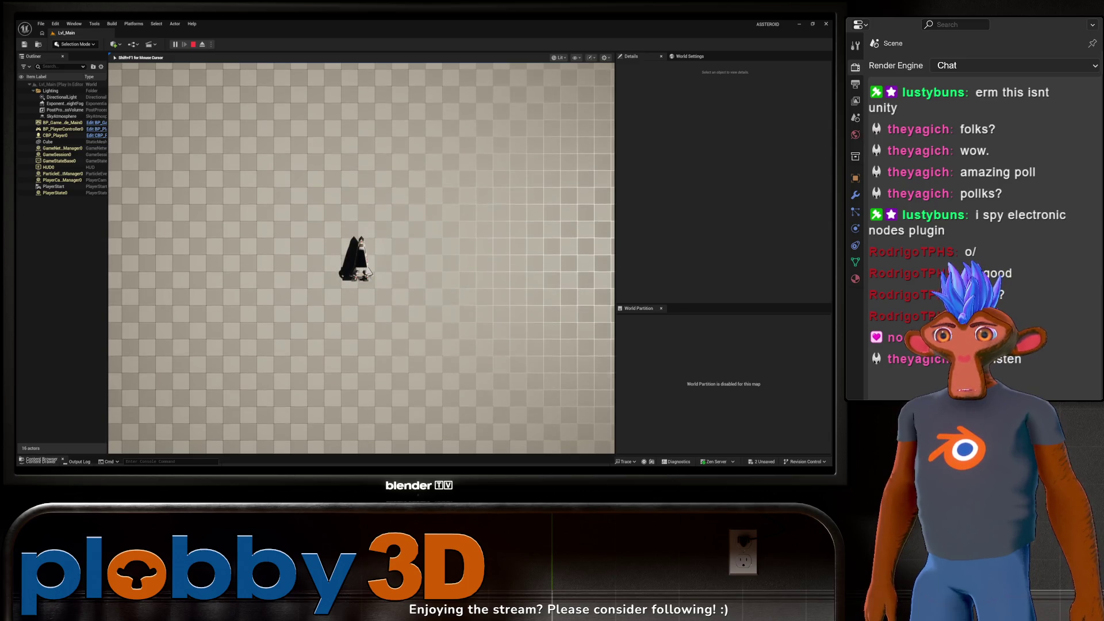
{"action": "key", "text": "Escape"}
{"action": "key", "text": "ctrl+space"}
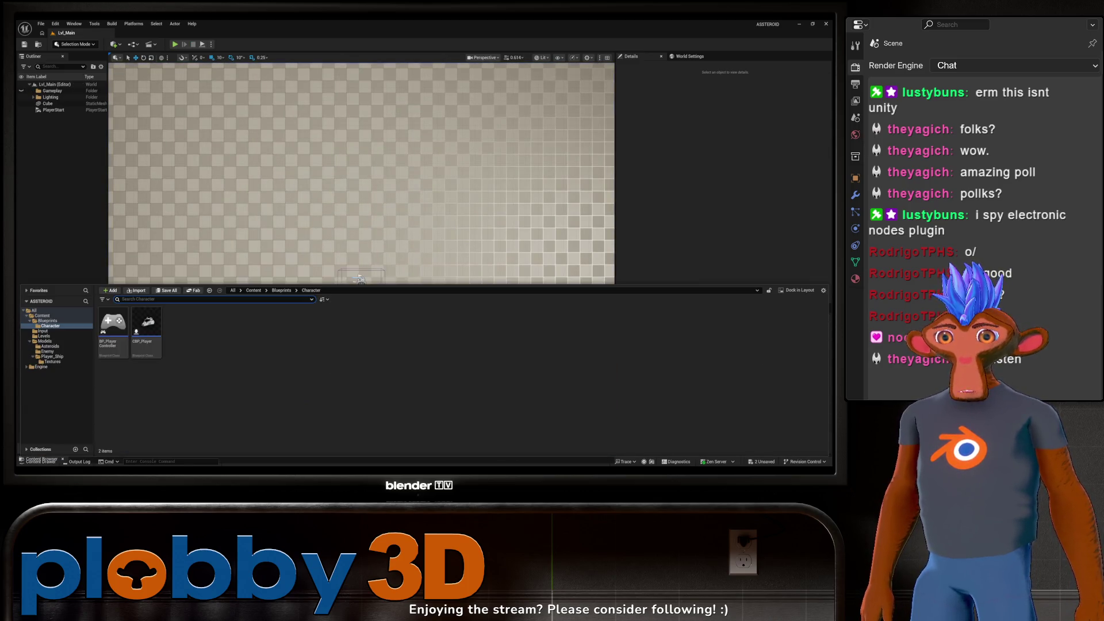
{"action": "left_click", "coordinate": [162, 105]}
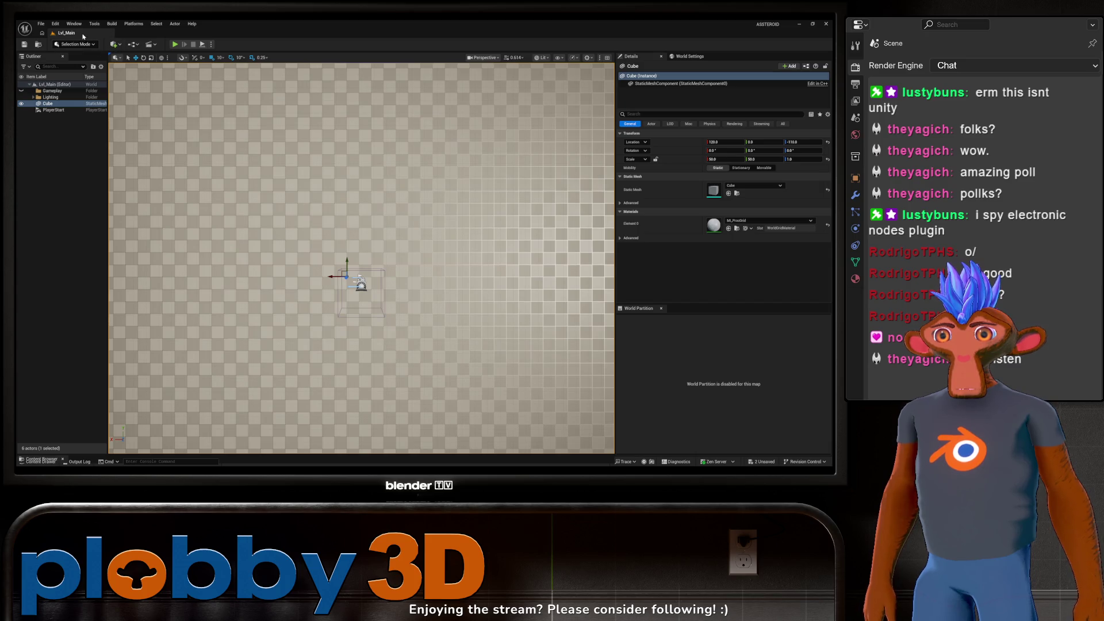
{"action": "key", "text": "ctrl+space"}
{"action": "double_click", "coordinate": [148, 333]}
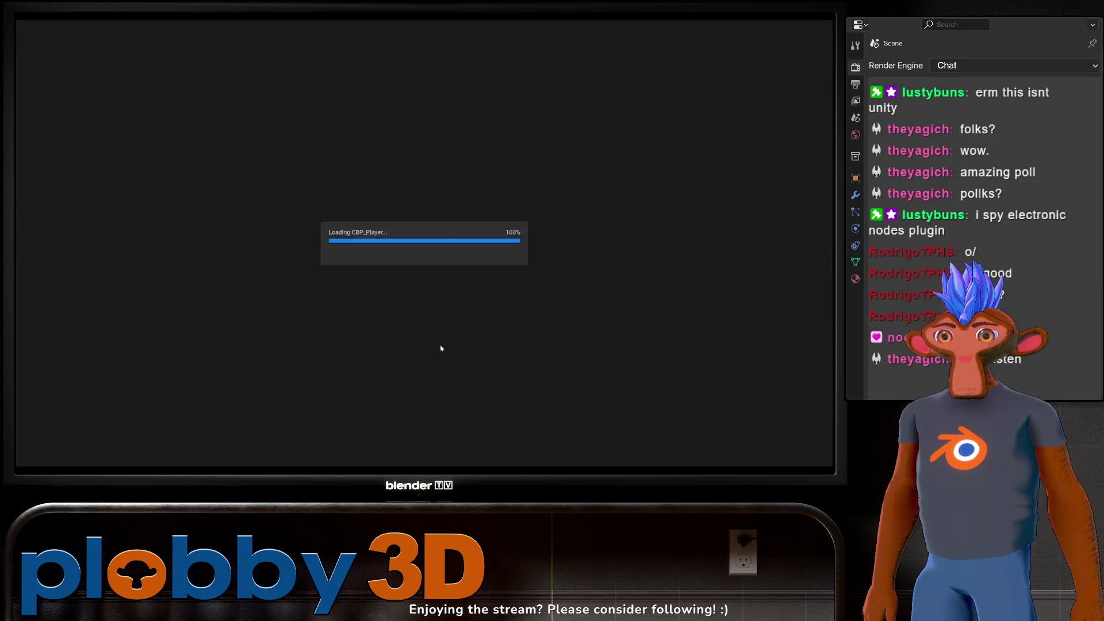
Step: Zoom the EventGraph to 1:1, pan to the IA_Move nodes, and reposition Add Actor World Offset
{"action": "scroll", "coordinate": [364, 270], "scroll_direction": "up", "scroll_amount": 2}
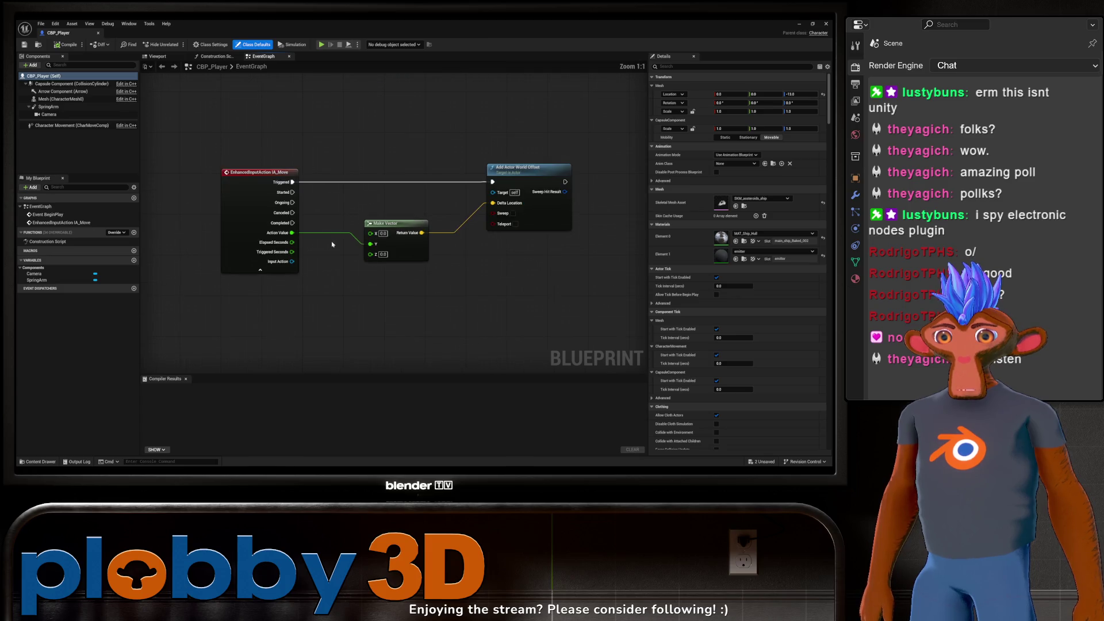
{"action": "left_click_drag", "start_coordinate": [331, 302], "coordinate": [298, 291]}
{"action": "mouse_move", "coordinate": [475, 160]}
{"action": "left_mouse_down"}
{"action": "mouse_move", "coordinate": [510, 164]}
{"action": "mouse_move", "coordinate": [438, 130]}
{"action": "mouse_move", "coordinate": [450, 200]}
{"action": "mouse_move", "coordinate": [460, 159]}
{"action": "mouse_move", "coordinate": [409, 200]}
{"action": "left_mouse_up"}
{"action": "mouse_move", "coordinate": [423, 241]}
{"action": "left_mouse_down"}
{"action": "mouse_move", "coordinate": [407, 239]}
{"action": "mouse_move", "coordinate": [433, 237]}
{"action": "left_mouse_up"}
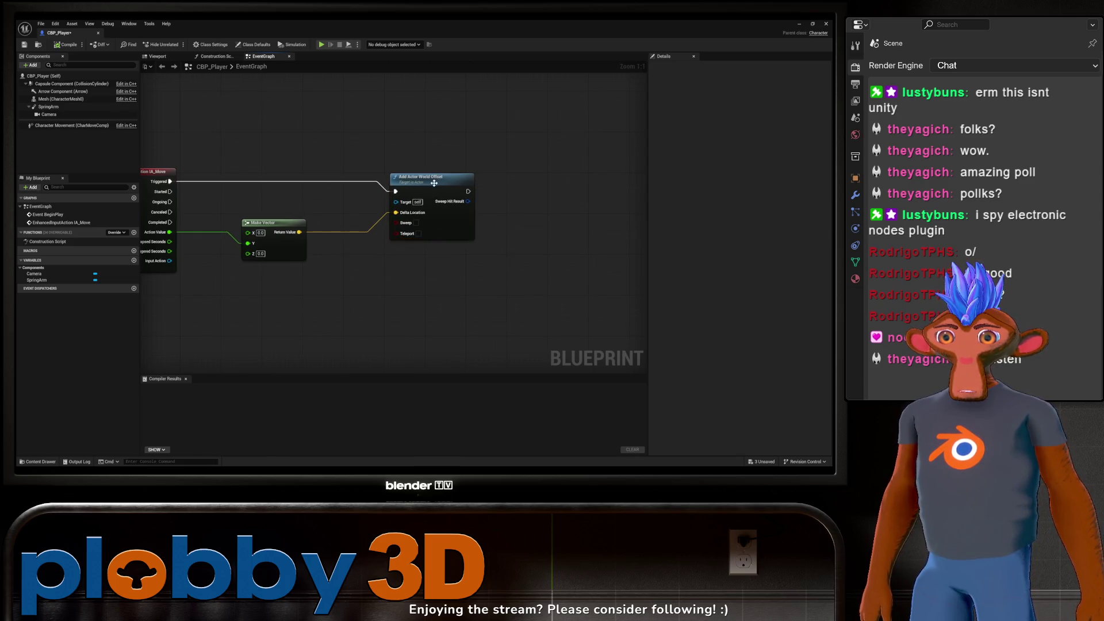
{"action": "right_click", "coordinate": [429, 269]}
{"action": "mouse_move", "coordinate": [442, 184]}
{"action": "left_mouse_down"}
{"action": "mouse_move", "coordinate": [478, 174]}
{"action": "mouse_move", "coordinate": [422, 189]}
{"action": "mouse_move", "coordinate": [474, 183]}
{"action": "mouse_move", "coordinate": [440, 182]}
{"action": "left_mouse_up"}
{"action": "mouse_move", "coordinate": [328, 133]}
{"action": "left_mouse_down"}
{"action": "mouse_move", "coordinate": [335, 165]}
{"action": "mouse_move", "coordinate": [287, 157]}
{"action": "mouse_move", "coordinate": [327, 167]}
{"action": "left_mouse_up"}
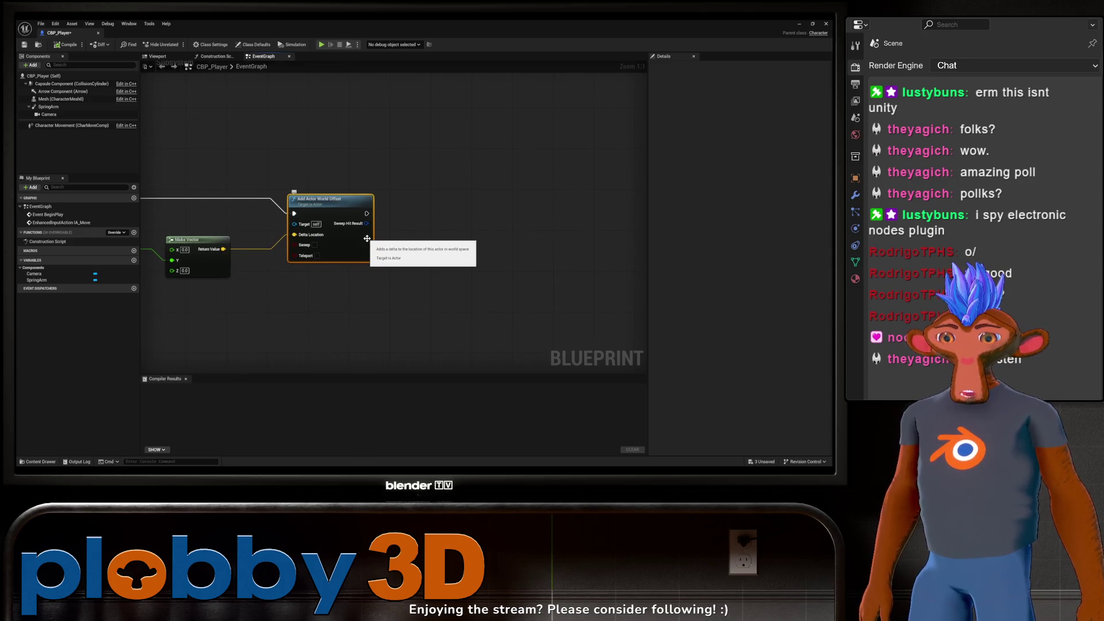
{"action": "right_click", "coordinate": [489, 247]}
{"action": "type", "text": "character move"}
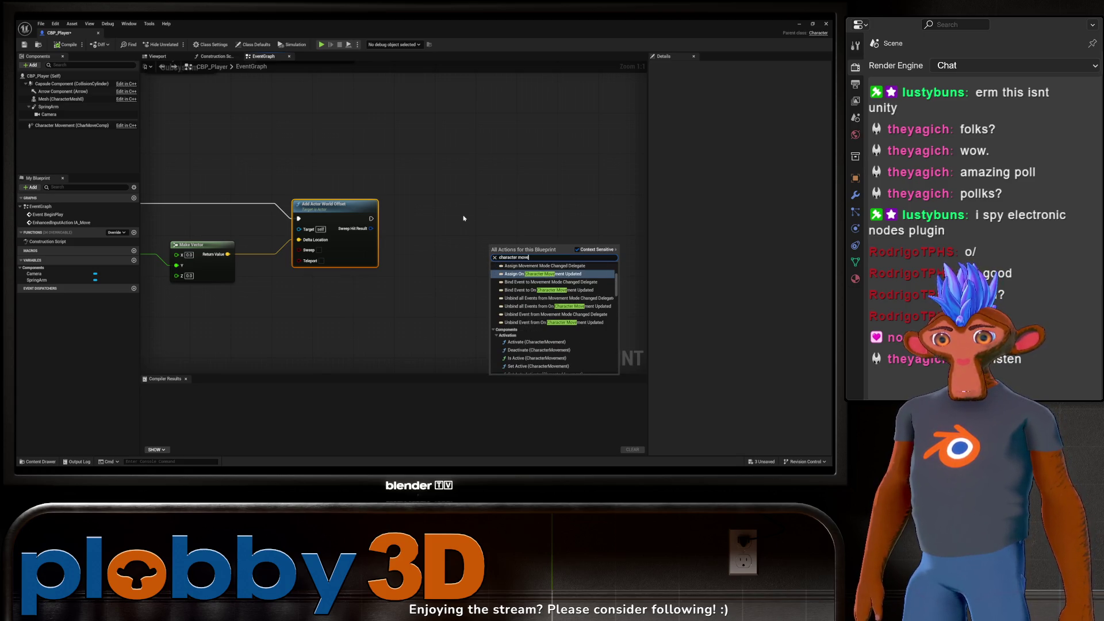
{"action": "scroll", "coordinate": [539, 305], "scroll_direction": "down", "scroll_amount": 3}
{"action": "scroll", "coordinate": [540, 301], "scroll_direction": "up", "scroll_amount": 2}
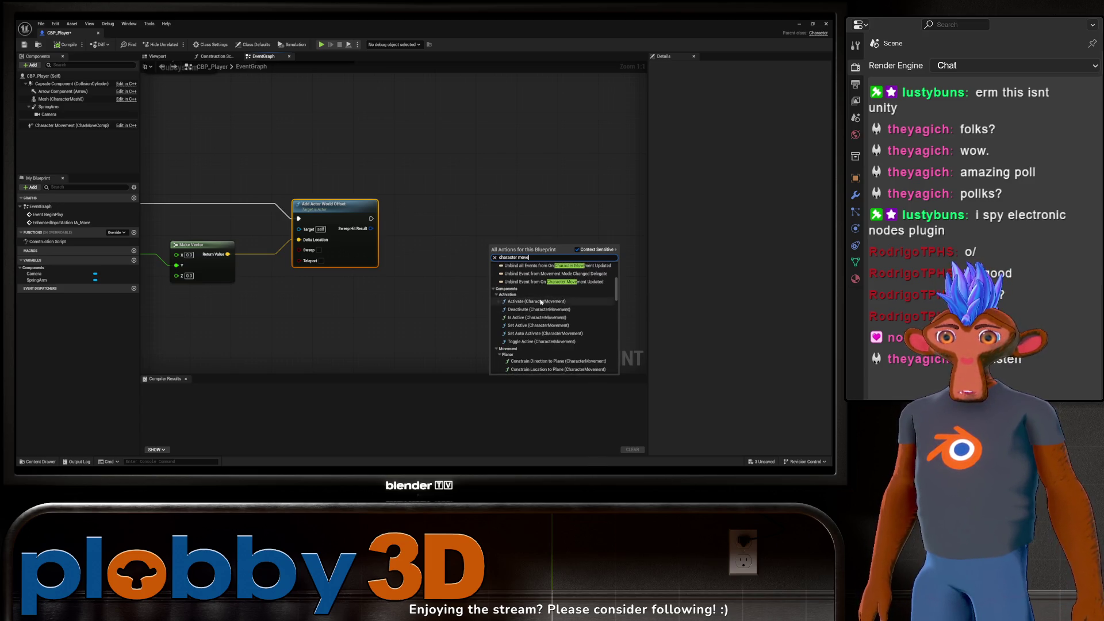
{"action": "key", "text": "BackSpace"}
{"action": "key", "text": "BackSpace"}
{"action": "key", "text": "BackSpace"}
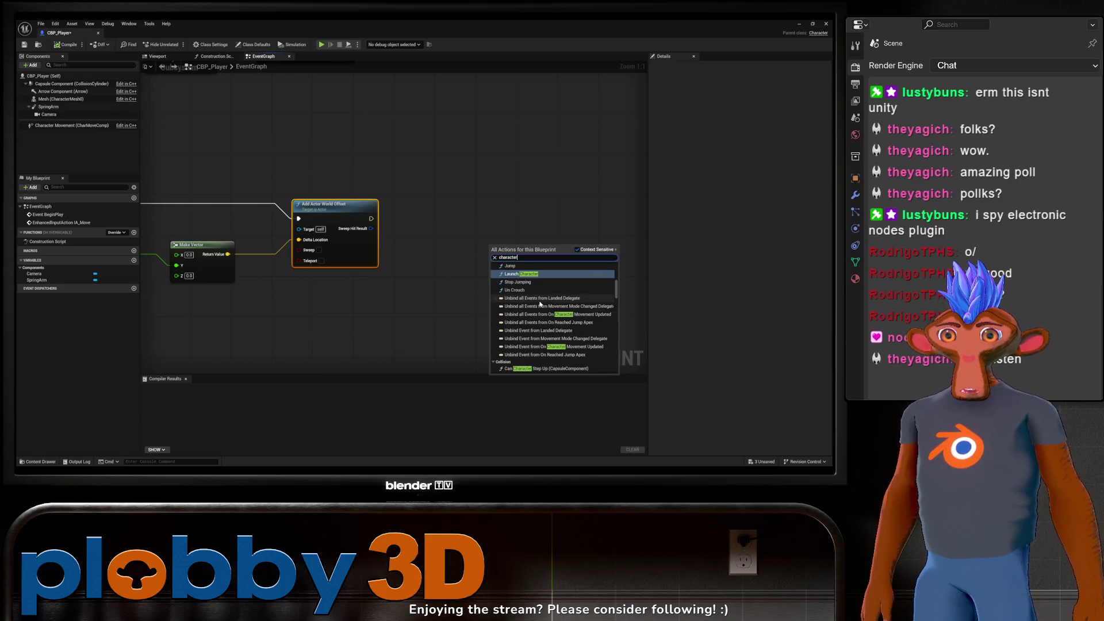
{"action": "scroll", "coordinate": [526, 307], "scroll_direction": "up", "scroll_amount": 1}
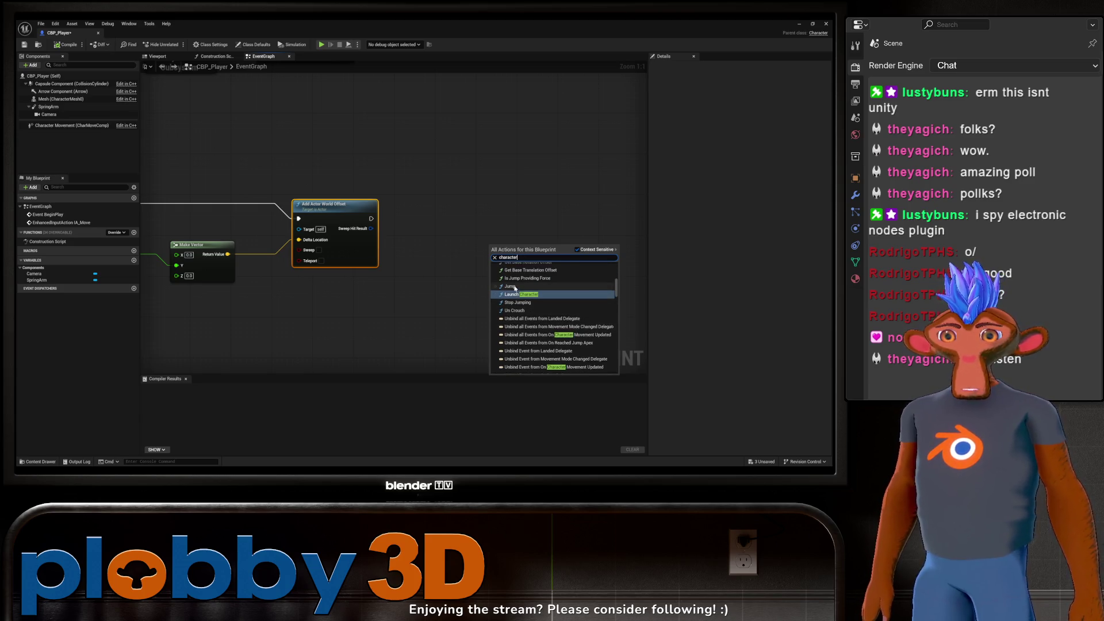
{"action": "scroll", "coordinate": [515, 288], "scroll_direction": "down", "scroll_amount": 4}
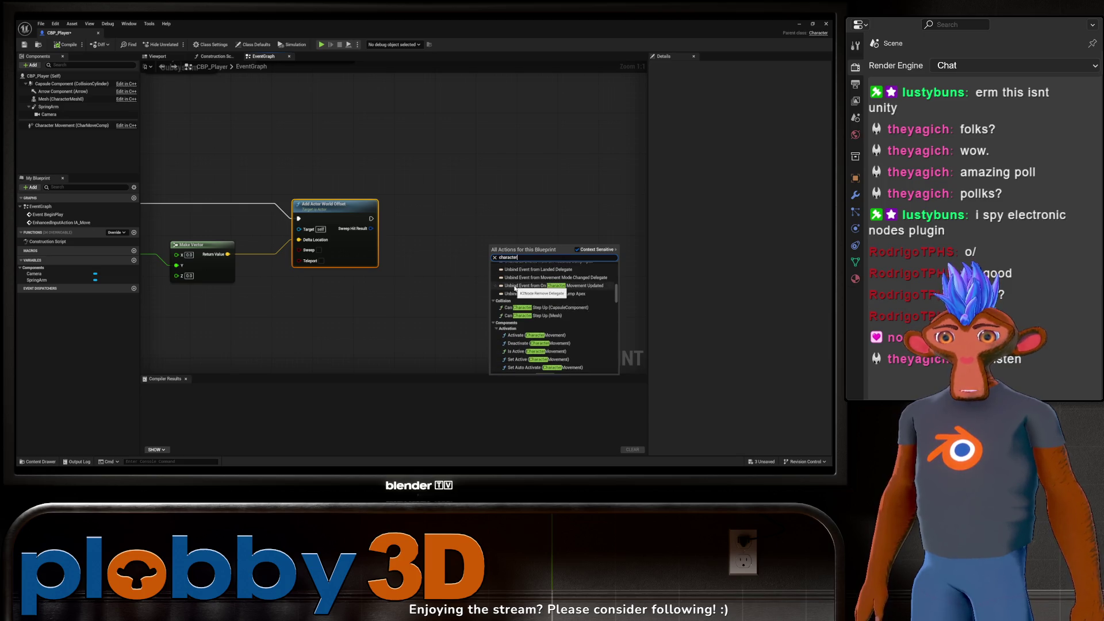
{"action": "scroll", "coordinate": [517, 291], "scroll_direction": "down", "scroll_amount": 2}
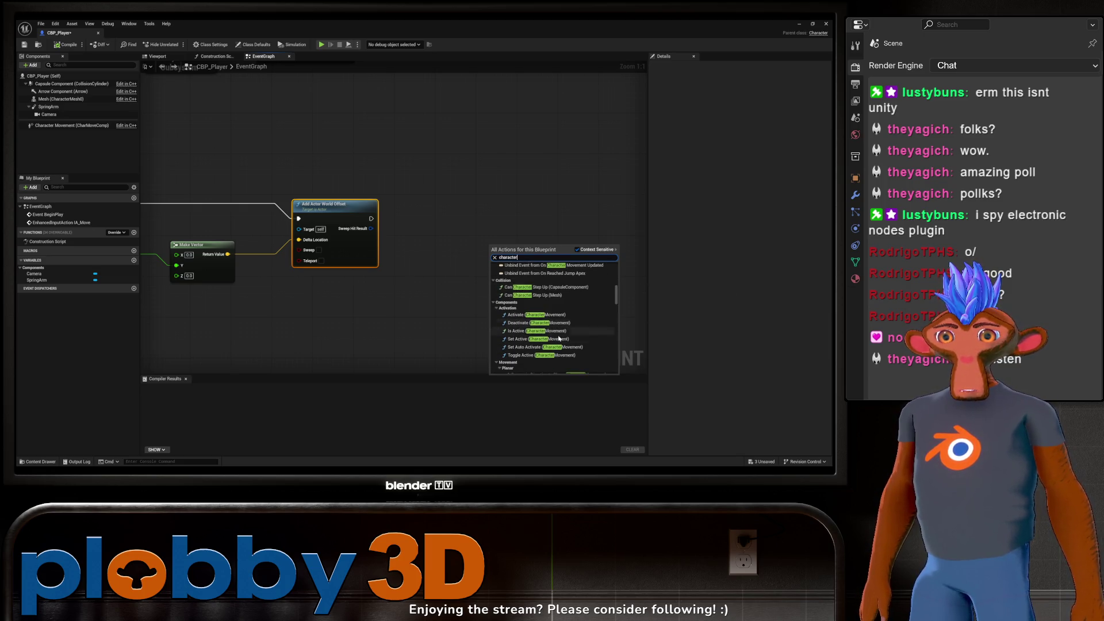
{"action": "scroll", "coordinate": [561, 349], "scroll_direction": "down", "scroll_amount": 5}
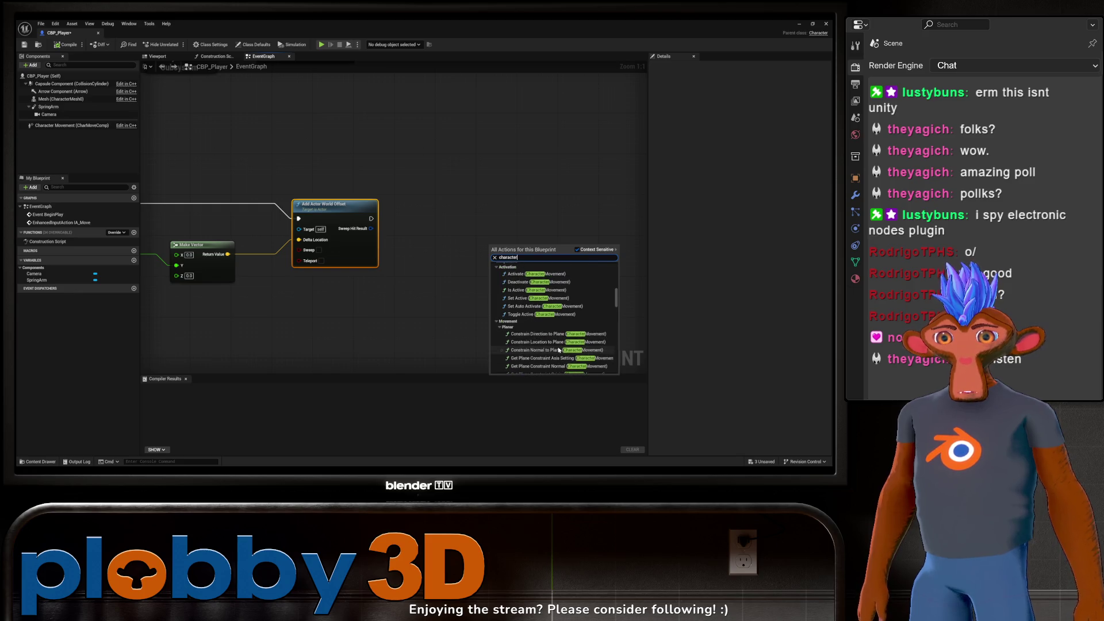
{"action": "scroll", "coordinate": [560, 351], "scroll_direction": "down", "scroll_amount": 5}
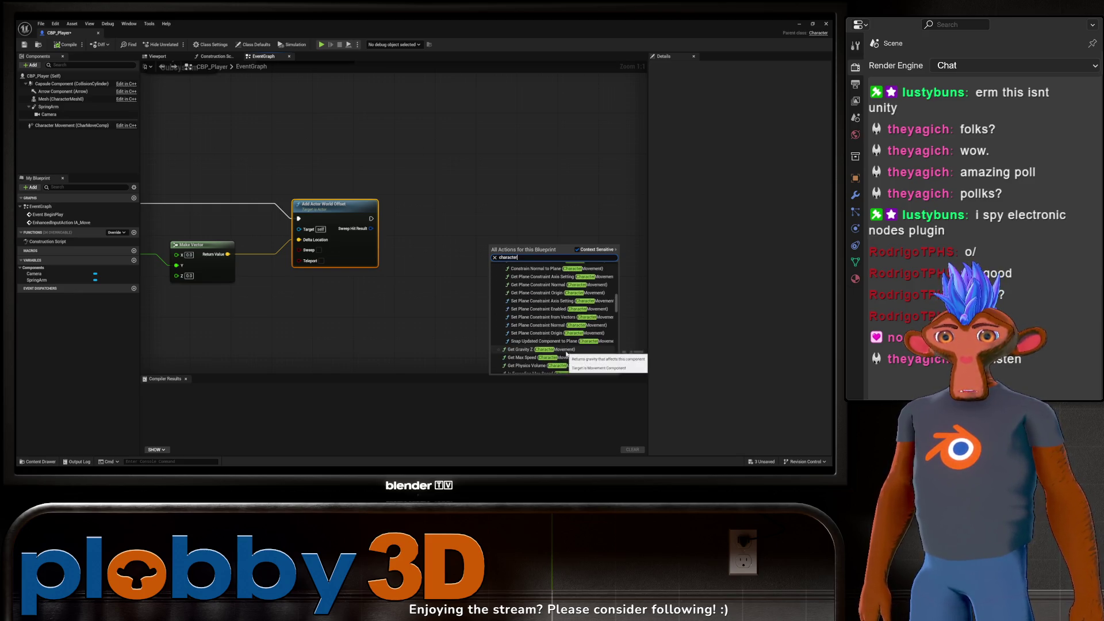
{"action": "scroll", "coordinate": [567, 351], "scroll_direction": "down", "scroll_amount": 2}
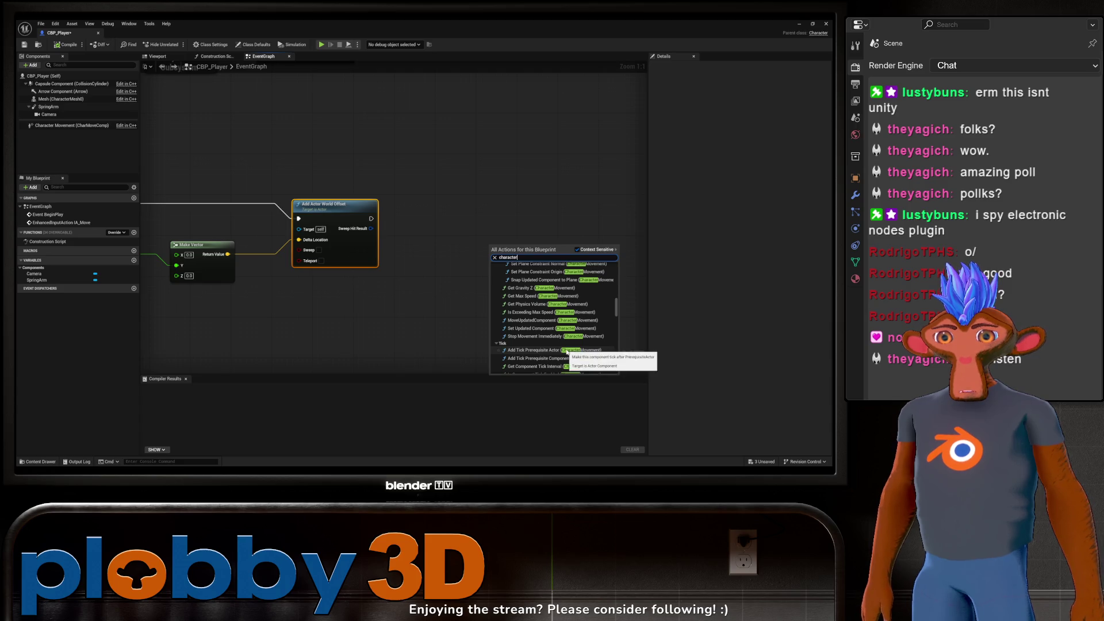
{"action": "scroll", "coordinate": [567, 351], "scroll_direction": "down", "scroll_amount": 4}
{"action": "scroll", "coordinate": [567, 351], "scroll_direction": "down", "scroll_amount": 7}
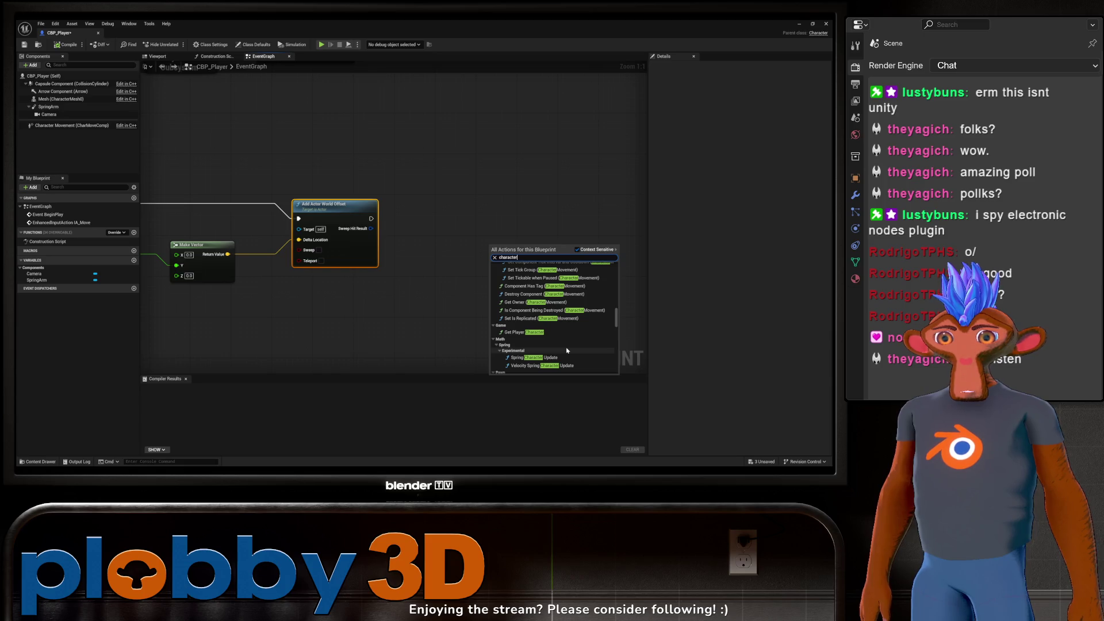
{"action": "scroll", "coordinate": [567, 350], "scroll_direction": "down", "scroll_amount": 3}
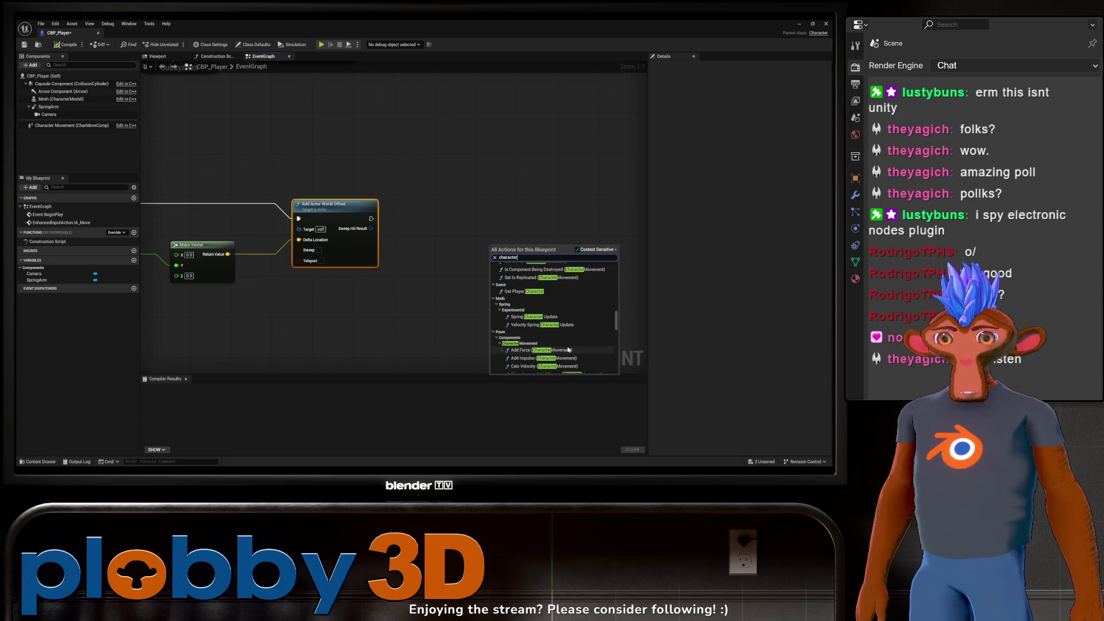
{"action": "scroll", "coordinate": [570, 344], "scroll_direction": "down", "scroll_amount": 3}
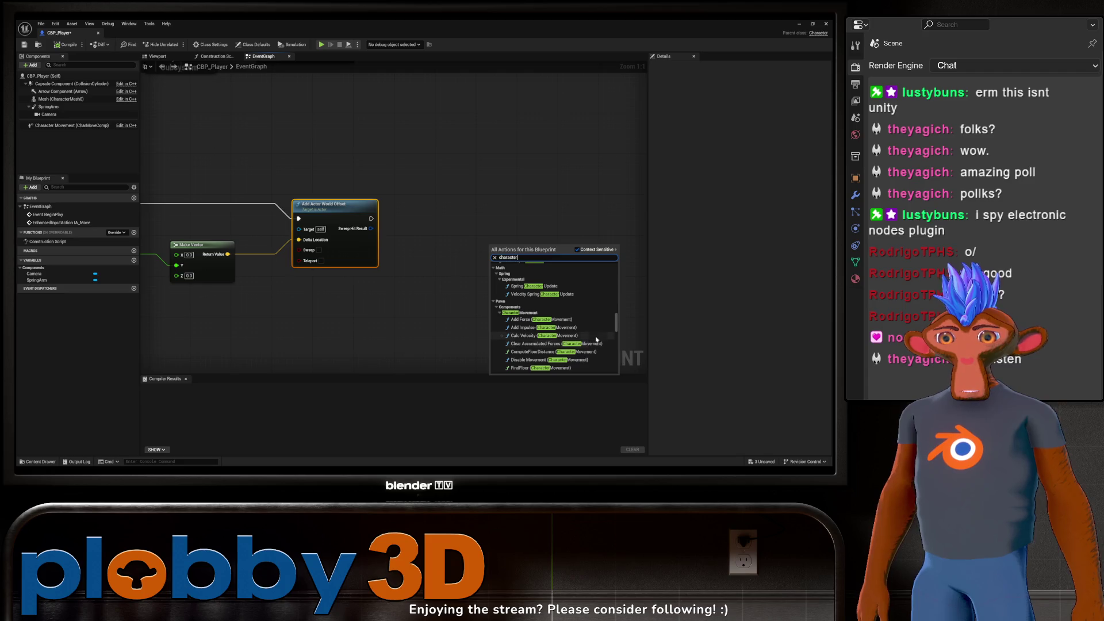
{"action": "scroll", "coordinate": [580, 309], "scroll_direction": "down", "scroll_amount": 1}
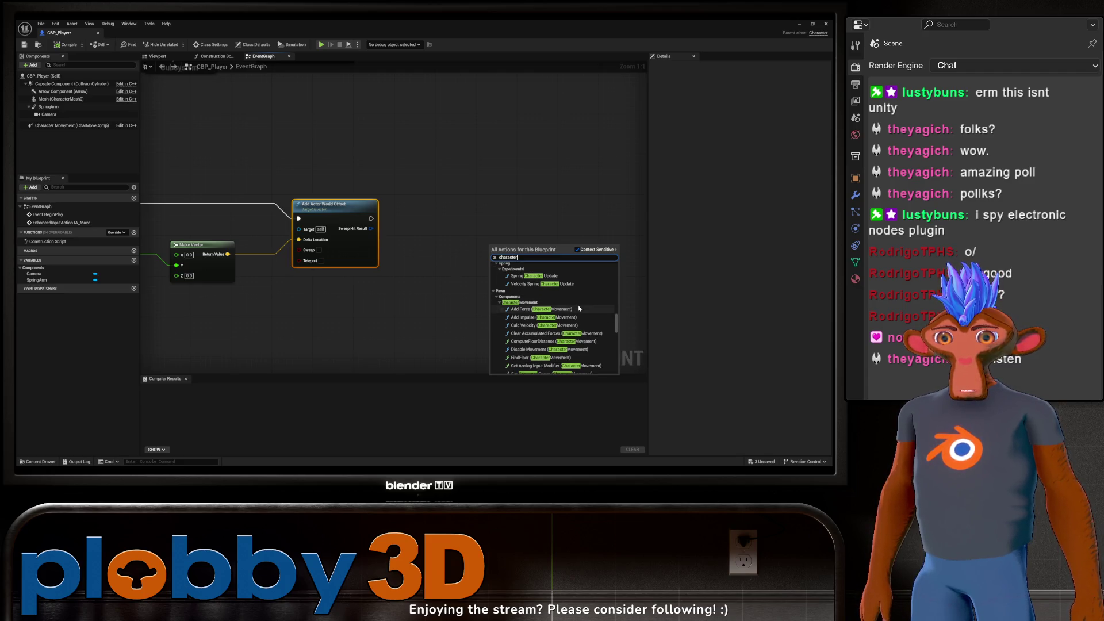
{"action": "scroll", "coordinate": [579, 309], "scroll_direction": "down", "scroll_amount": 3}
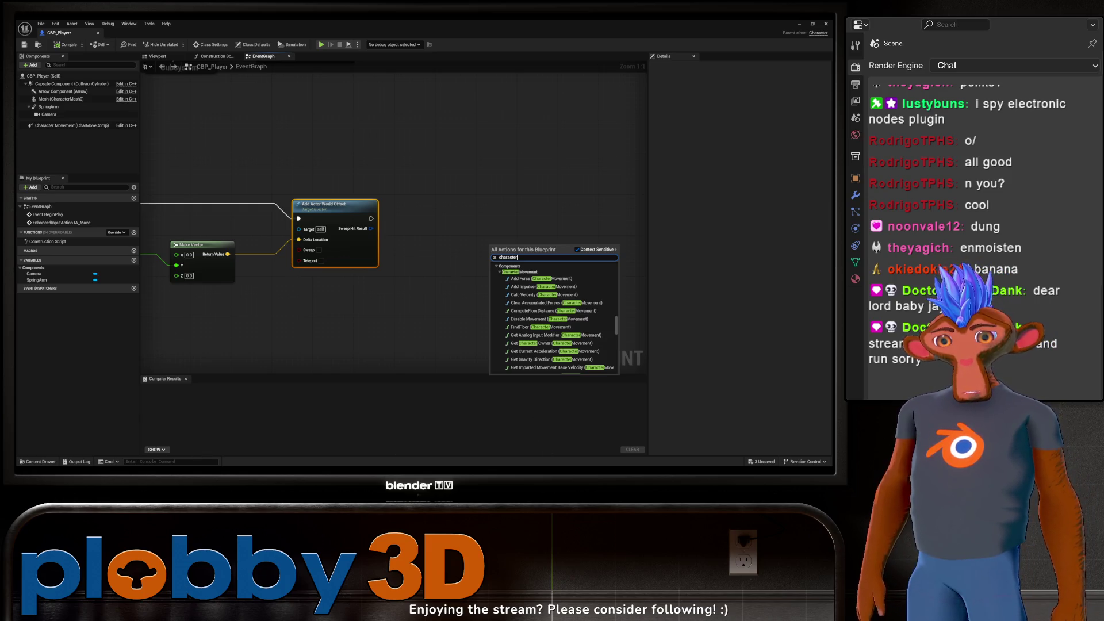
{"action": "key", "text": "Escape"}
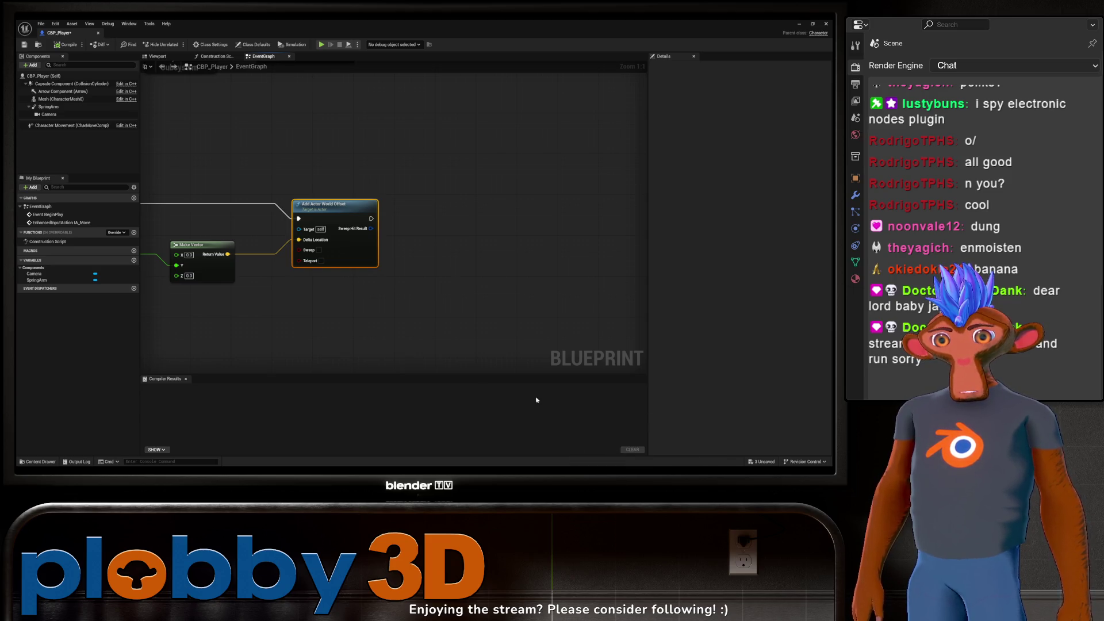
Step: Back in the level editor, play-test the ship over the checkered floor, stop, and switch to Warudo
{"action": "left_click", "coordinate": [98, 32]}
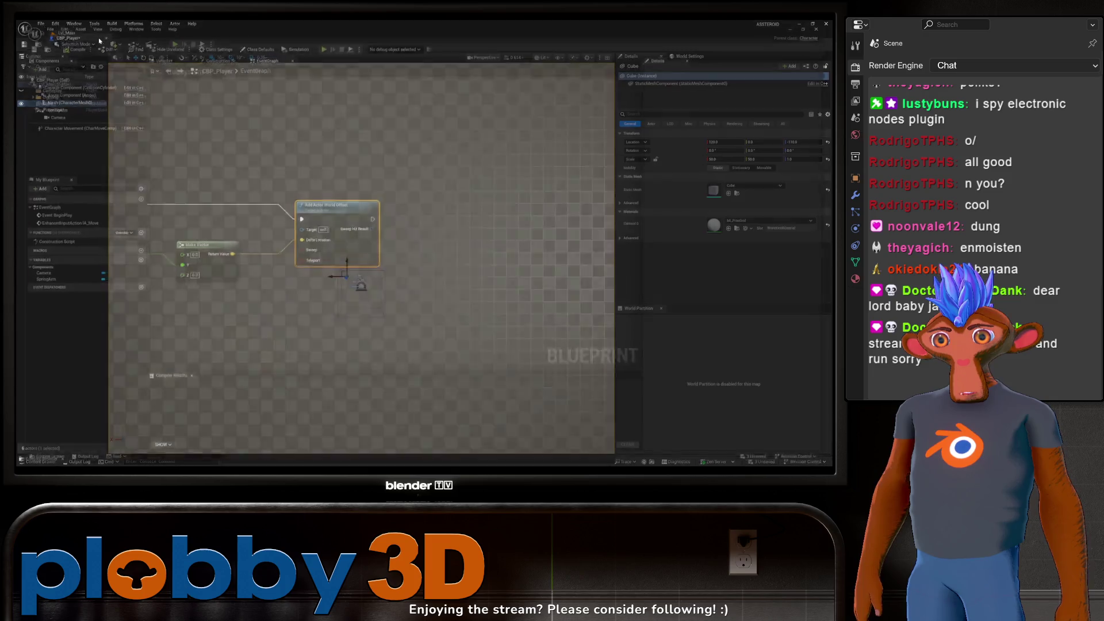
{"action": "left_click", "coordinate": [175, 44]}
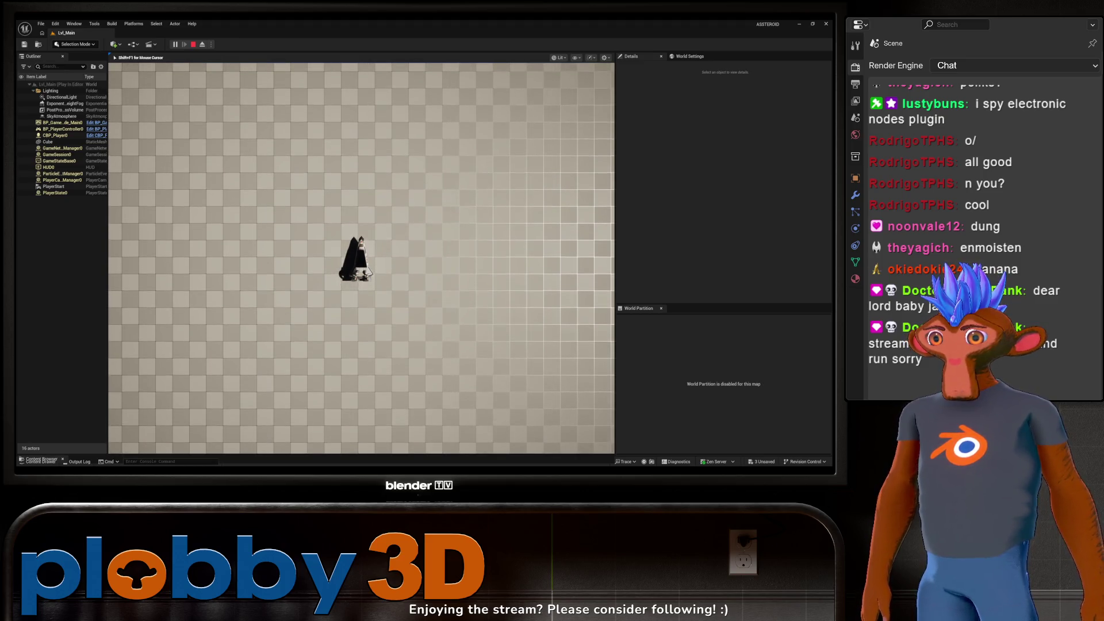
{"action": "key", "text": "Escape"}
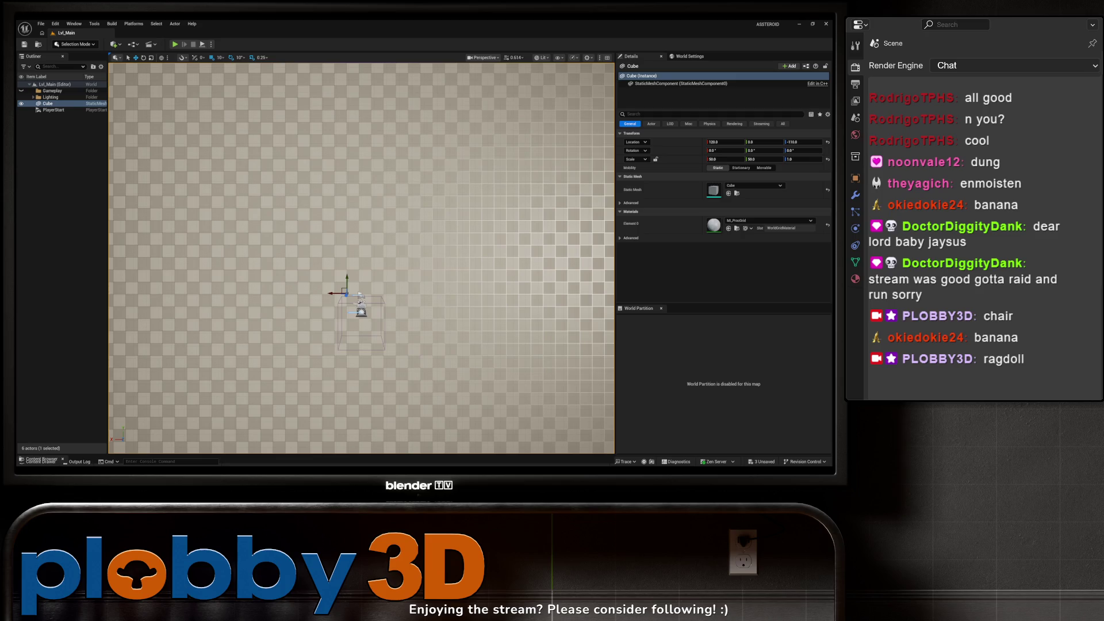
{"action": "key", "text": "alt+Tab"}
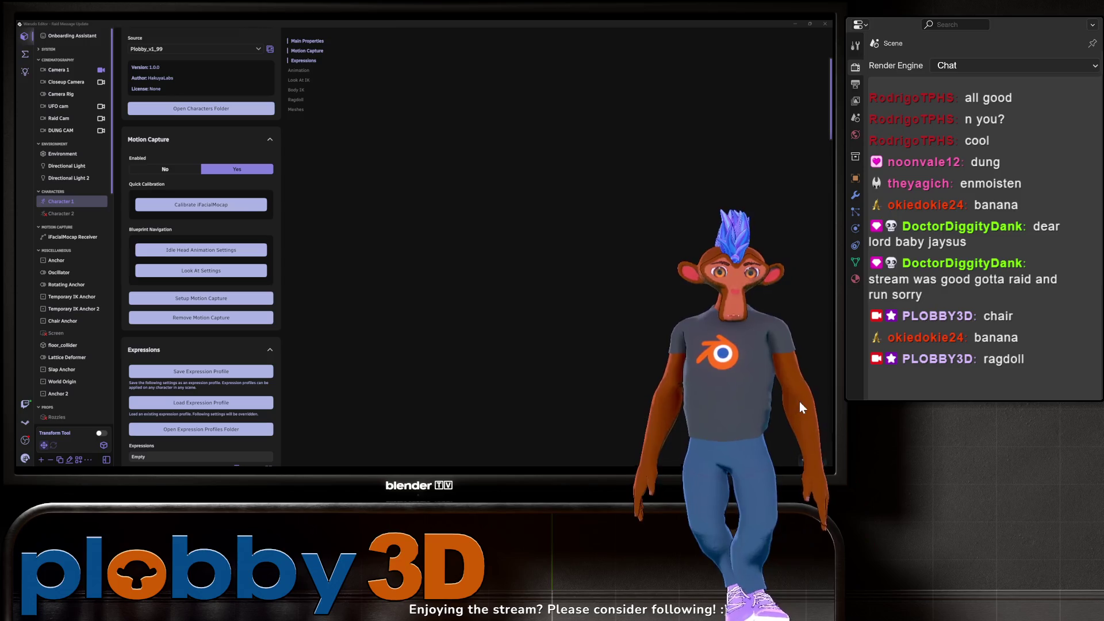
Step: Toggle Warudo's Transform Tool on and off, then minimize Warudo to reveal the Unreal level
{"action": "left_click", "coordinate": [101, 433]}
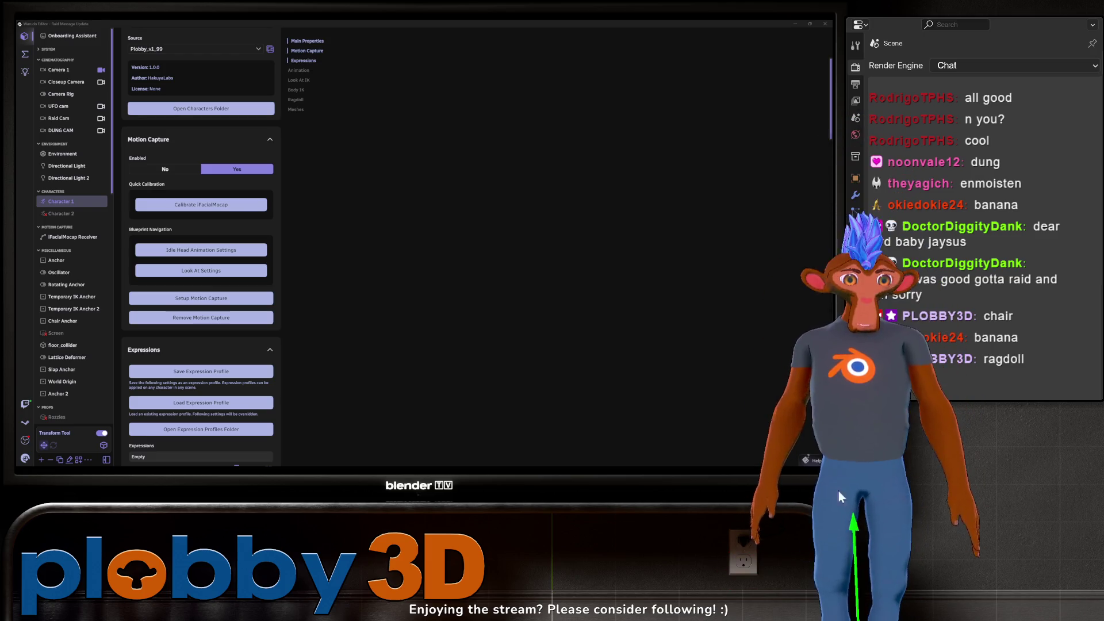
{"action": "left_click", "coordinate": [101, 433]}
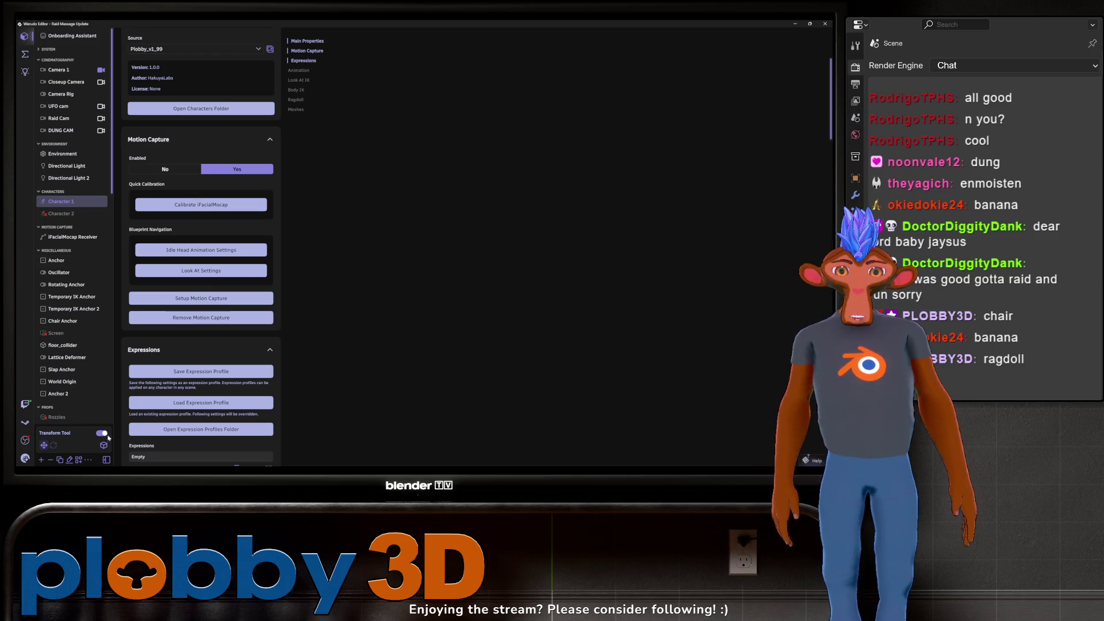
{"action": "left_click", "coordinate": [798, 26]}
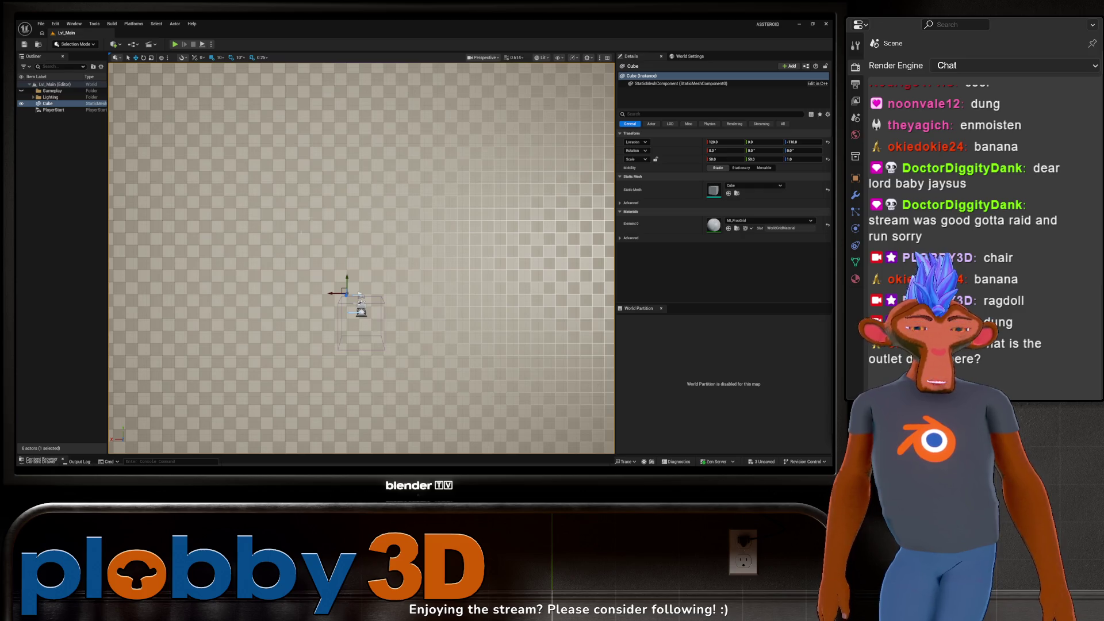
{"action": "right_click", "coordinate": [429, 350]}
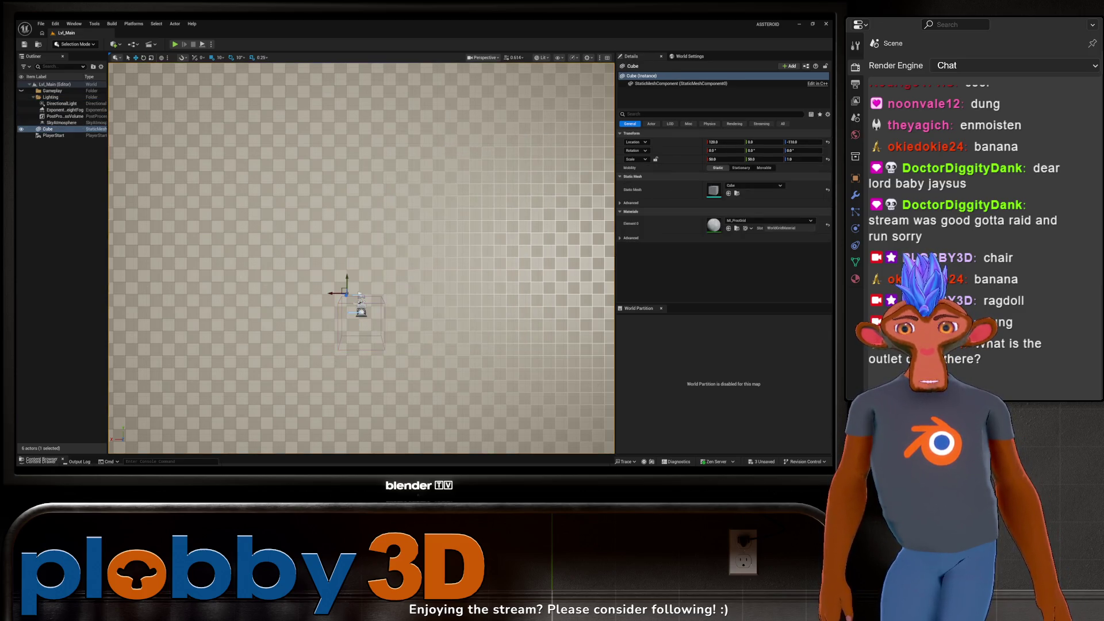